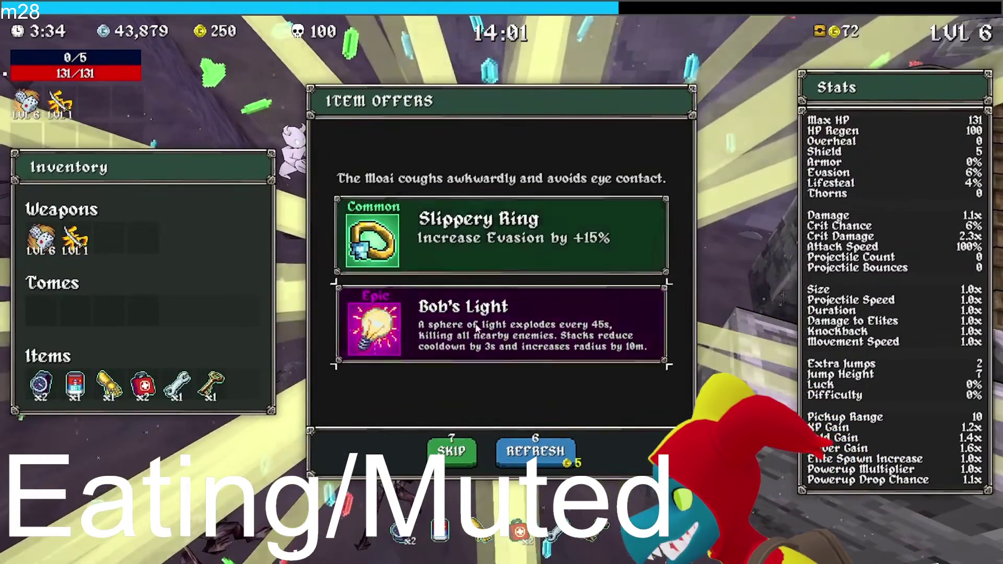
- Take Bob's Light, a Katana upgrade and Crit Chance, then double Crit Chance at the Shrine of Balance
left_click(476, 327)
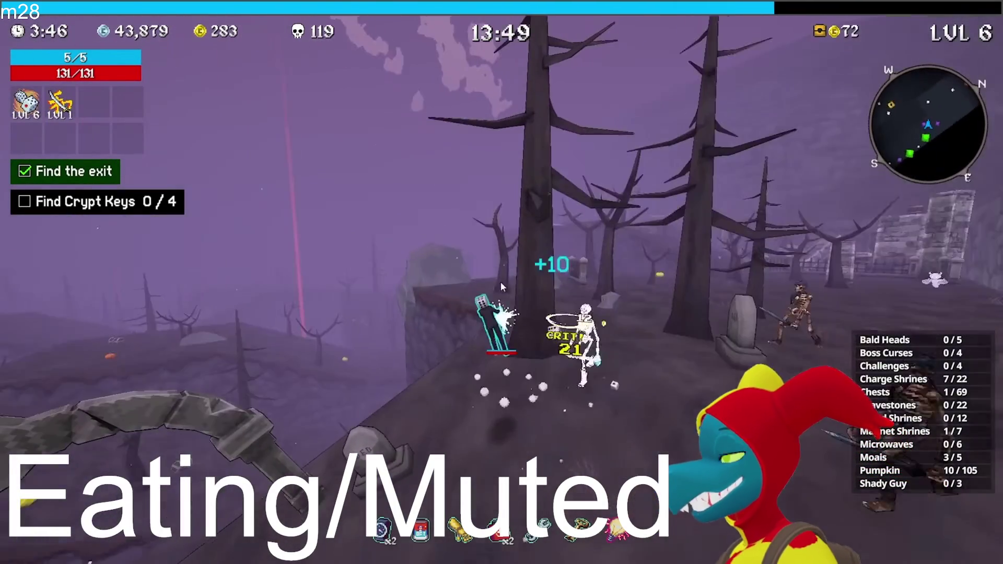
key("Return")
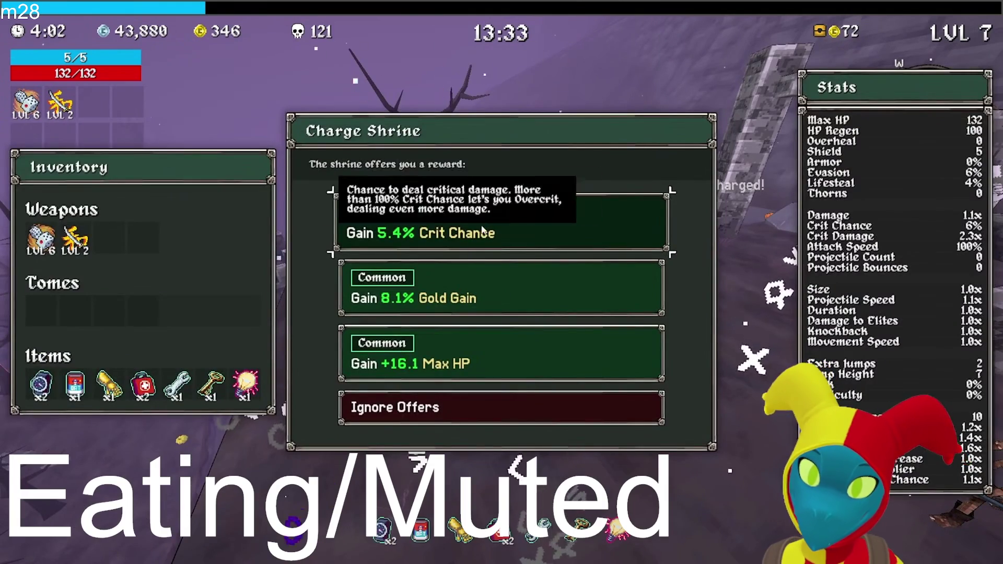
left_click(483, 230)
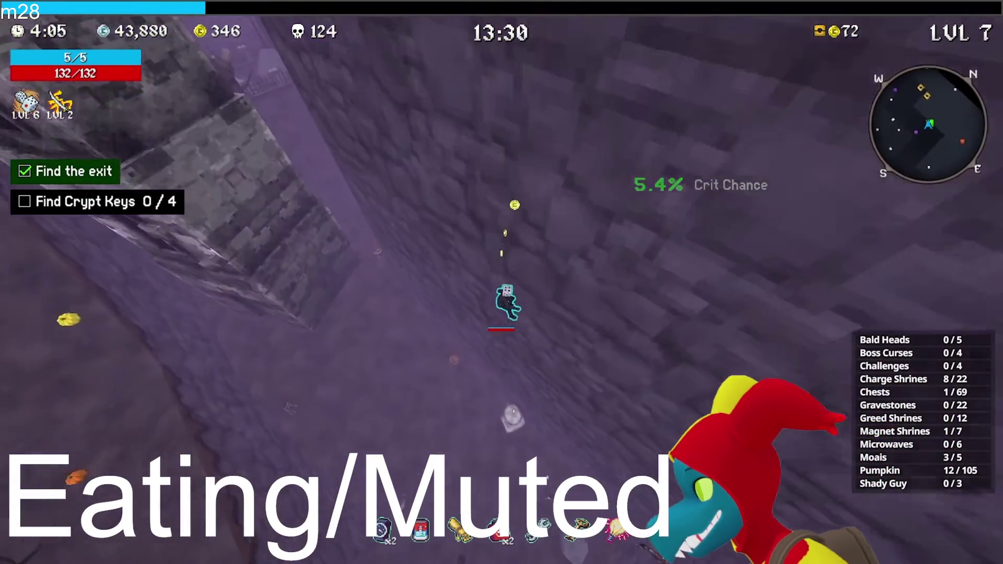
key("e")
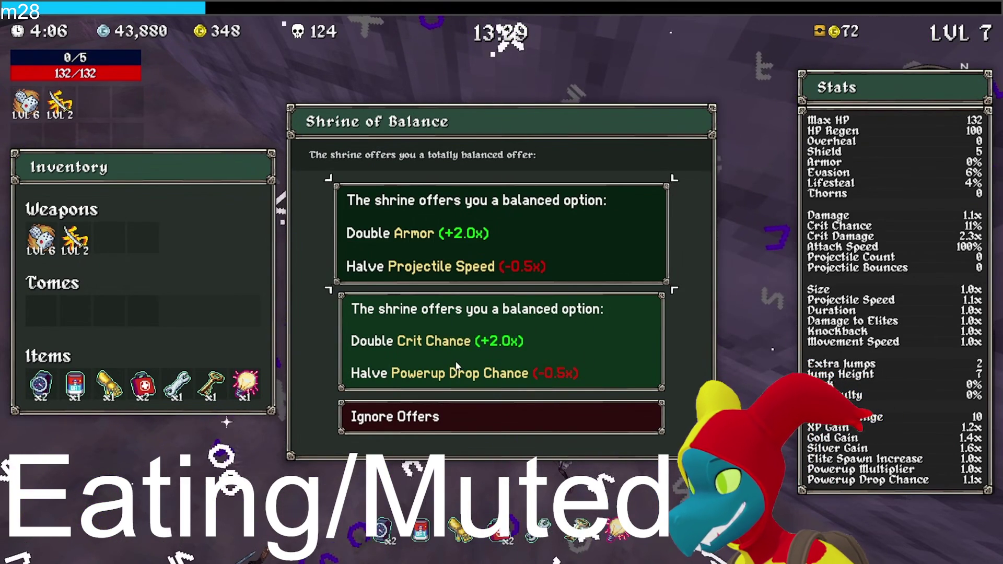
left_click(456, 366)
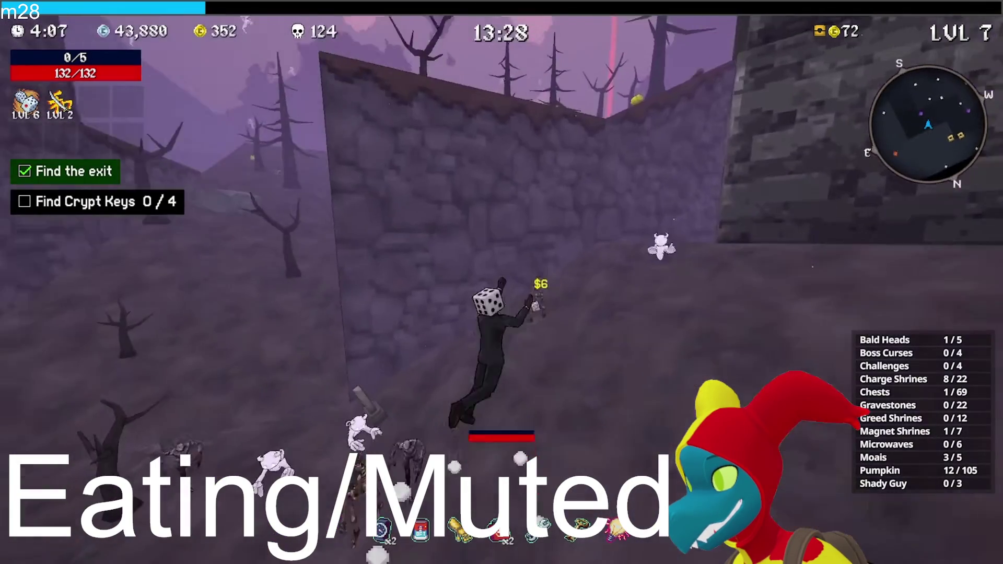
- Run through the stone passage and graveyard, up the hill and off the castle ledge
key("w")
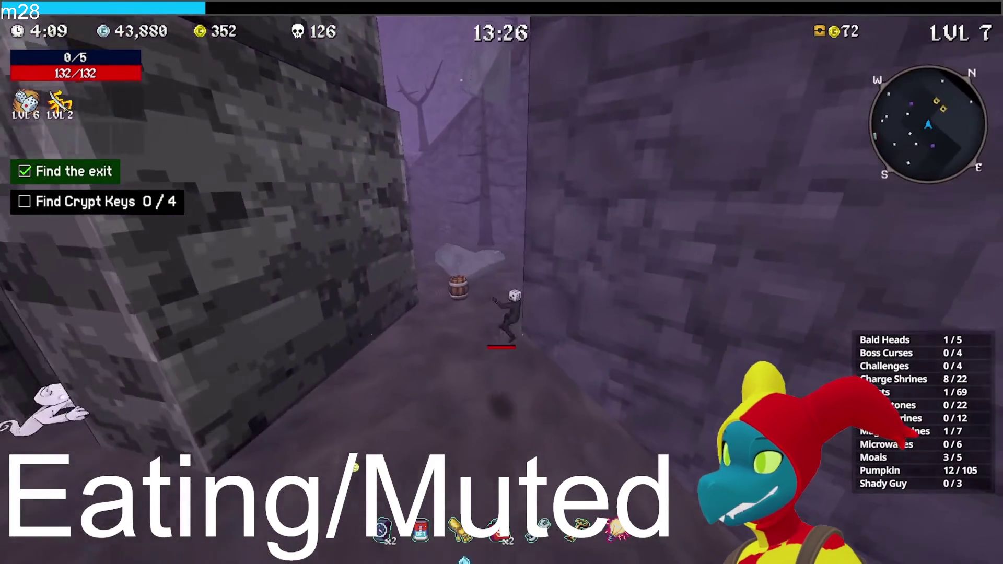
key("w")
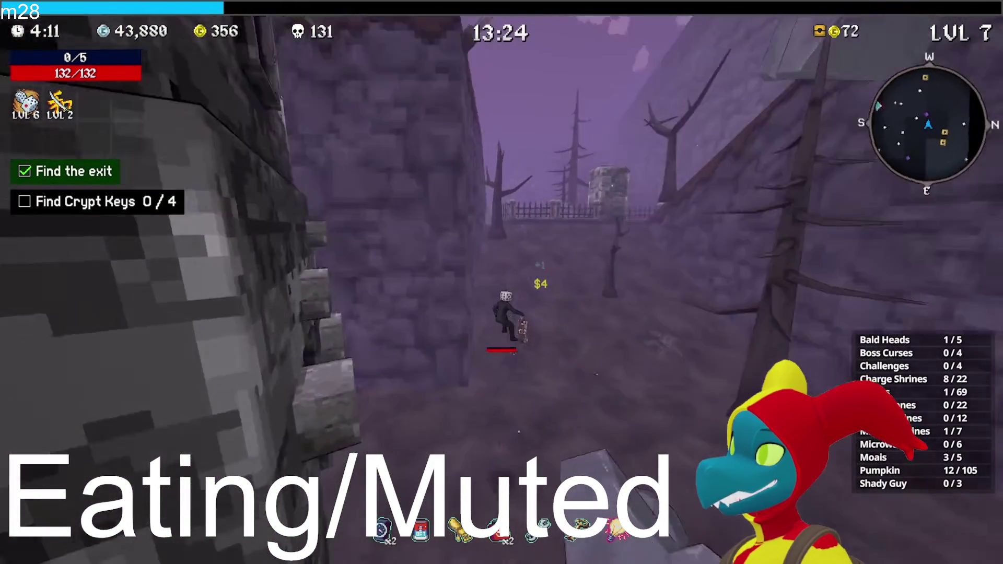
key("w")
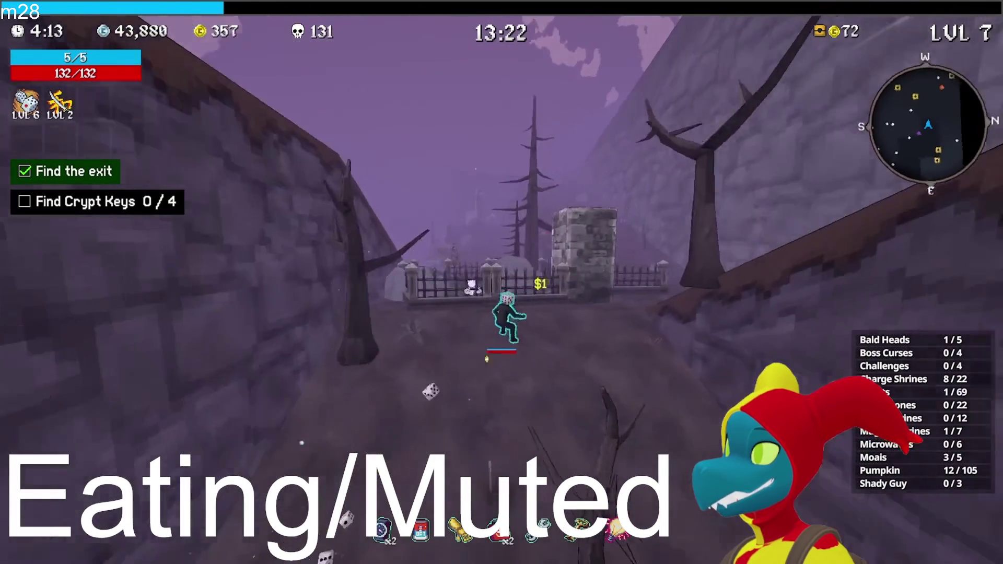
key("w")
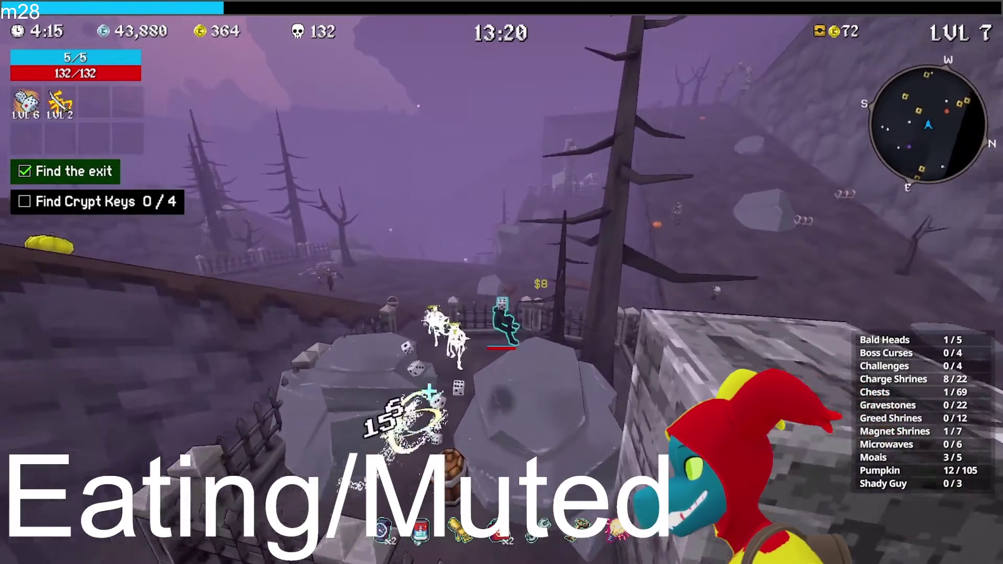
key("w")
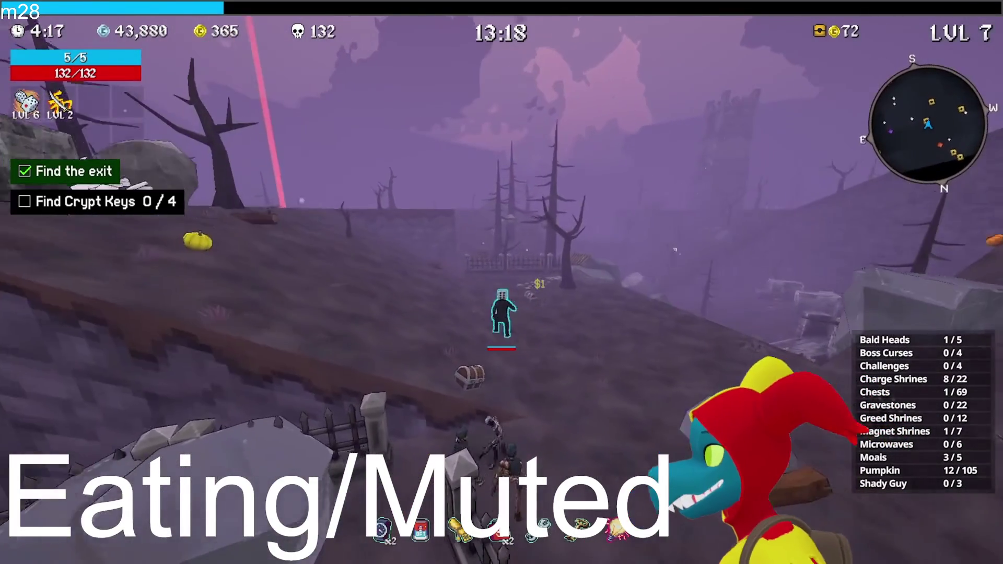
key("w")
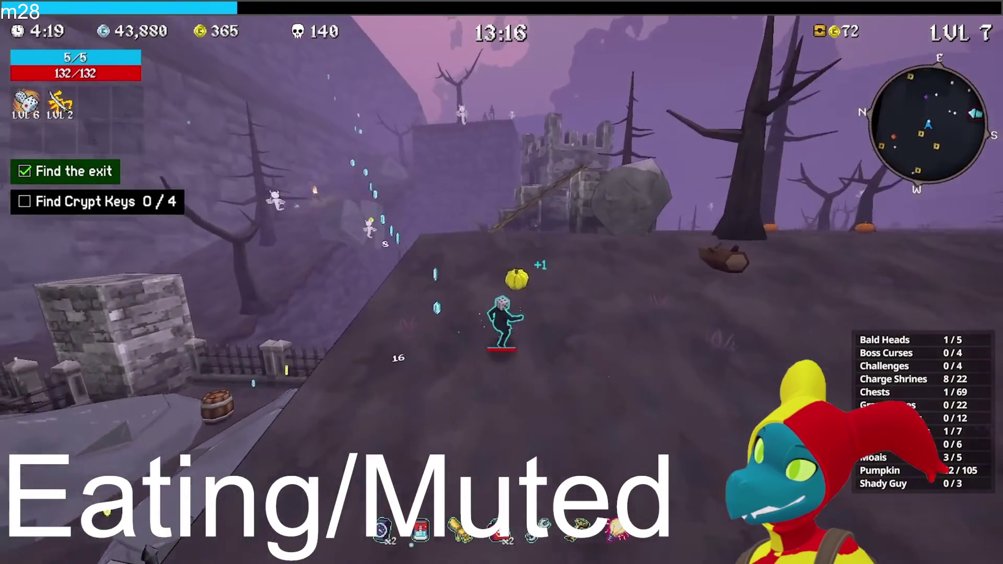
key("w")
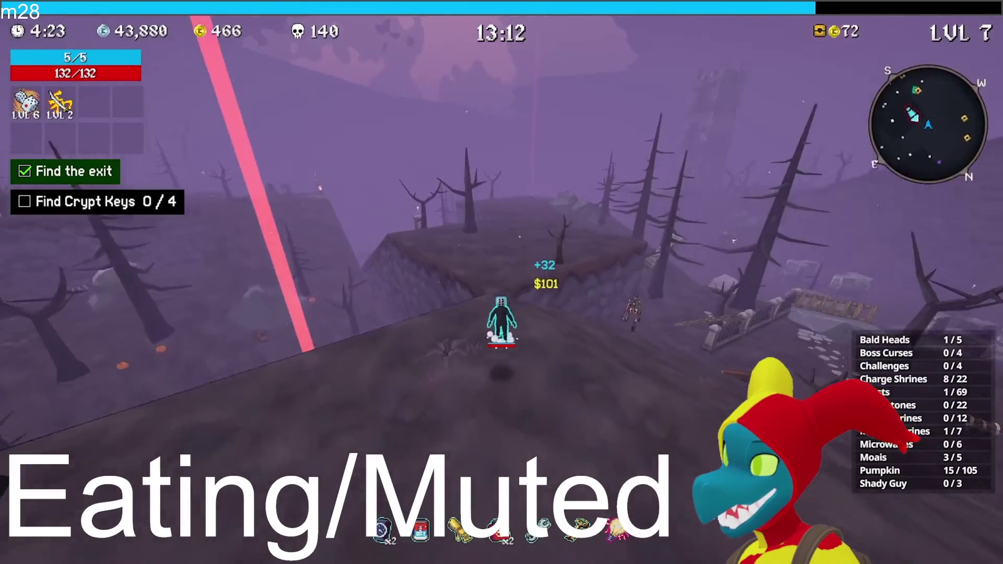
- Take the shrine's Luck reward and upgrade the Katana to level 3
mouse_move(443, 392)
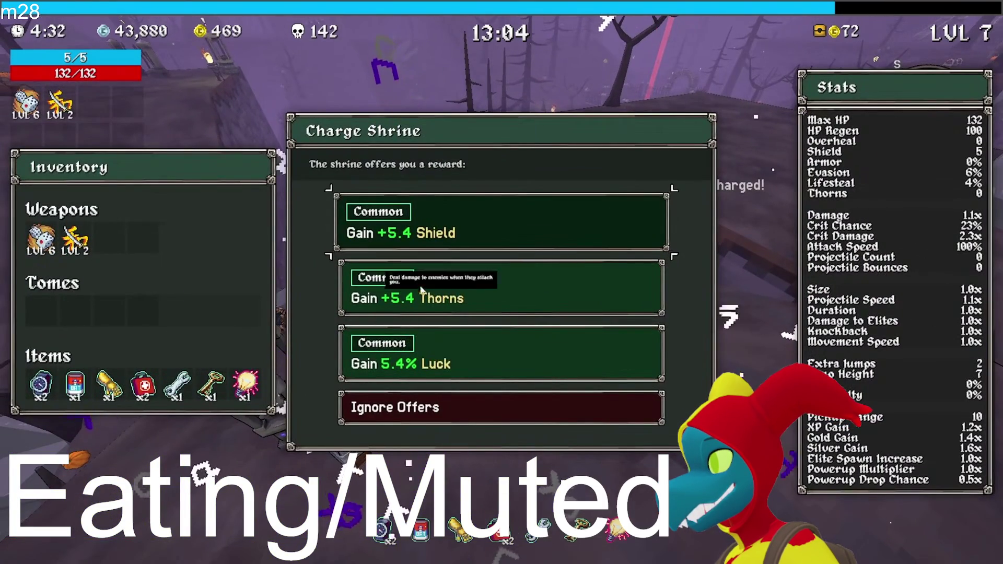
left_click(438, 364)
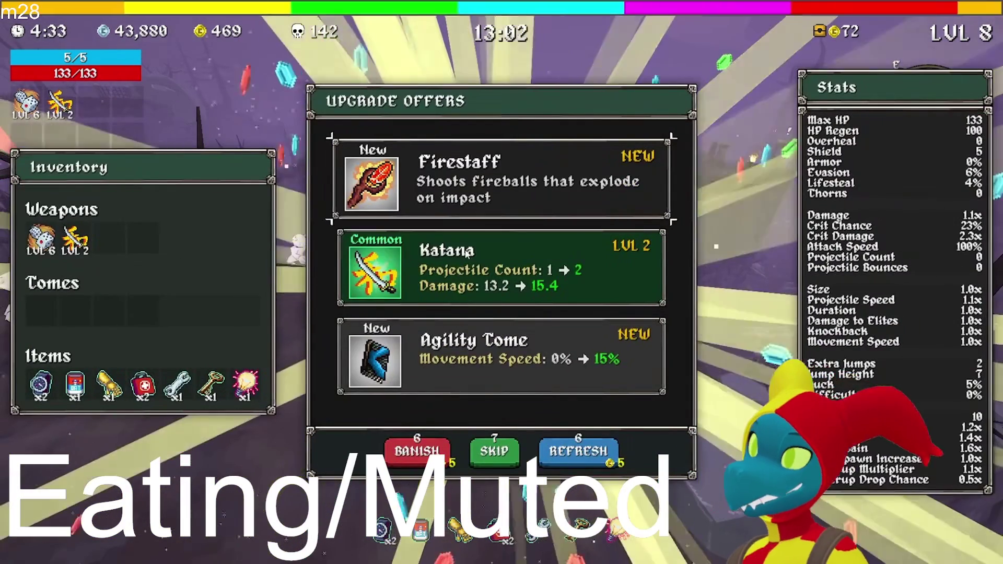
left_click(481, 276)
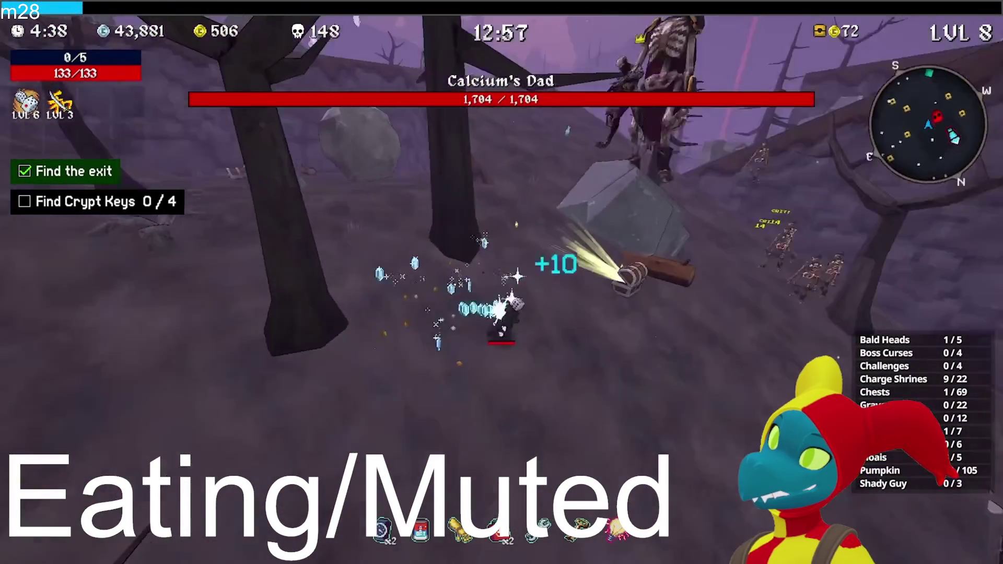
- Open the chest, take the Dice upgrade and raise the Katana to level 4
key("e")
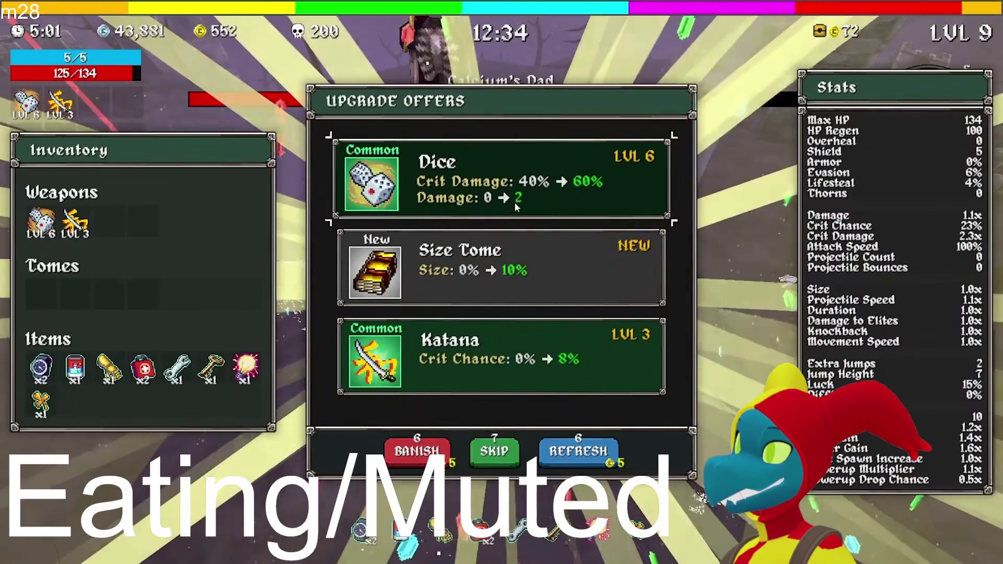
left_click(515, 205)
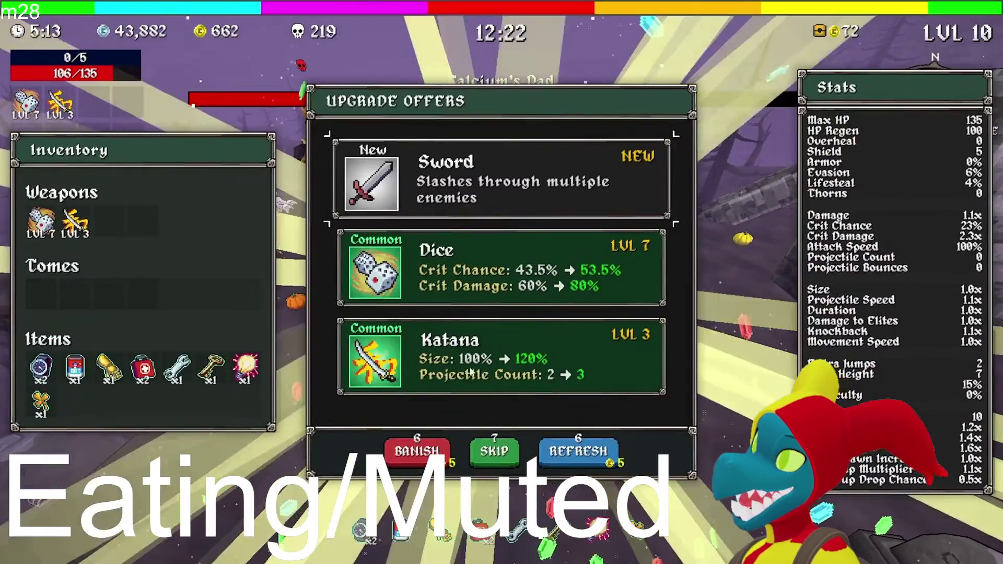
left_click(582, 419)
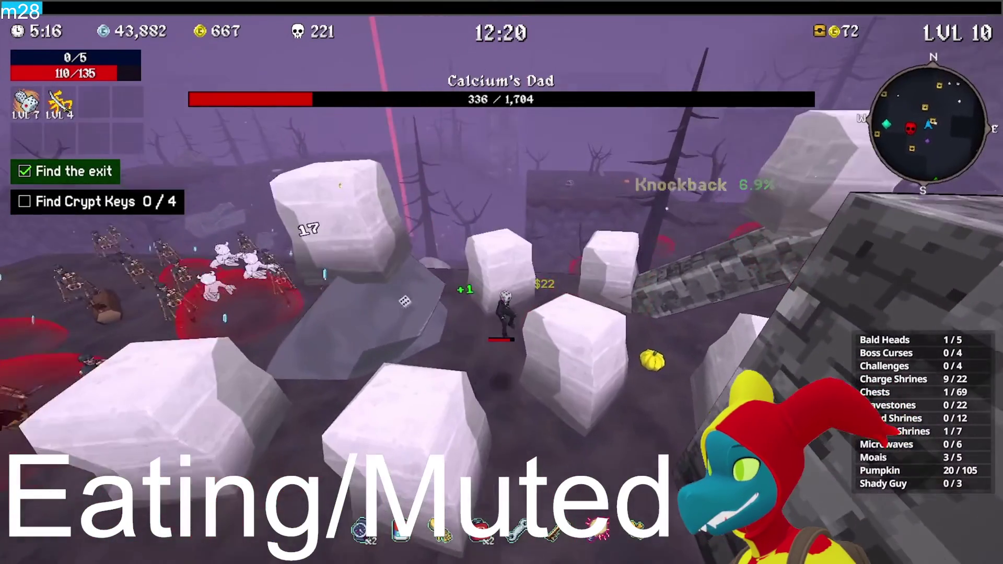
- Collect a Medkit, the 6.5% Lifesteal shrine reward, and Moldy Cheese from chests
key("e")
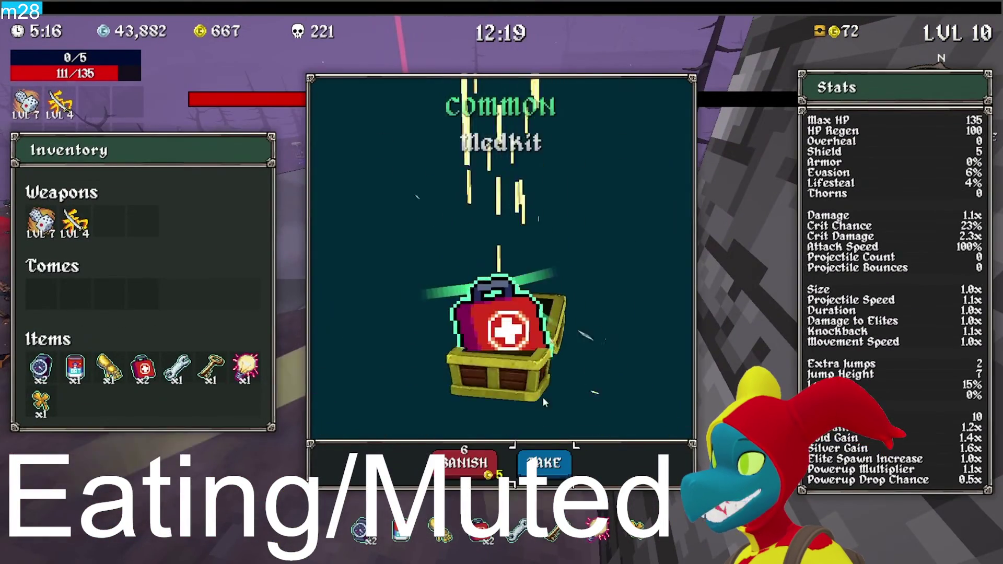
left_click(540, 464)
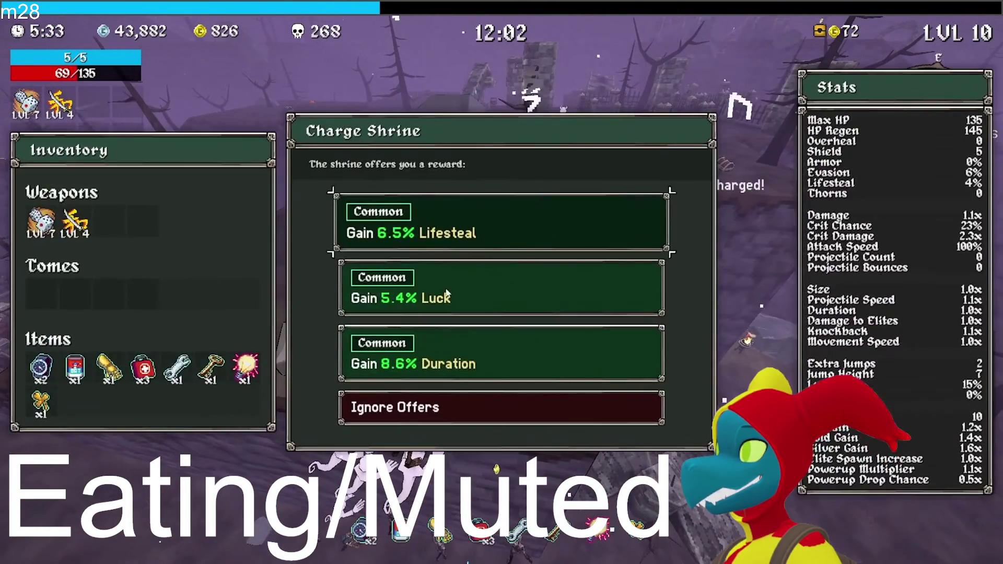
left_click(469, 223)
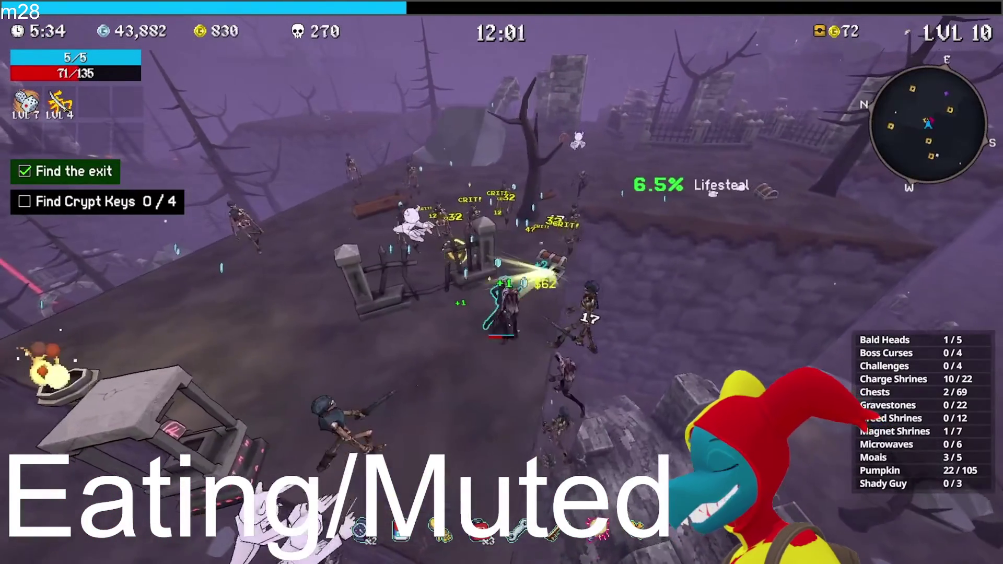
key("e")
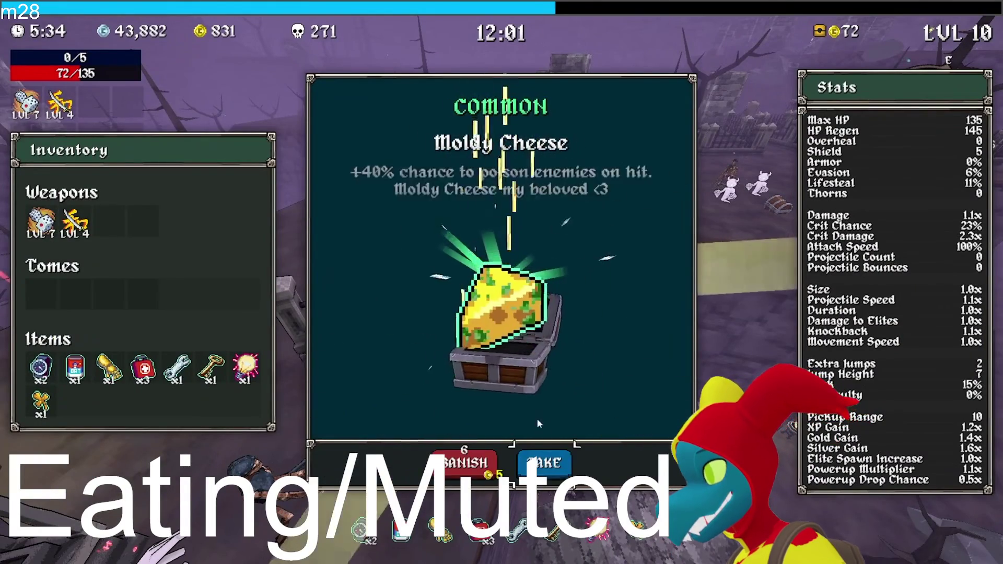
left_click(544, 462)
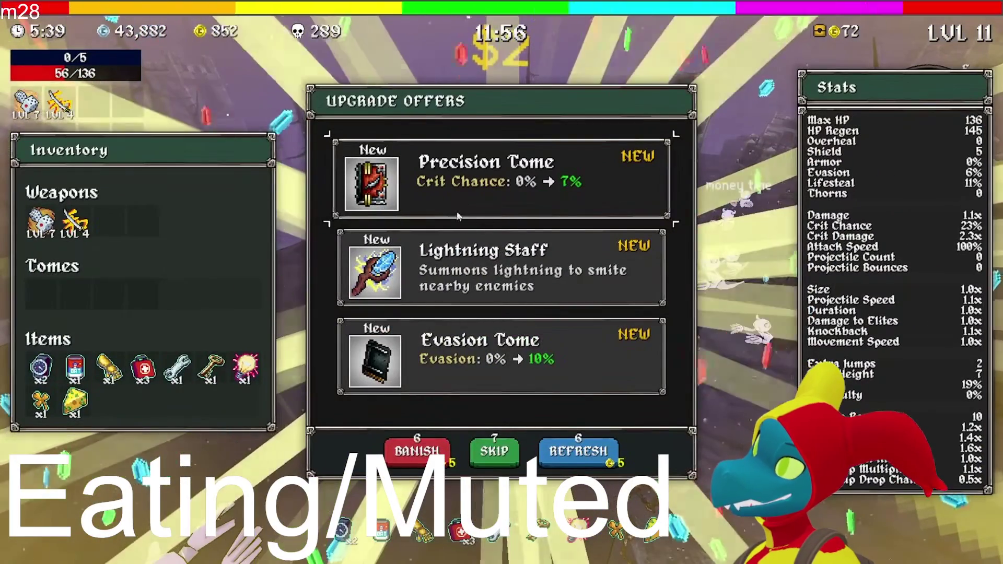
left_click(456, 206)
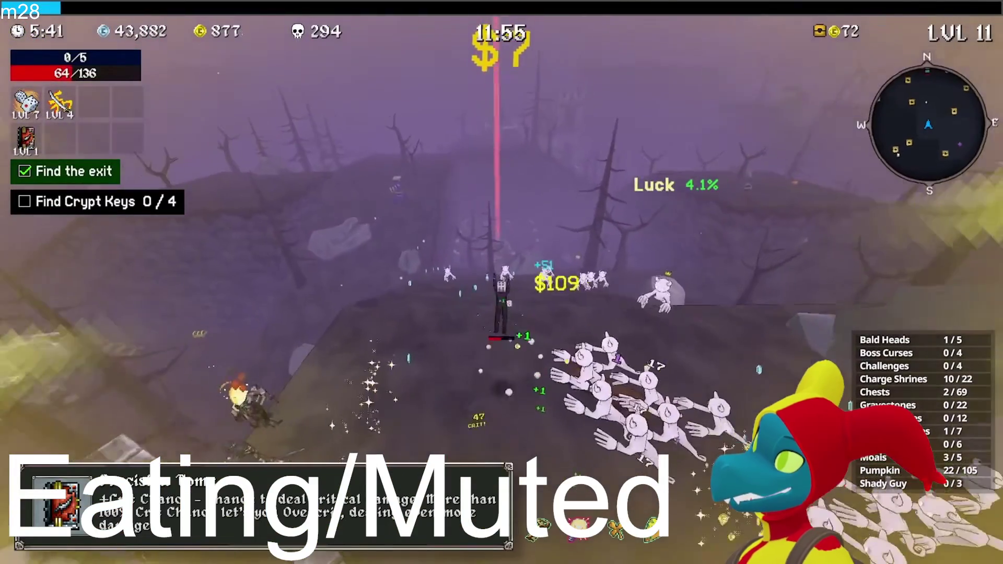
key("w")
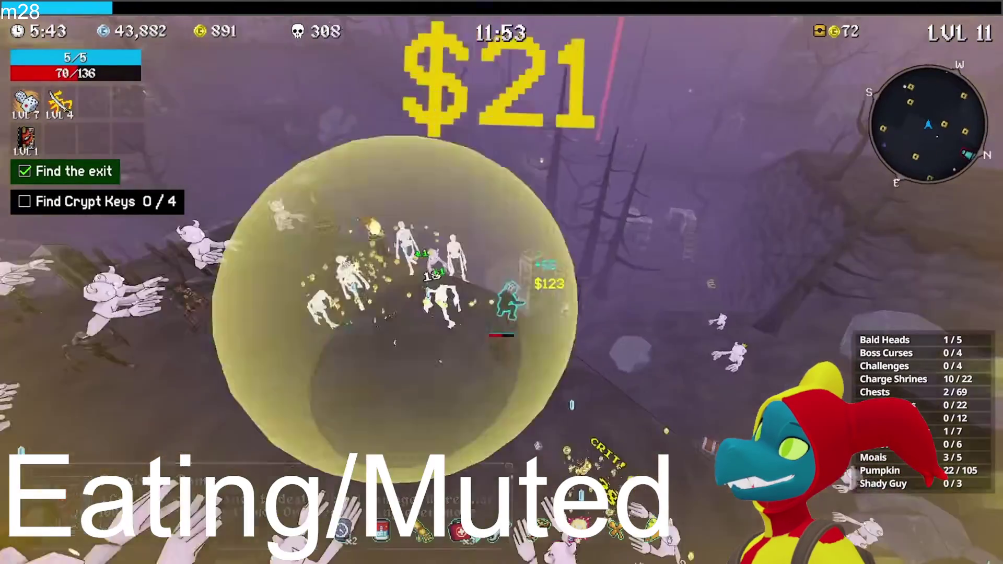
key("w")
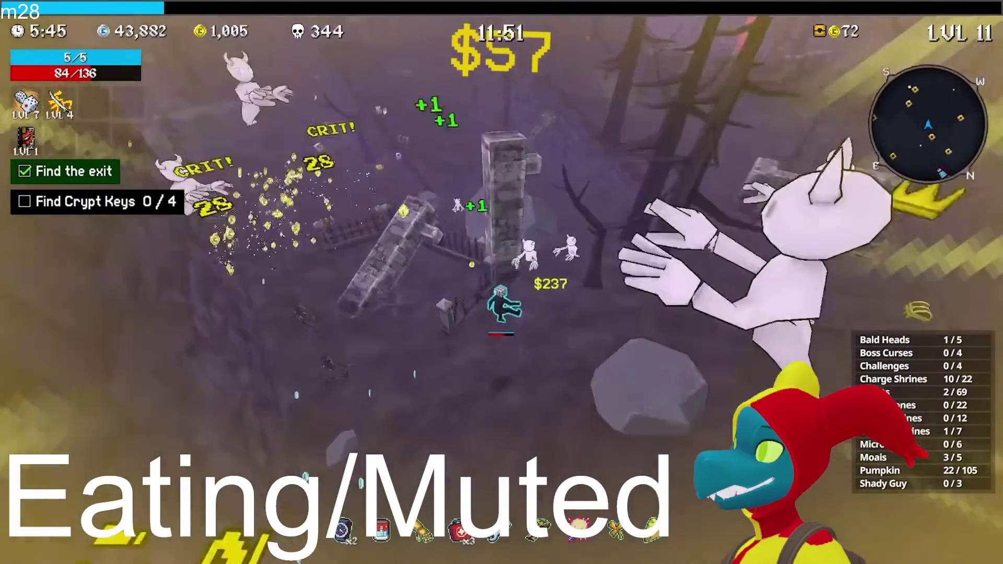
key("w")
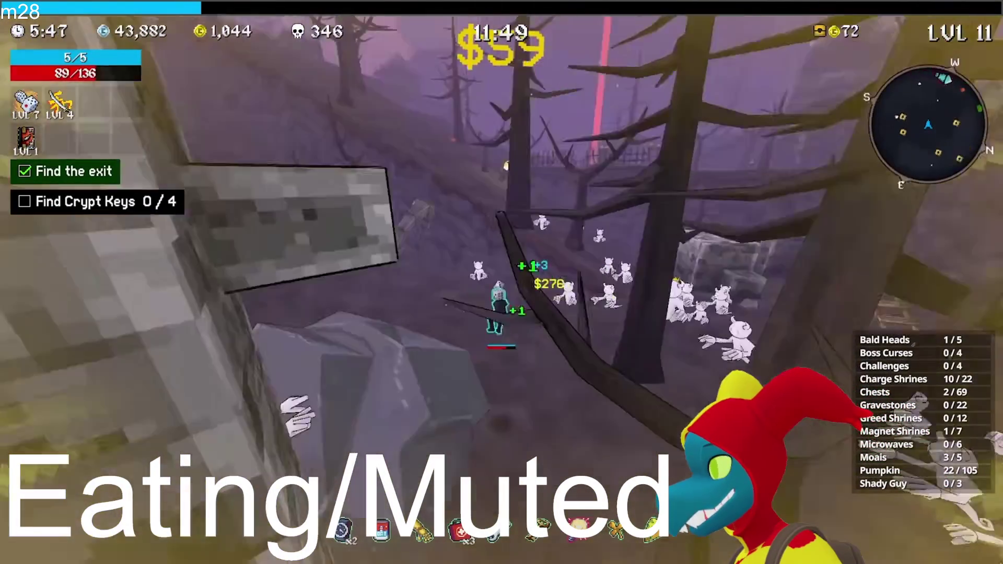
key("w")
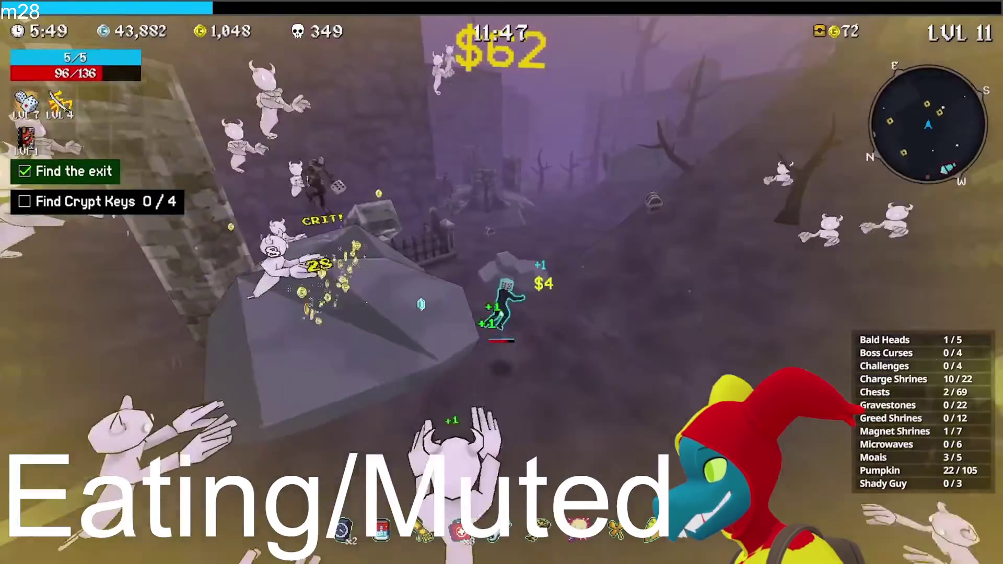
key("w")
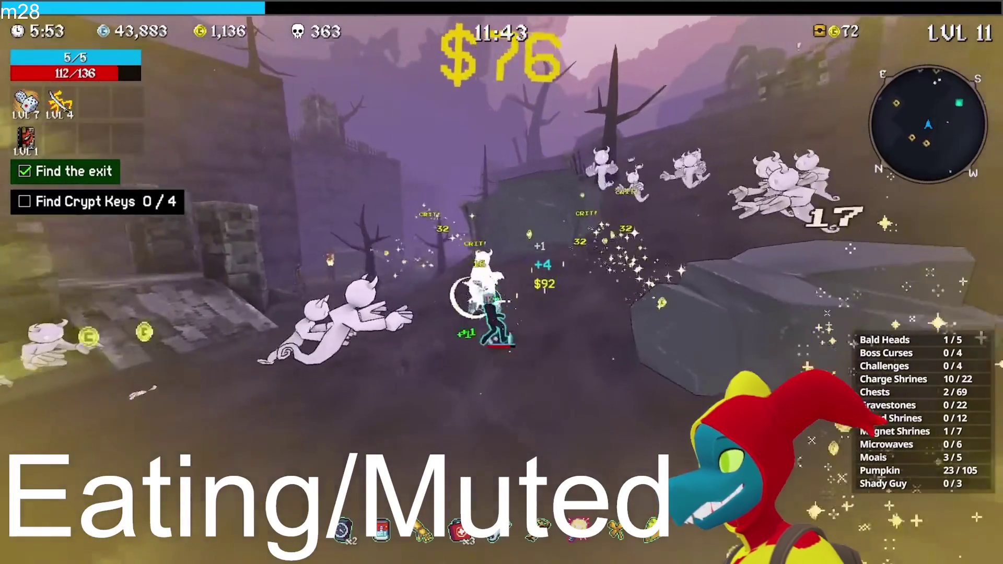
key("w")
key("w")
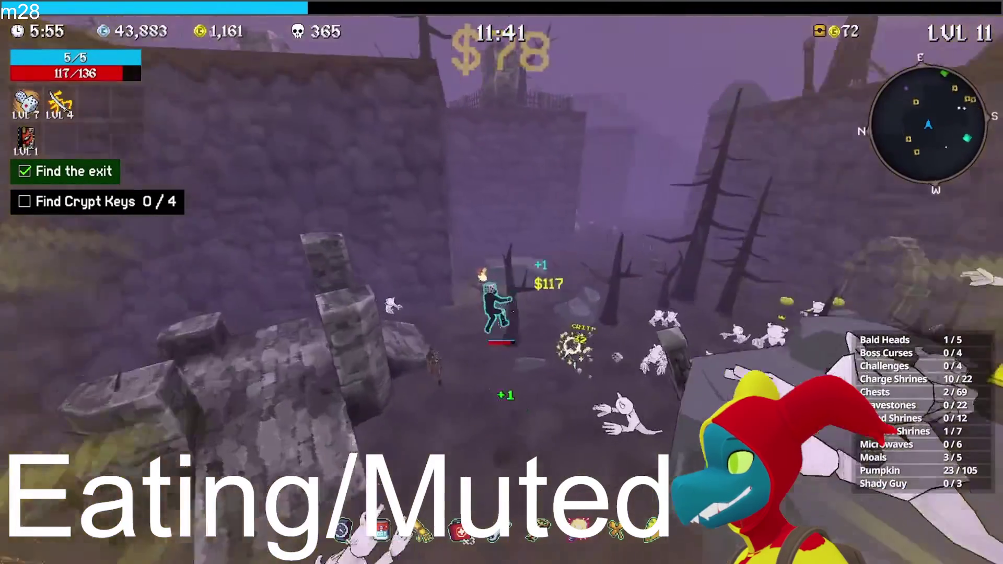
key("w")
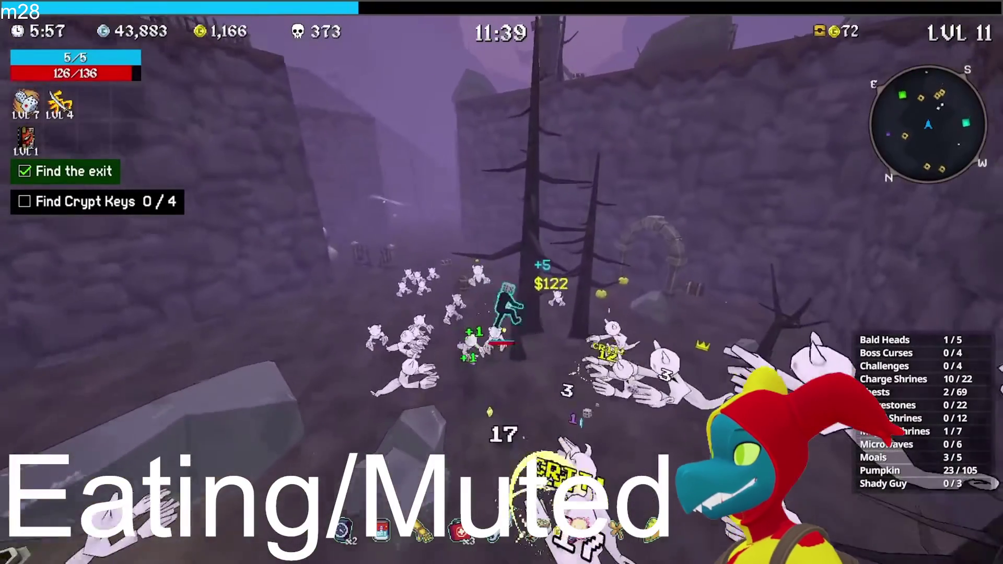
key("w")
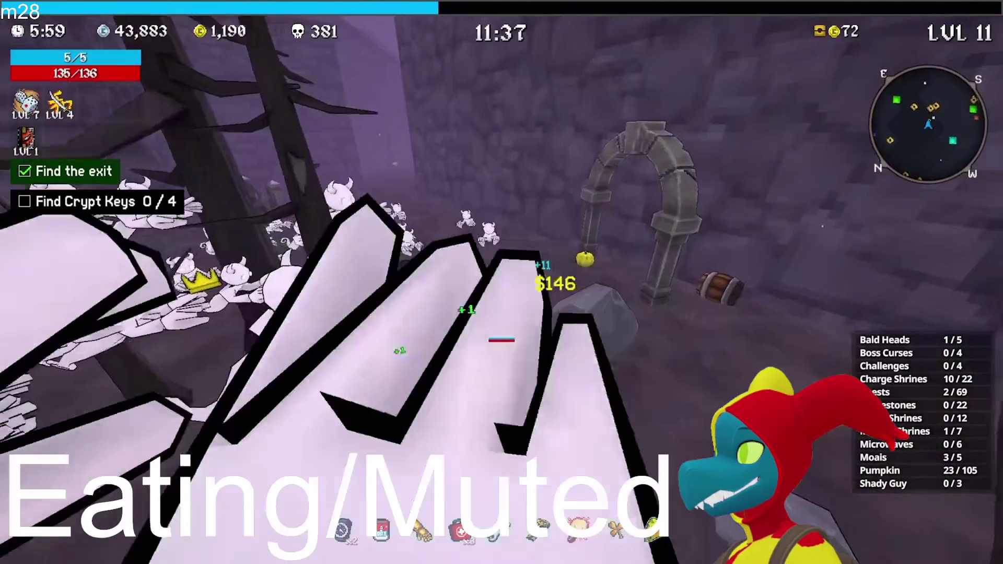
key("w")
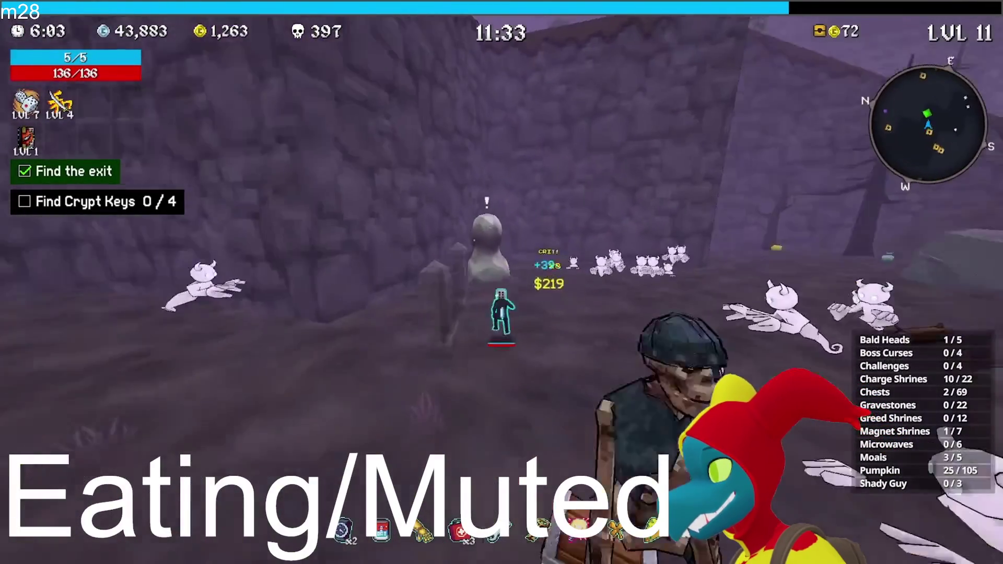
key("e")
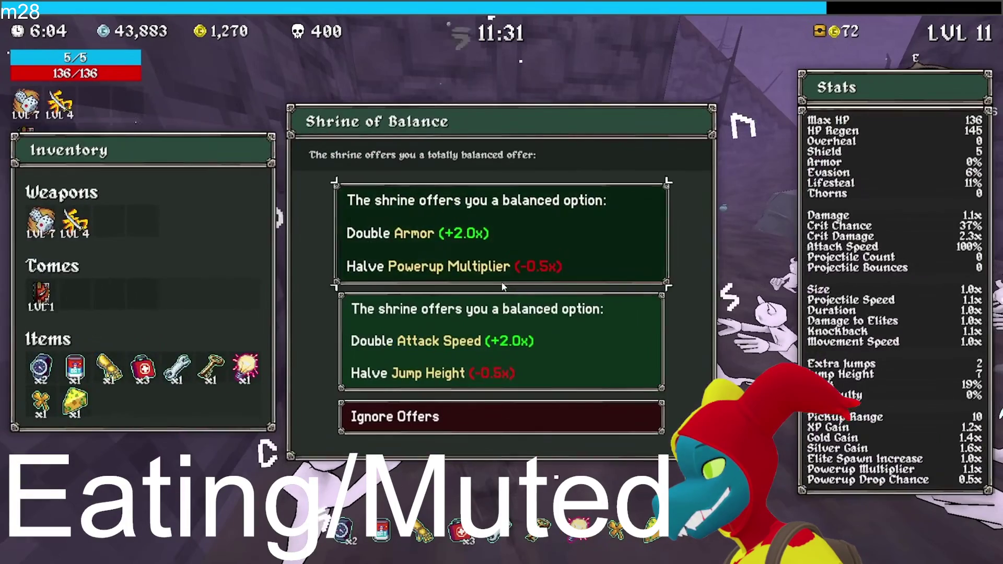
left_click(476, 346)
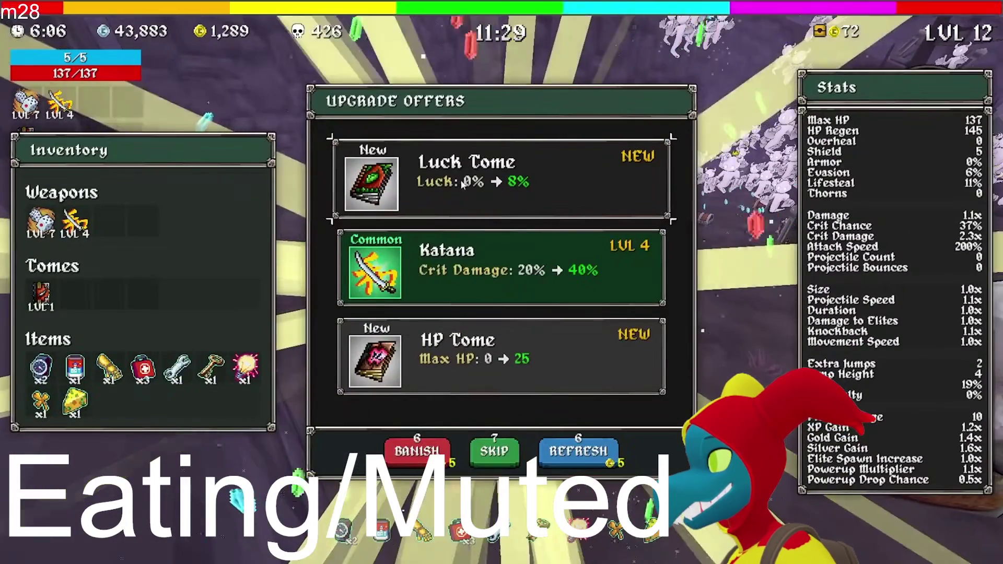
left_click(460, 183)
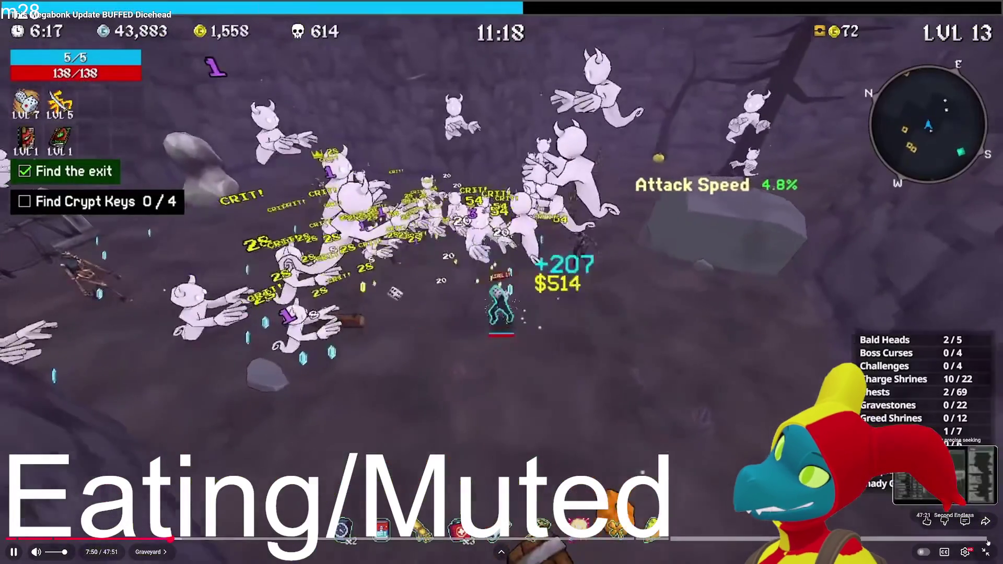
- Seek the video along the progress bar to around 47:14, near its end
left_click(987, 539)
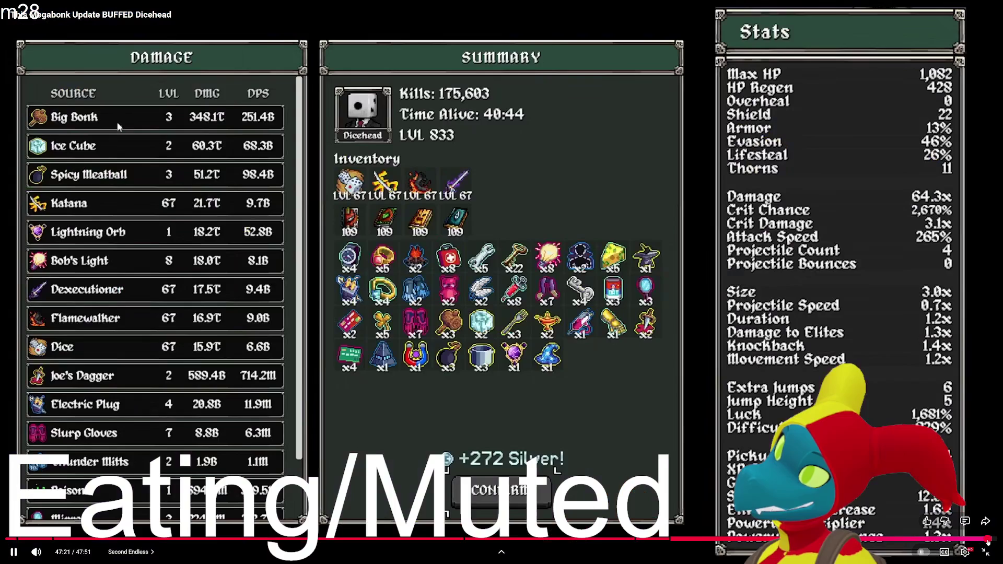
left_click(920, 539)
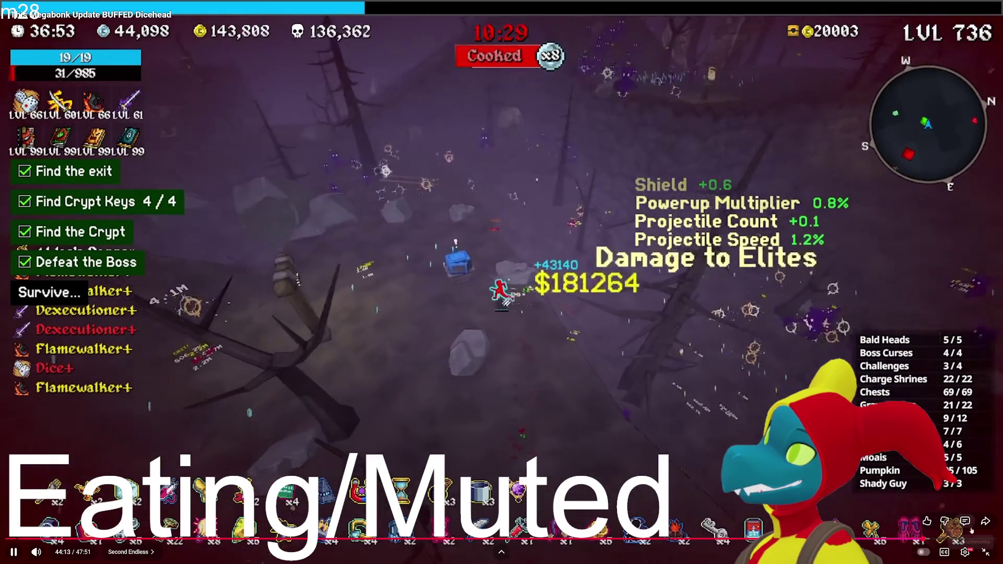
left_click_drag(923, 538, 966, 542)
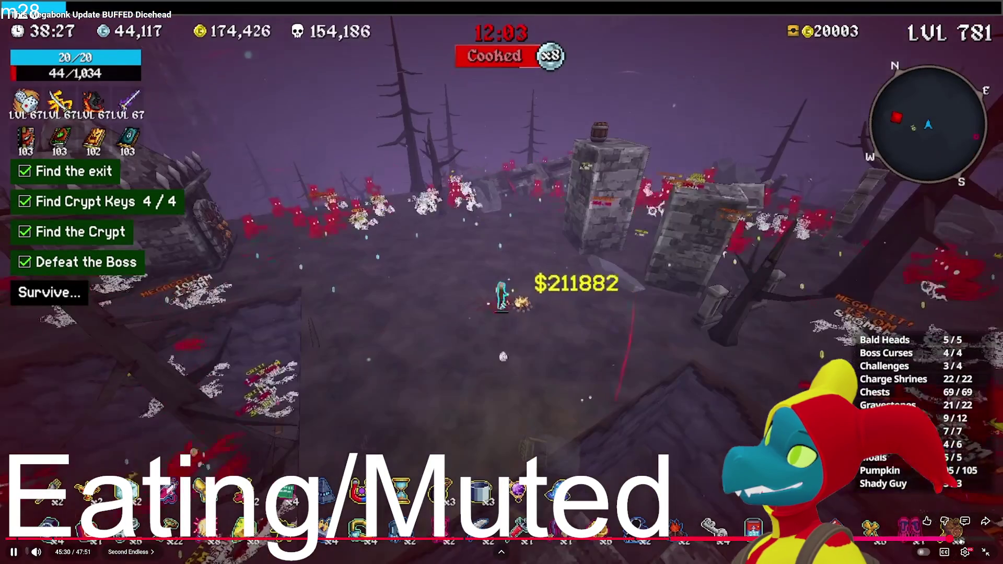
left_click(976, 542)
left_click(981, 541)
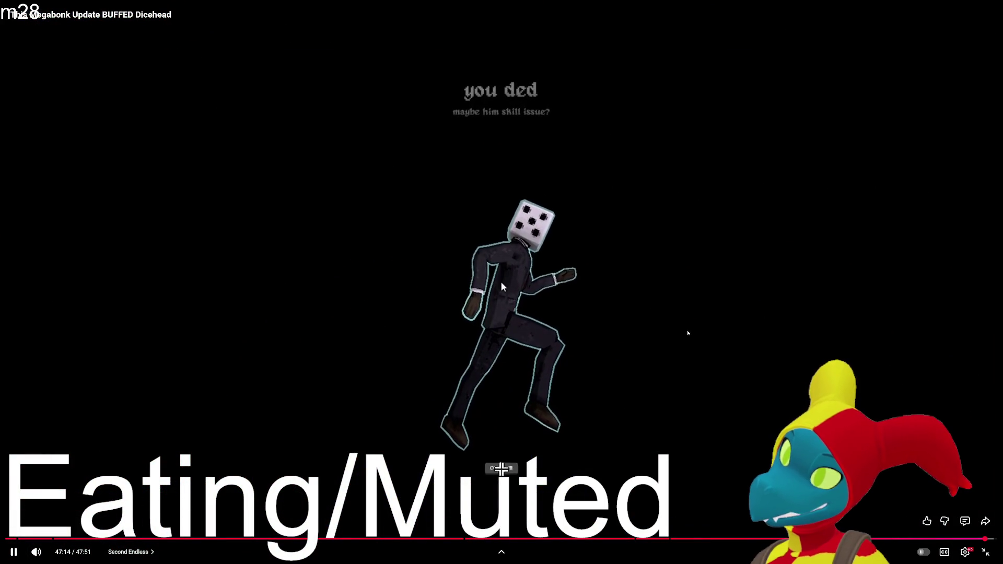
- Leave fullscreen, scroll down through the comments, then back up to the video
key("Escape")
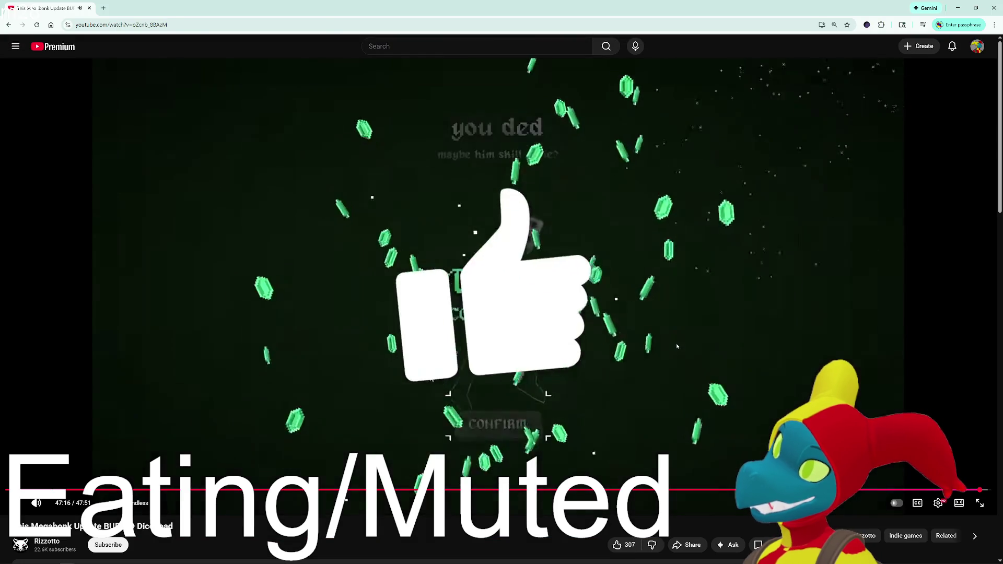
scroll(627, 337, "down", 5)
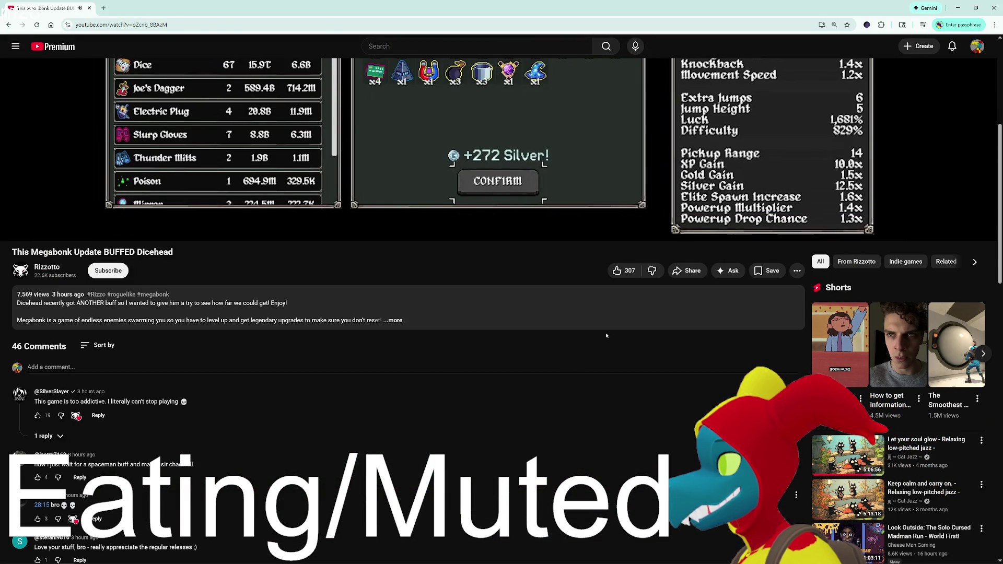
scroll(606, 335, "up", 1)
scroll(607, 336, "up", 5)
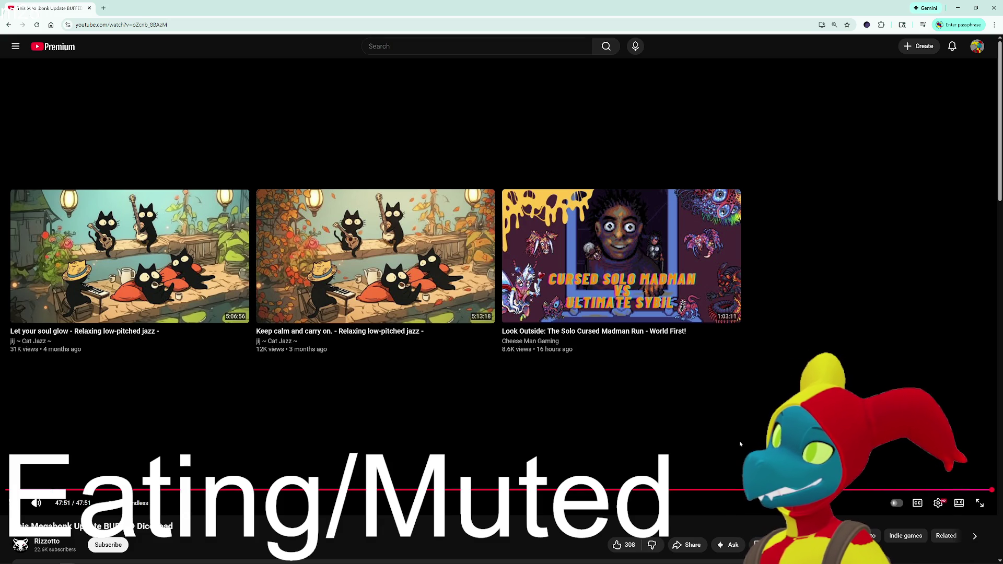
- Switch from the finished YouTube video over to the Steam window
key("alt+Tab")
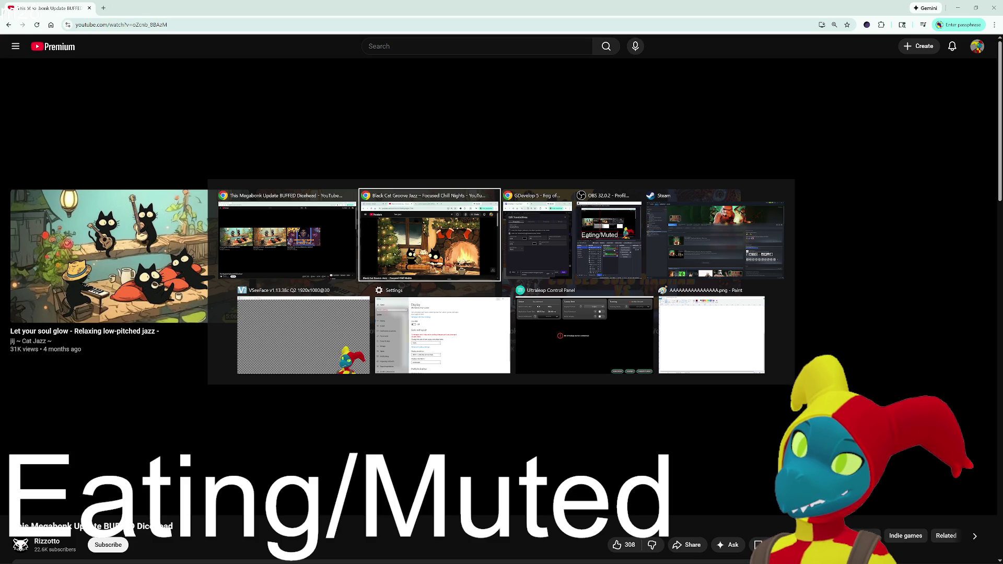
key("Escape")
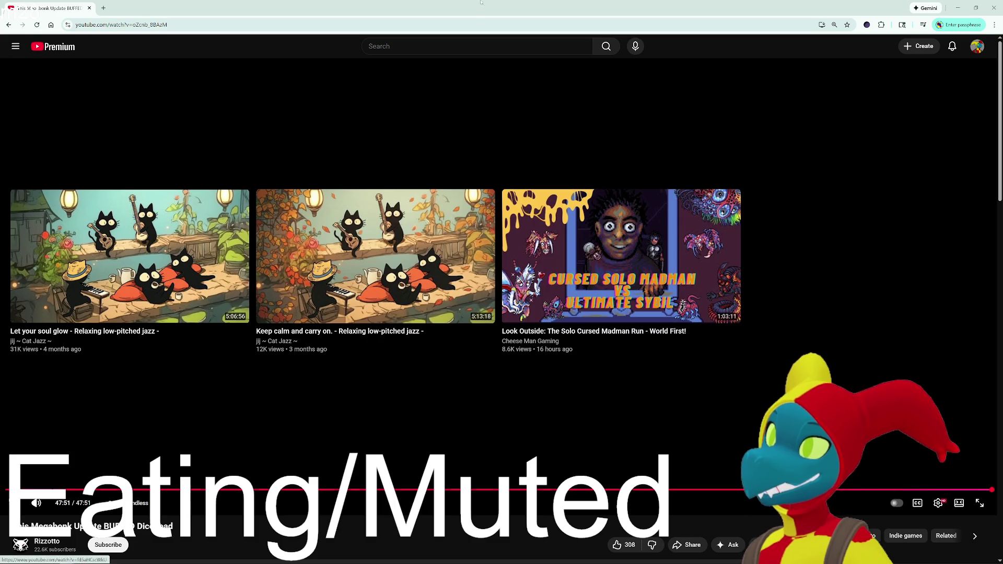
key("alt+Tab")
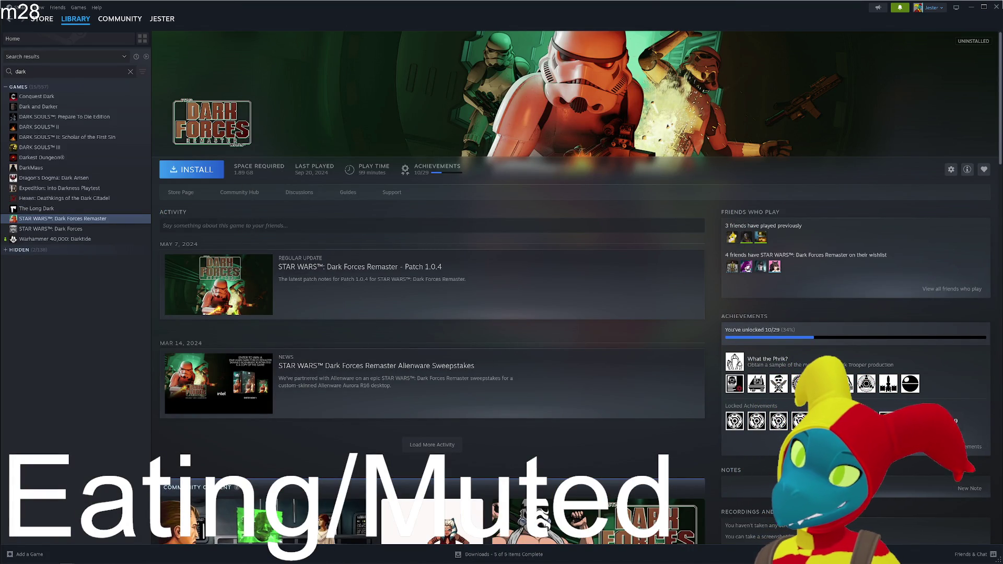
- Launch GDevelop by searching 'gog' in the Windows search
key("alt+Tab")
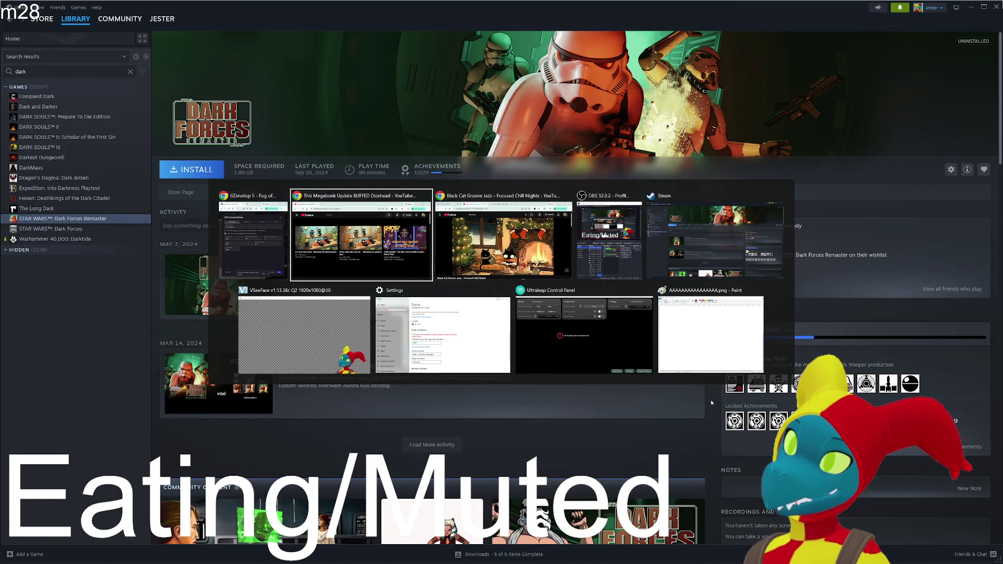
key("Escape")
key("alt+Tab")
key("Escape")
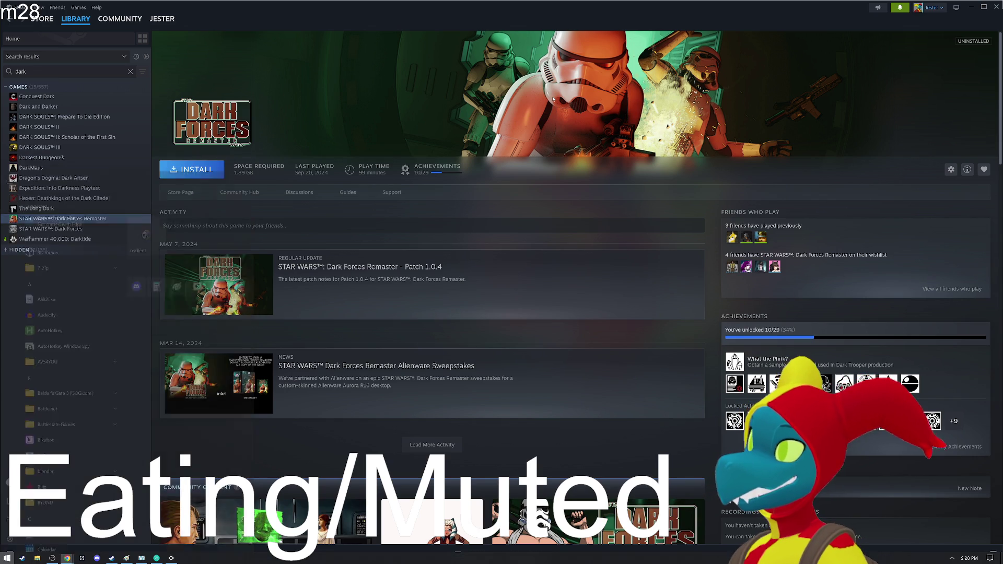
key("super")
type("gog")
key("Return")
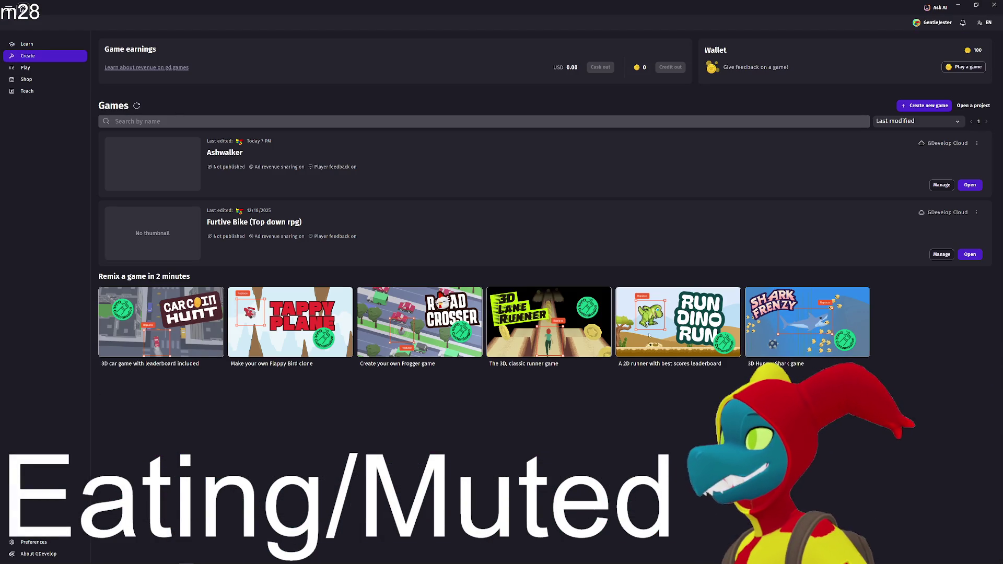
- Open the top-down rpg project from My manual save and preview its fog-of-war vision circle
left_click(970, 185)
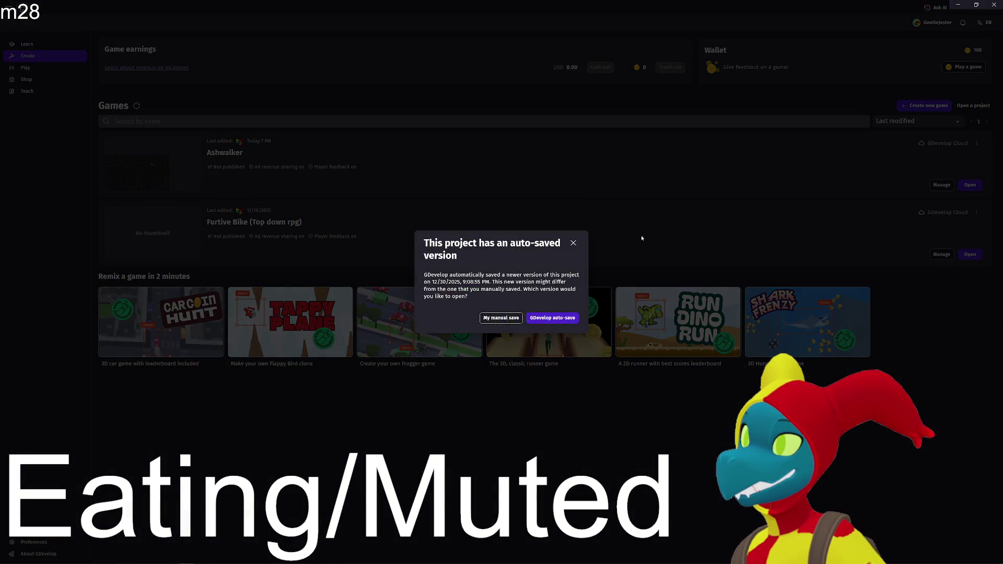
left_click(517, 318)
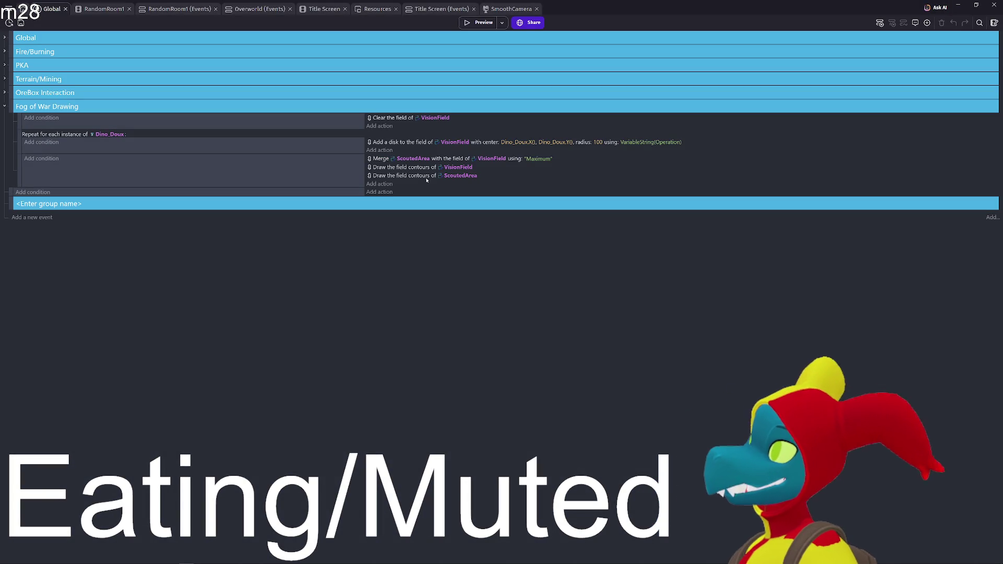
left_click(483, 23)
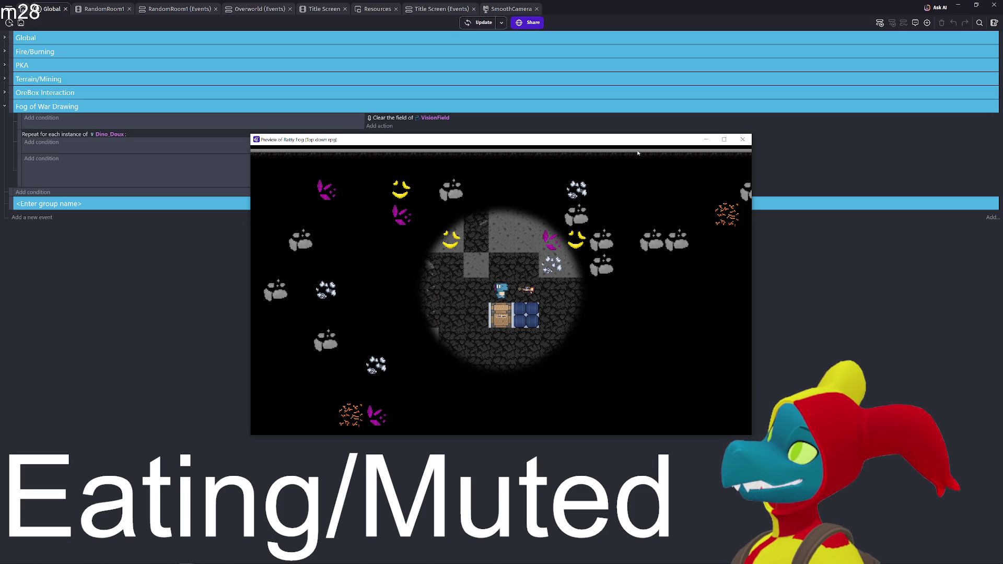
key("Down")
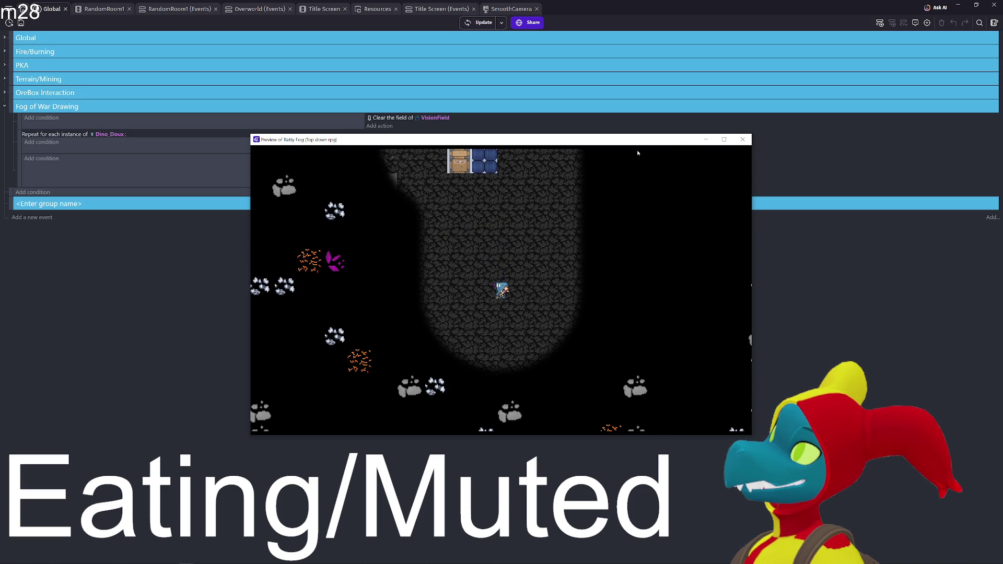
left_click(743, 139)
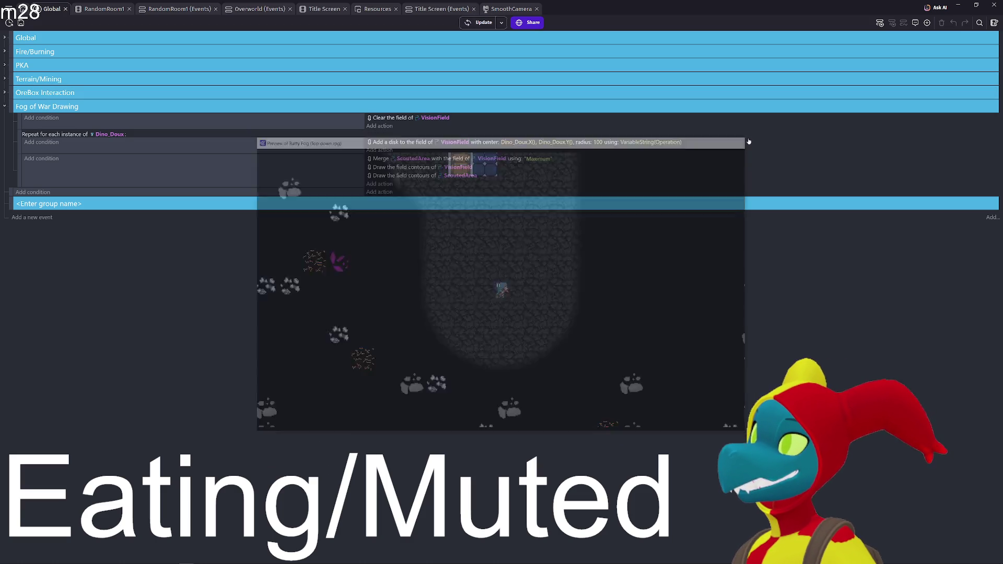
- In Game properties, set the resolution width to 400
left_click(9, 8)
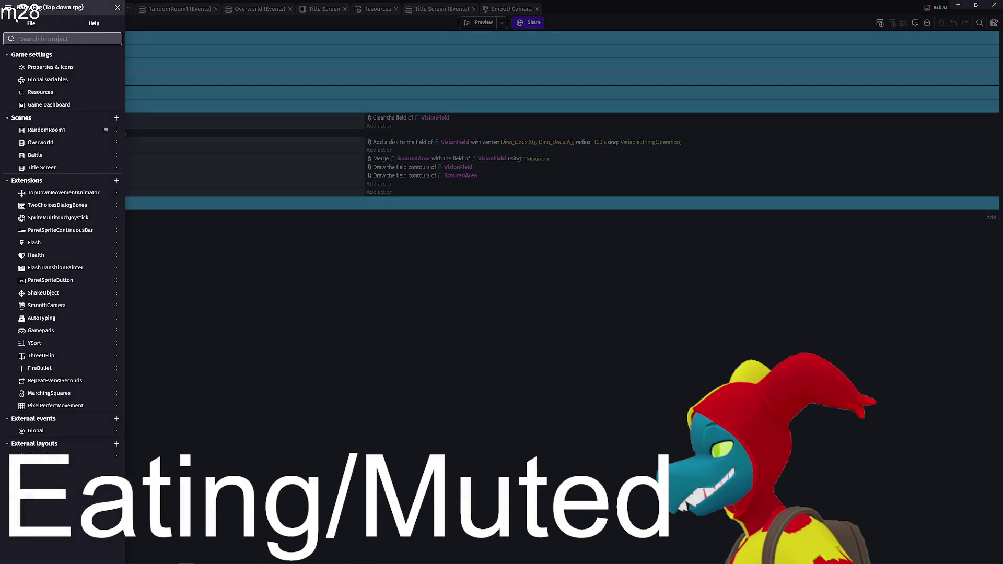
left_click(41, 69)
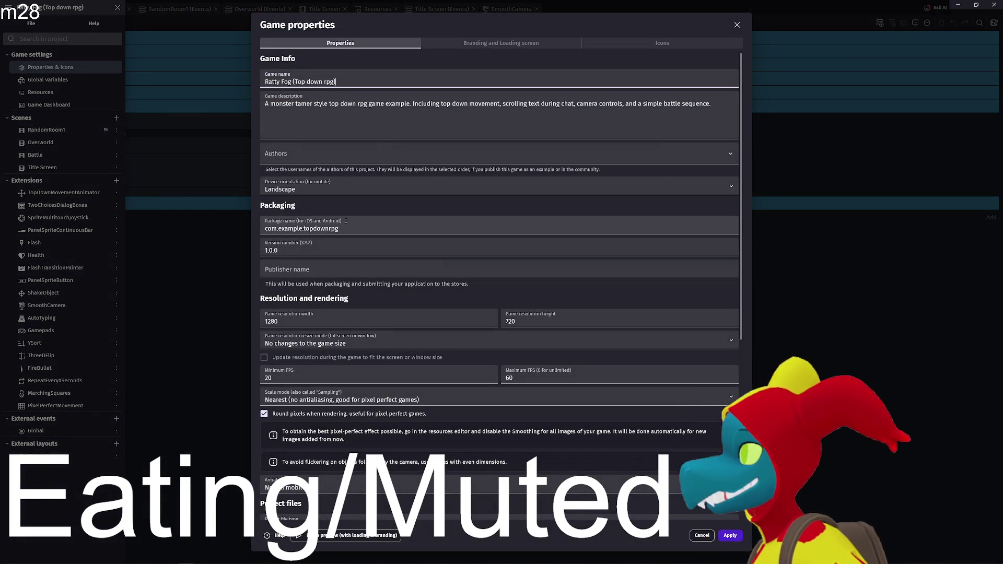
left_click_drag(322, 319, 257, 324)
type("8000")
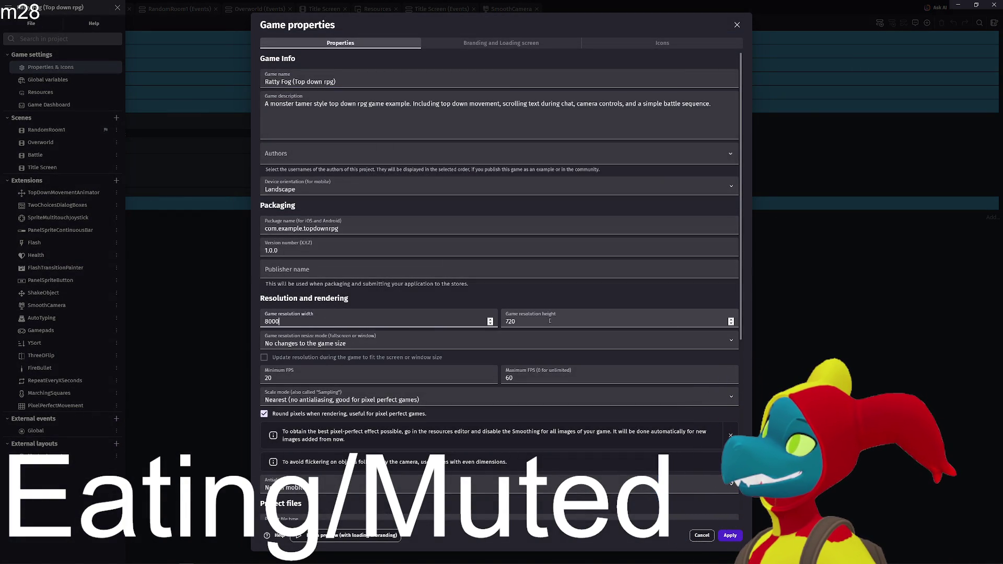
left_click_drag(530, 319, 408, 321)
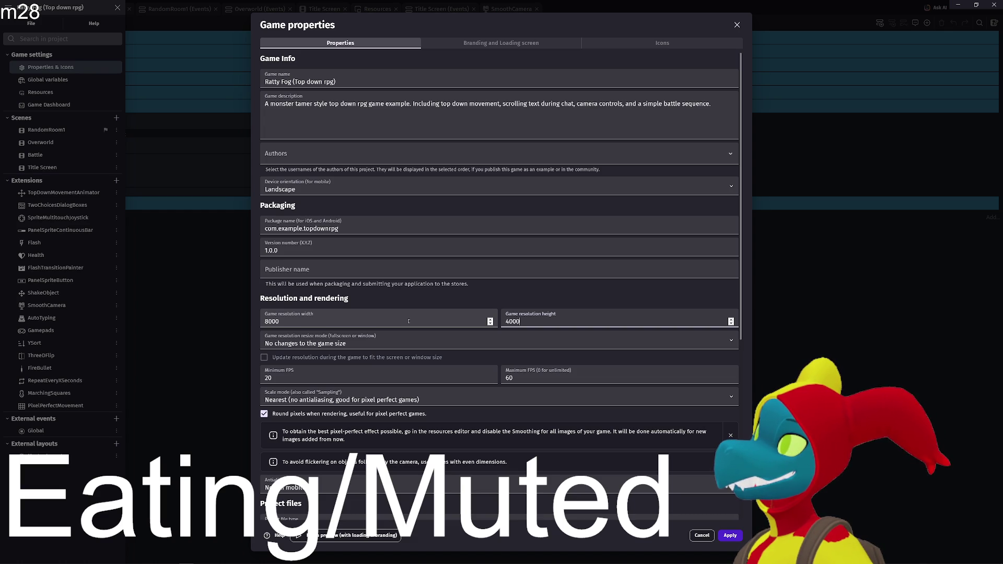
left_click_drag(391, 321, 262, 322)
type("400")
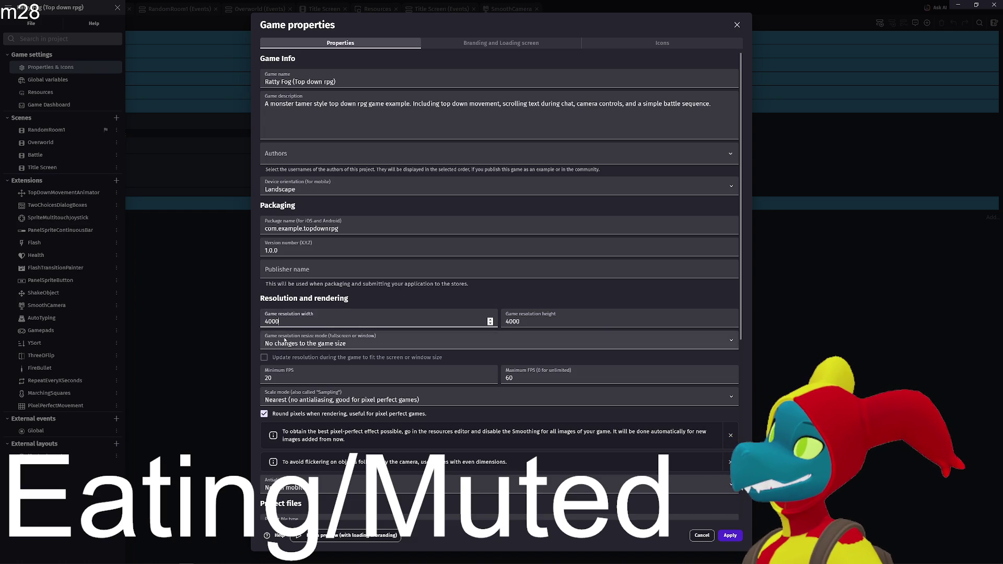
- Make the game extend to fill the screen with resolution updating to fit the window
left_click(296, 345)
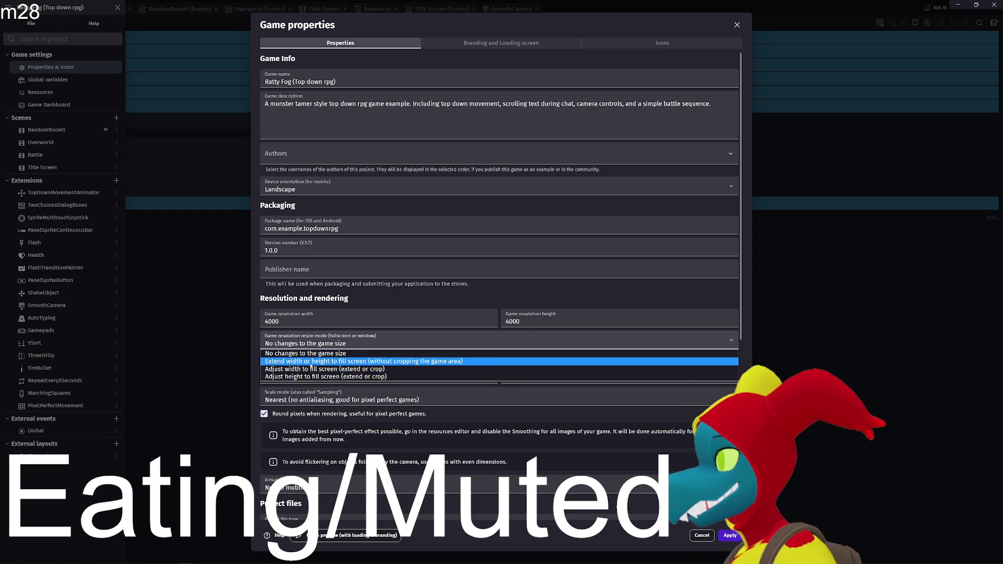
left_click(286, 361)
left_click(266, 358)
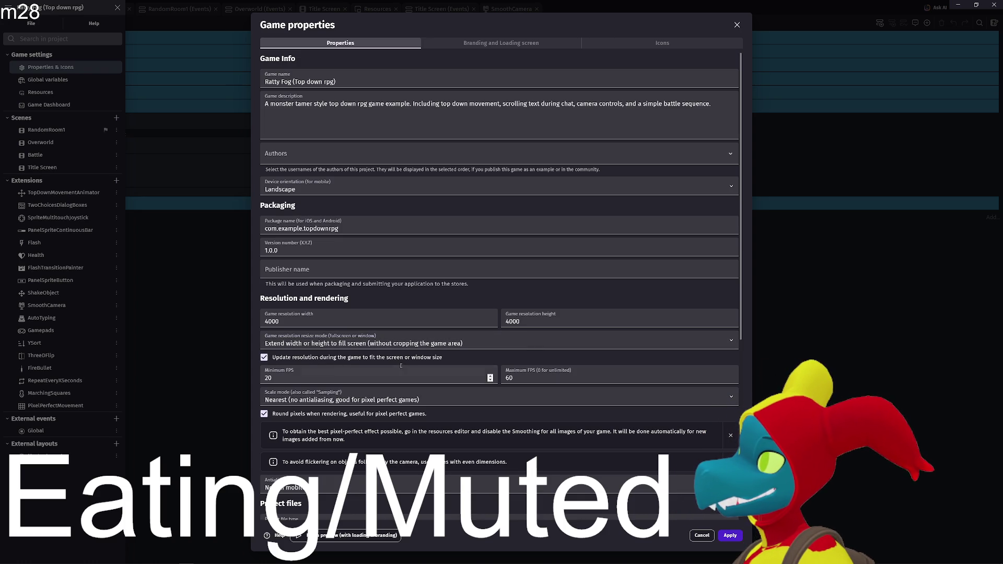
scroll(457, 382, "down", 2)
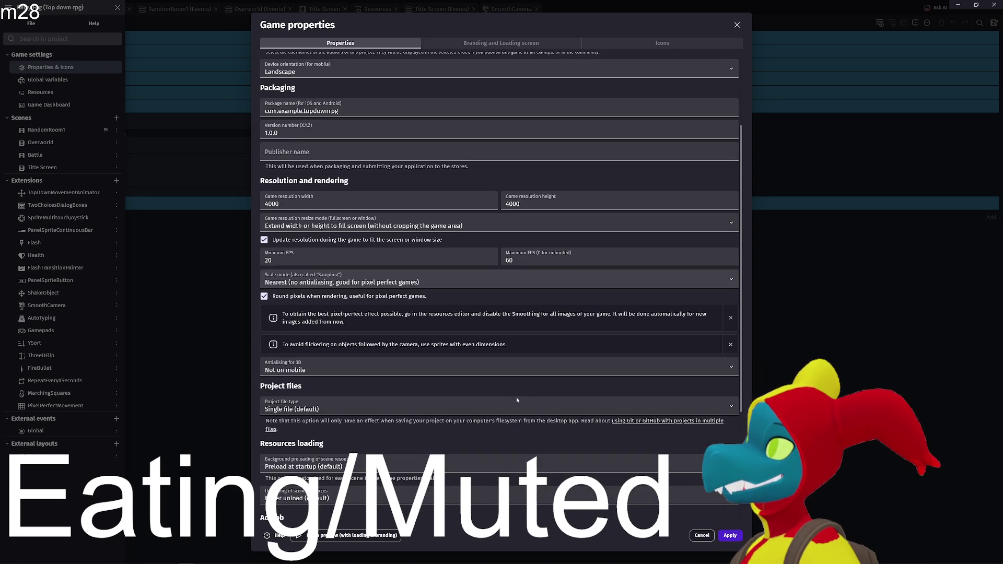
- Use Linear antialiased scaling, turn off pixel rounding, apply, and preview the game
left_click(428, 282)
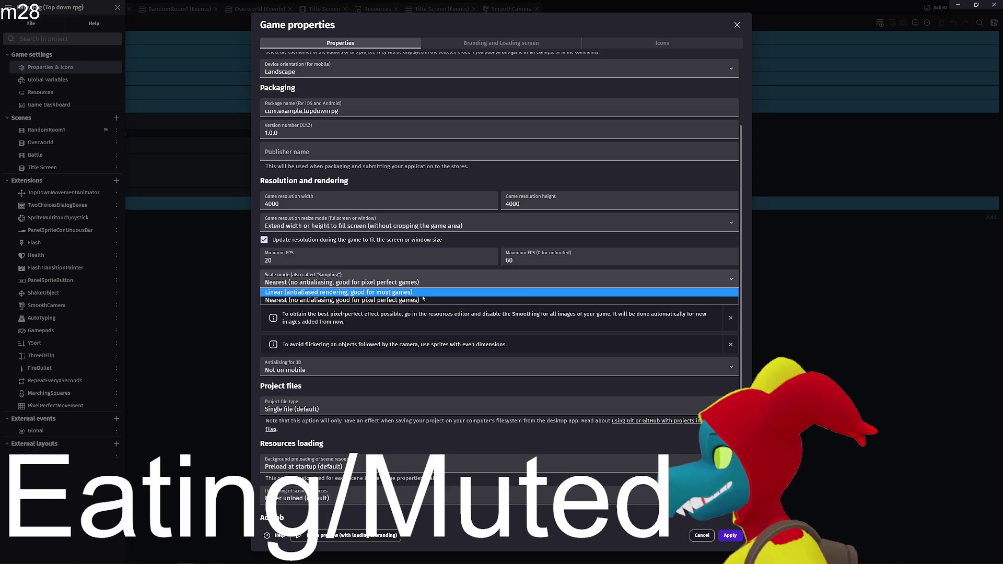
left_click(424, 295)
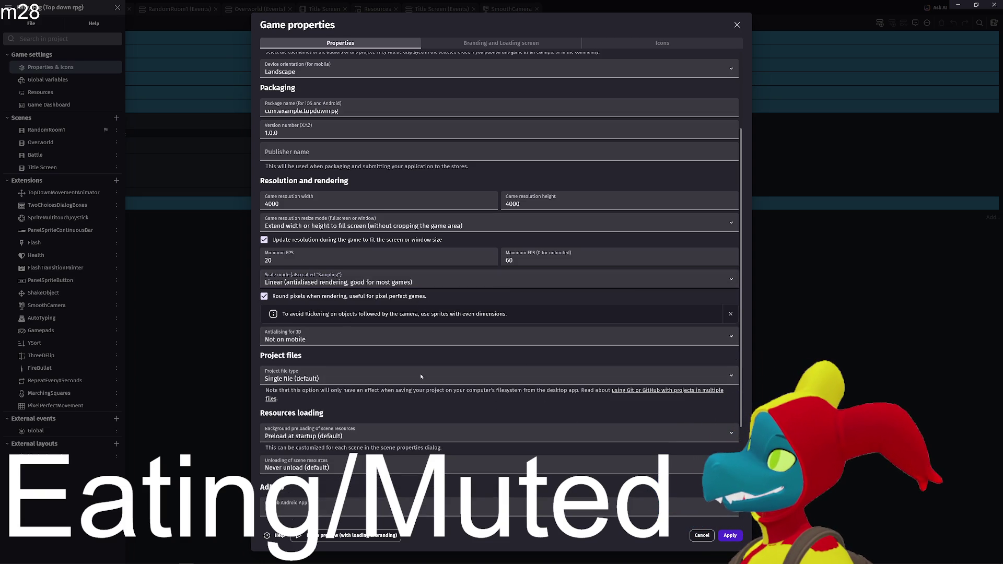
left_click(264, 296)
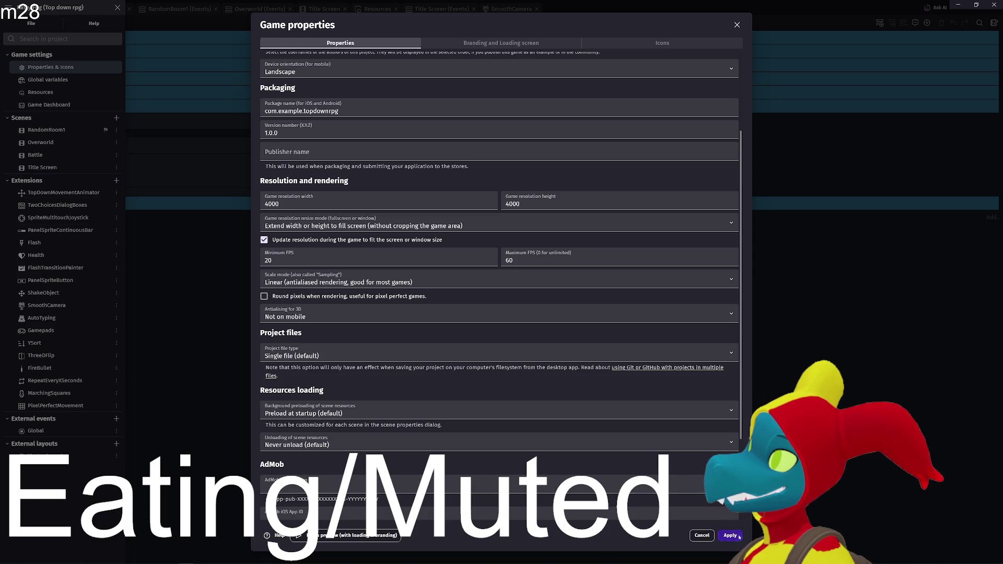
left_click(737, 536)
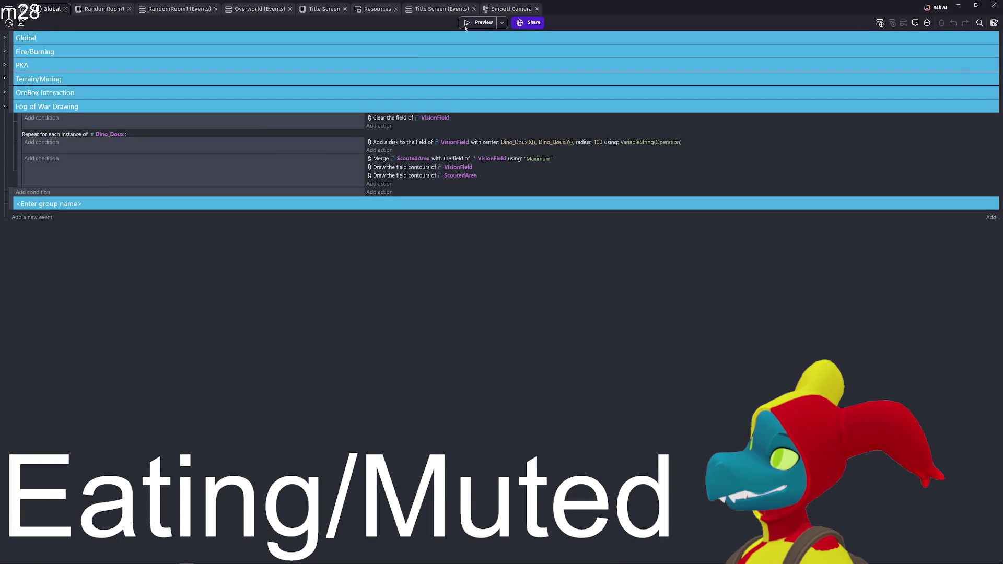
left_click(466, 24)
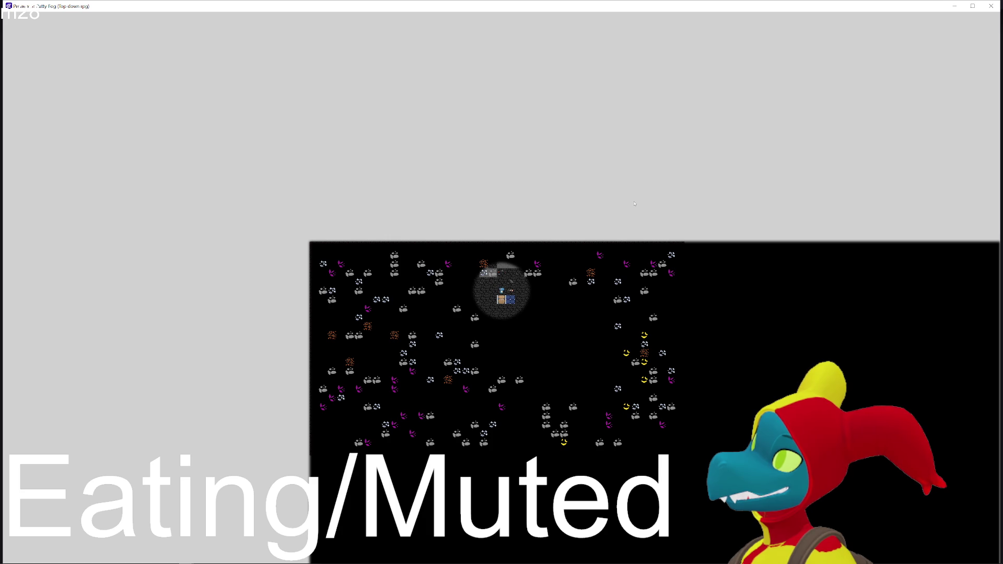
key("Down")
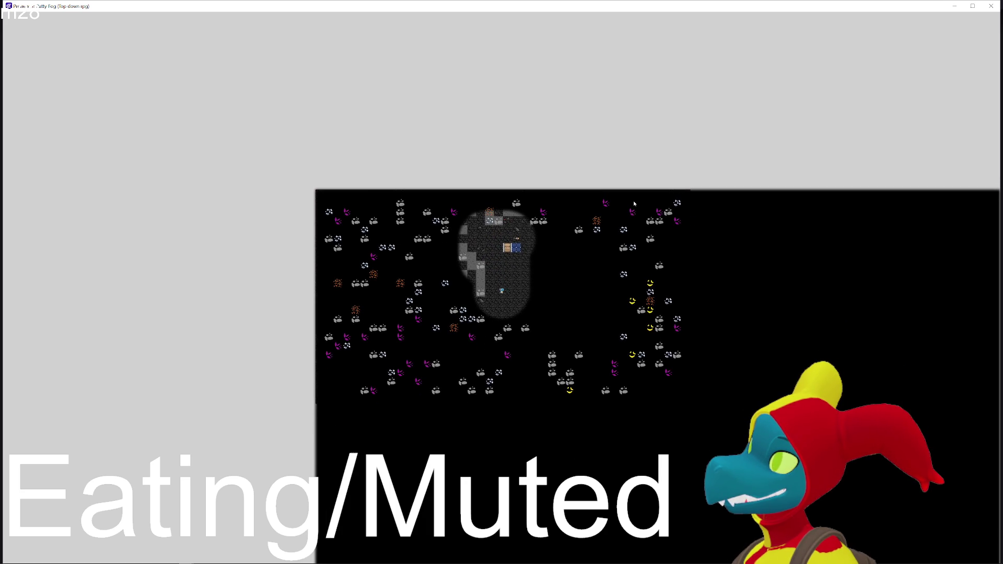
key("Down")
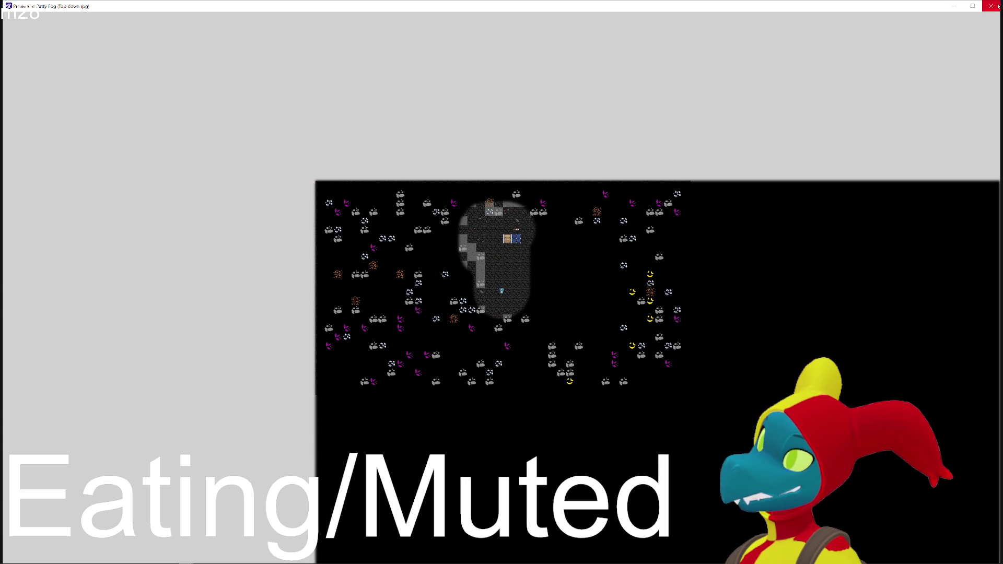
left_click(991, 6)
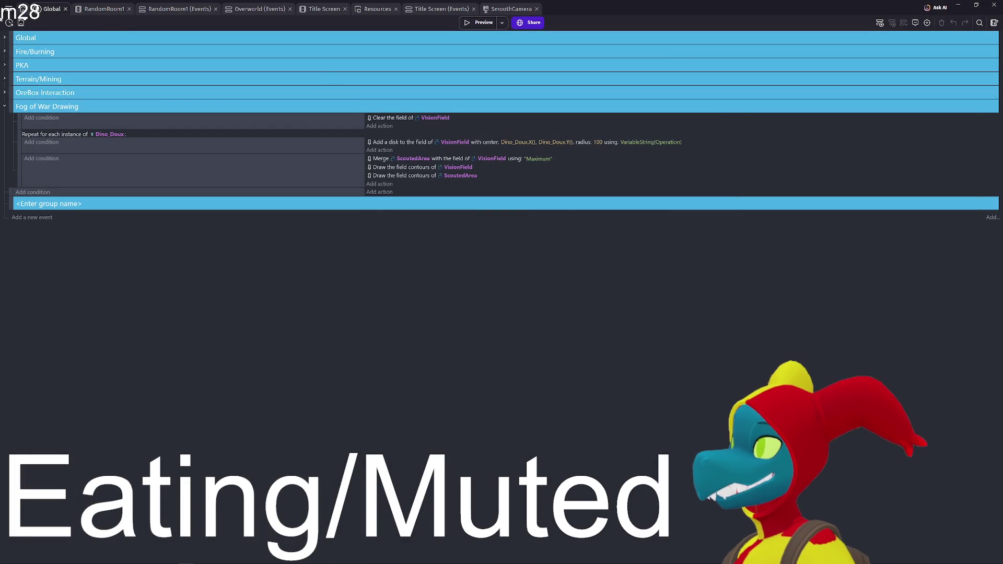
left_click(9, 7)
left_click(41, 71)
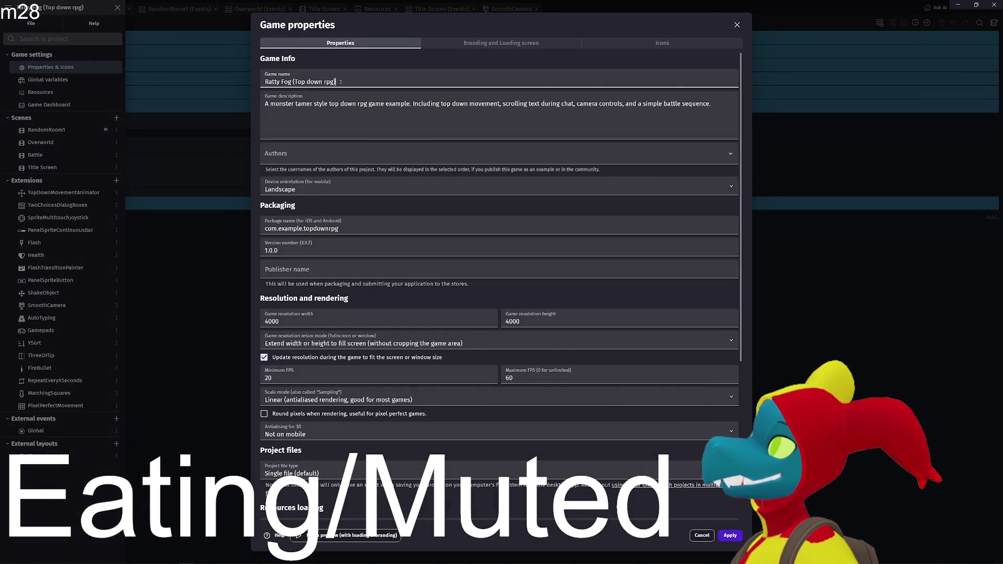
- Rename the game to Ashwalker and set its description to Mine
left_click_drag(345, 82, 230, 87)
left_click(542, 104)
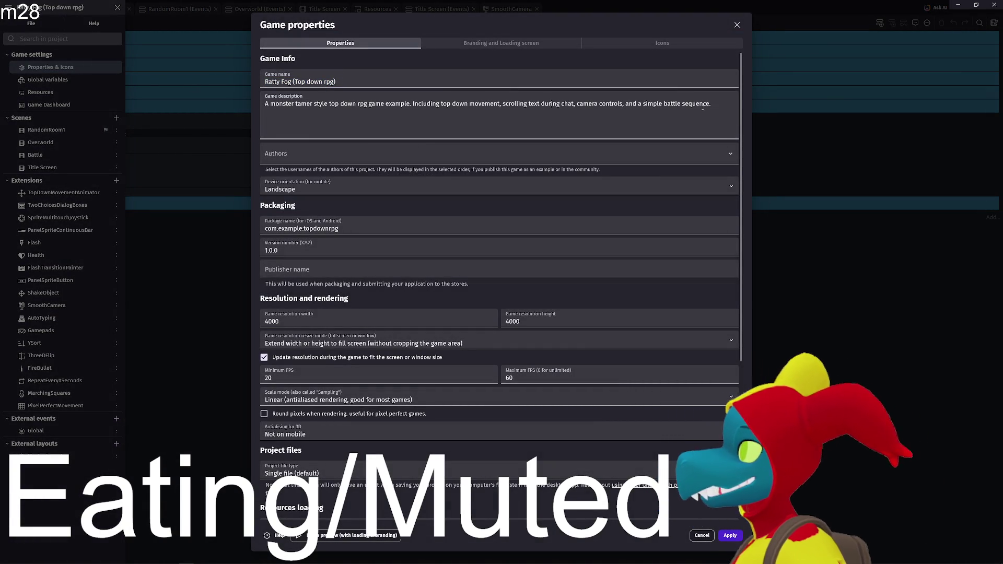
mouse_move(722, 106)
left_mouse_down()
mouse_move(240, 101)
mouse_move(713, 104)
left_mouse_up()
left_click(238, 100)
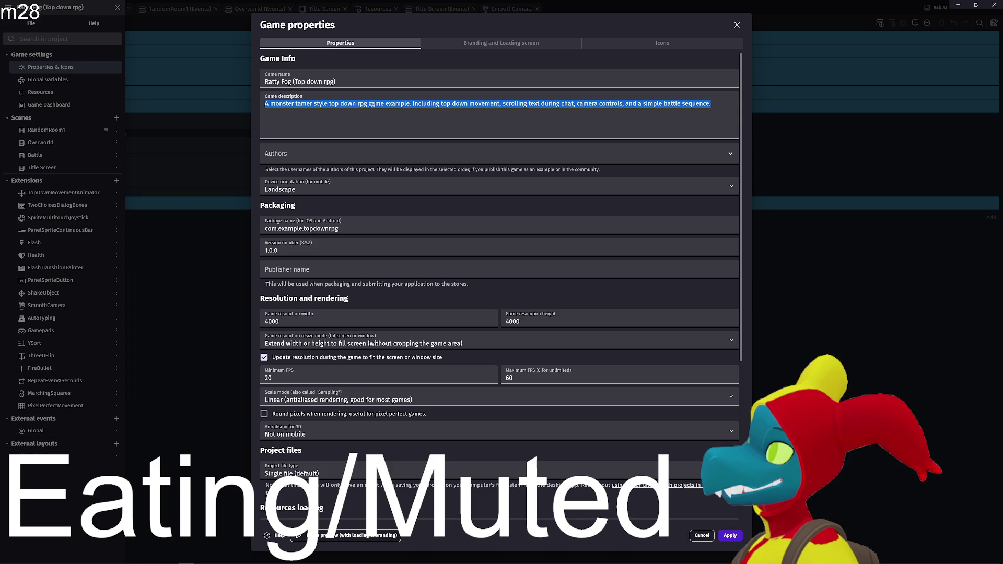
type("Mine")
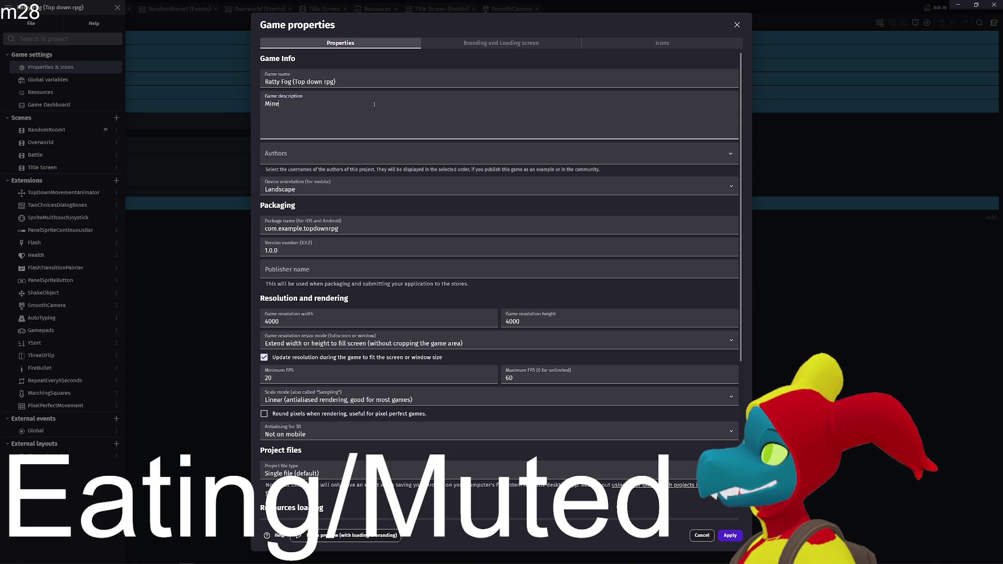
left_click_drag(364, 84, 237, 76)
type("Ashwalker")
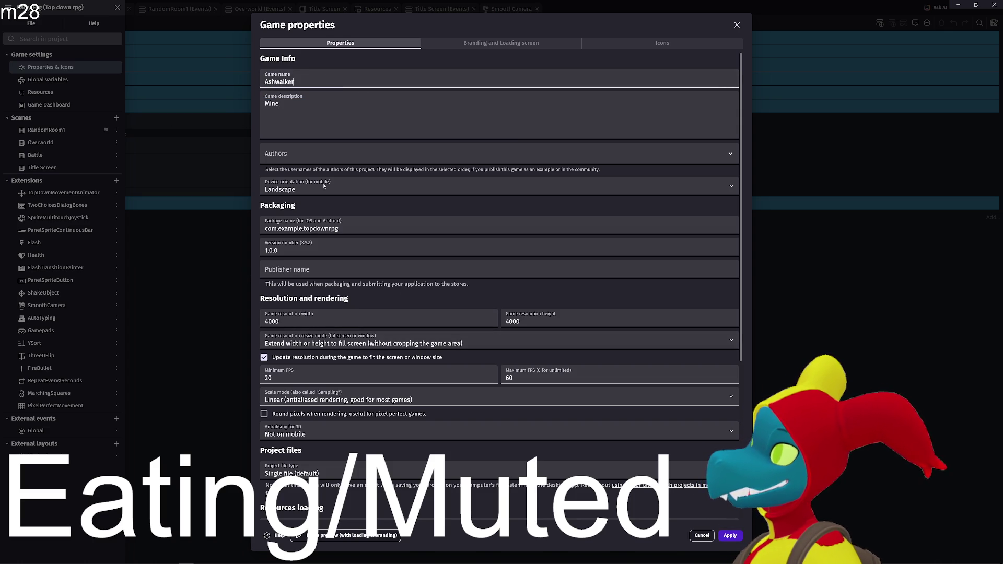
- Add the suggested username as author, apply the properties, and save the project
left_click(304, 156)
type("Ge")
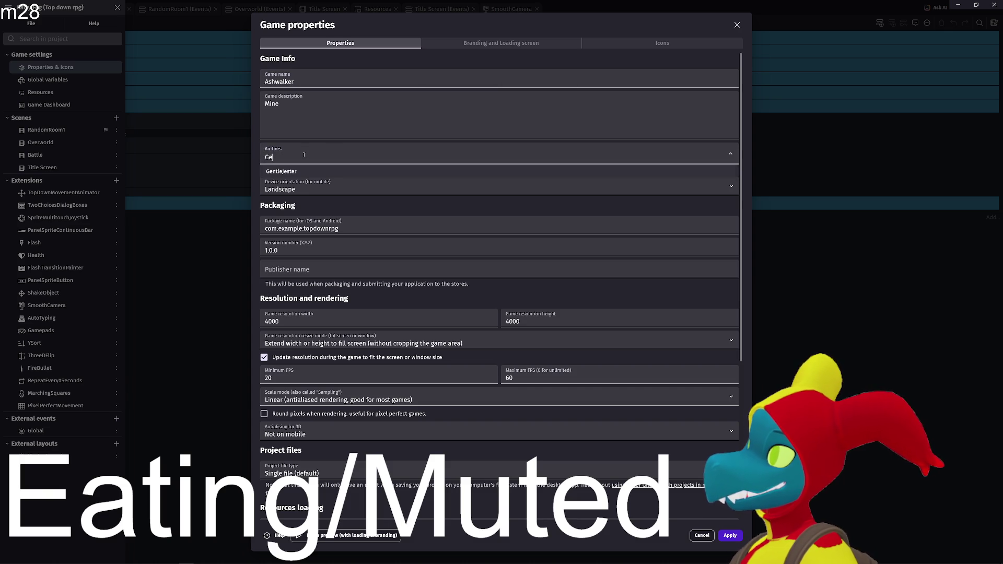
key("Return")
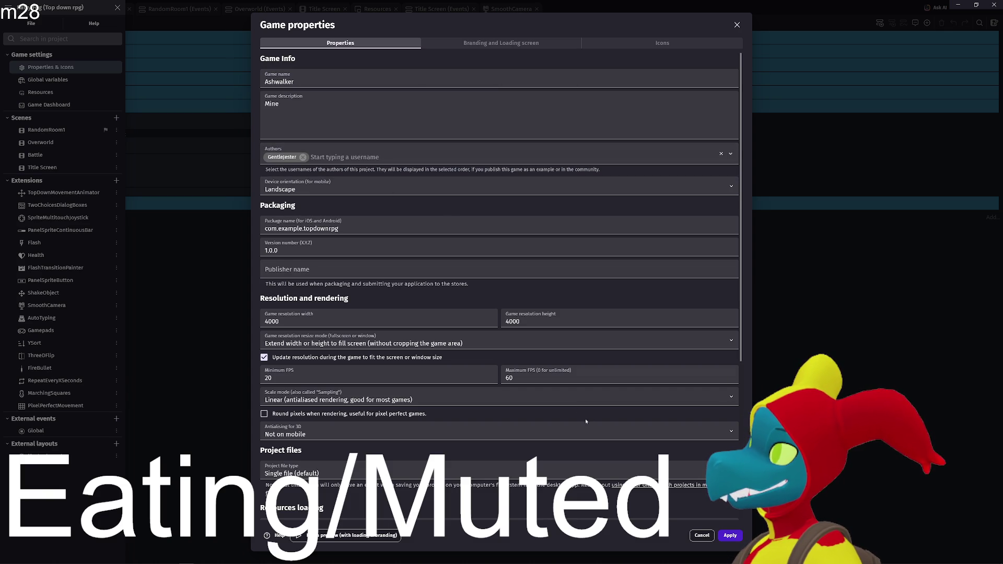
left_click(734, 536)
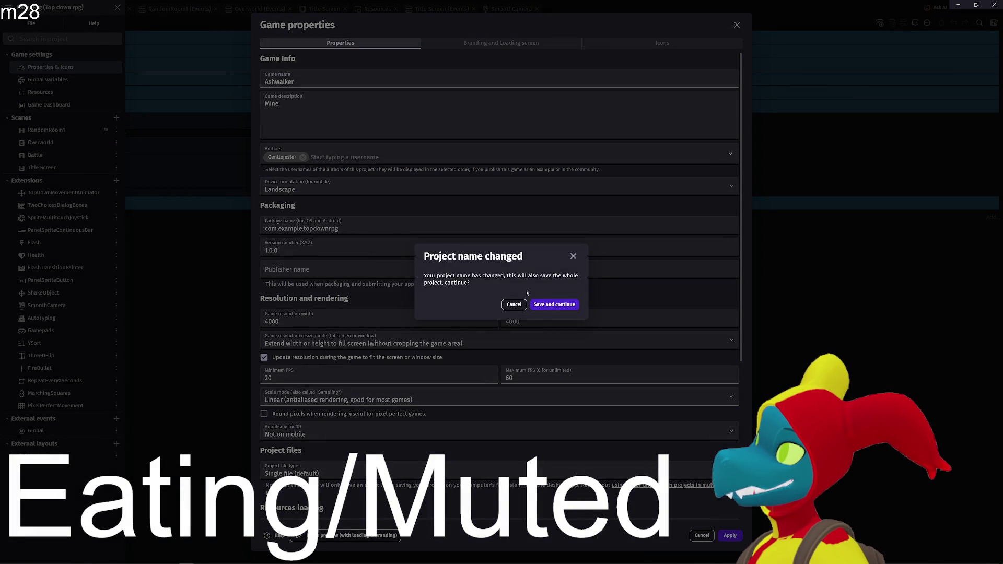
left_click(555, 306)
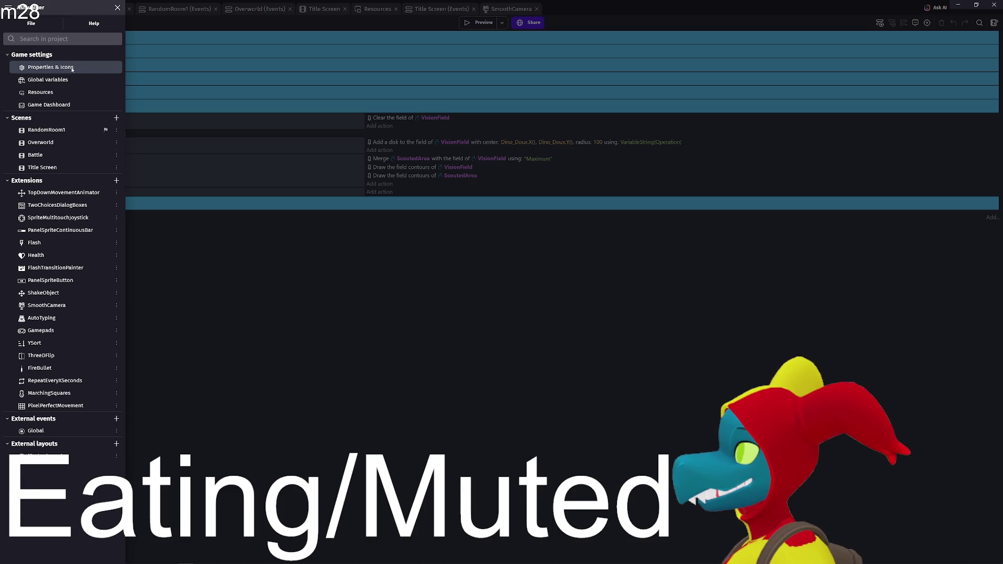
- Set the starting camera zoom in the Global events group to 14
left_click(213, 233)
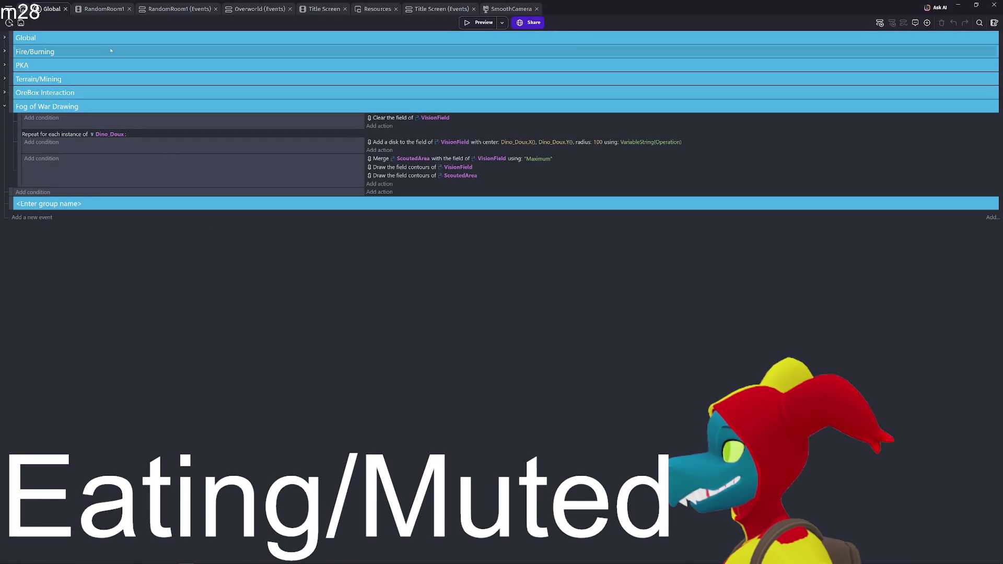
left_click(5, 38)
left_click(436, 67)
key("Return")
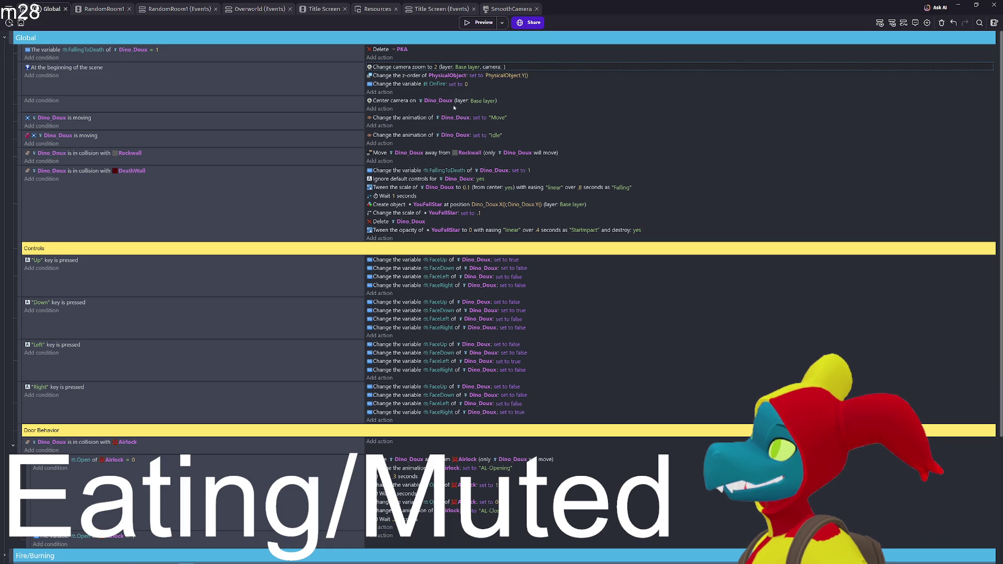
left_click(436, 67)
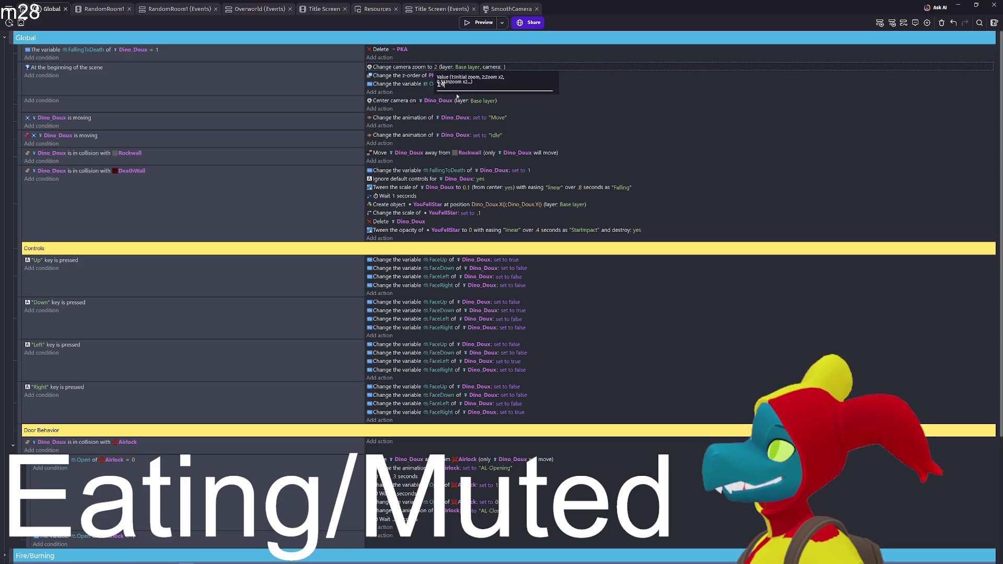
key("Return")
- Playtest the game, walking the miner around the cave to check the close-up vision field
left_click(488, 23)
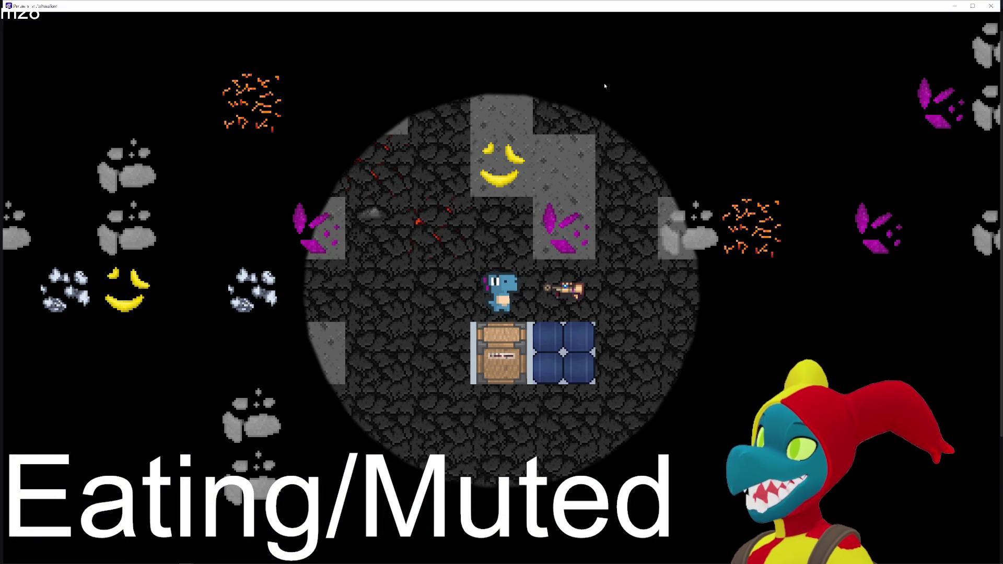
key("a")
key("s")
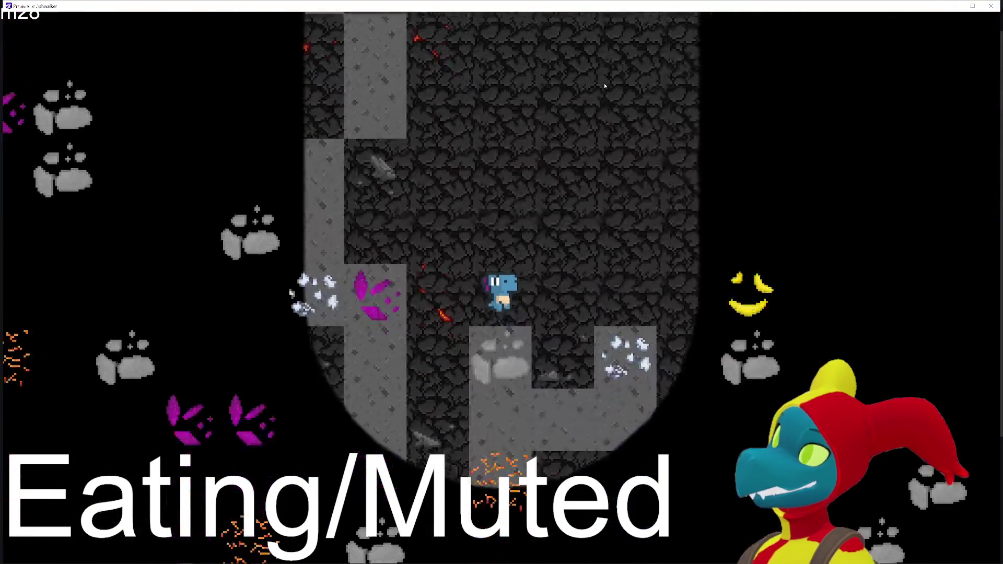
key("d")
key("s")
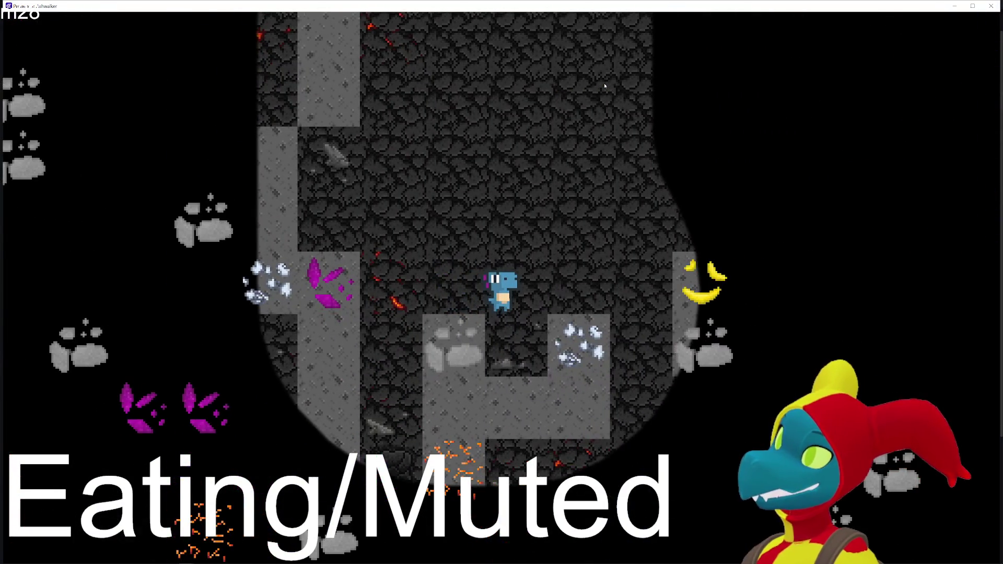
key("w")
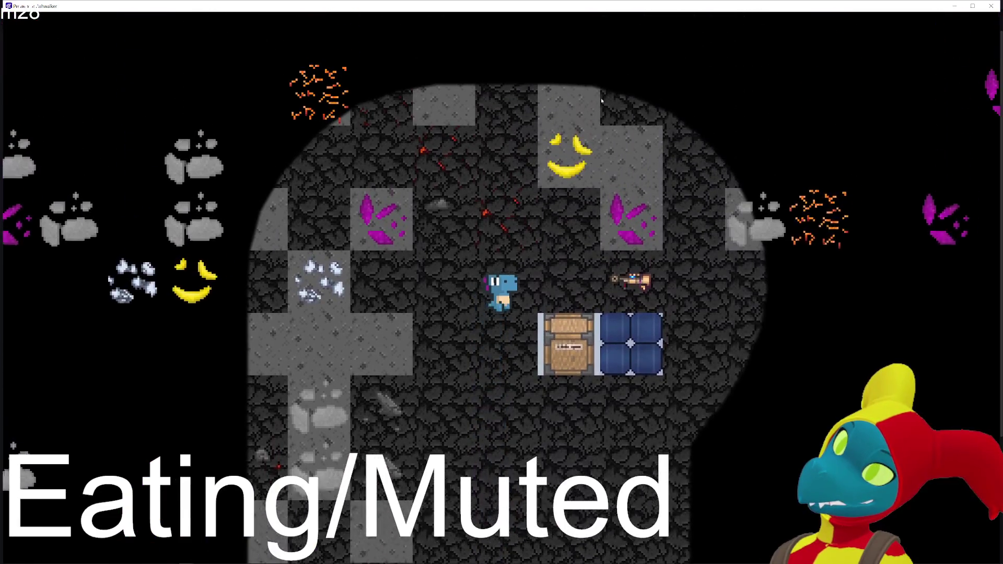
key("d")
key("a")
key("w")
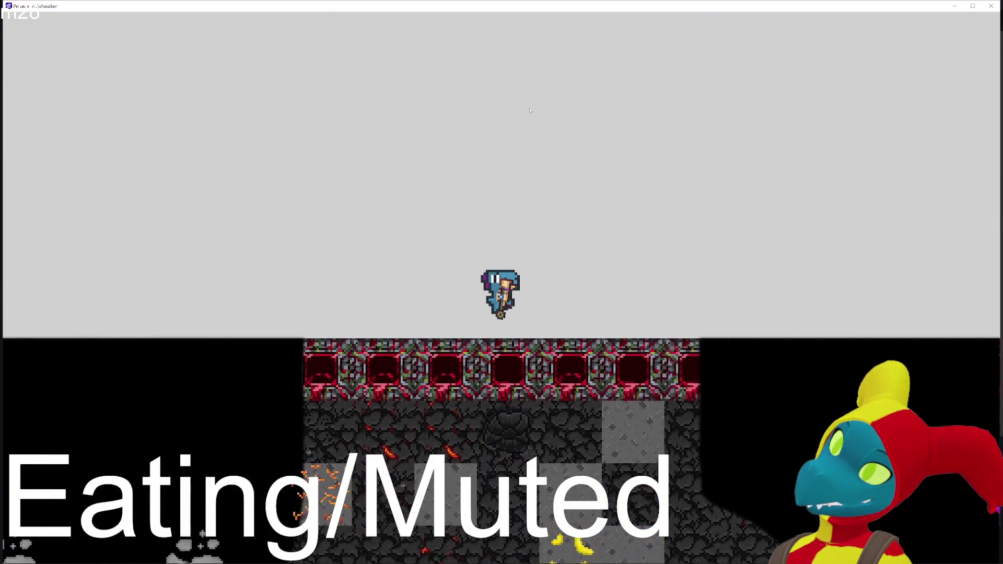
key("s")
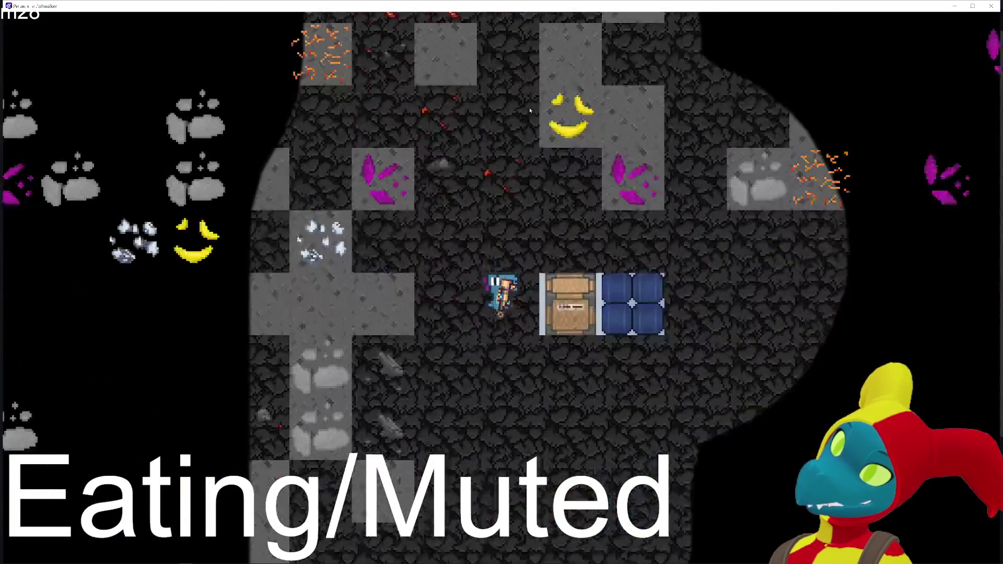
key("s")
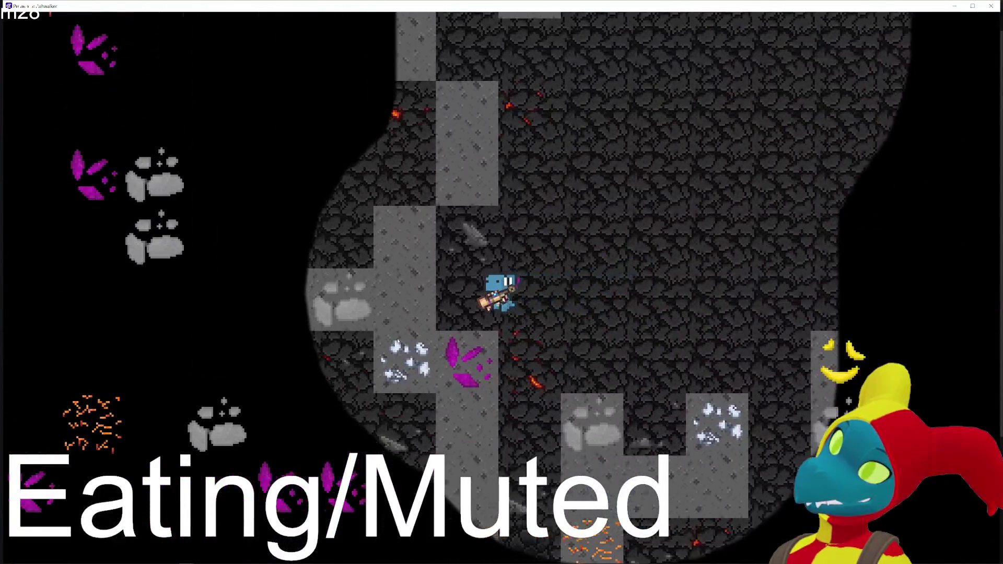
key("d")
key("s")
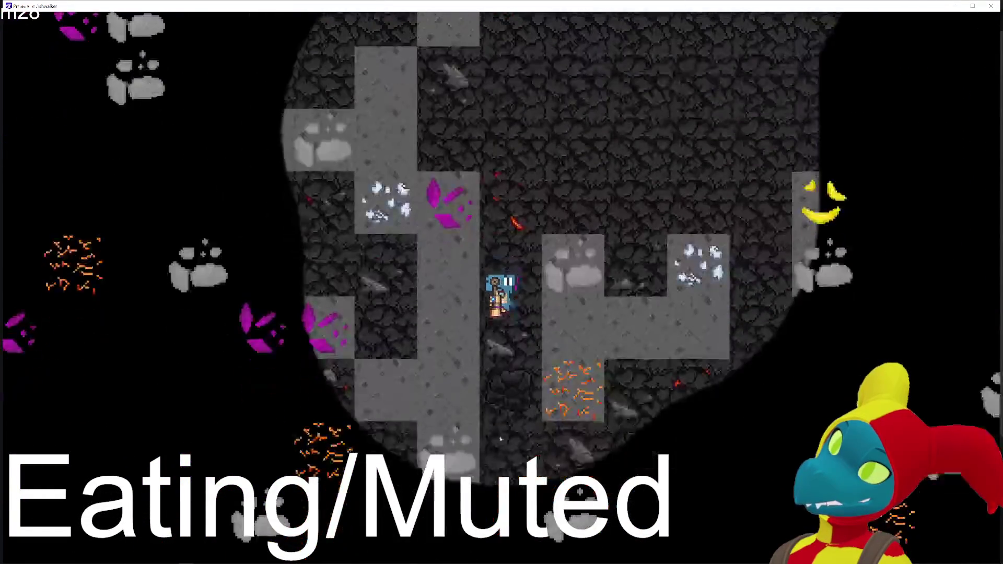
key("w")
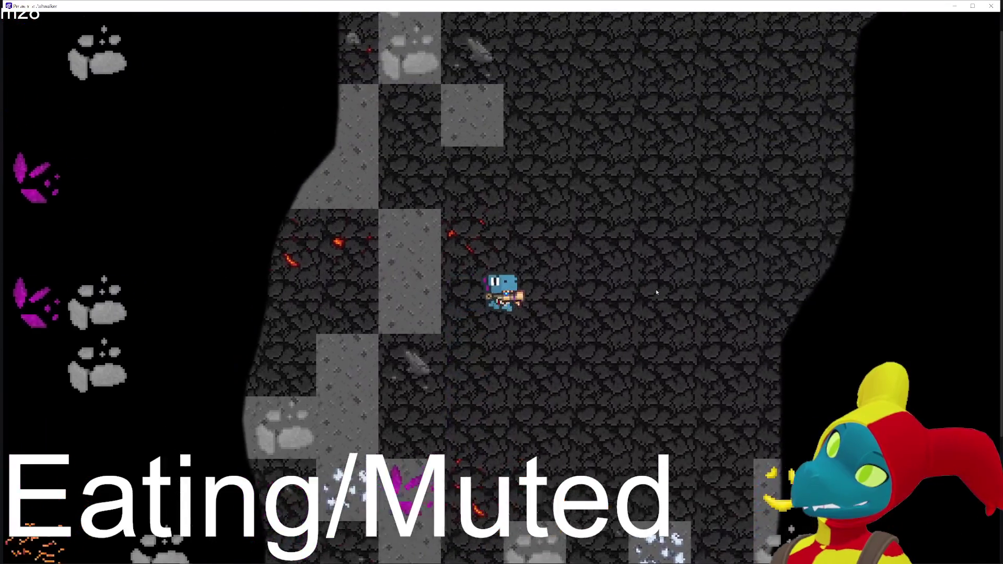
key("d")
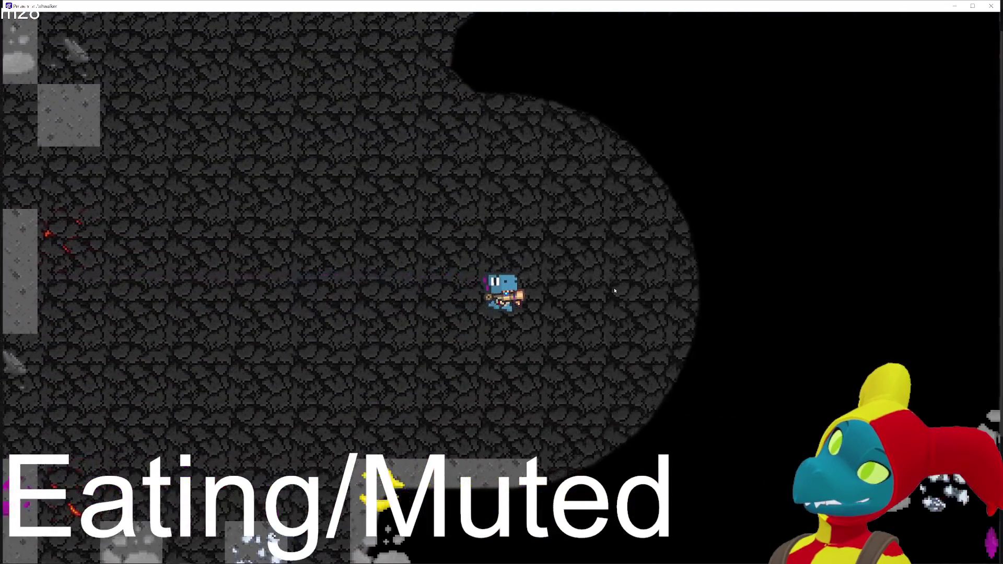
key("d")
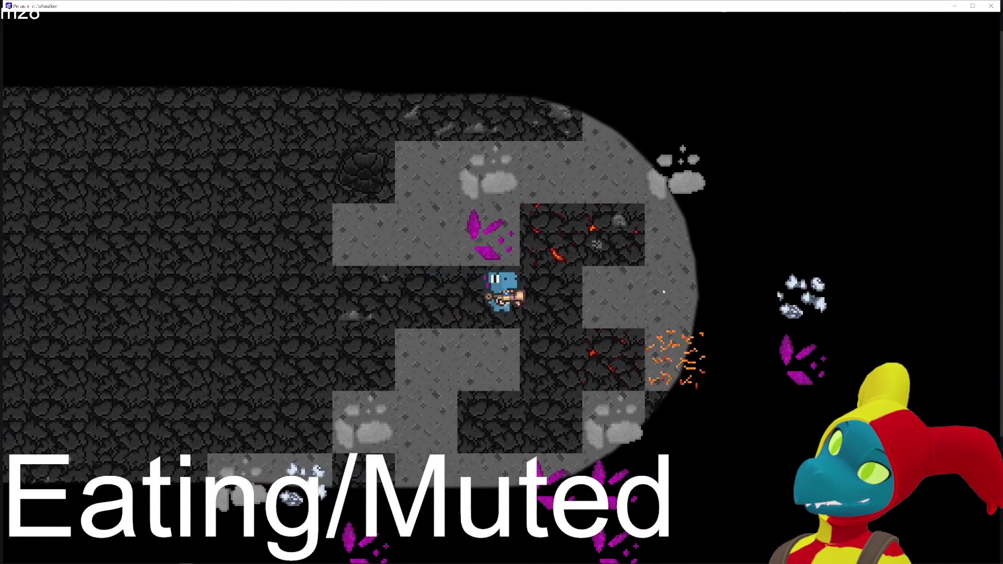
key("w")
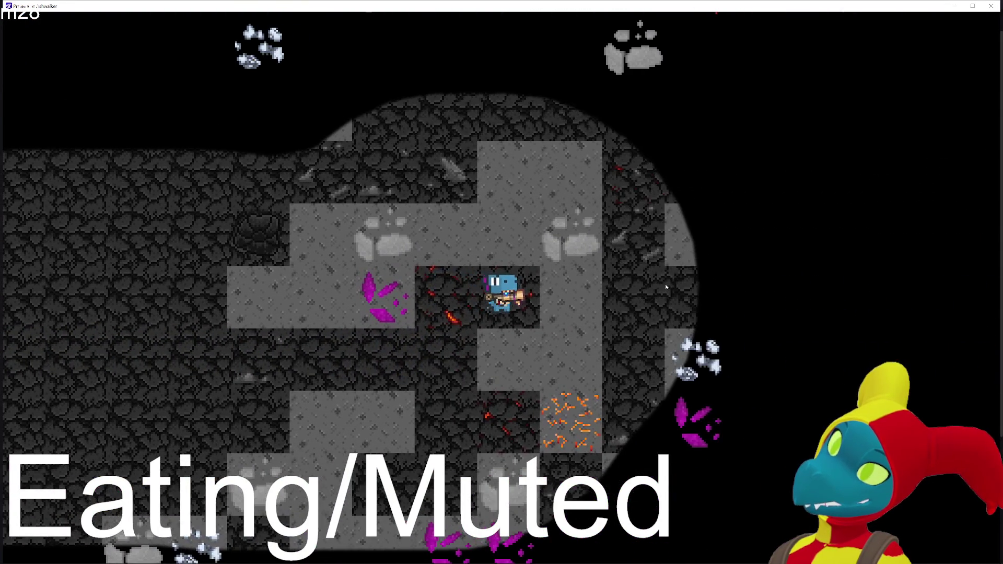
key("d")
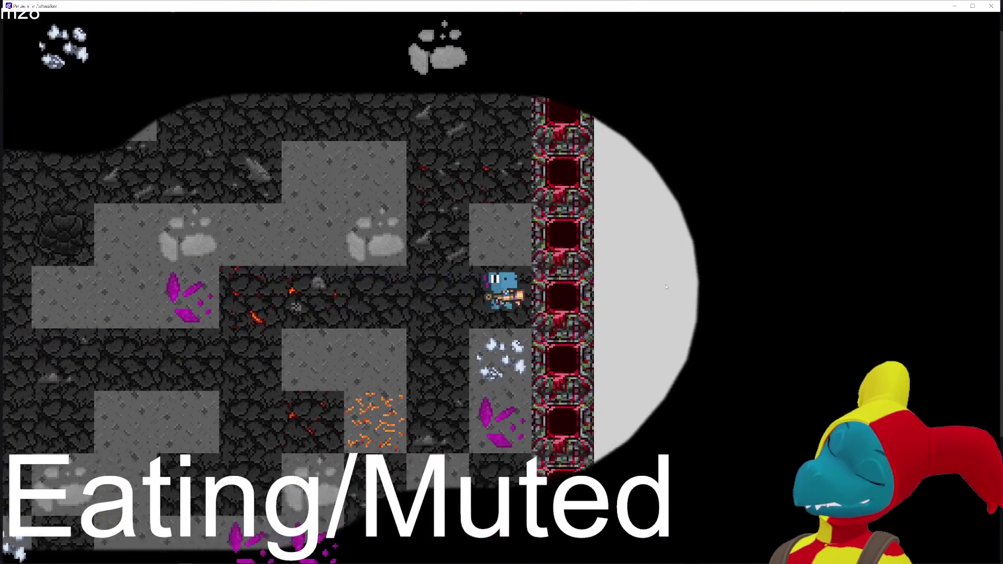
key("d")
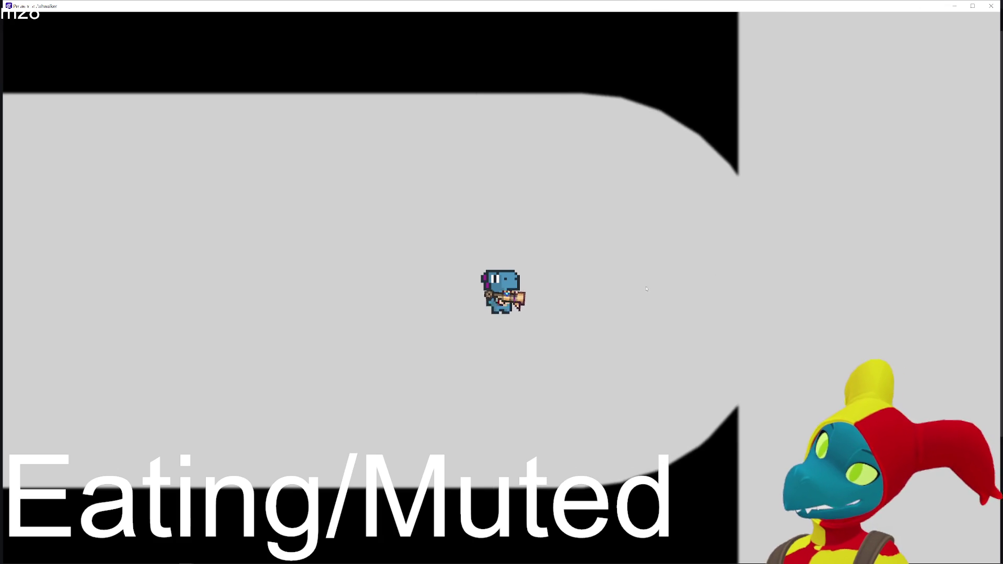
left_click(990, 5)
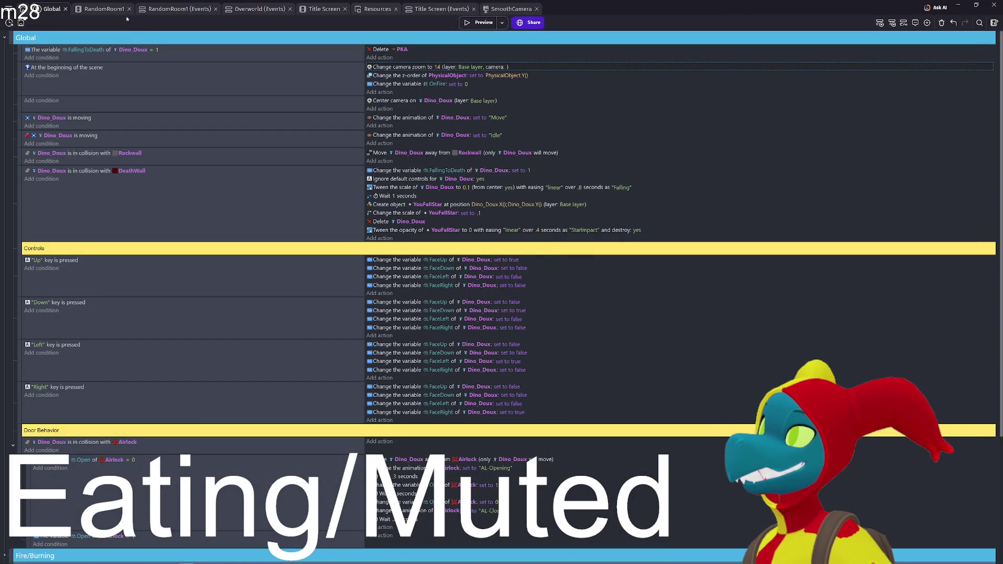
- In the RandomRoom1 scene, frame the room, then select it and drag it down-right
left_click(105, 9)
scroll(491, 250, "down", 5)
mouse_move(499, 238)
left_mouse_down()
mouse_move(504, 141)
mouse_move(516, 238)
mouse_move(316, 56)
mouse_move(317, 38)
left_mouse_up()
left_click_drag(350, 84, 483, 254)
- Turn on the grid, nudge the room one tile up-left to 1344, 1696, and preview
left_click(882, 23)
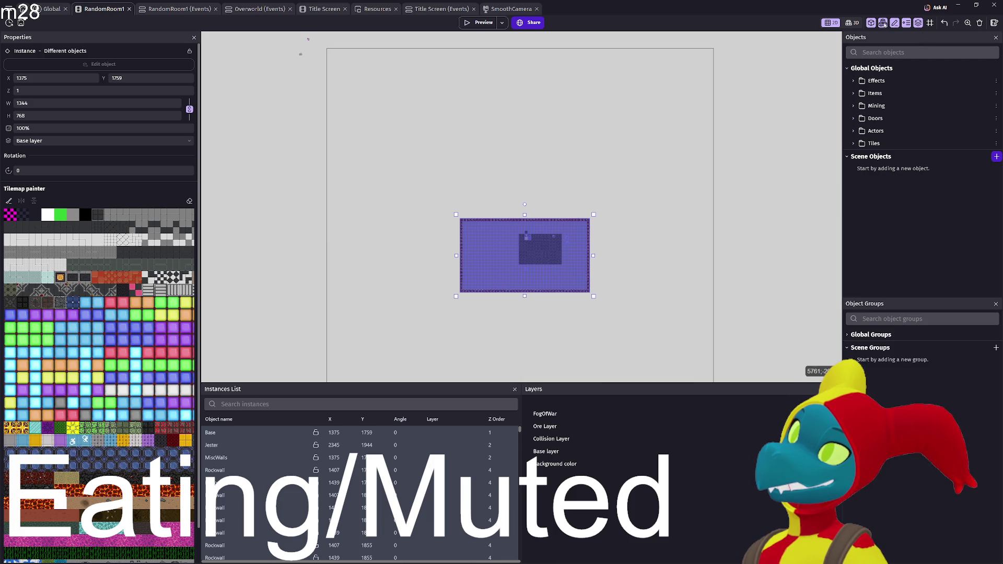
left_click(883, 23)
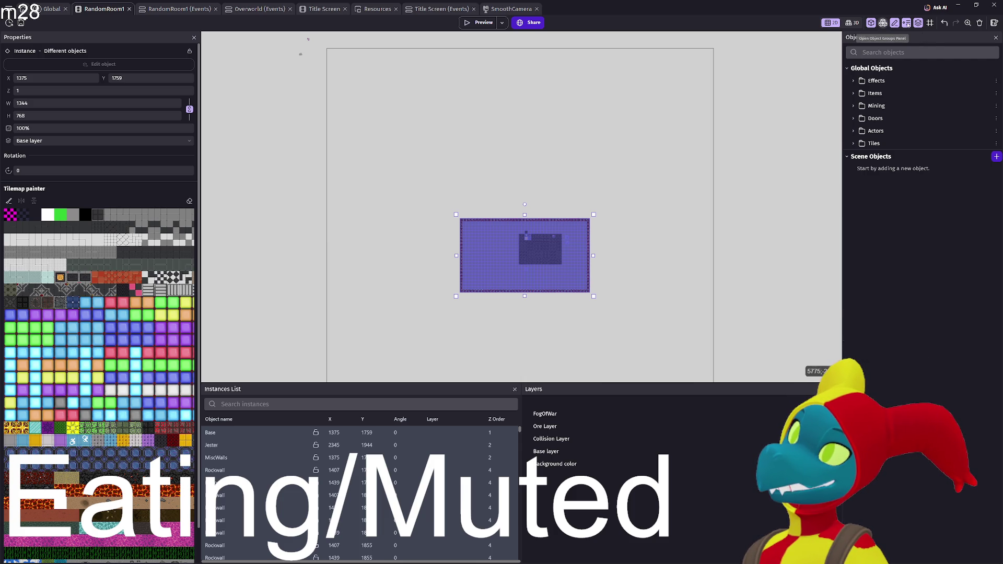
left_click(930, 23)
left_click_drag(484, 236, 475, 232)
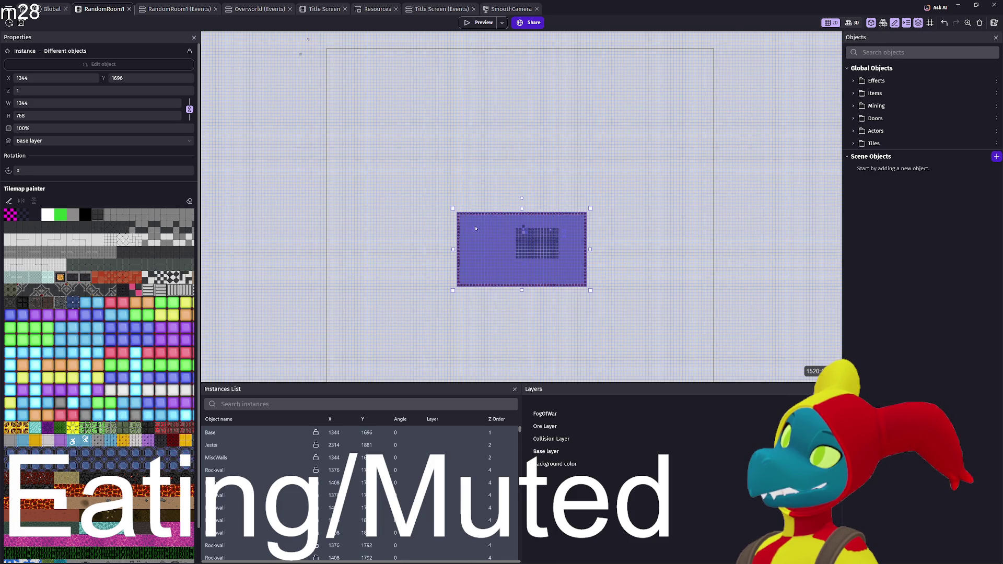
left_click(471, 25)
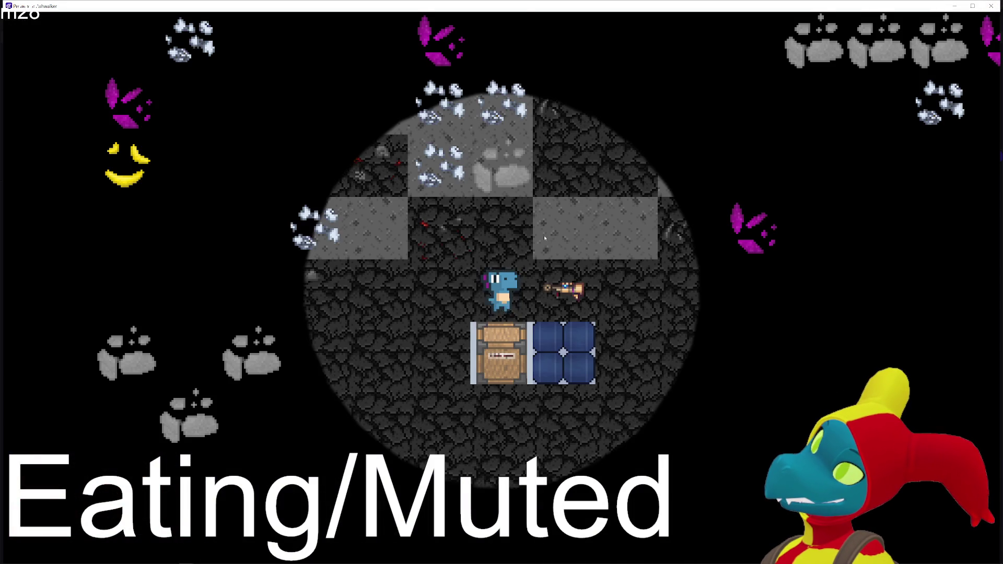
- Walk the dino through the cave with WASD, up toward the red structure and white area
key("d")
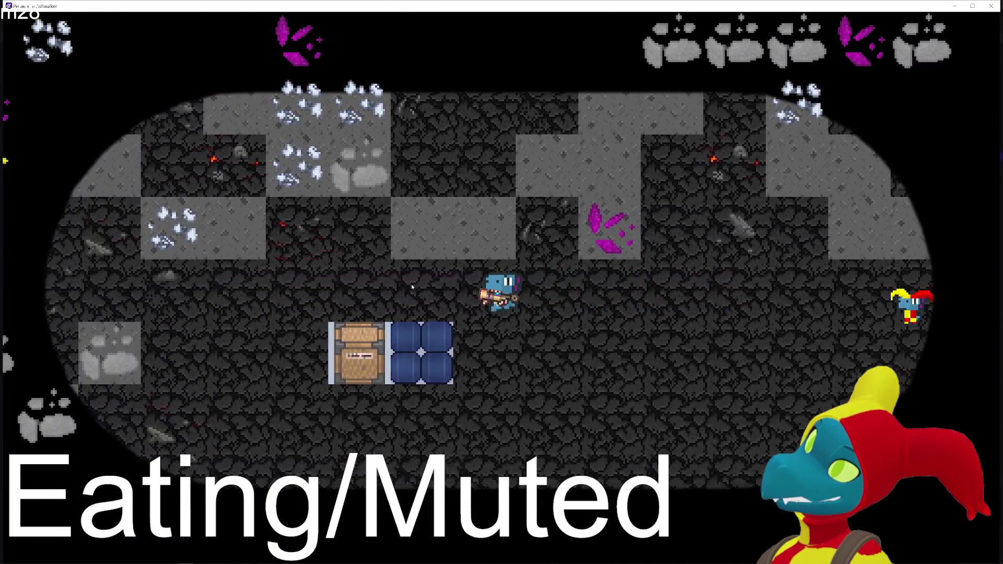
key("a")
key("s")
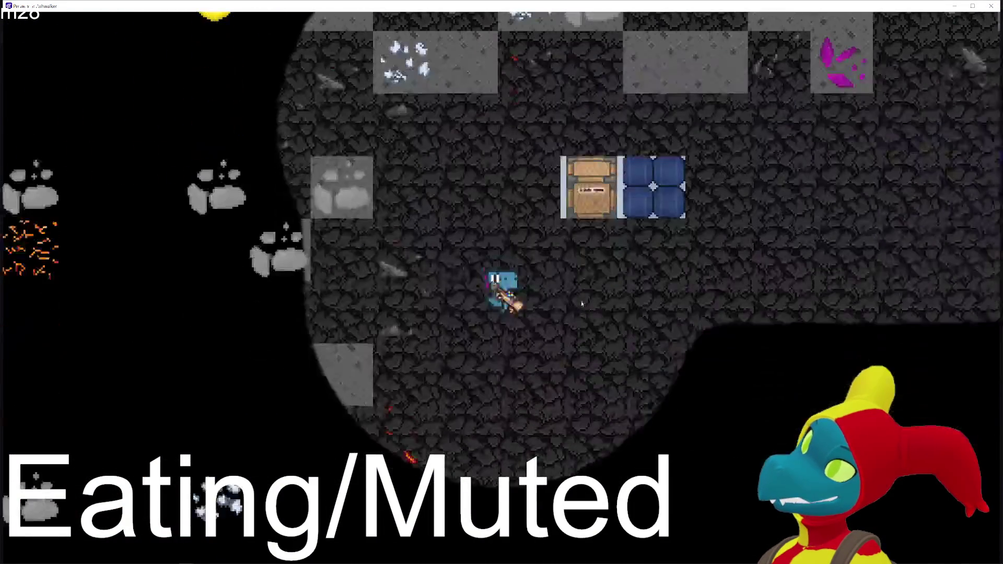
key("d")
key("d")
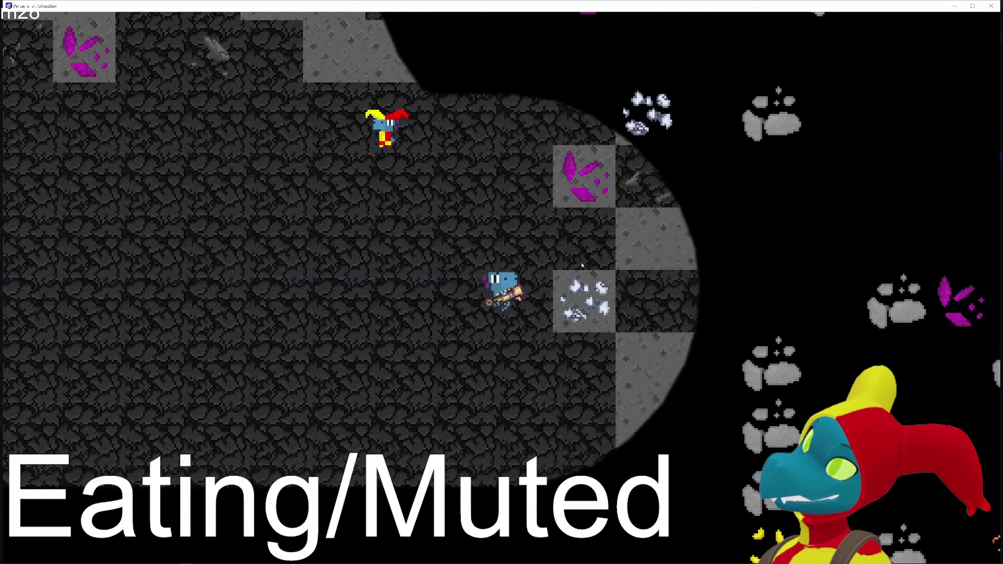
key("a")
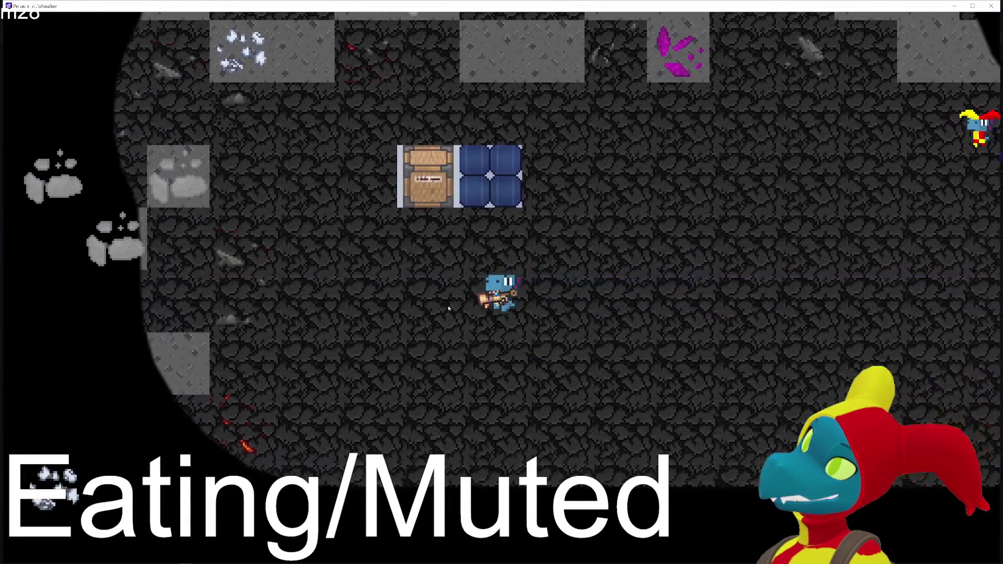
key("s")
key("s")
key("d")
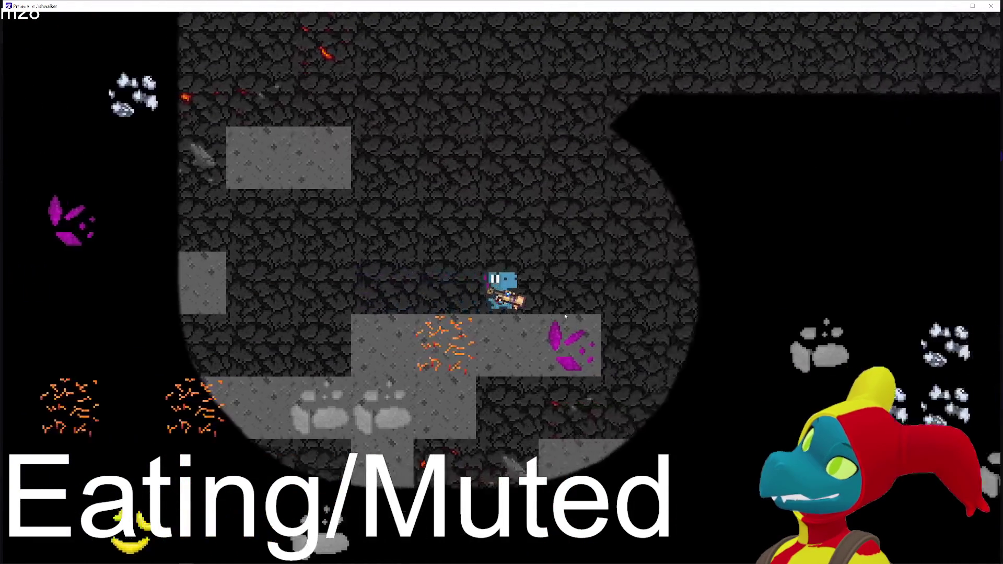
key("w")
key("d")
key("s")
key("d")
key("s")
key("a")
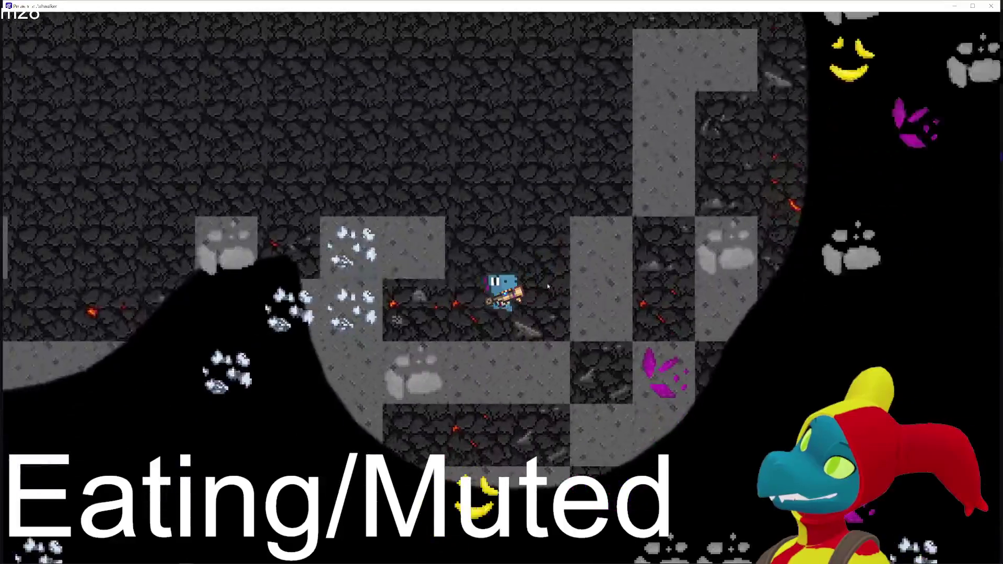
key("w")
key("d")
key("s")
key("w")
key("d")
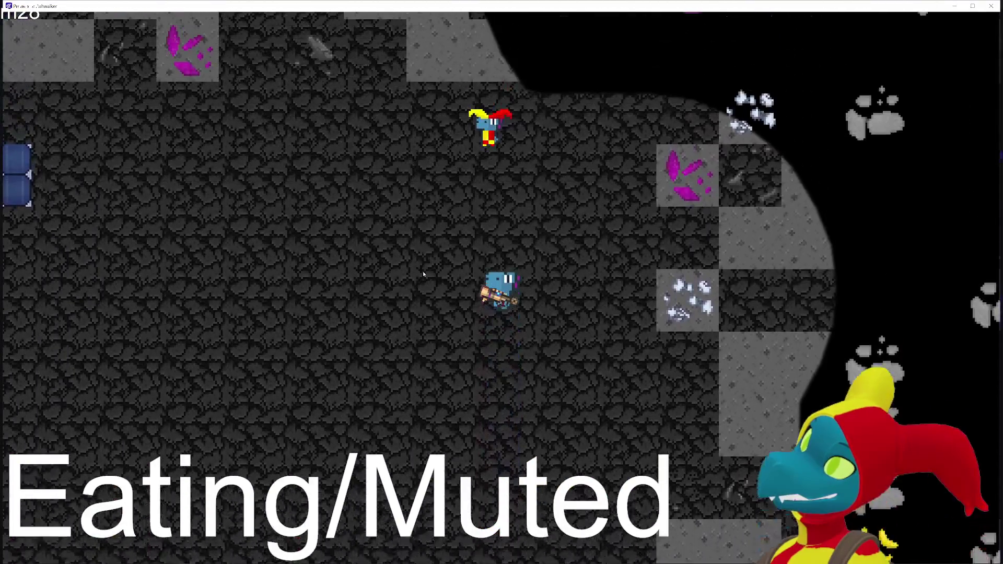
key("w")
key("a")
key("d")
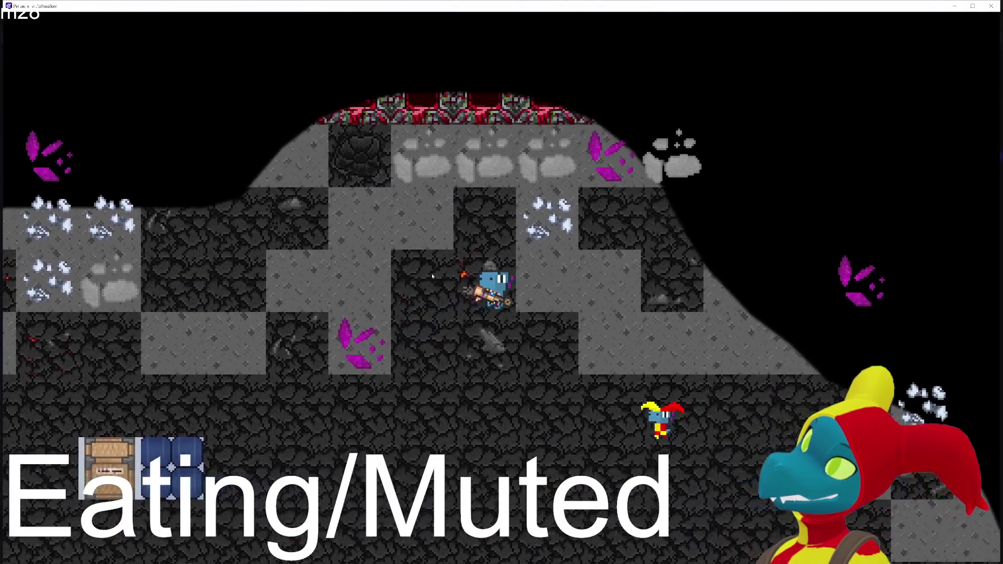
key("w")
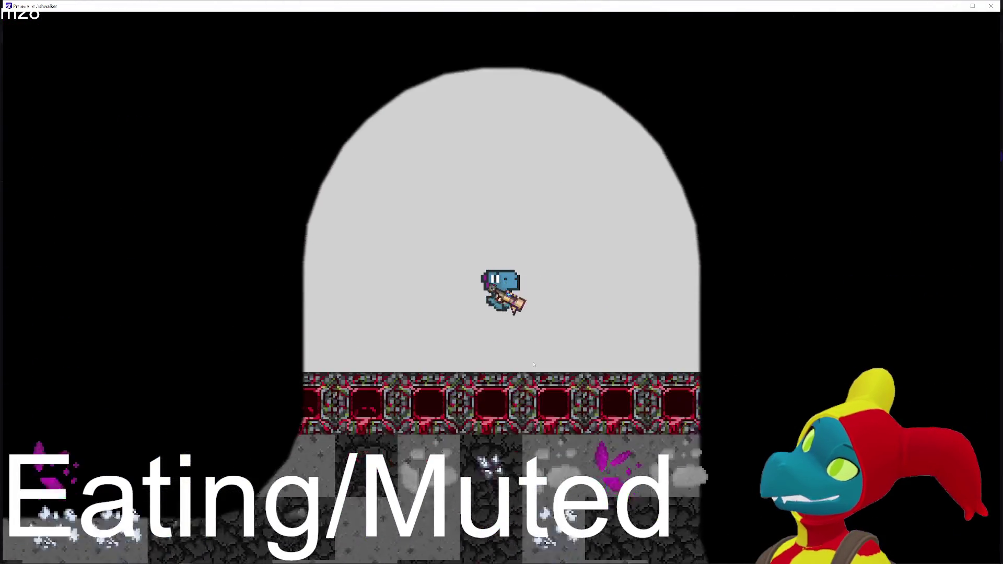
- Walk back across the cave scouting new tiles, then close the preview window
key("s")
key("s")
key("a")
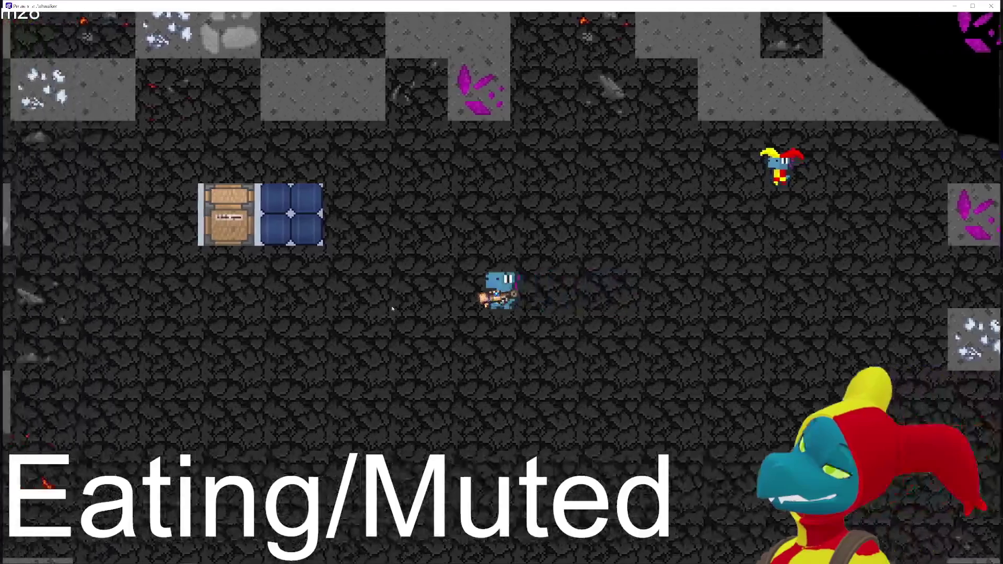
key("a")
key("s")
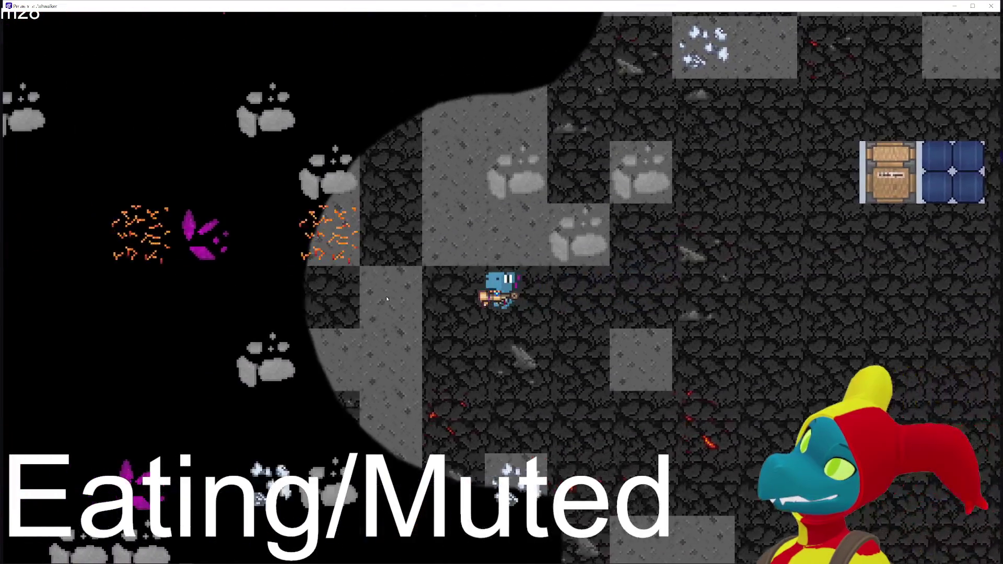
key("d")
key("d")
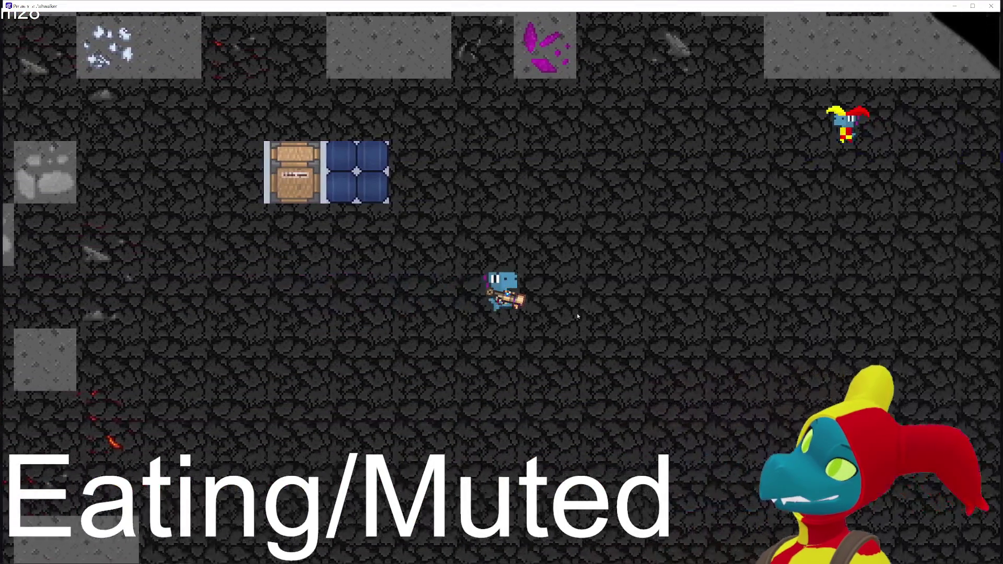
key("w")
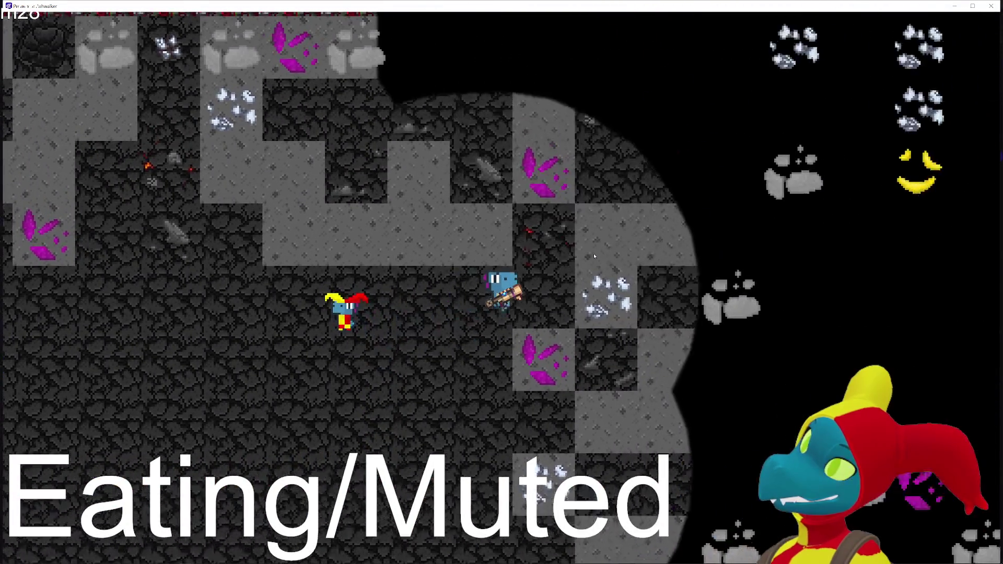
key("a")
key("s")
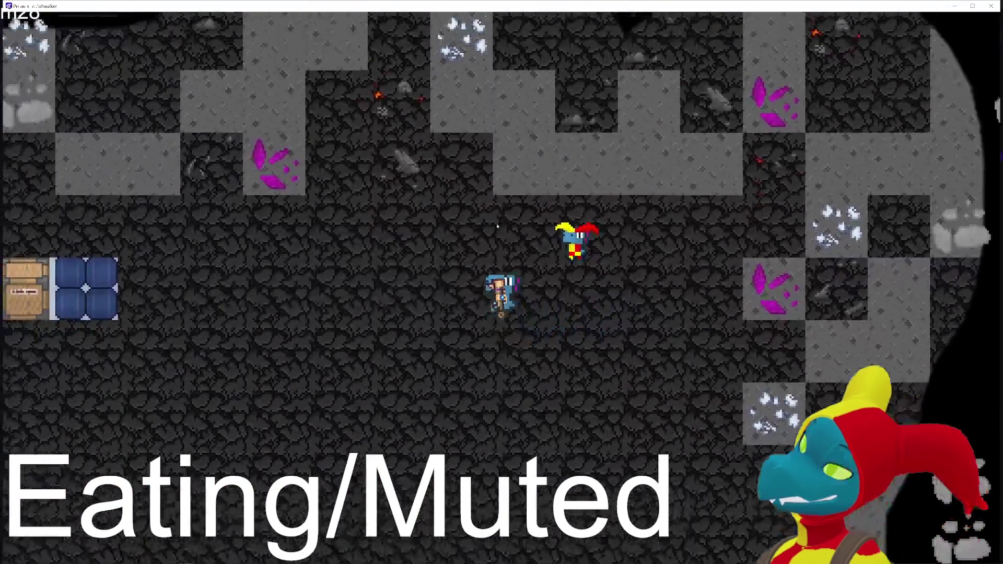
key("w")
key("s")
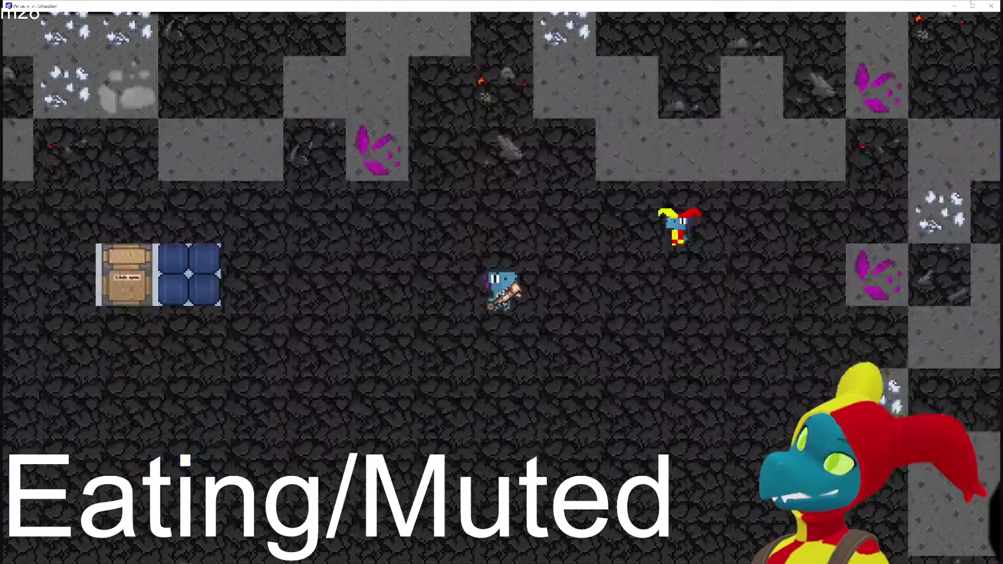
left_click(999, 4)
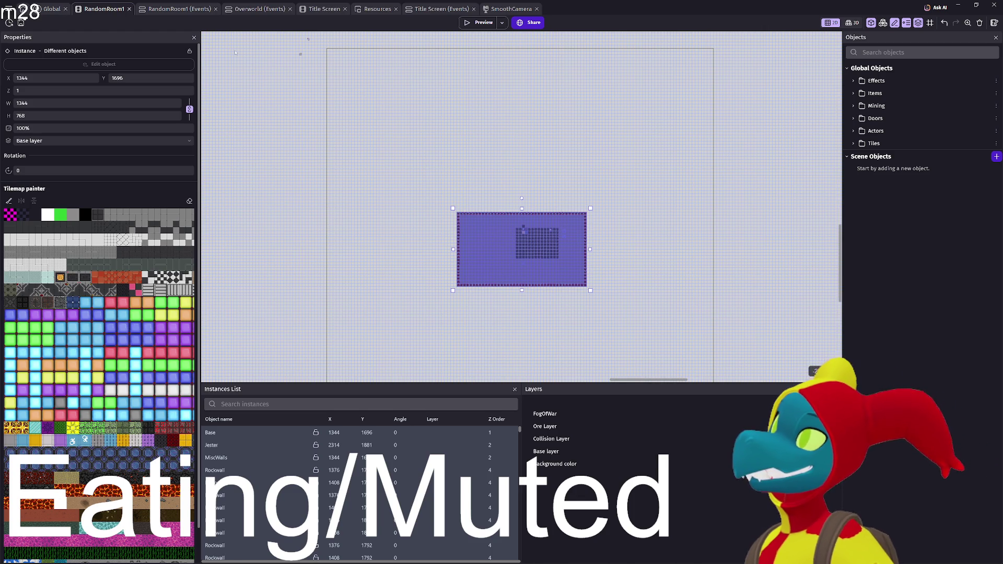
- Check the empty RandomRoom1 events, switch to Global events, and collapse the Global group
left_click(175, 10)
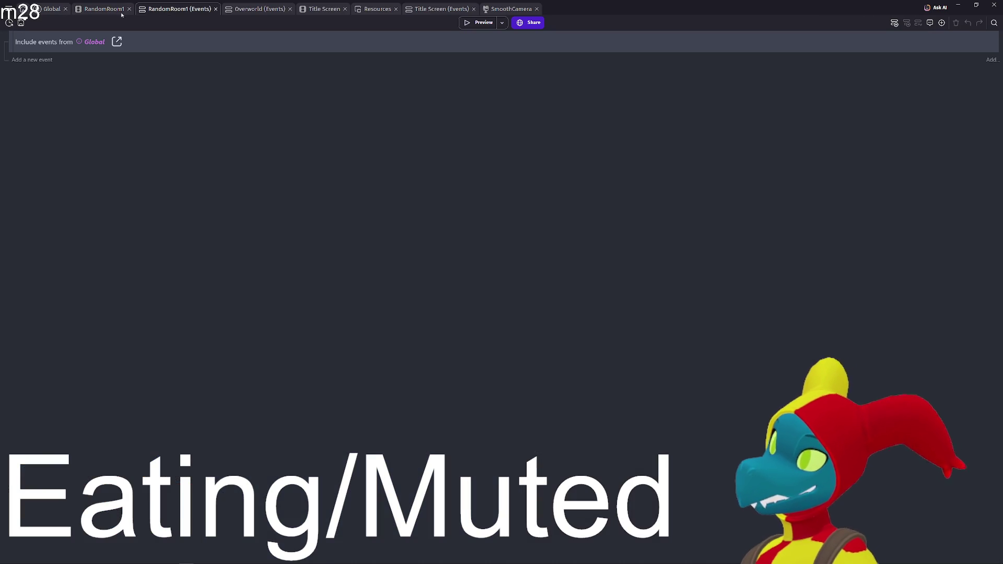
left_click(99, 9)
left_click(53, 9)
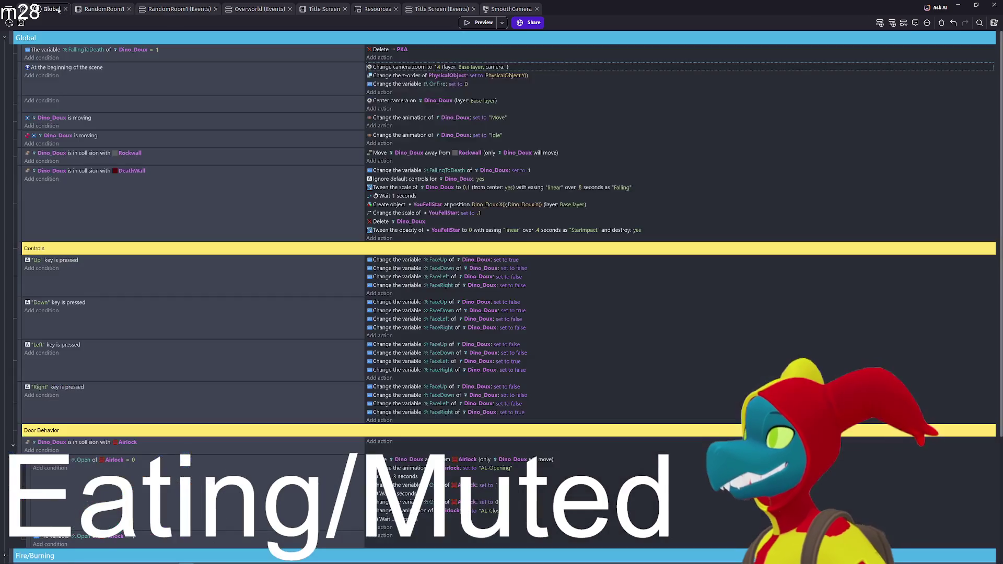
scroll(330, 200, "down", 3)
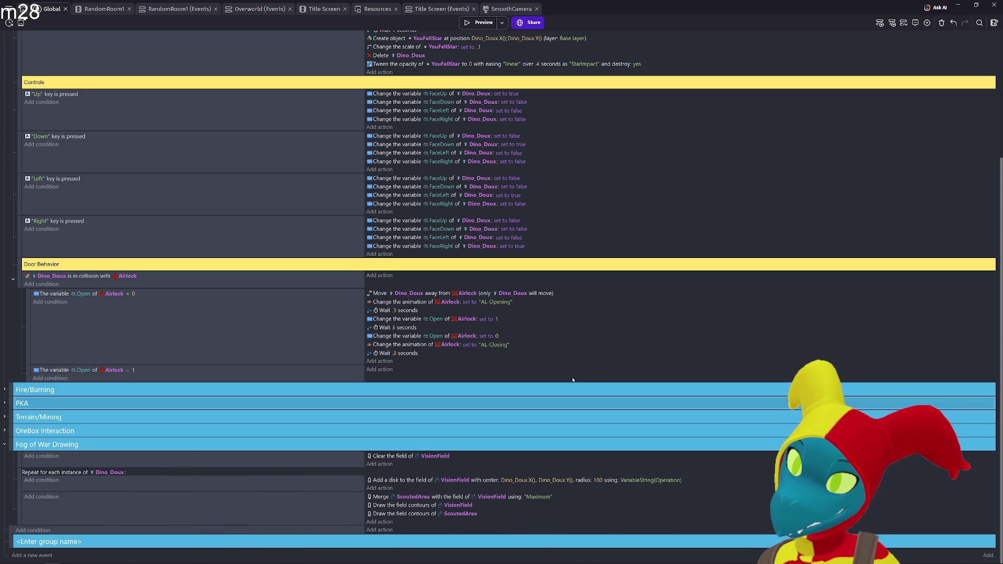
scroll(337, 300, "up", 3)
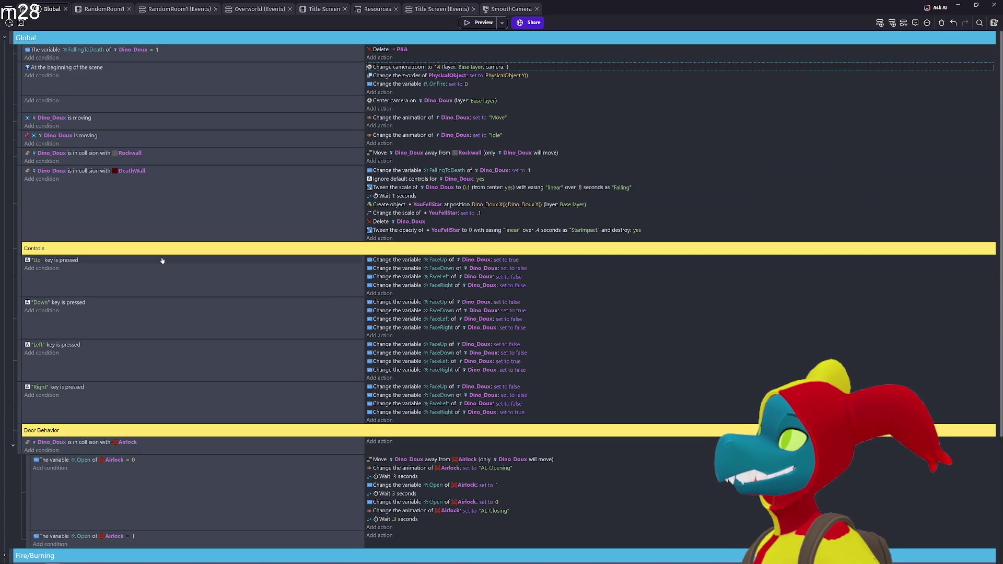
scroll(168, 209, "down", 3)
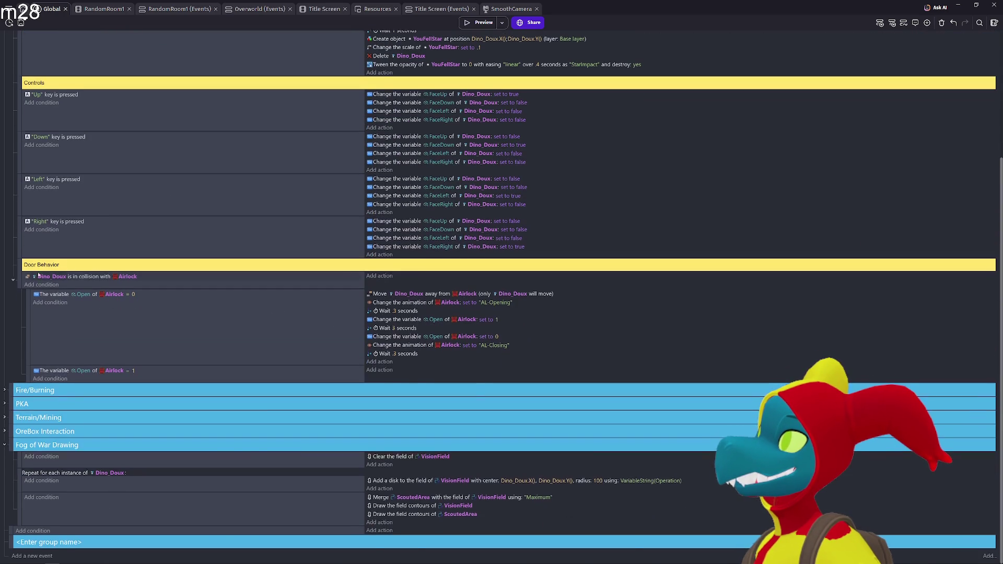
scroll(38, 276, "up", 3)
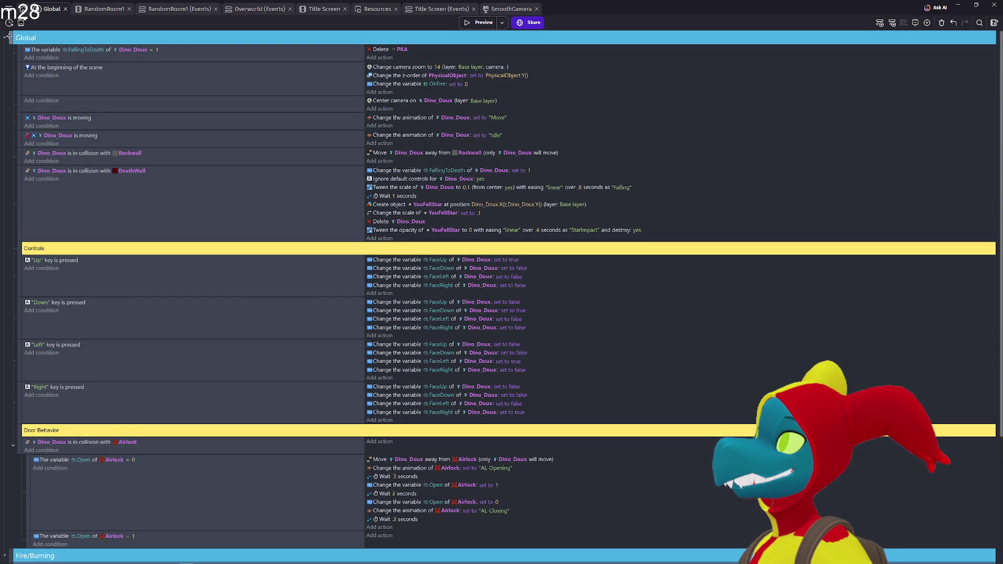
left_click(5, 38)
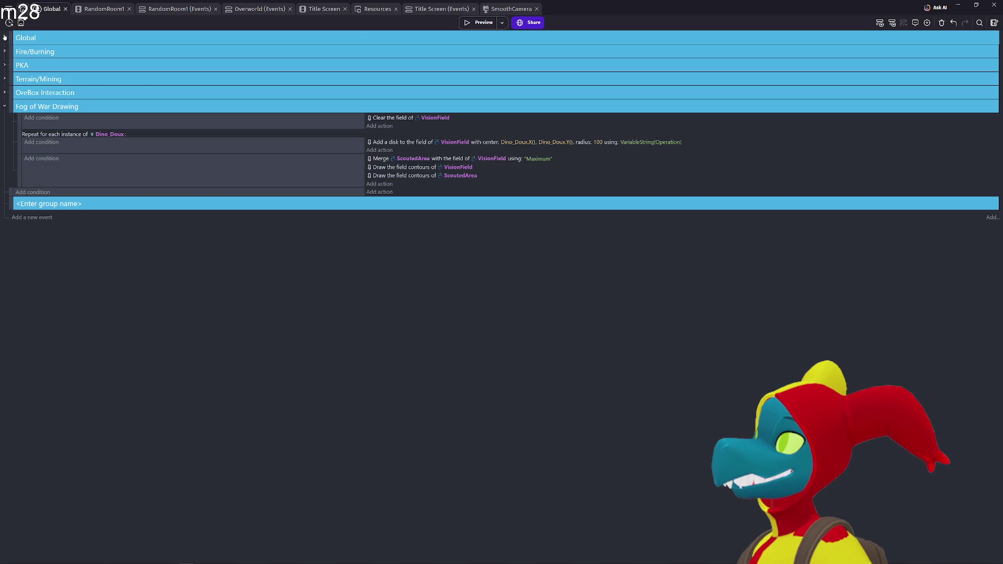
- Rename the 'Fog of War Drawing' group to 'Fog of War', collapse it, and delete the empty event
left_click(13, 107)
left_click_drag(50, 105, 121, 105)
key("BackSpace")
left_click(3, 106)
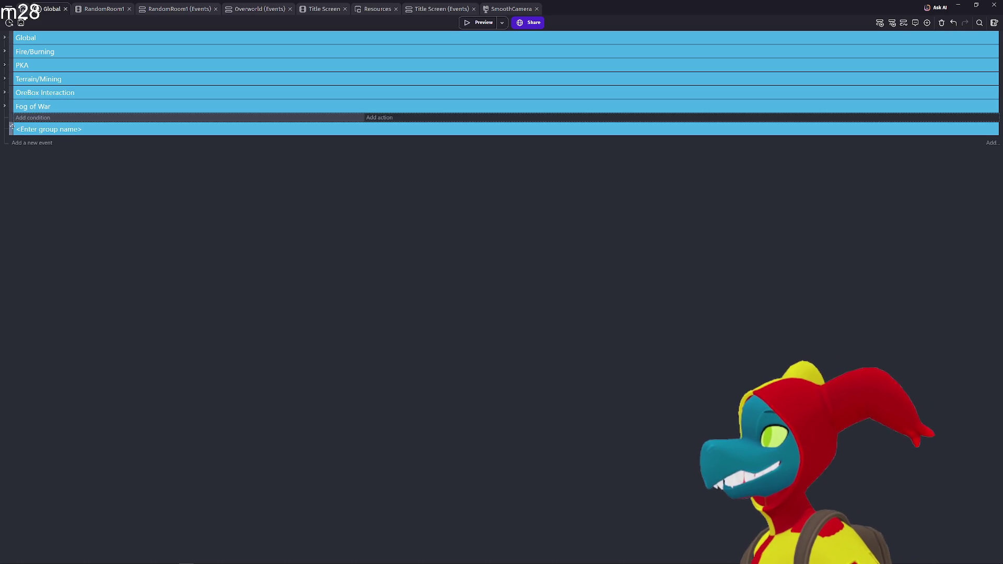
key("Delete")
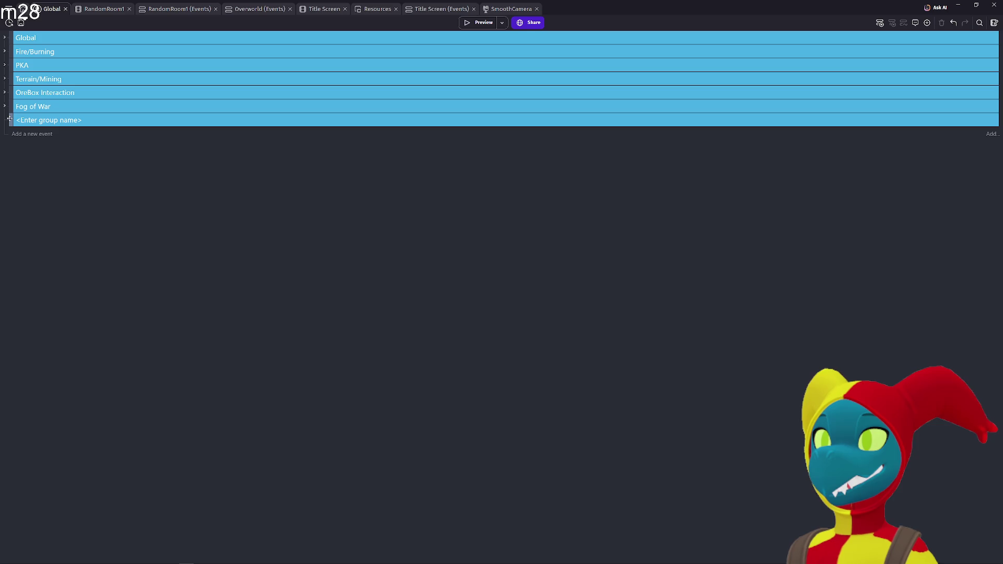
- Look through the OreBox Interaction and Terrain/Mining groups, then fold them back up
left_click(5, 92)
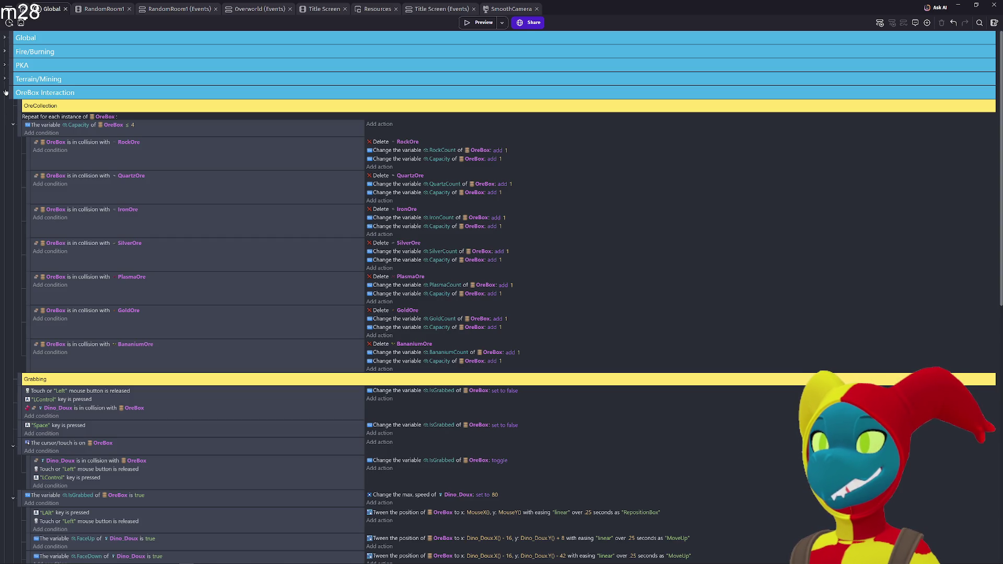
scroll(246, 257, "down", 2)
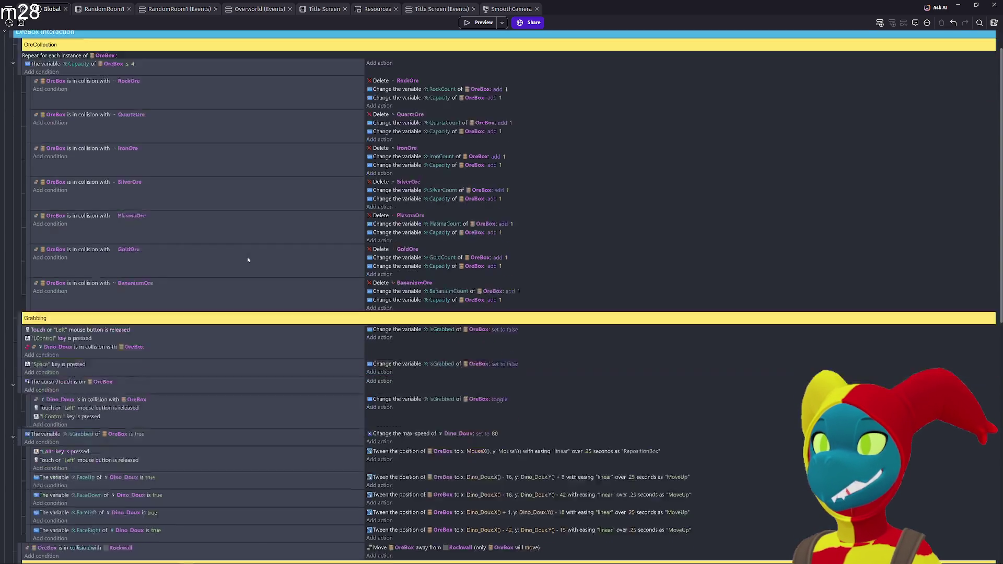
scroll(244, 258, "up", 2)
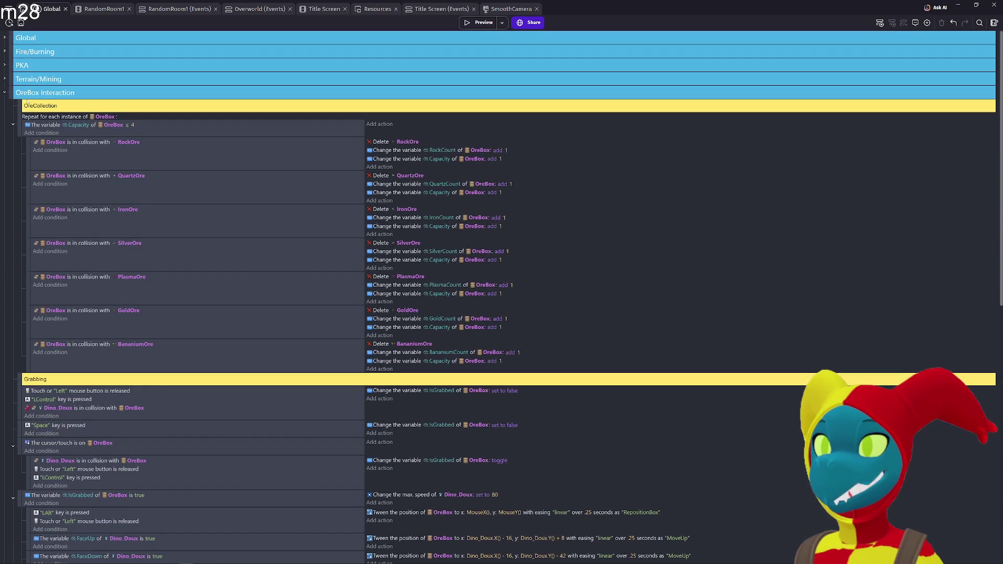
left_click(6, 93)
left_click(5, 79)
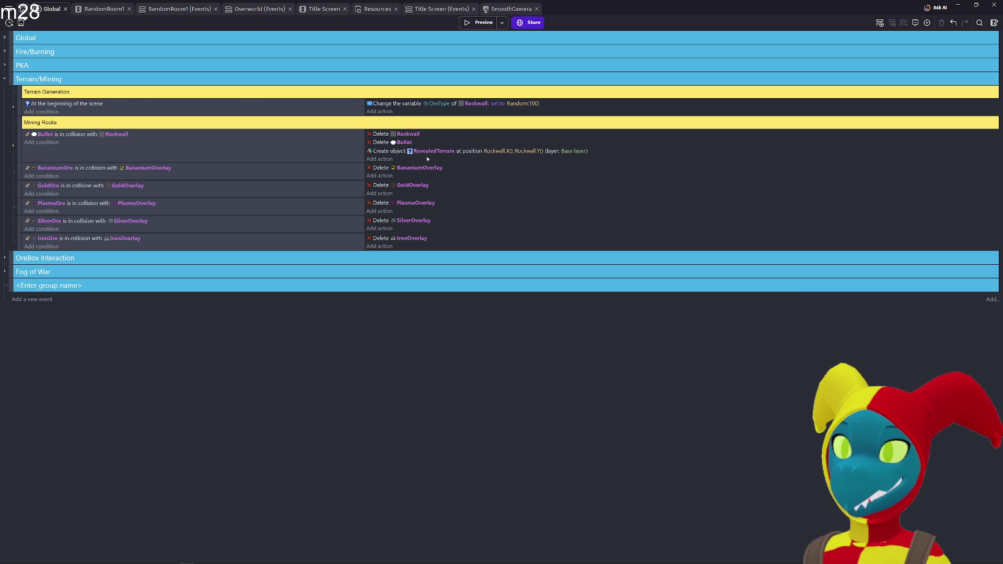
left_click(5, 79)
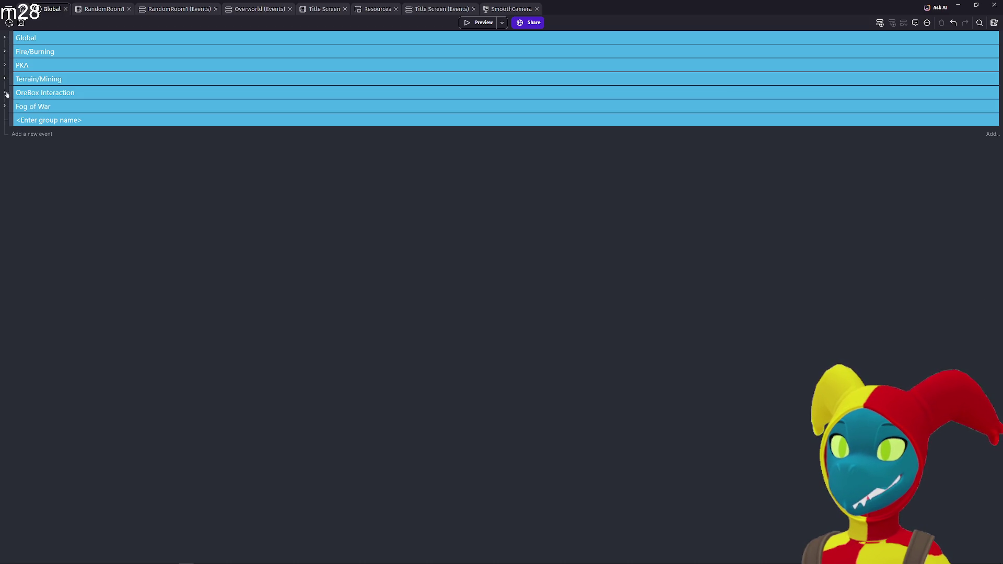
- Review OreBox Interaction, then expand Terrain/Mining and the scene-start event's OreType overlay sub-events
left_click(4, 93)
scroll(242, 218, "down", 5)
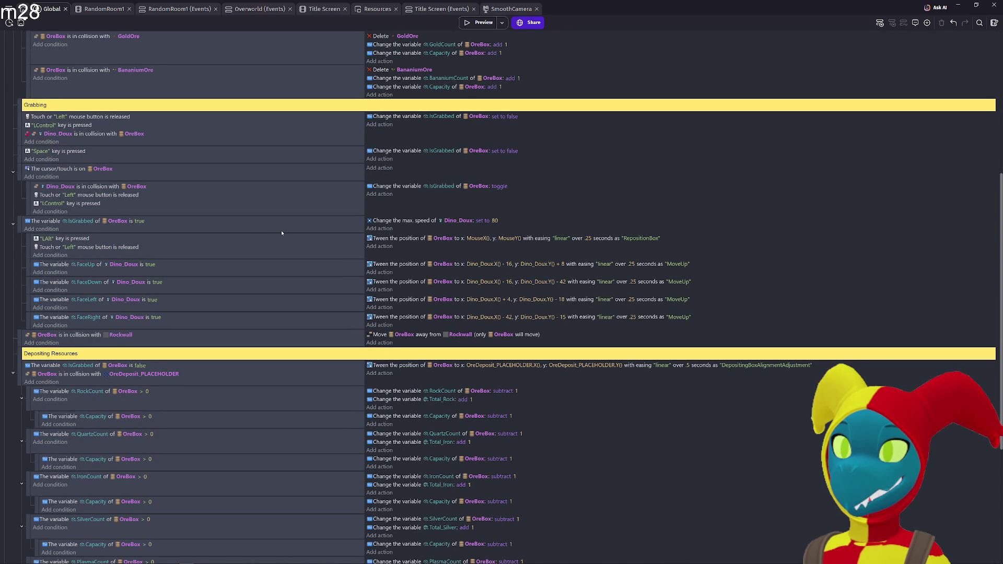
scroll(282, 233, "down", 3)
scroll(79, 229, "up", 3)
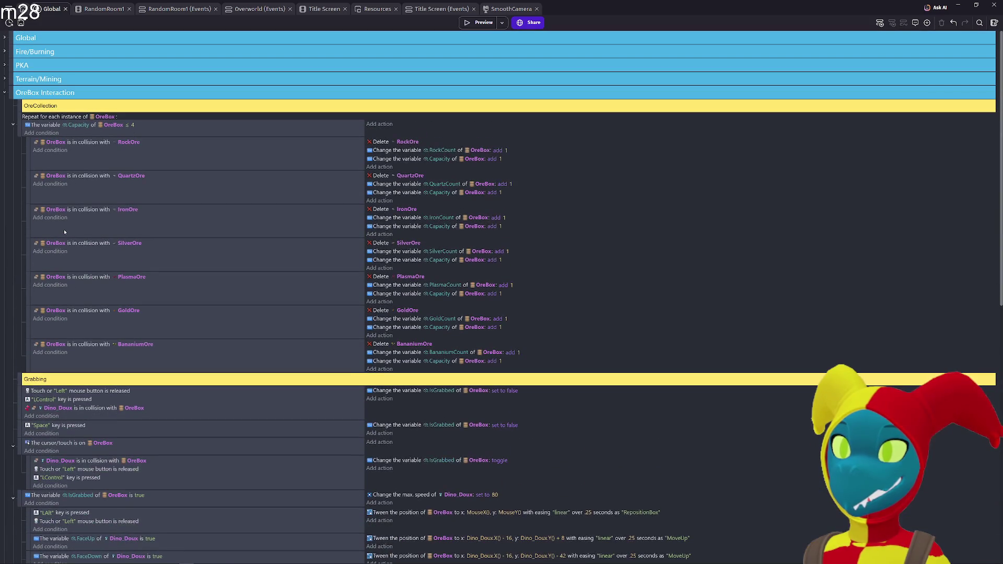
left_click(5, 93)
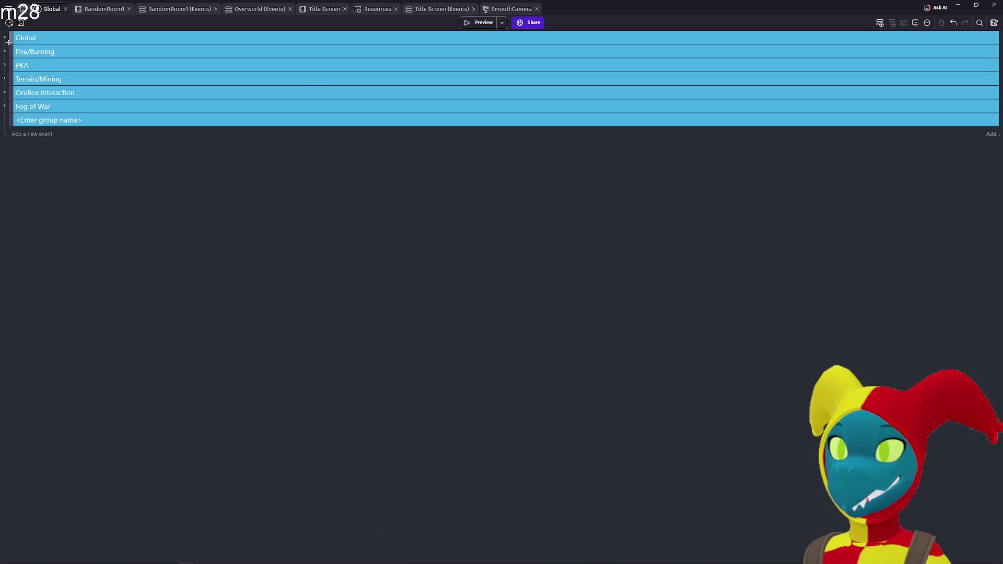
left_click(5, 78)
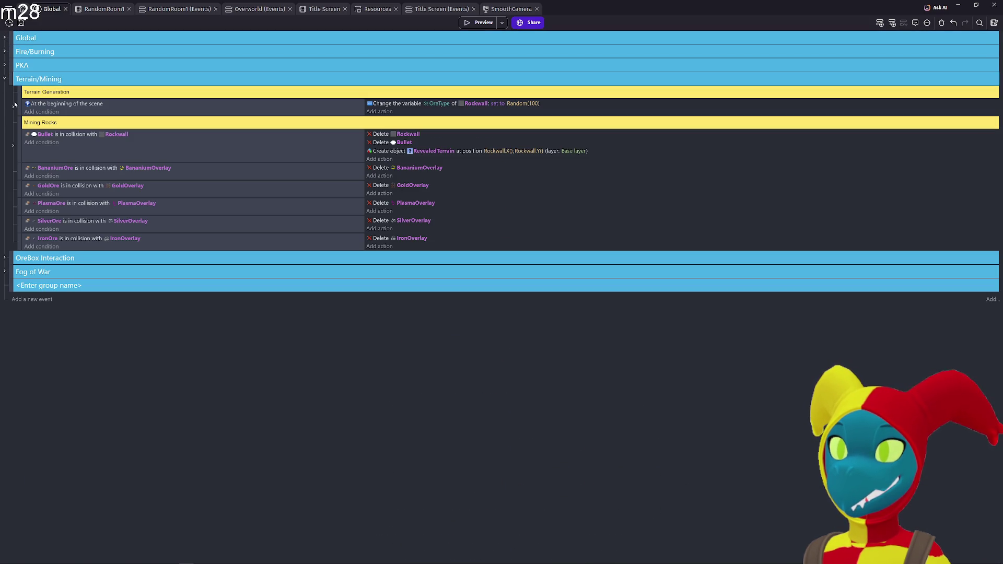
left_click(14, 109)
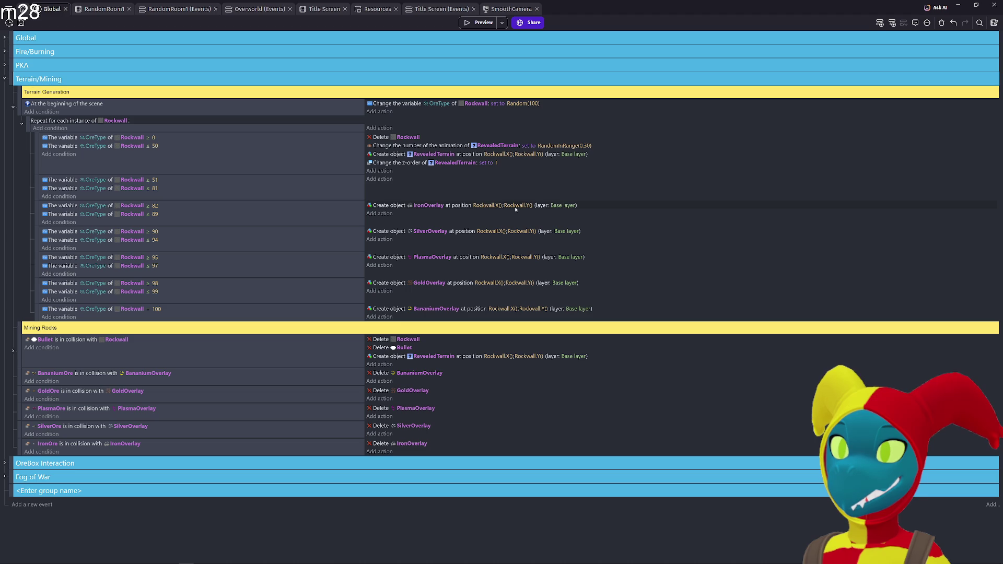
- Set the IronOverlay Create object action's layer to the expression "Base Layer - 1" and run a preview
double_click(455, 208)
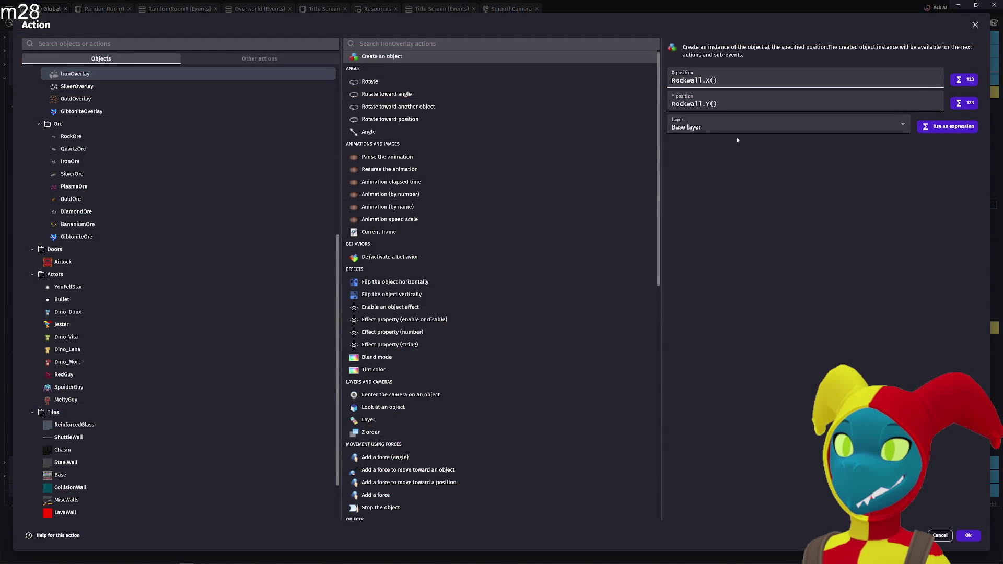
left_click(736, 127)
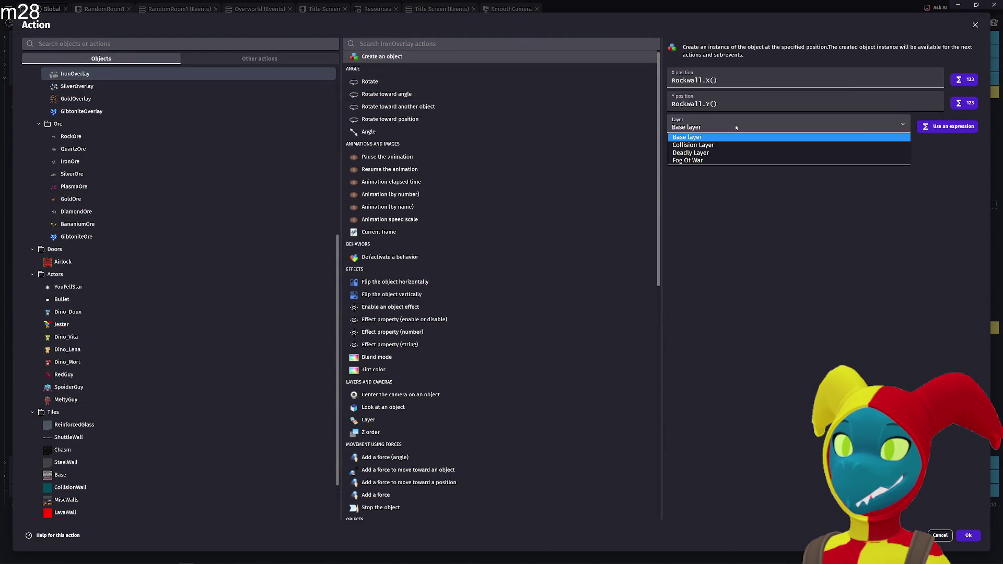
left_click(947, 126)
left_click(947, 126)
type("\"")
type("bas")
type("se_Layer")
type("\"")
key("BackSpace")
key("BackSpace")
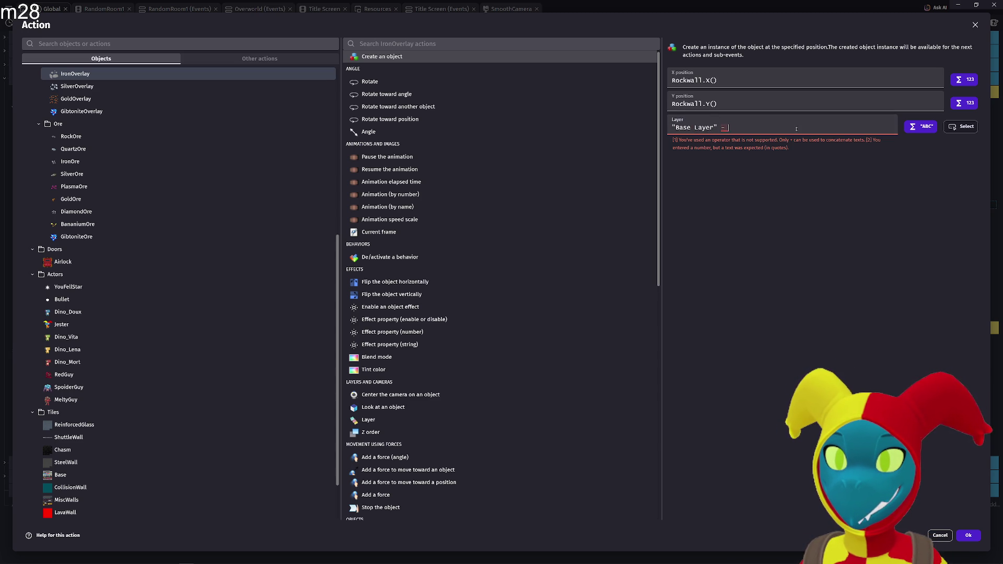
key("BackSpace")
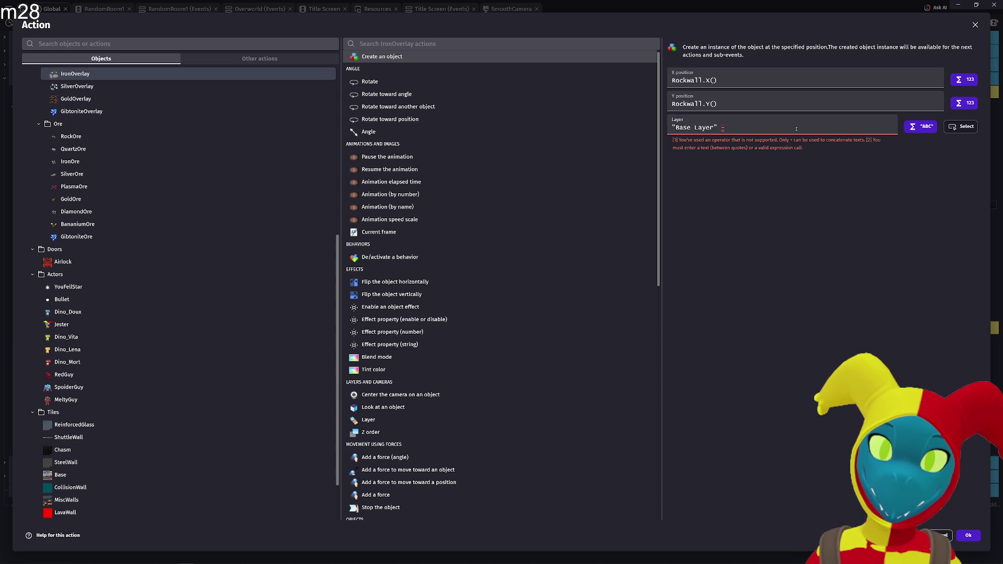
key("BackSpace")
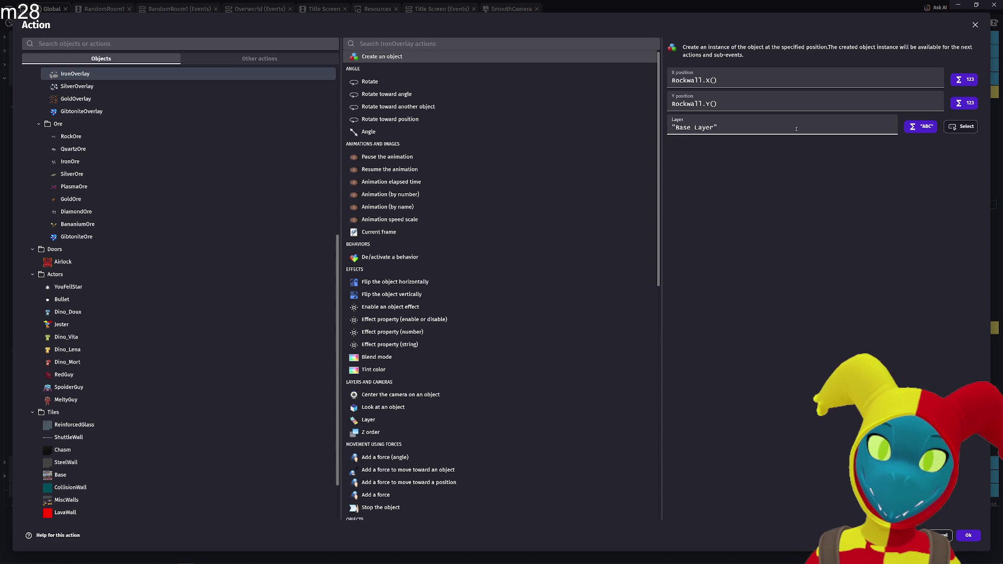
key("BackSpace")
type("-")
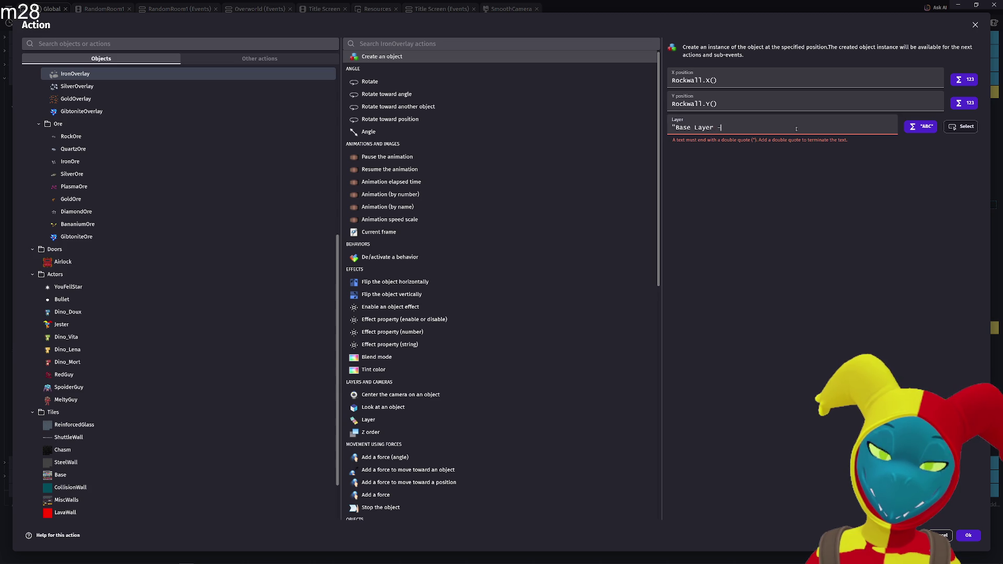
type(" 1\"")
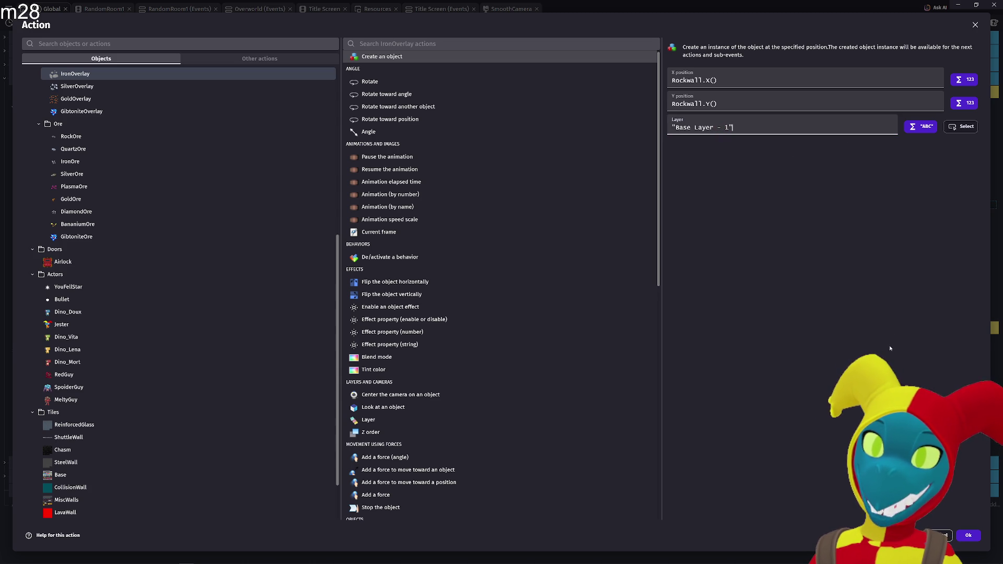
left_click(967, 536)
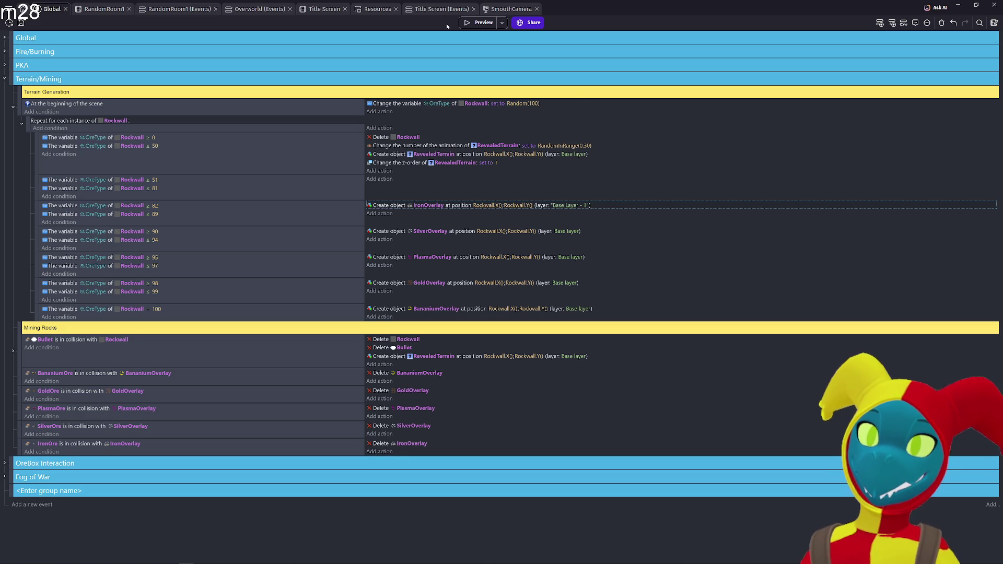
left_click(479, 23)
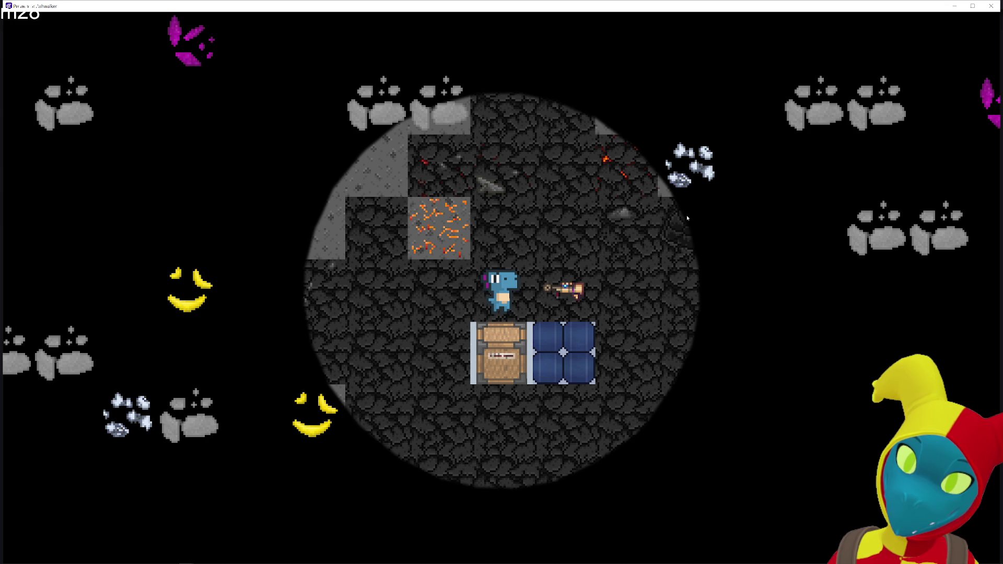
key("d")
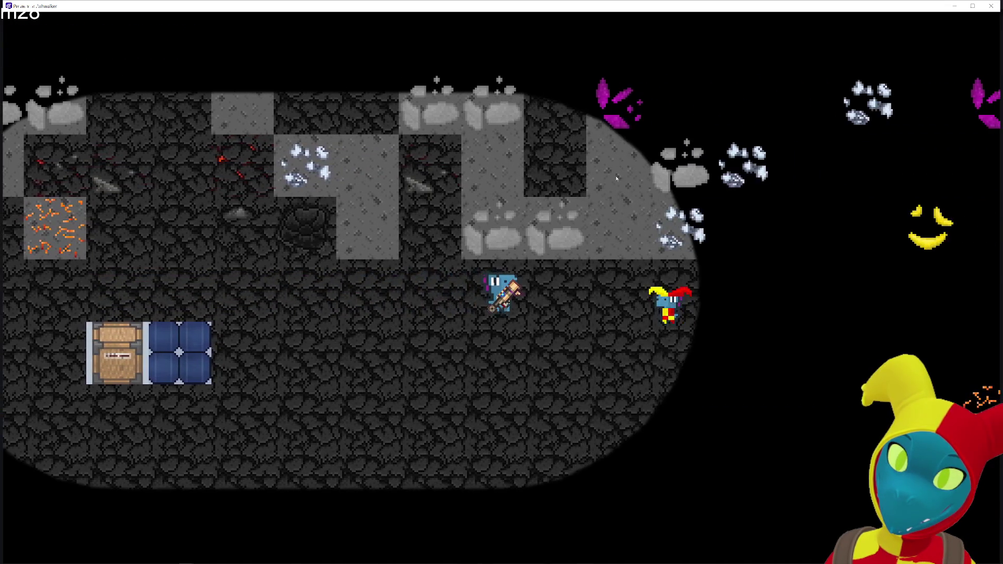
key("a")
key("d")
left_click(734, 199)
key("d")
left_click(734, 198)
key("a")
key("d")
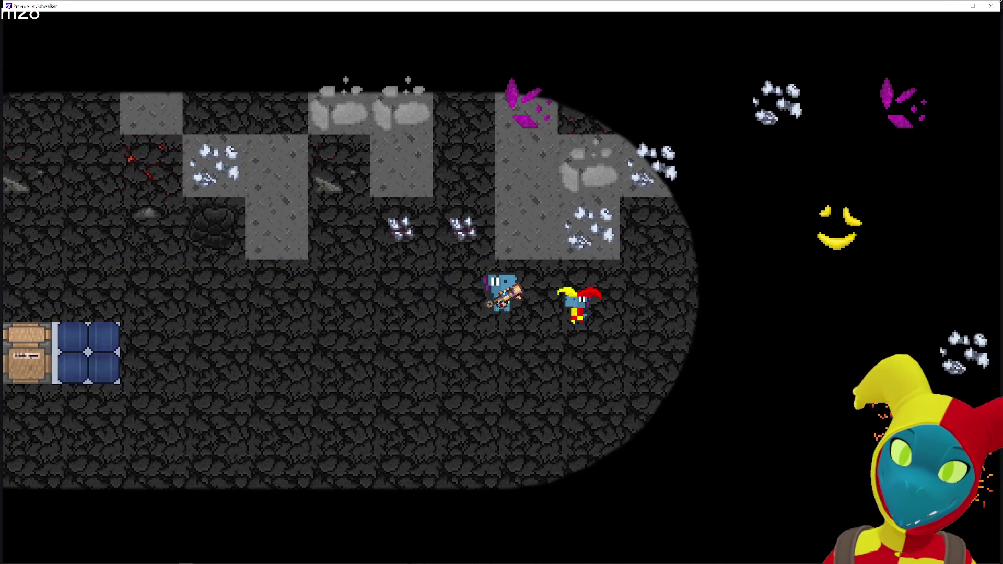
key("alt+Tab")
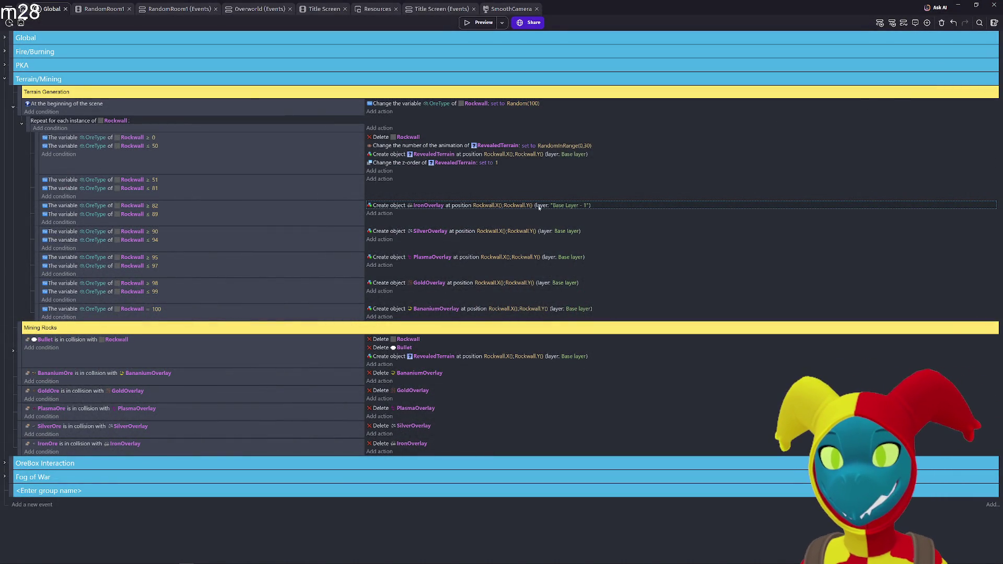
left_click(569, 205)
- Set the IronOverlay create action's Layer back to Base layer
double_click(570, 206)
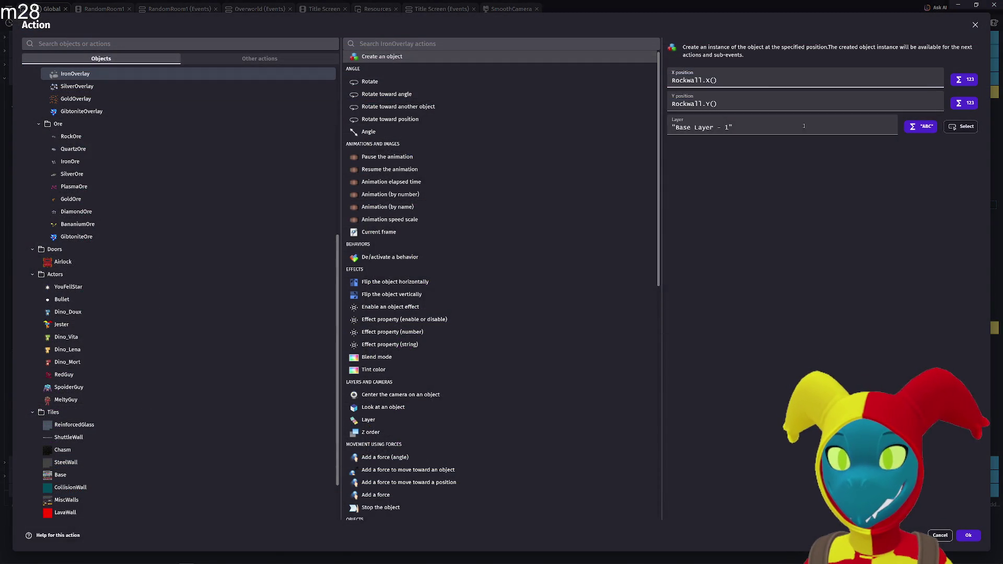
left_click(924, 126)
left_click(784, 127)
left_click(724, 157)
left_click(966, 534)
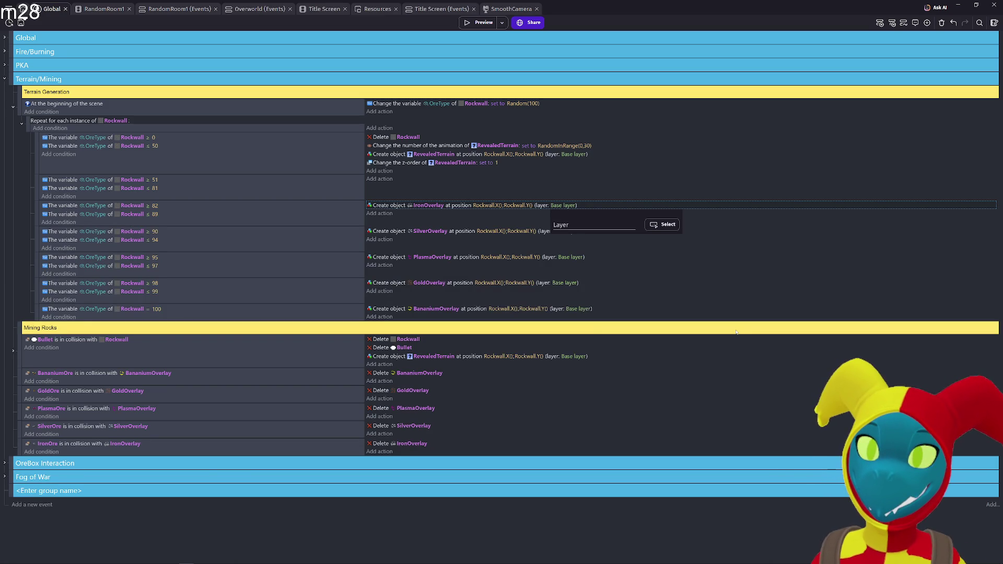
- Paste the RevealedTerrain z-order action into the Iron, Silver, Plasma, Gold and Bananium overlay events
left_click(400, 164)
left_click(390, 217)
key("ctrl+v")
left_click(400, 246)
key("ctrl+v")
left_click(401, 267)
key("ctrl+v")
left_click(423, 296)
key("ctrl+v")
left_click(402, 317)
key("ctrl+v")
- Retarget the pasted z-order actions to BananiumOverlay and GoldOverlay
left_click(452, 318)
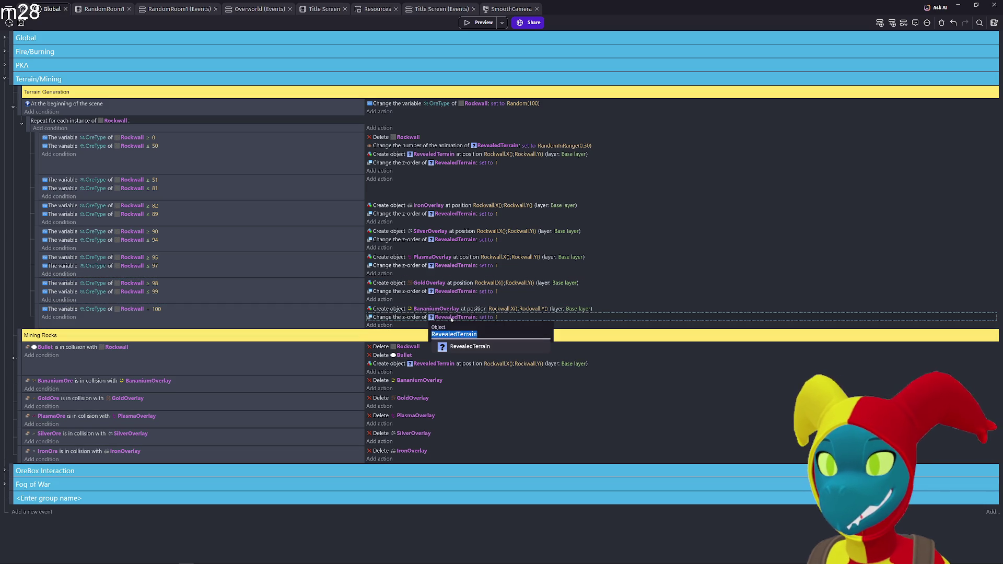
type("Banan")
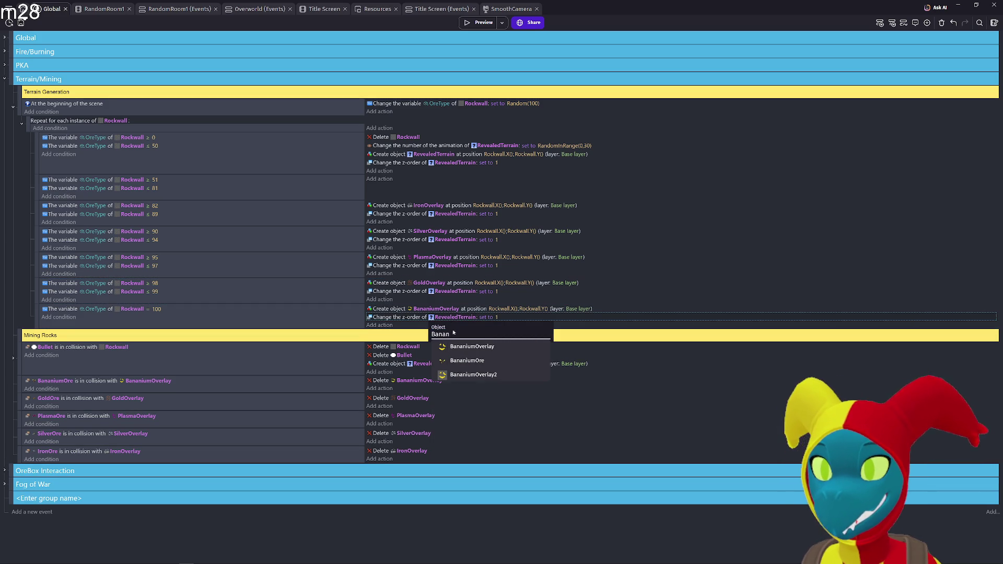
left_click(470, 347)
left_click(454, 292)
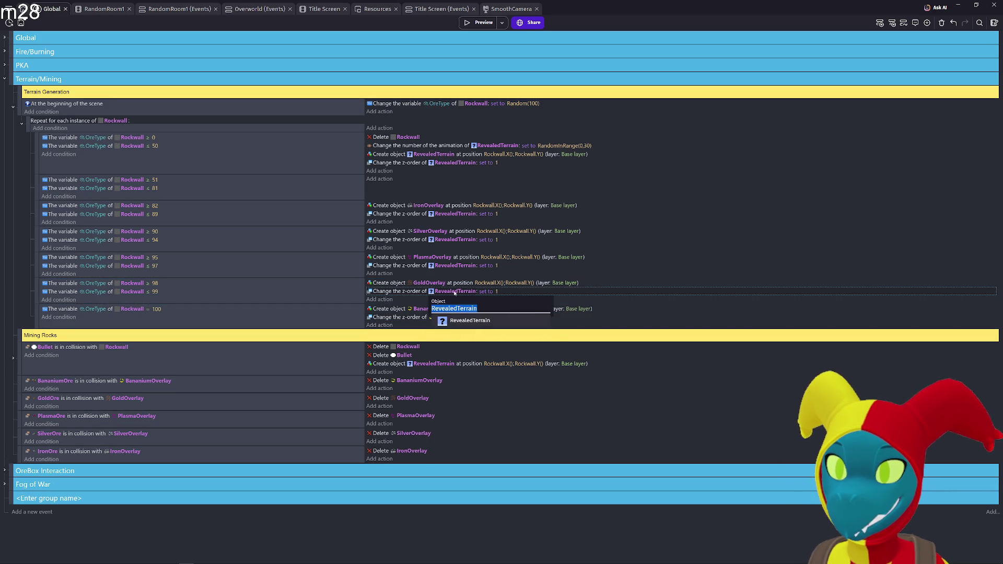
type("gold")
key("Down")
key("Down")
key("Return")
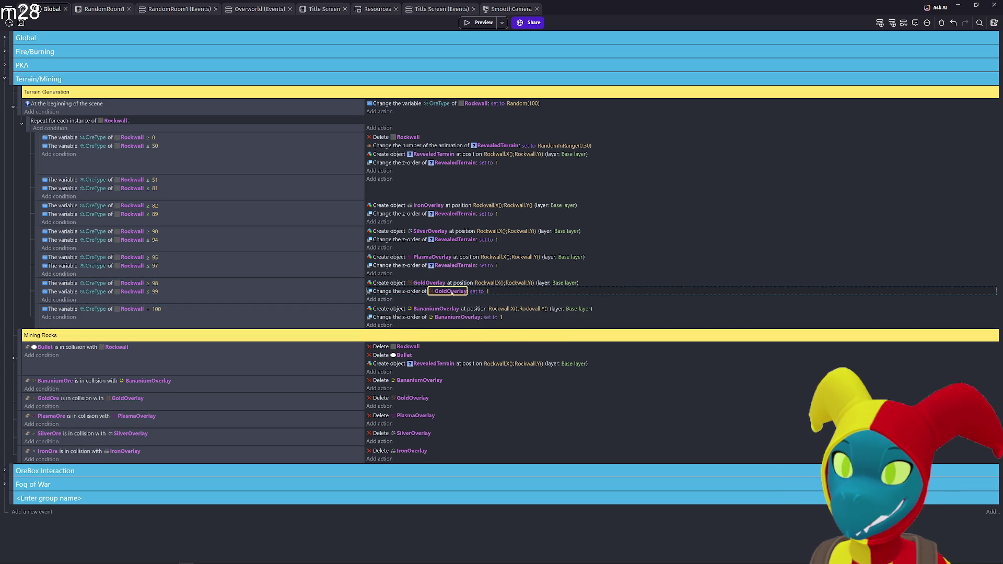
- Retarget the remaining z-order actions to PlasmaOverlay, SilverOverlay and IronOverlay, then run a preview
left_click(449, 264)
type("plasm")
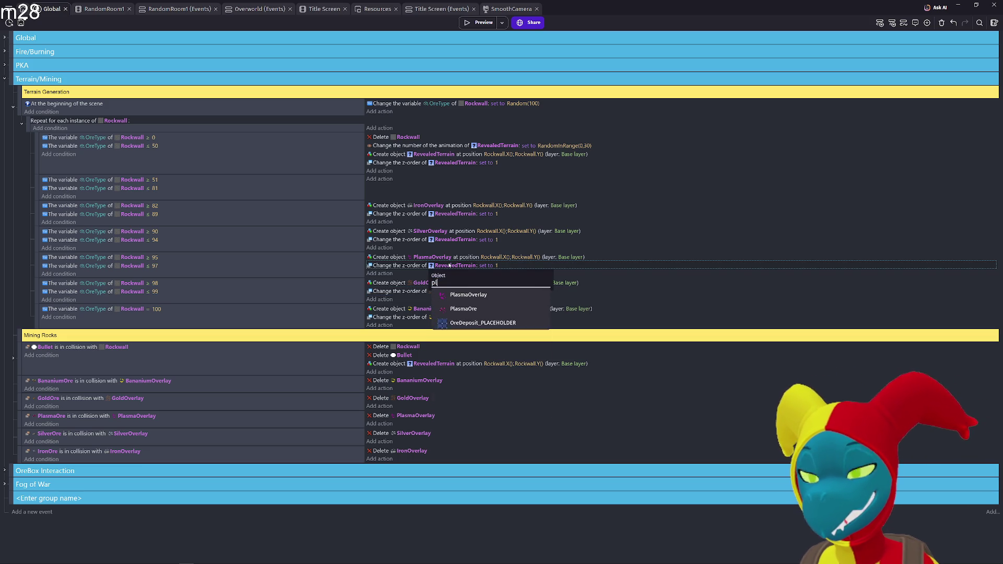
key("Down")
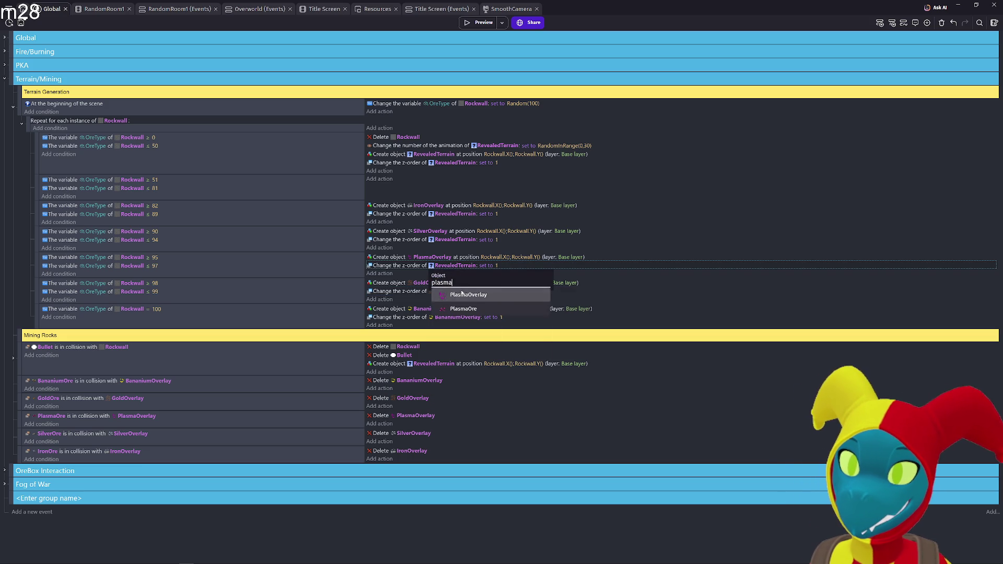
key("Return")
left_click(454, 239)
type("silv")
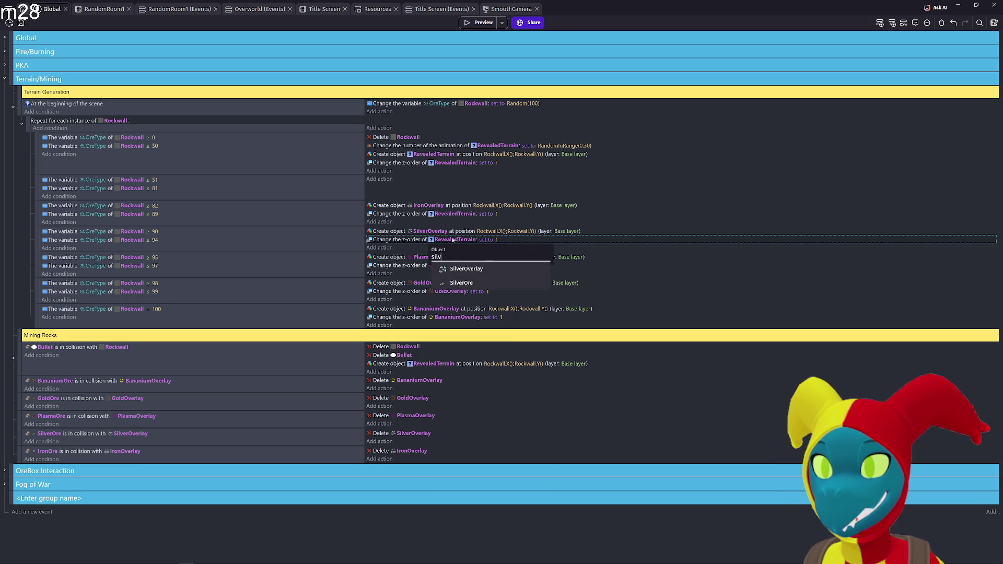
key("Down")
key("Return")
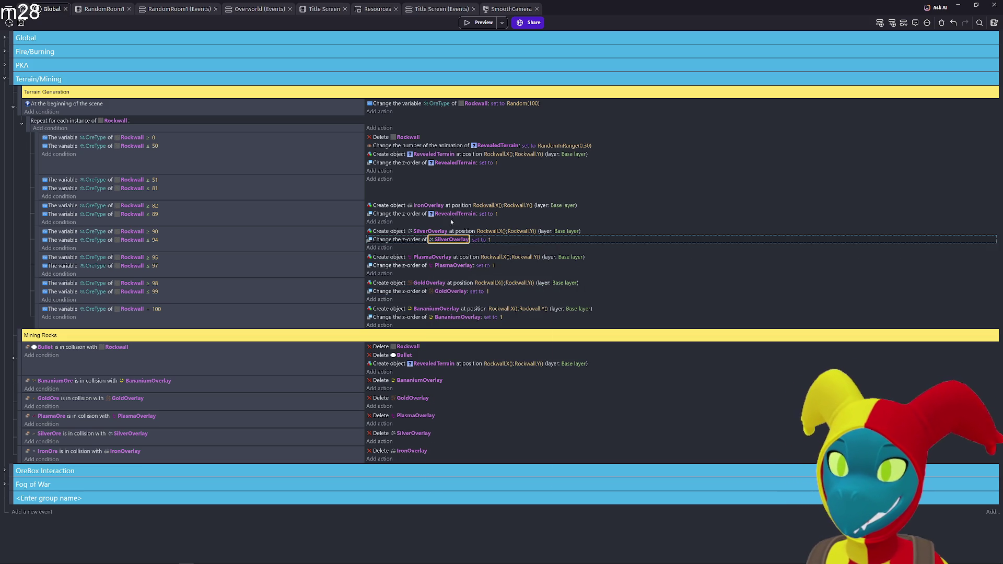
left_click(450, 213)
type("Iron")
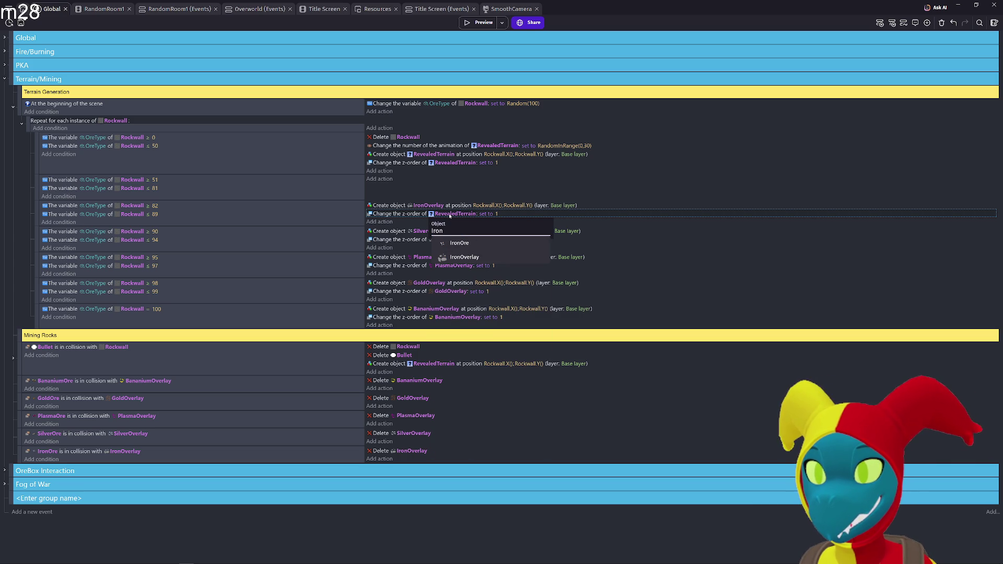
key("Down")
key("Return")
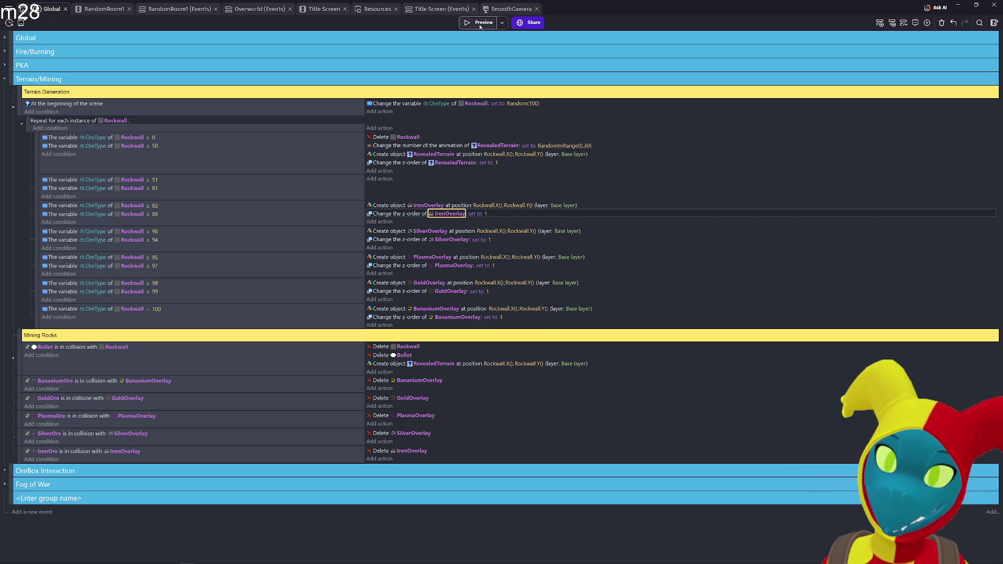
left_click(479, 24)
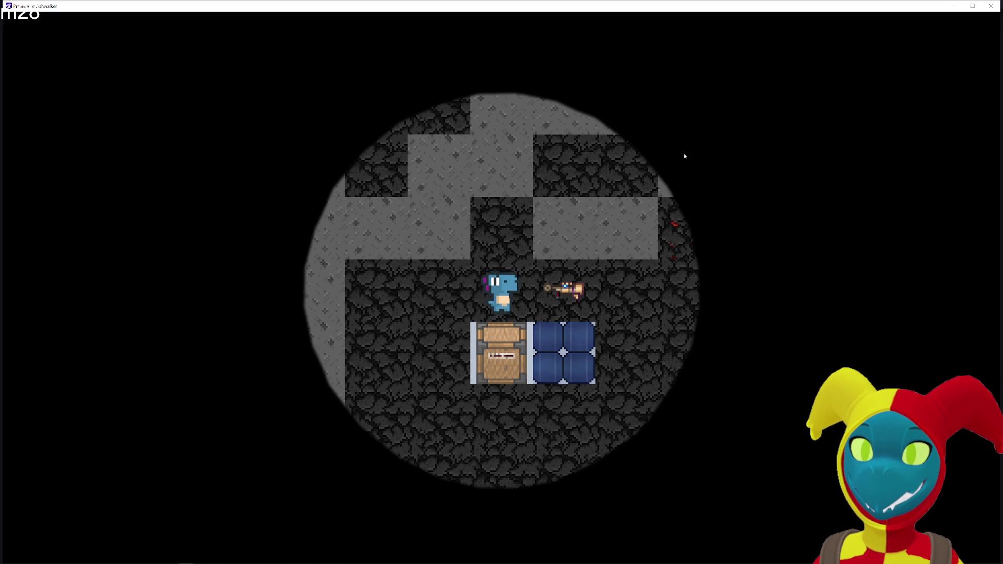
- Walk the miner around the cave with WASD, then switch back to the events editor
key("d")
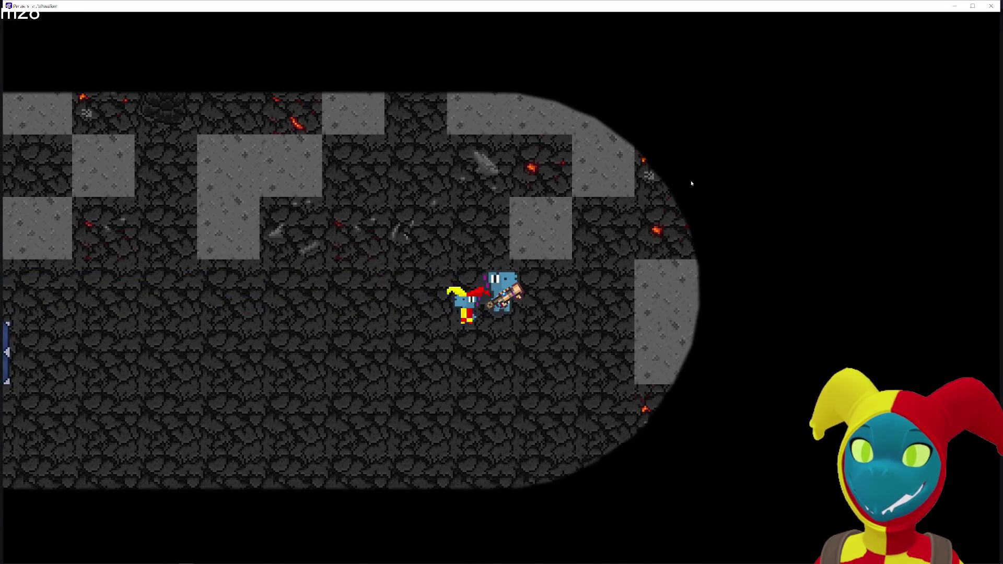
key("w")
key("s")
key("a")
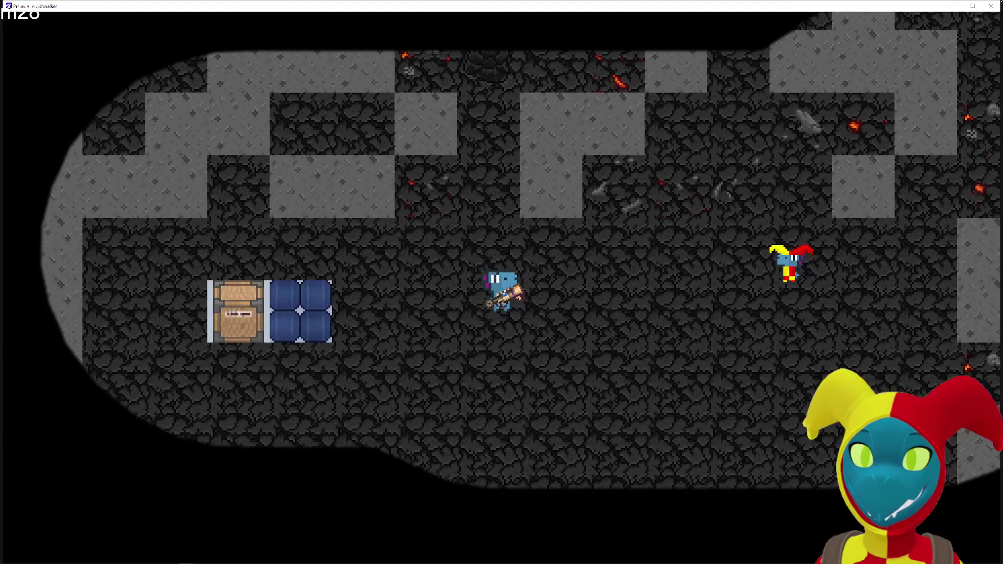
key("alt+Tab")
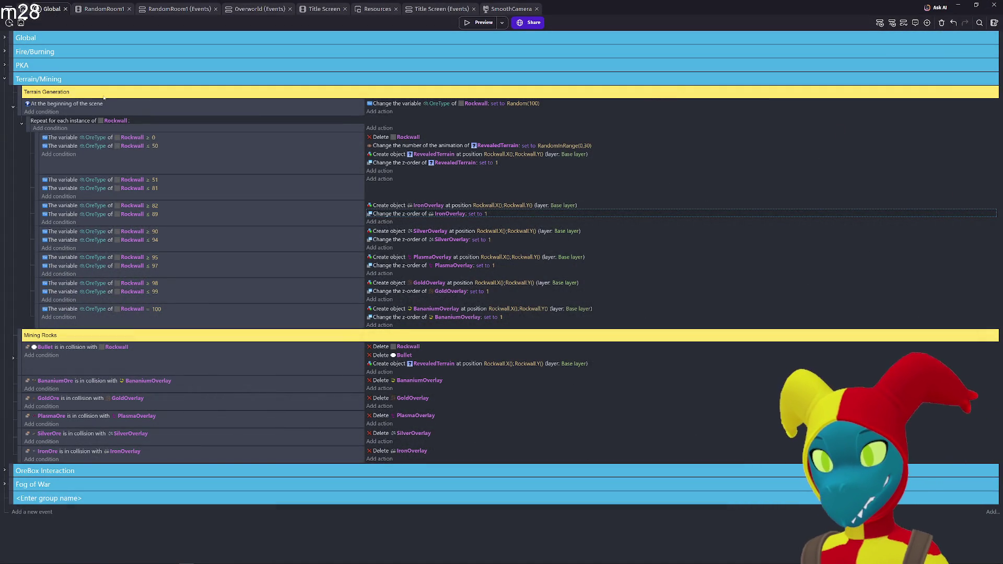
- Expand Fog of War and inspect the 'Add a disk' action's radius-100 circle around Dino_Doux
left_click(5, 485)
scroll(227, 454, "down", 1)
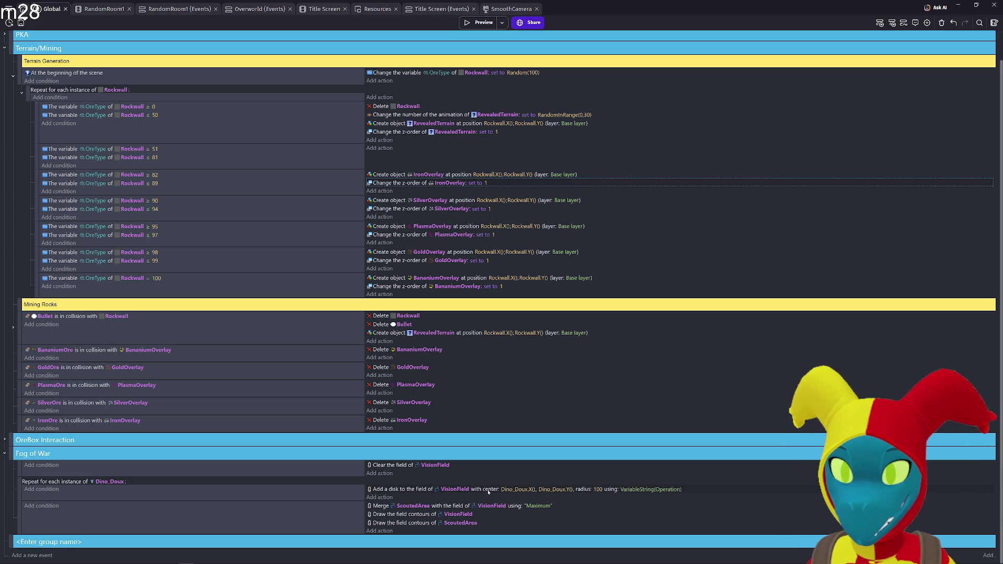
double_click(417, 490)
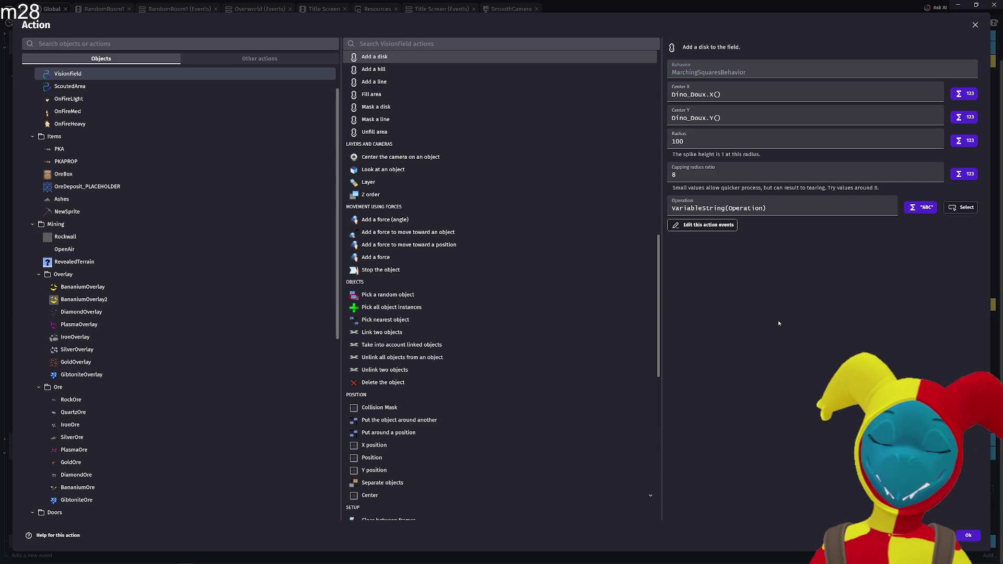
key("Return")
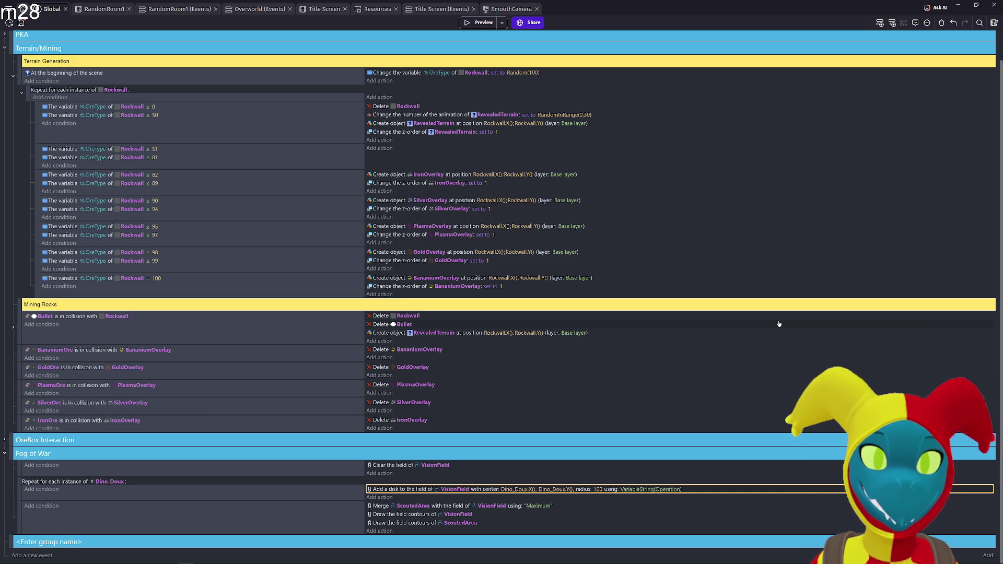
scroll(552, 310, "up", 2)
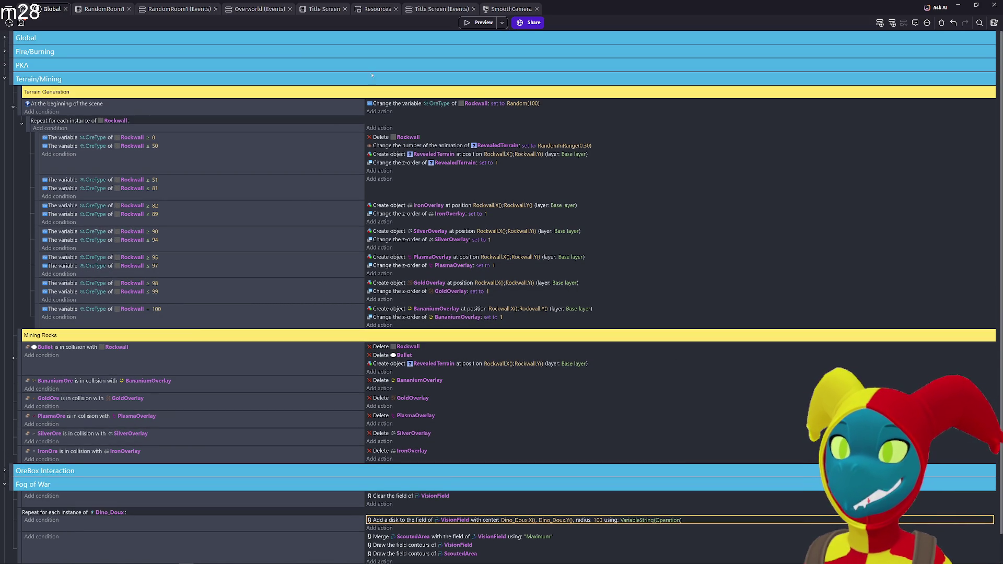
scroll(418, 162, "down", 2)
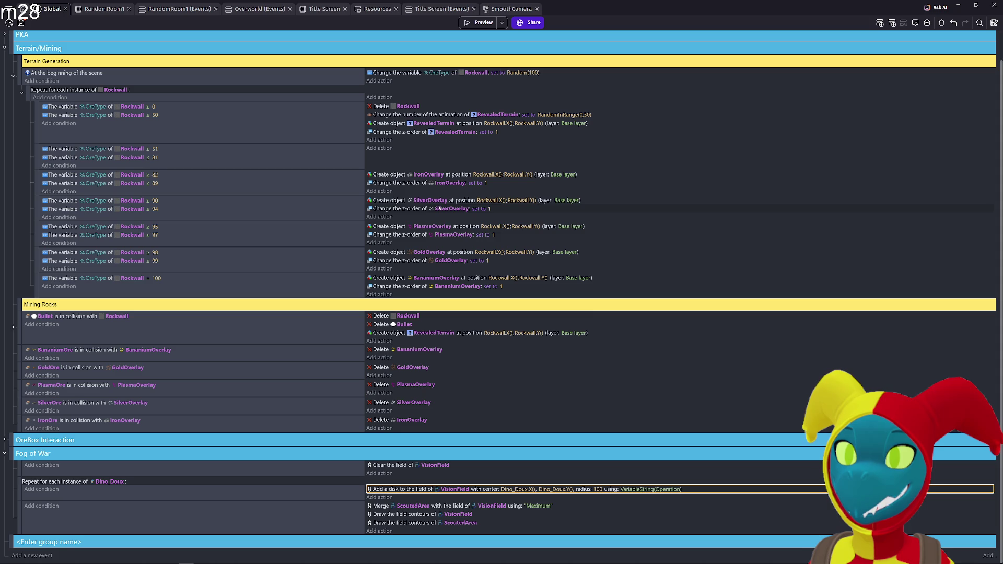
- Change the Bananium, Gold, Plasma, Silver and Iron overlay z-orders from 1 to 2
left_click(502, 287)
type("2")
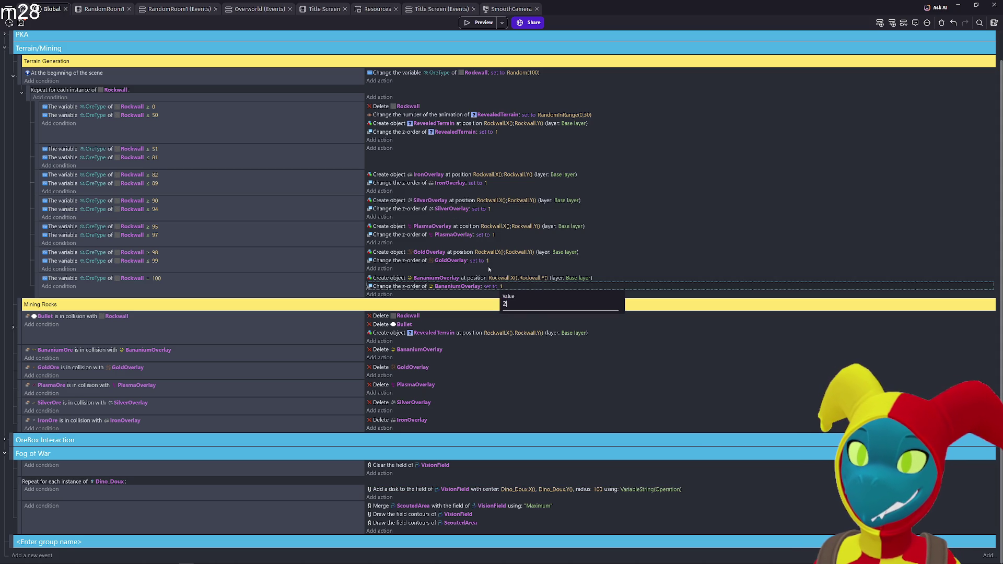
left_click(488, 261)
type("2")
left_click(494, 234)
type("2")
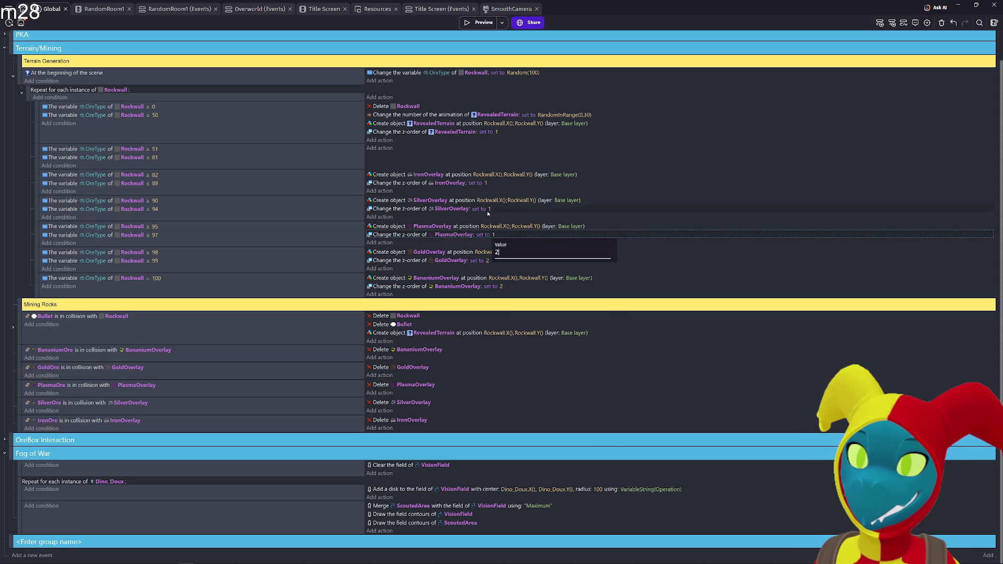
left_click(490, 209)
type("2")
left_click(486, 183)
type("2")
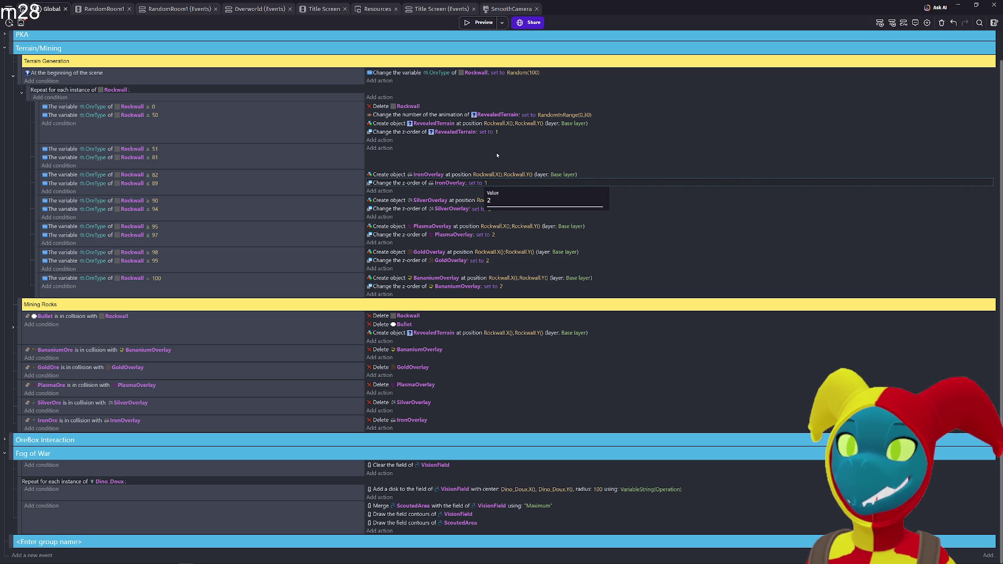
left_click(497, 160)
- Preview the game, walk the player right, and close the preview
left_click(479, 23)
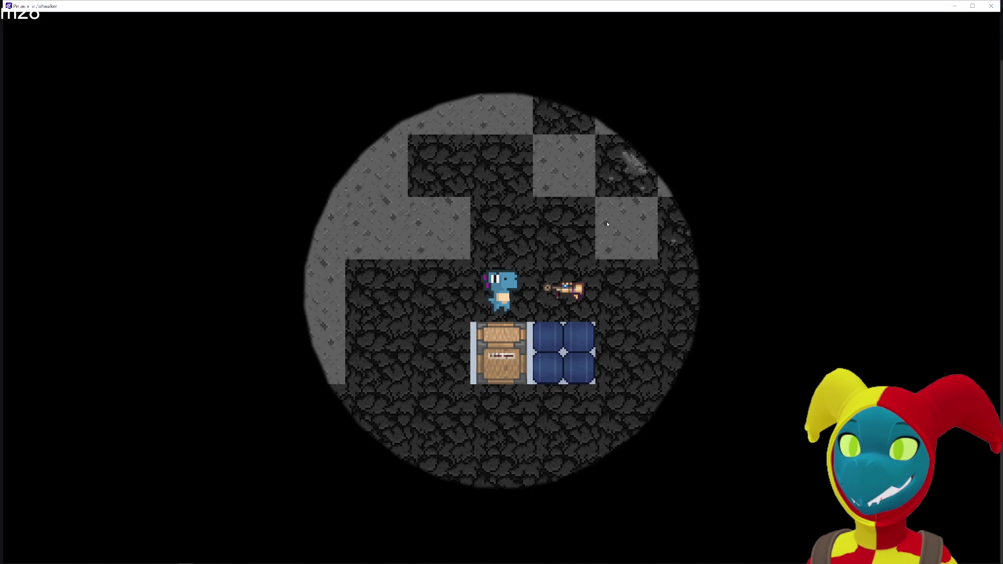
key("Right")
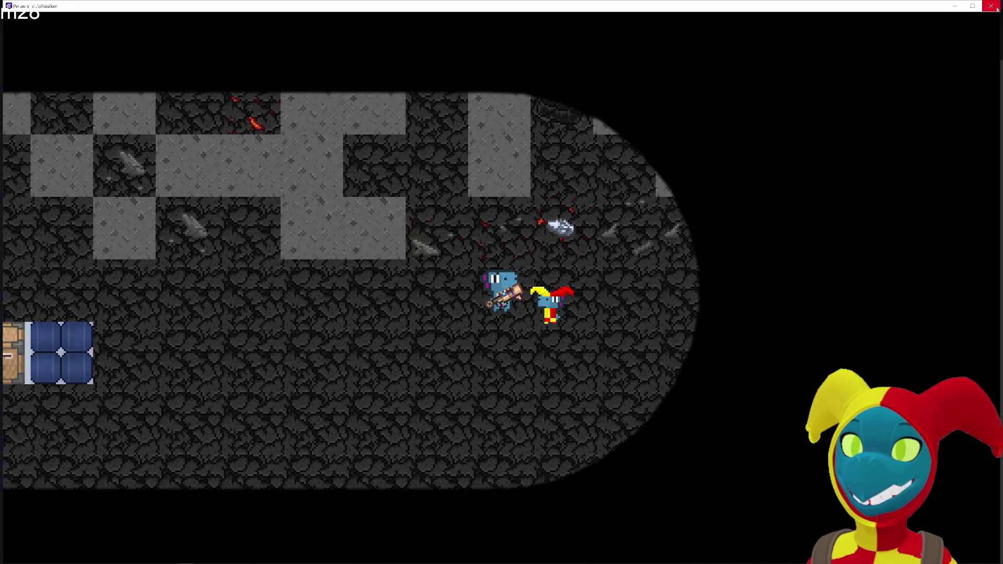
left_click(991, 6)
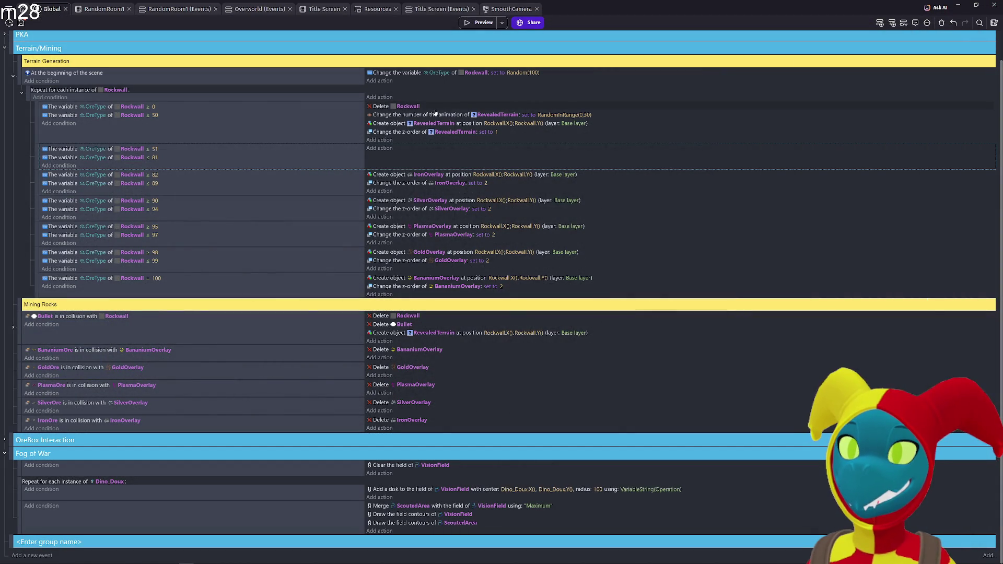
- Set the Iron, Silver, Plasma, Gold and Bananium overlay z-orders to 3
left_click(486, 183)
type("3")
key("Return")
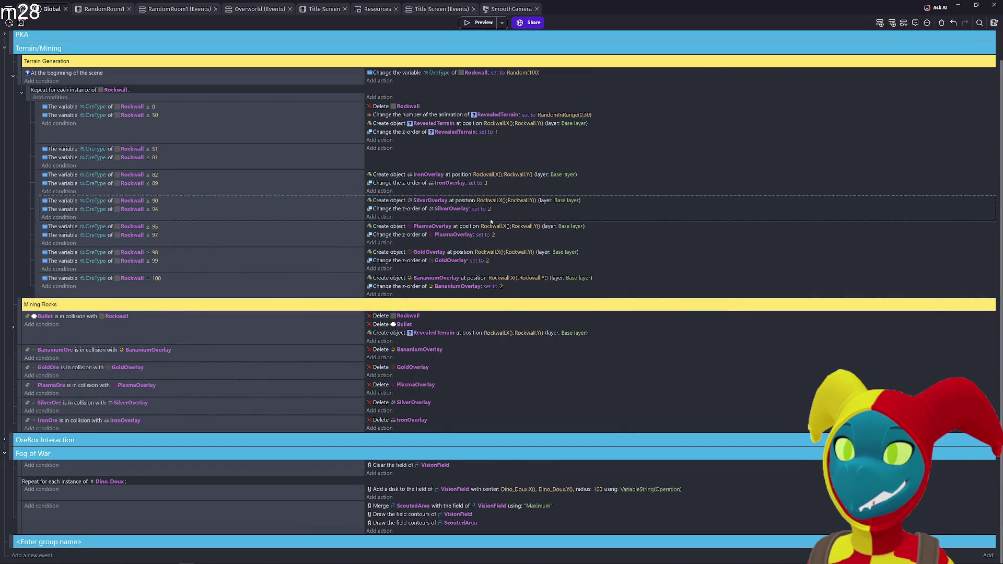
left_click(489, 209)
type("3")
key("Return")
left_click(493, 235)
type("3")
key("Return")
left_click(488, 260)
type("3")
key("Return")
left_click(501, 286)
type("3")
key("Return")
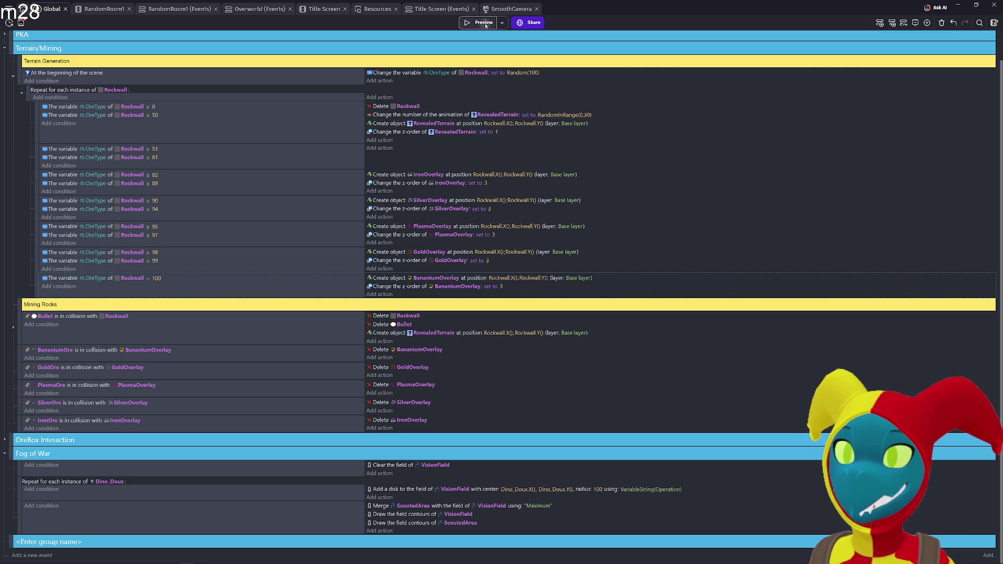
- Preview the z-order 3 result, then raise IronOverlay's z-order to 4
left_click(483, 23)
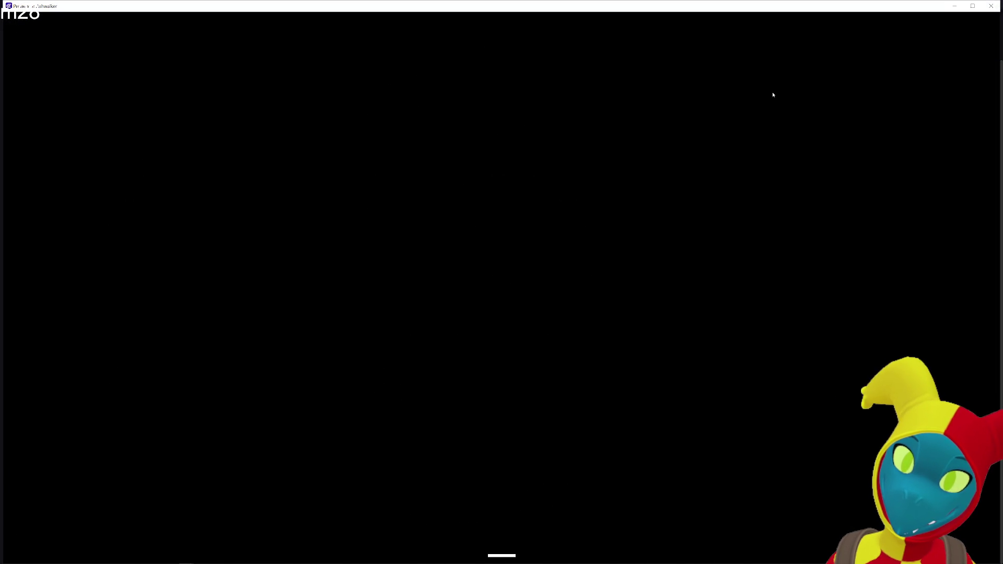
key("d")
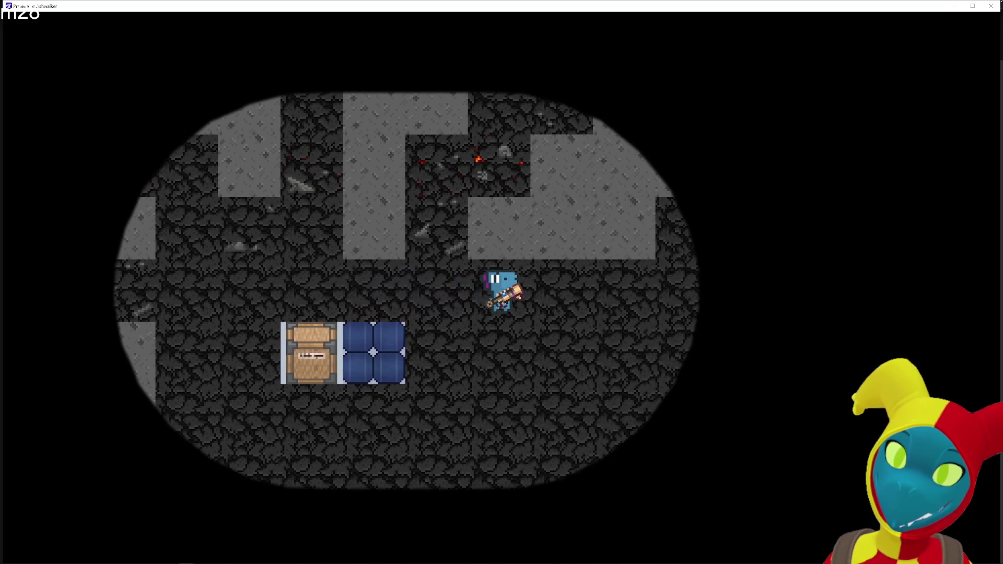
left_click(991, 5)
left_click(485, 182)
type("4")
left_click(696, 235)
- Preview again walking right, then begin editing SilverOverlay's z-order value
left_click(477, 23)
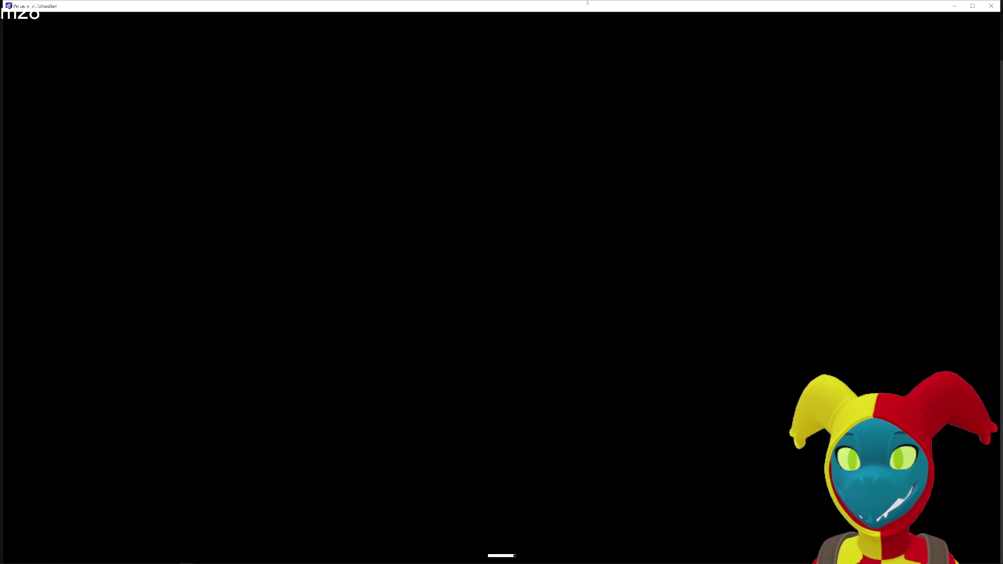
key("d")
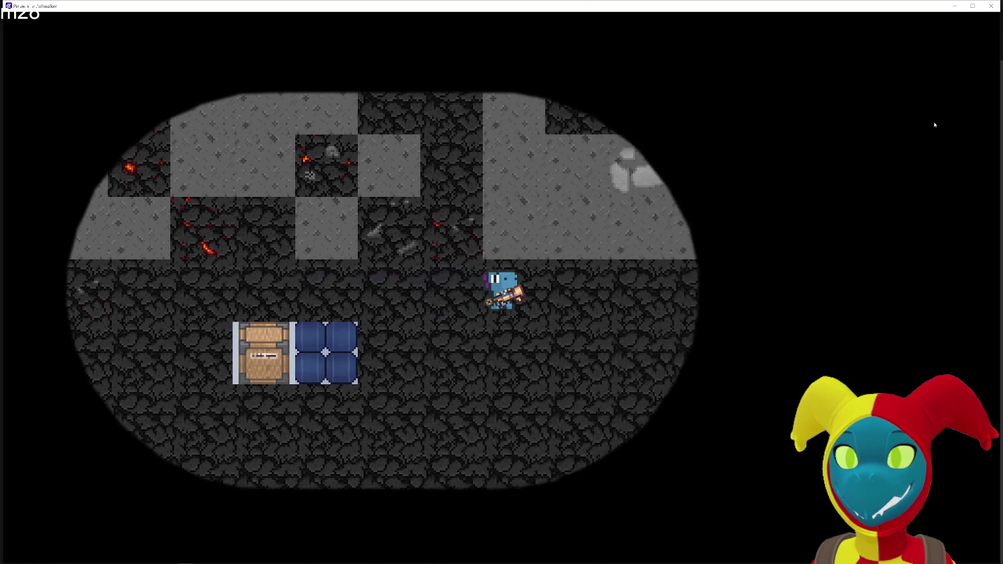
key("d")
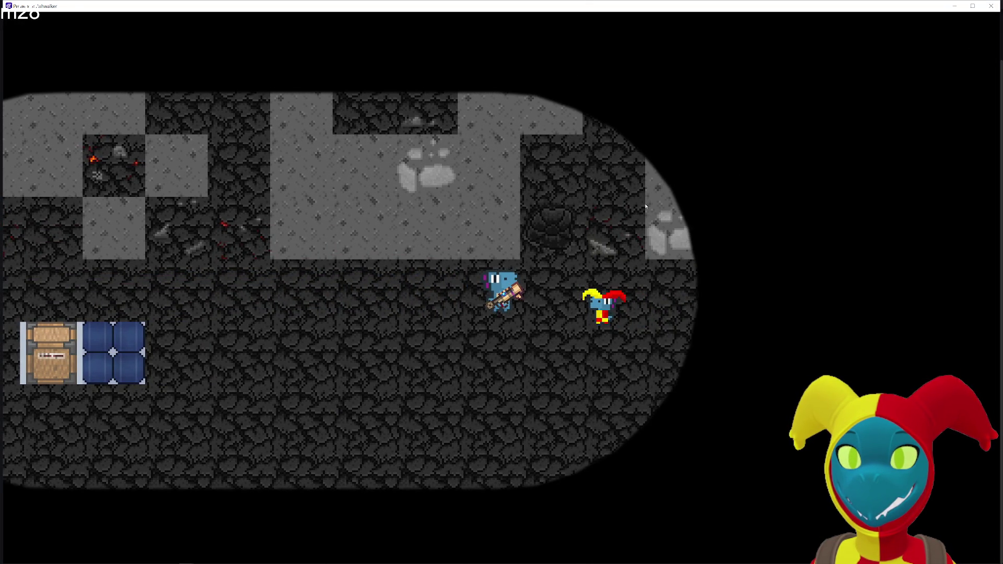
key("d")
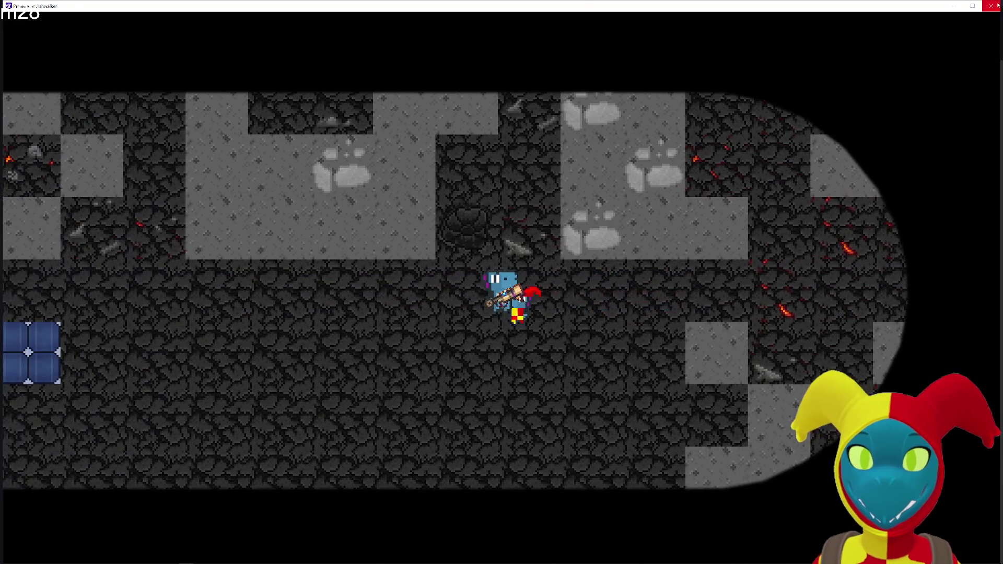
left_click(998, 5)
left_click(488, 209)
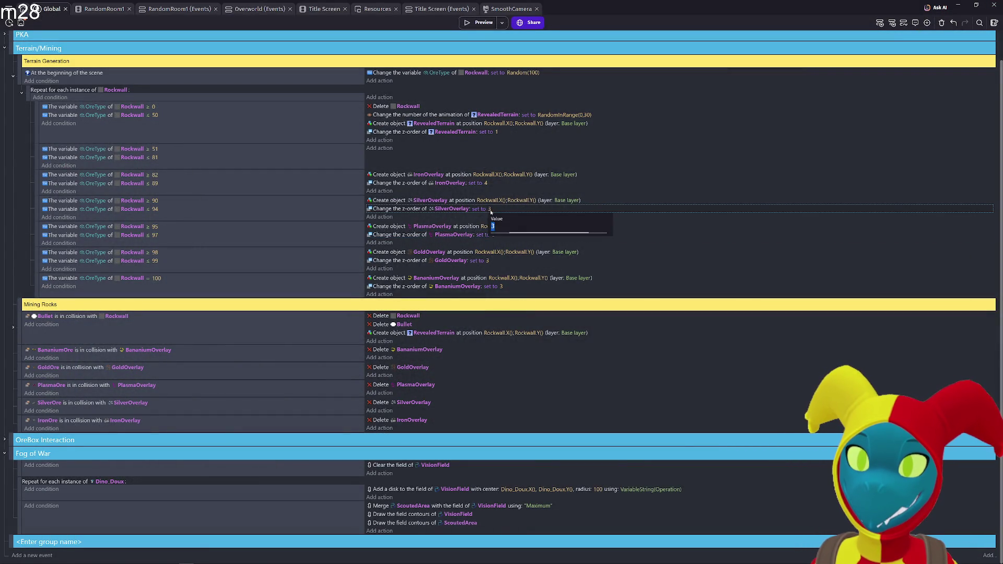
type("4")
- Set the Plasma, Gold and Bananium overlay z-orders to 4
left_click(493, 235)
type("4")
key("Return")
left_click(488, 260)
type("4")
key("Return")
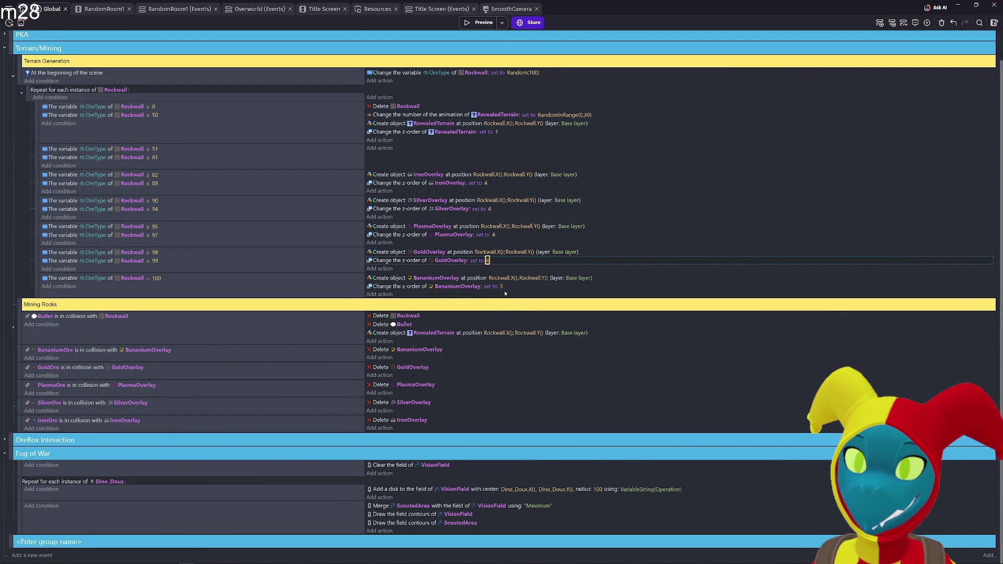
left_click(500, 287)
type("4")
key("Return")
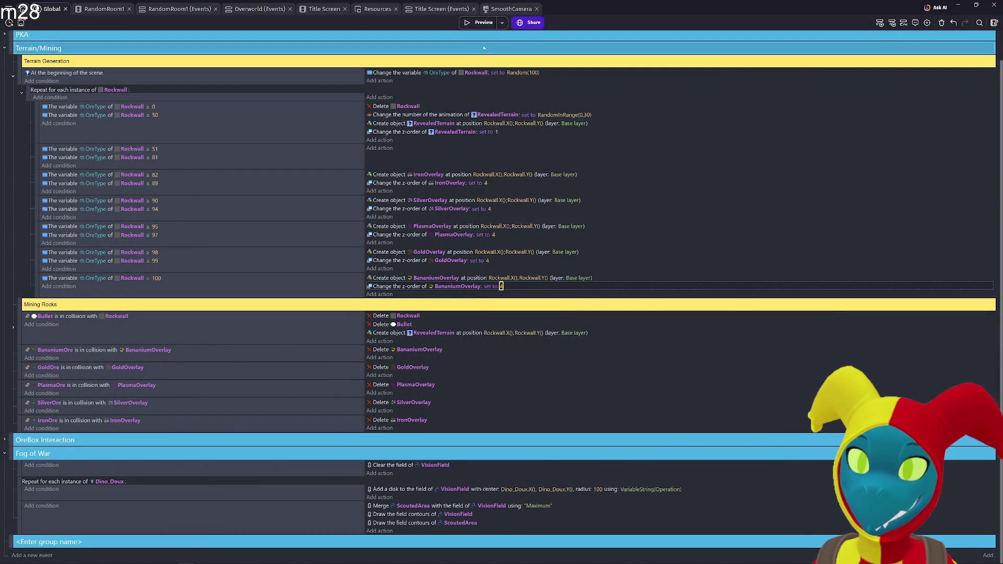
- Preview the game, walking the character right, down and left, then close it
left_click(480, 24)
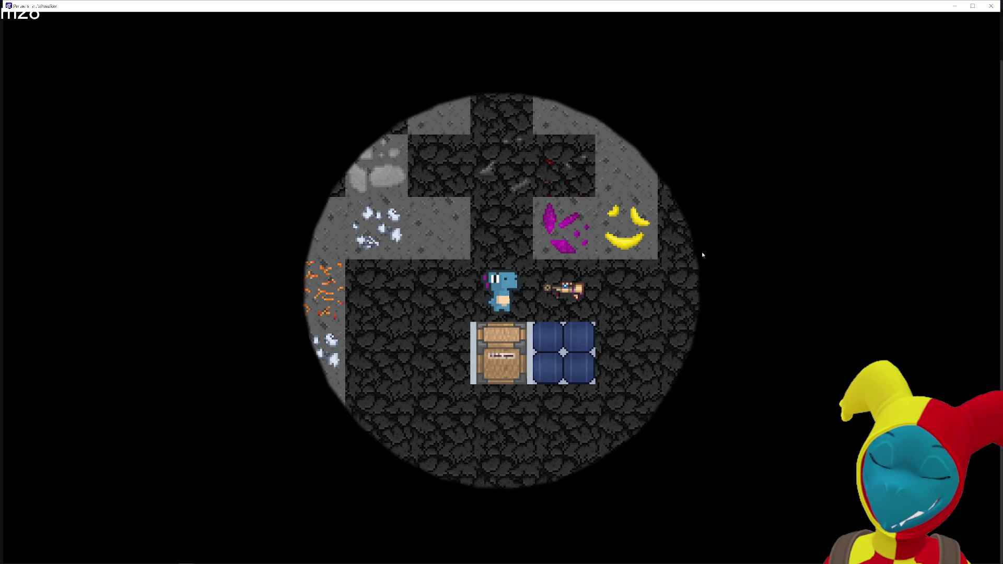
key("d")
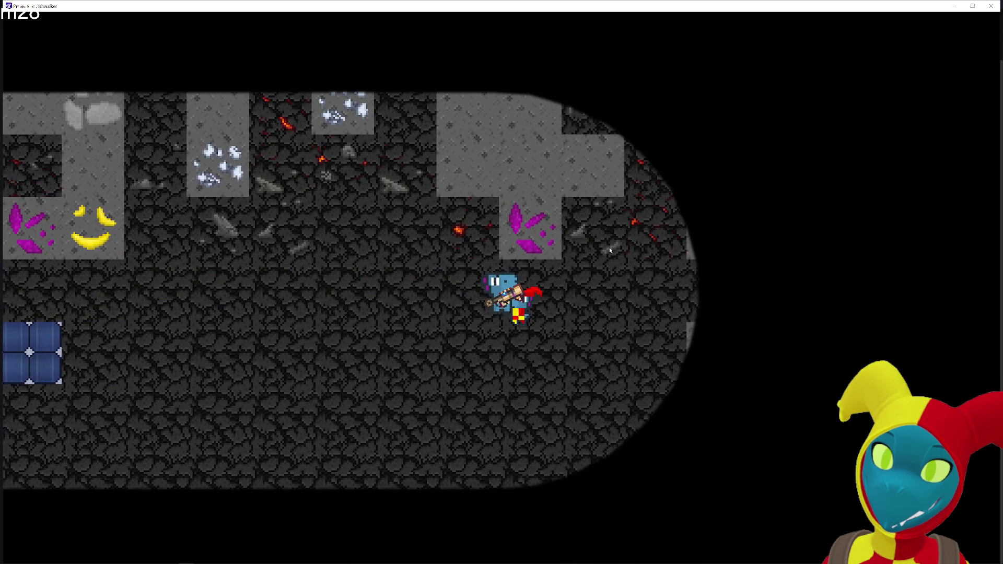
key("d")
key("s")
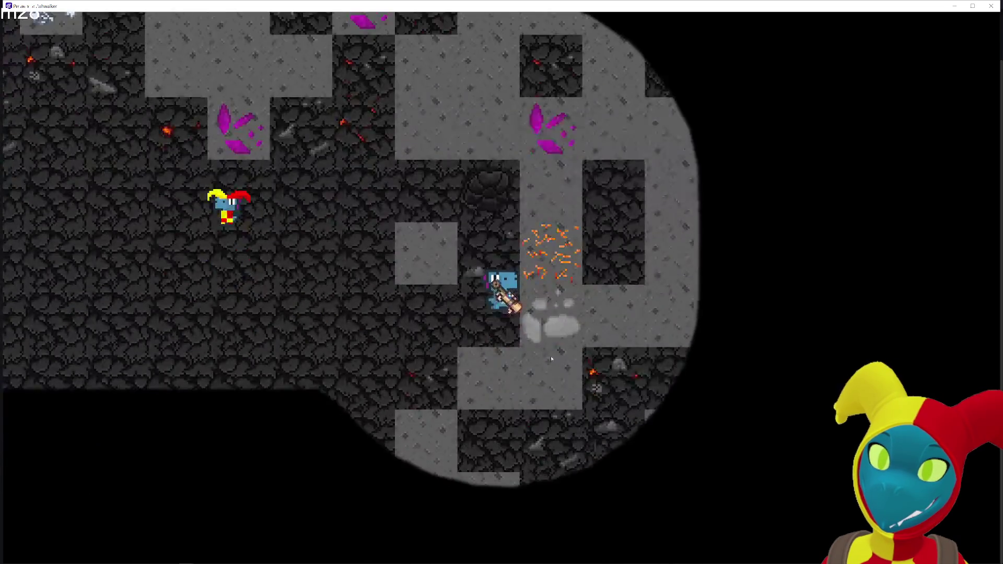
key("a")
key("s")
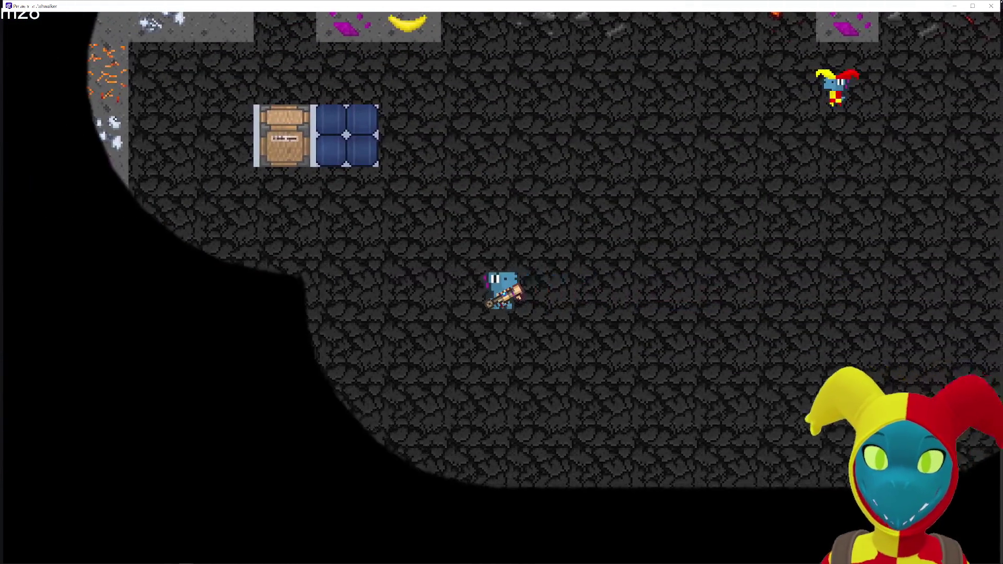
key("a")
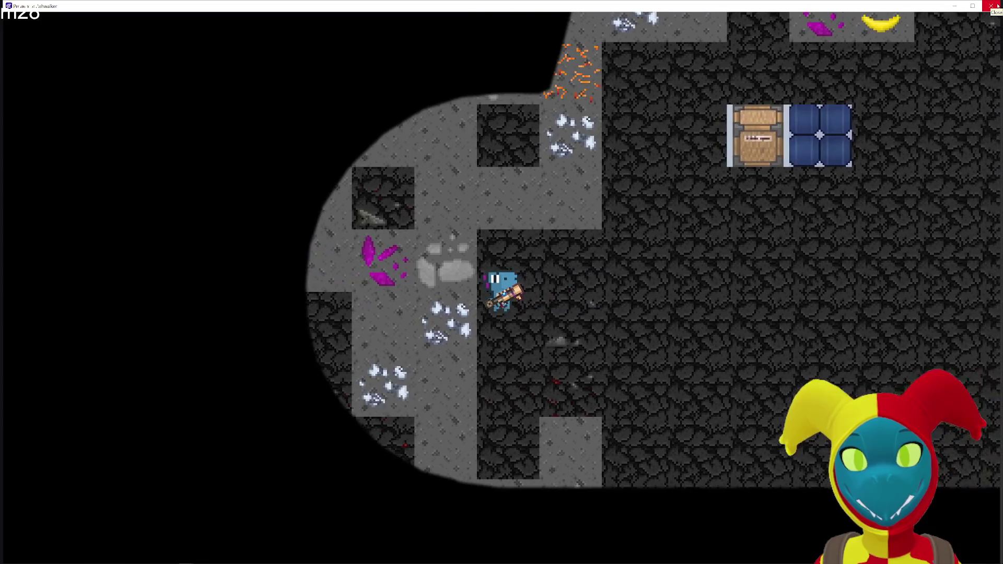
left_click(997, 5)
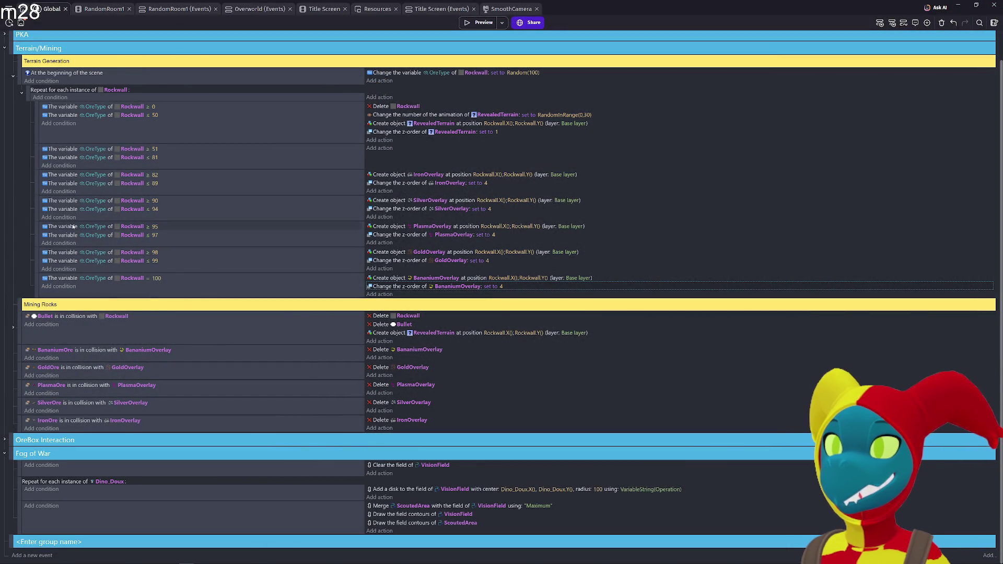
- Collapse the Terrain/Mining group, save, and zoom into the RandomRoom1 scene
left_click(4, 48)
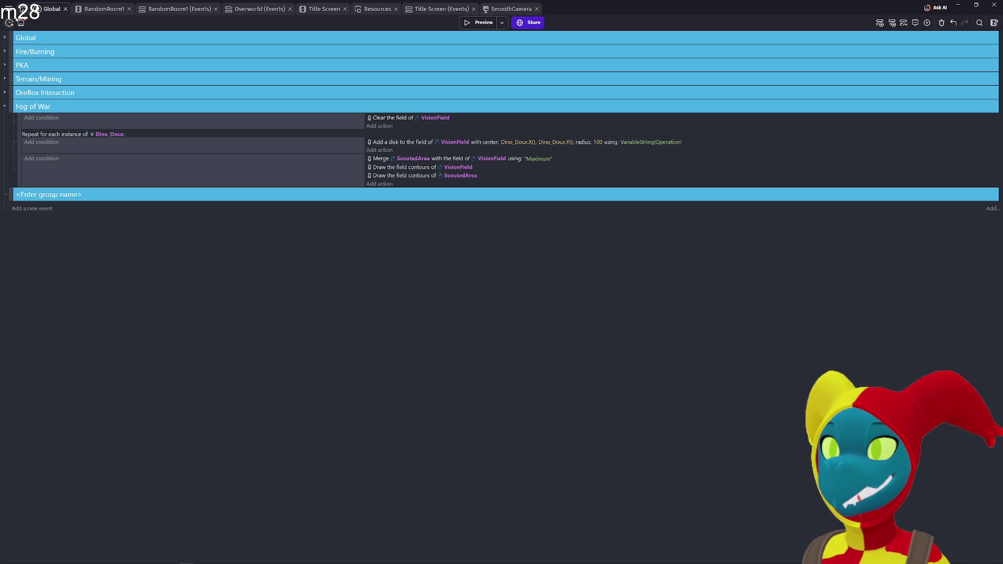
key("ctrl+s")
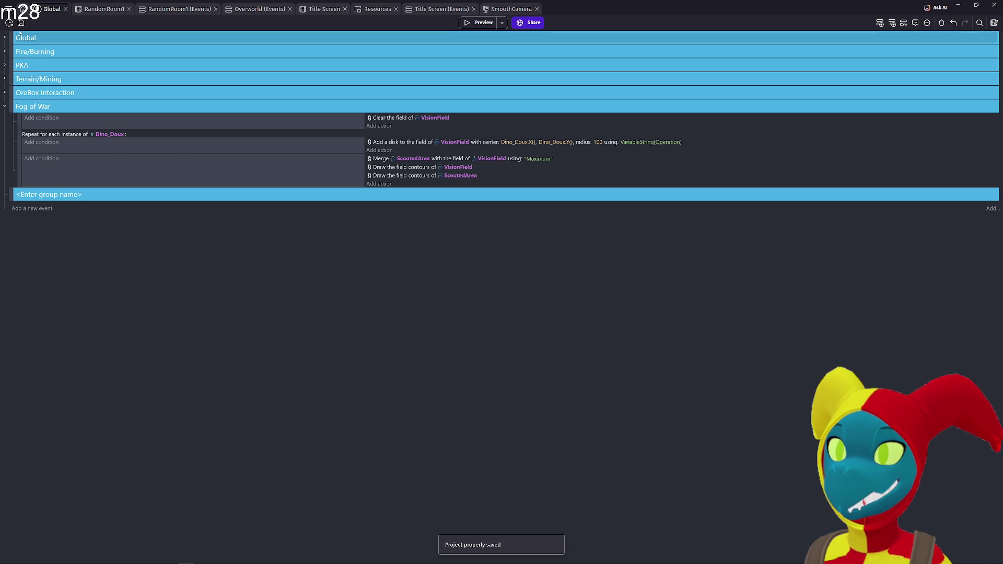
left_click(114, 10)
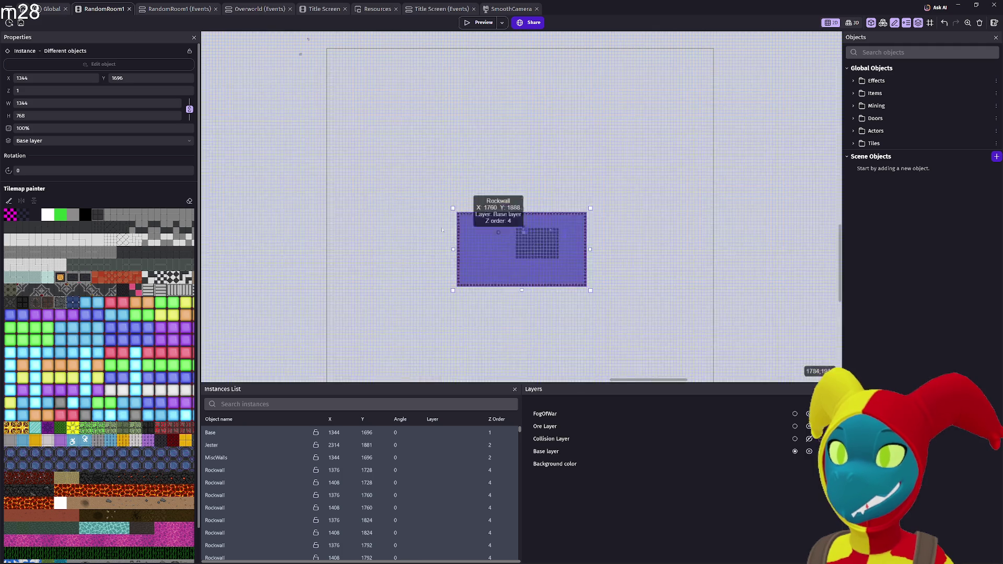
scroll(569, 235, "up", 6)
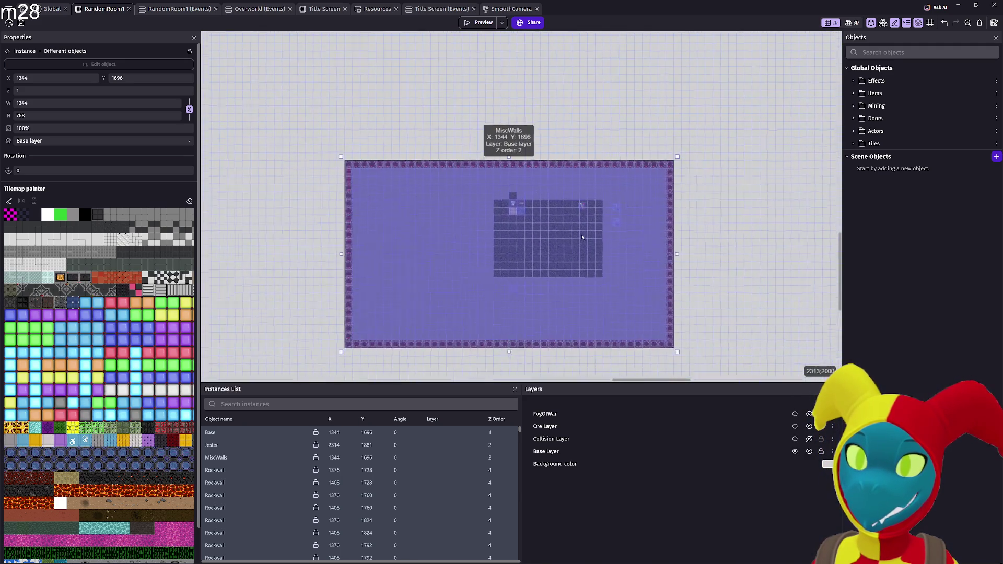
left_click(513, 65)
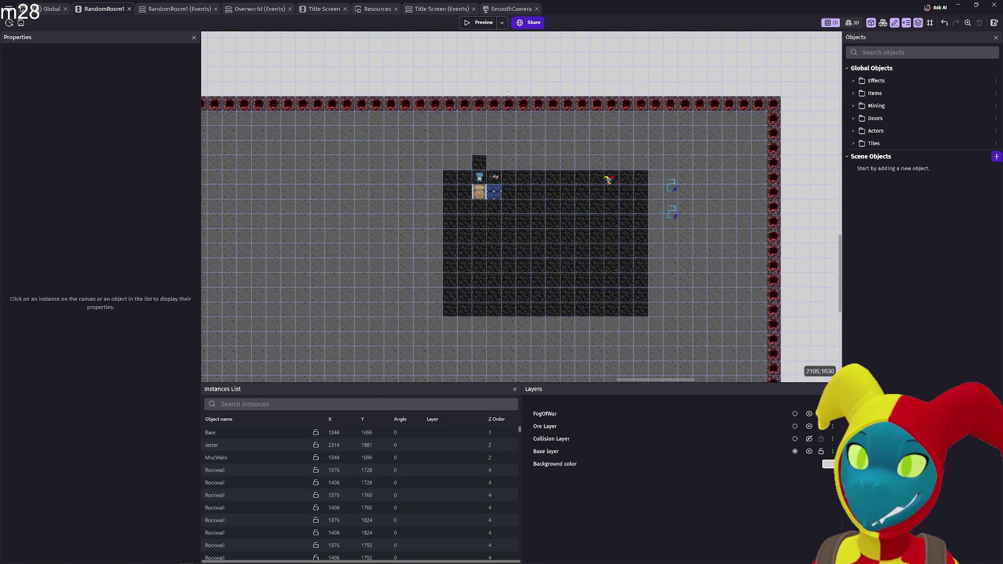
scroll(506, 105, "up", 2)
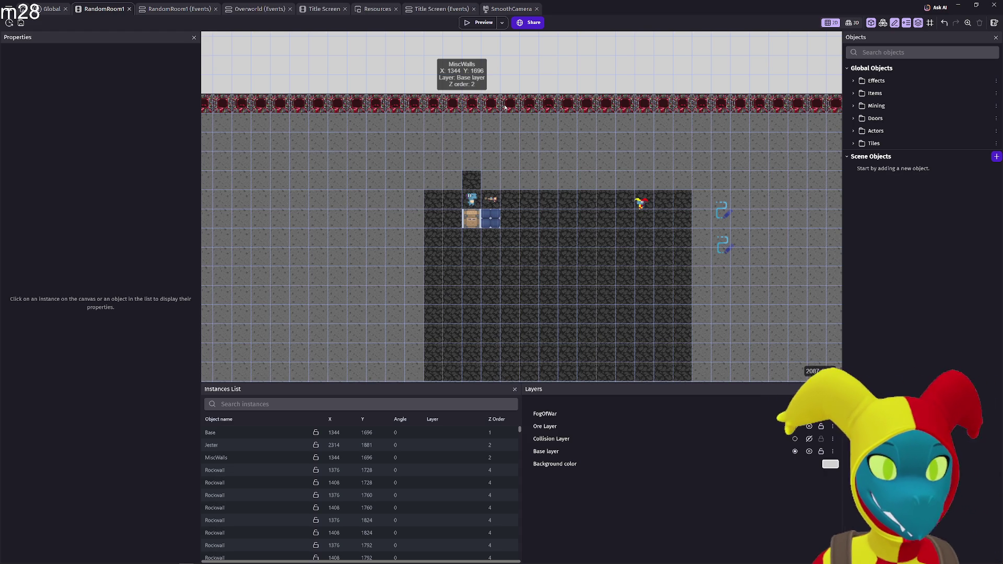
scroll(493, 104, "up", 1)
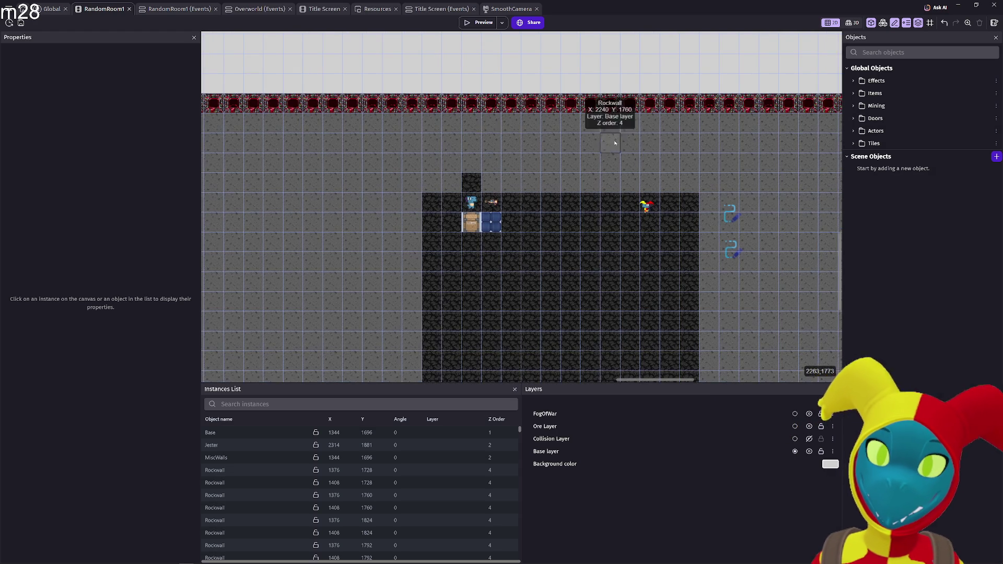
- Move ScoutedArea to X 2432, Y 1920 and open VisionField's object editor
left_click(731, 218)
left_click(733, 254)
left_click_drag(733, 254, 732, 249)
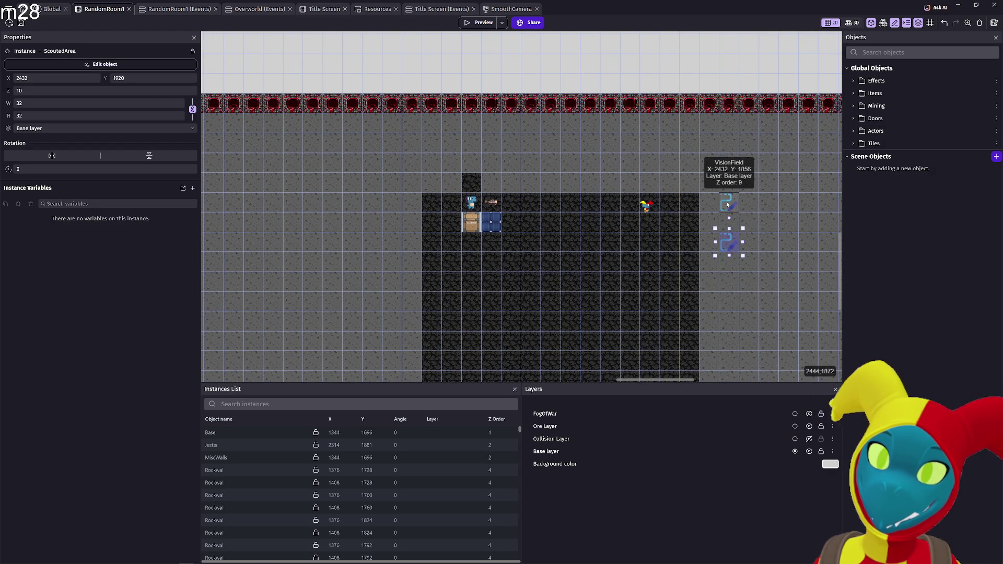
double_click(727, 204)
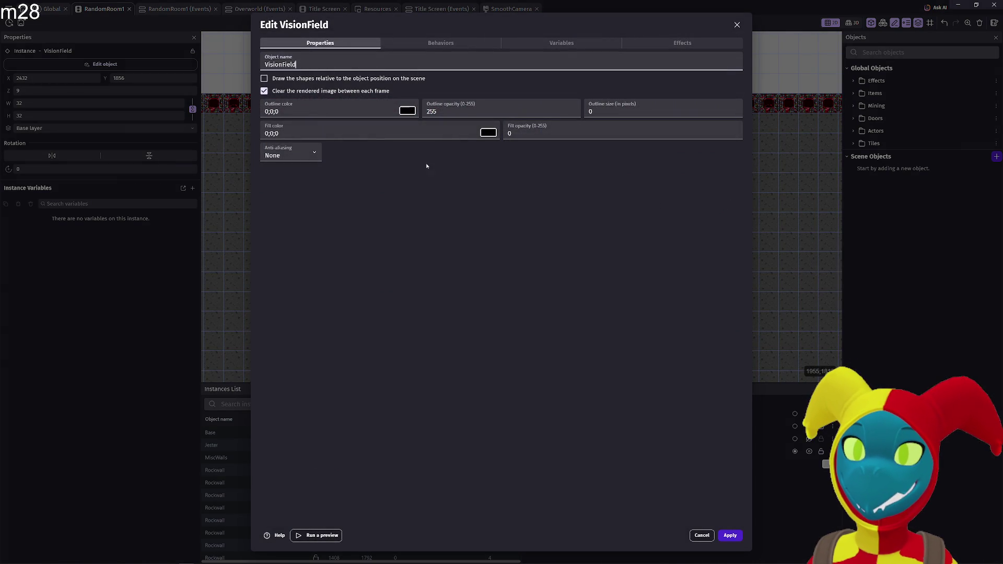
- Leave VisionField unchanged and set ScoutedArea's fill opacity to 185
left_click(729, 533)
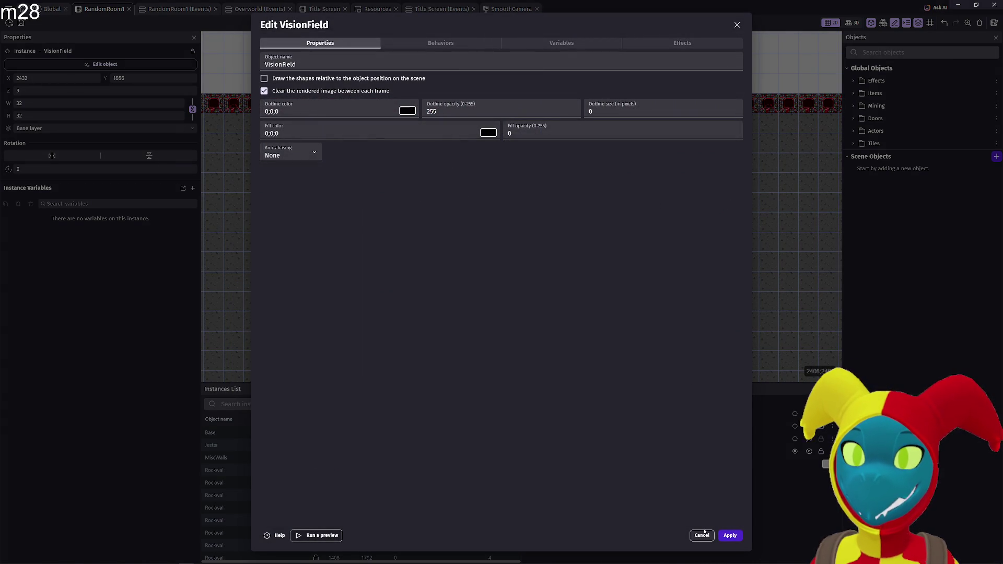
left_click(704, 538)
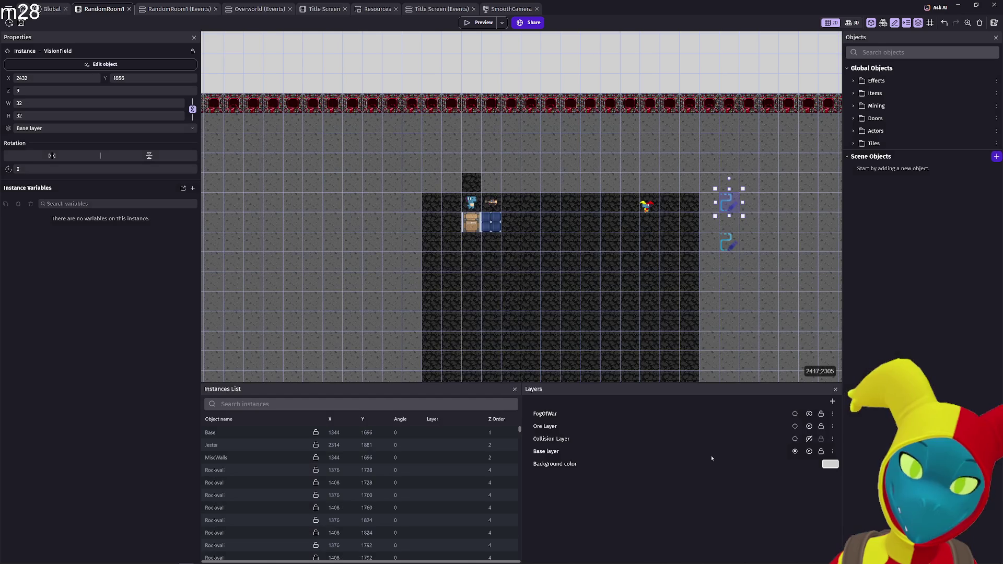
double_click(730, 242)
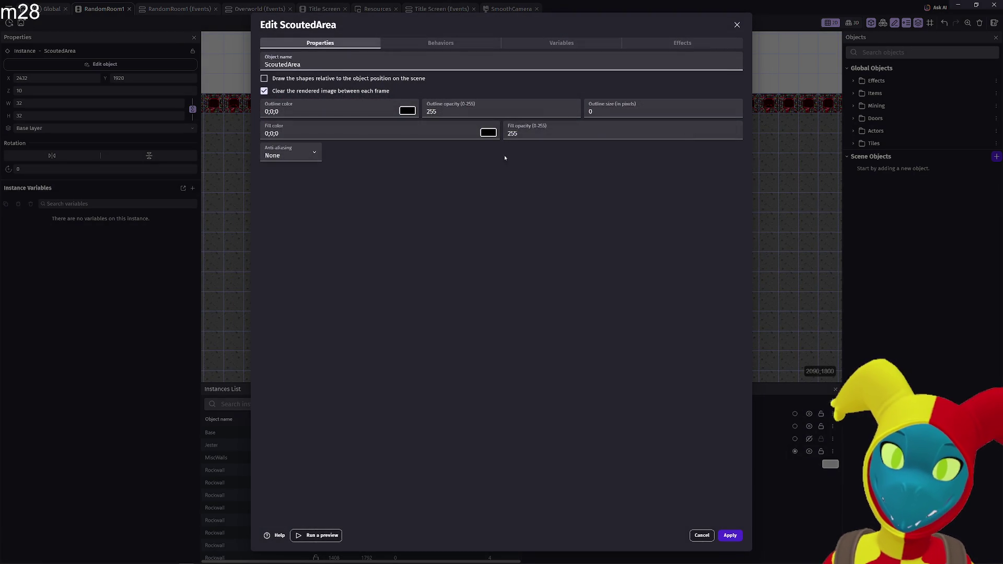
left_click(547, 127)
type("185")
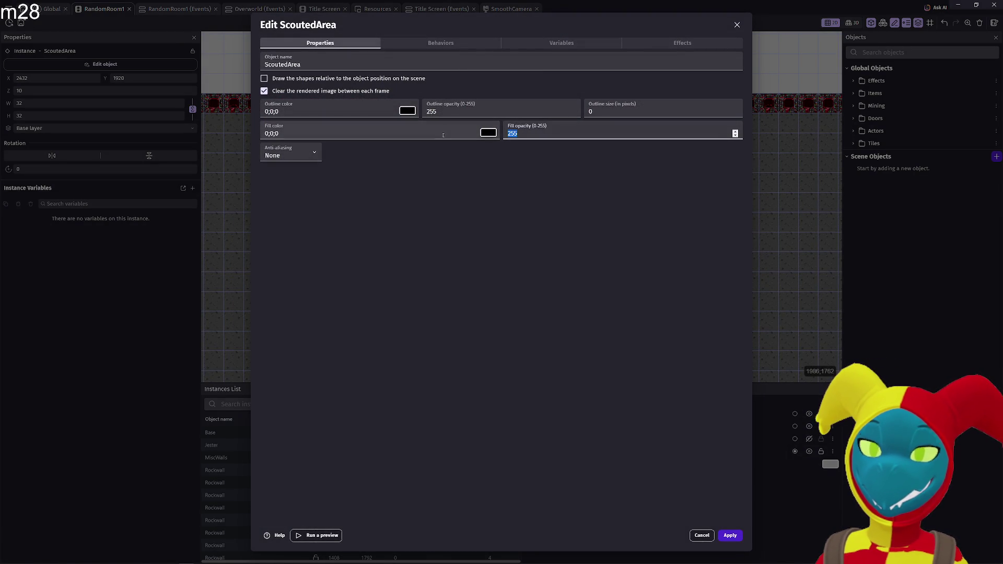
left_click(730, 536)
- Preview the game, walking the player right, left and down into new cave areas
left_click(479, 23)
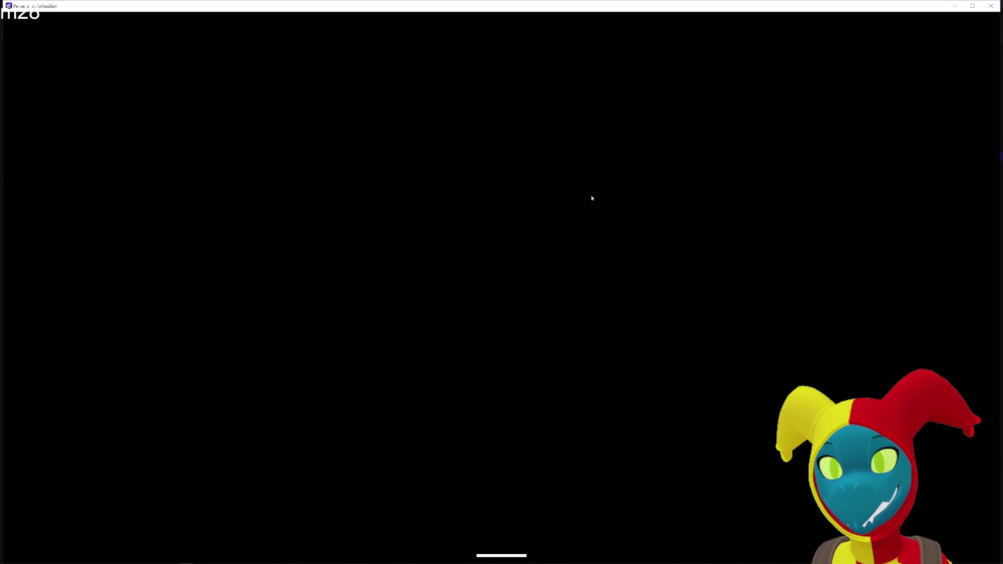
key("Right")
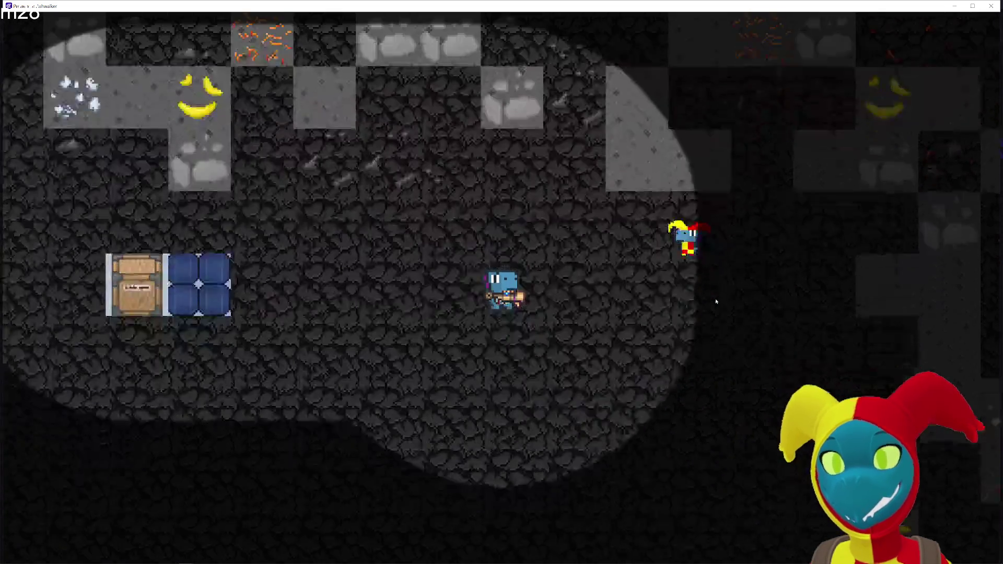
key("Right")
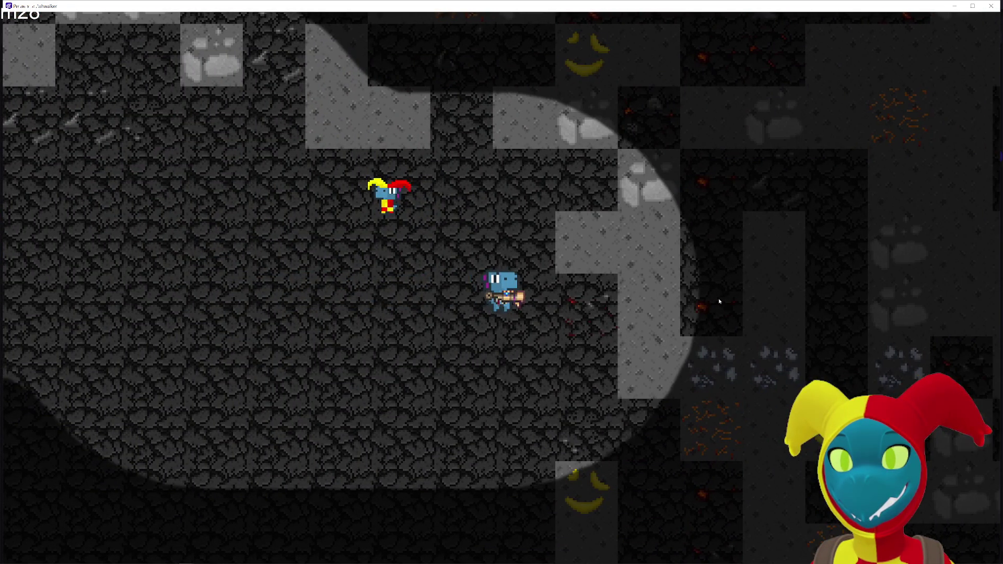
key("Right")
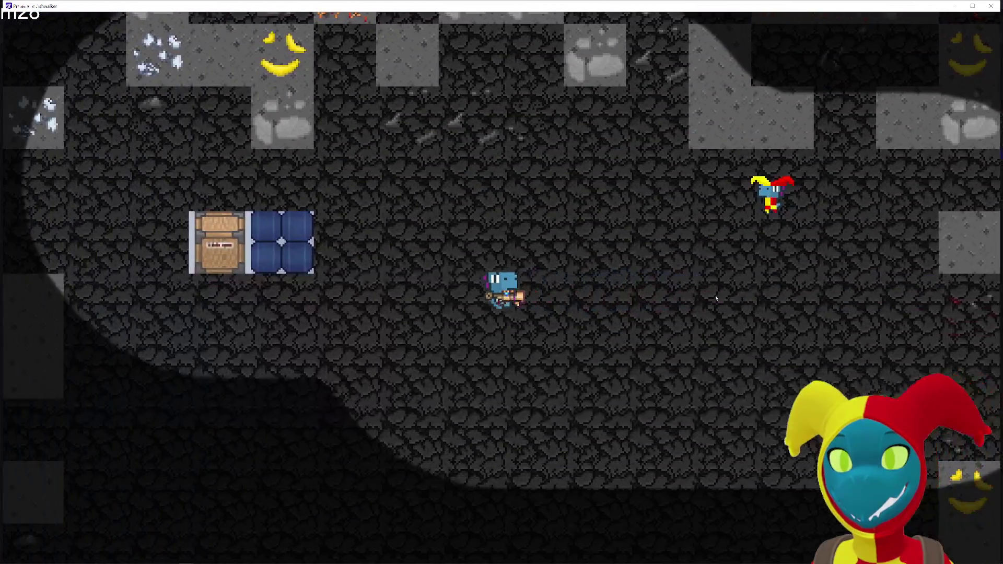
key("Left")
key("Down")
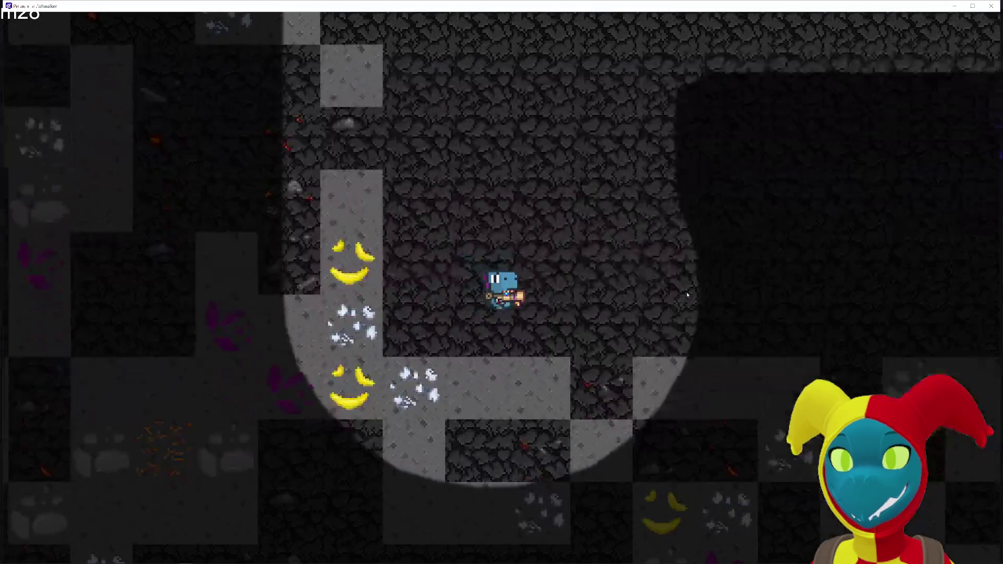
key("Right")
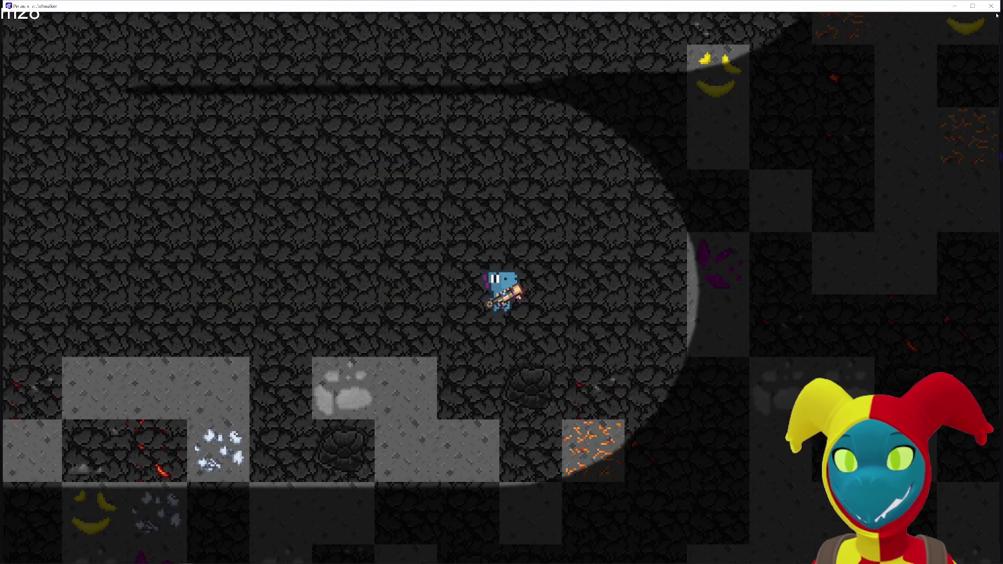
left_click(991, 6)
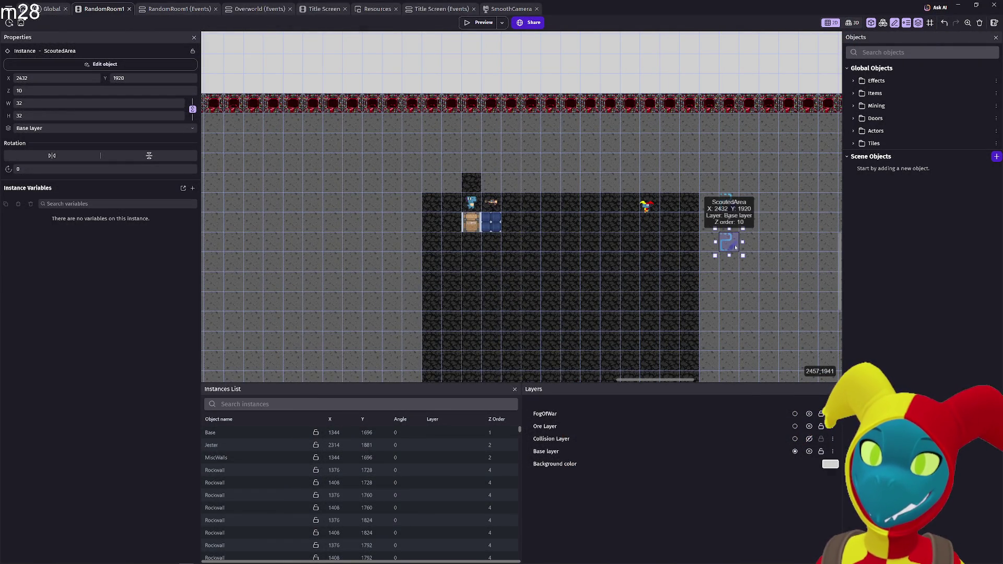
- Set ScoutedArea's fill opacity back to 255 and preview the black fog
double_click(731, 243)
left_click(515, 137)
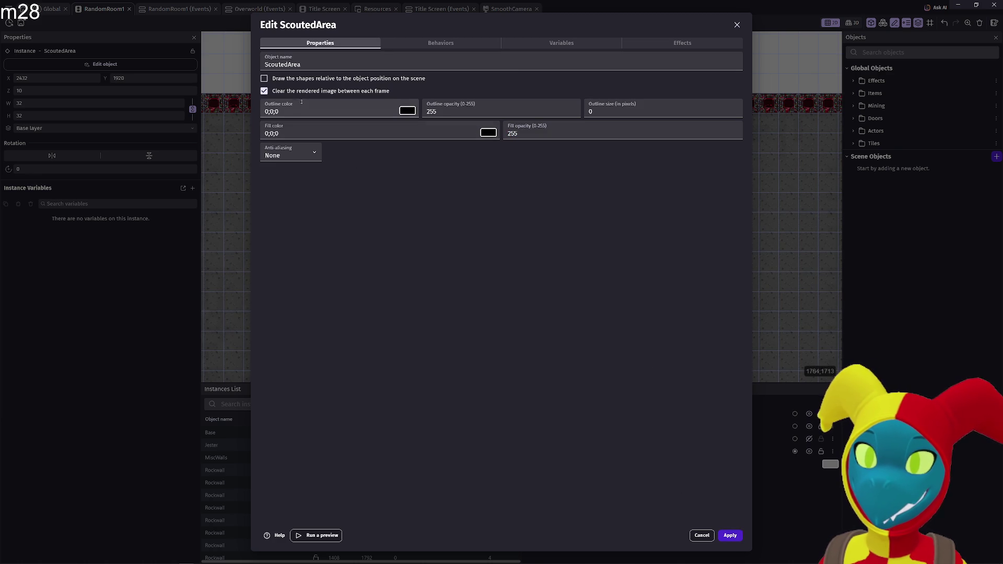
left_click(387, 44)
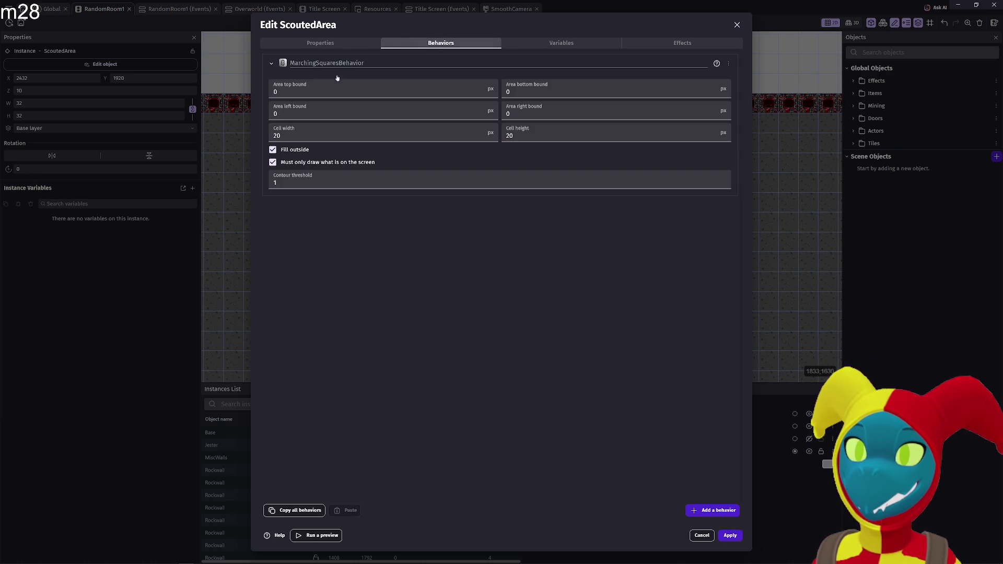
left_click(730, 535)
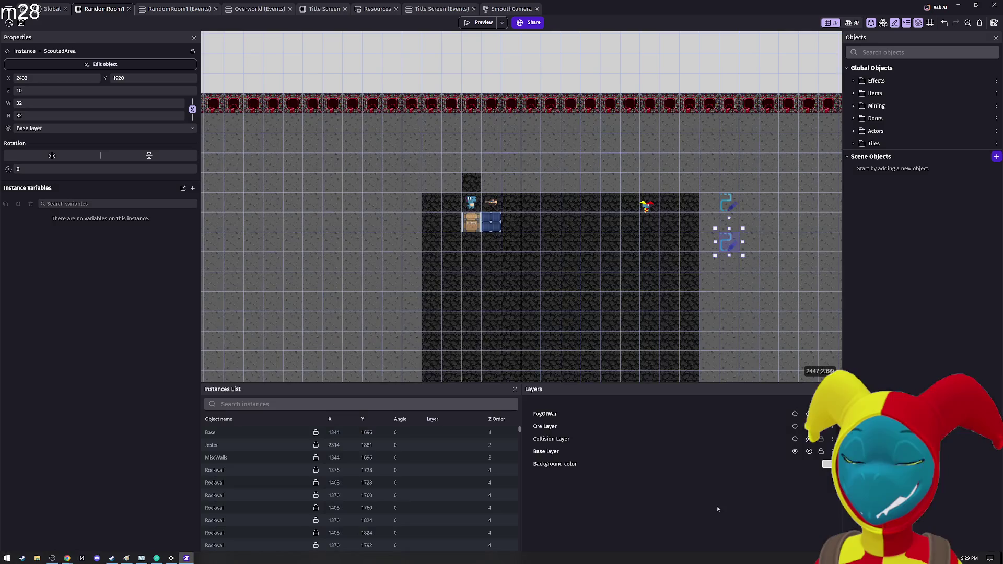
left_click(465, 23)
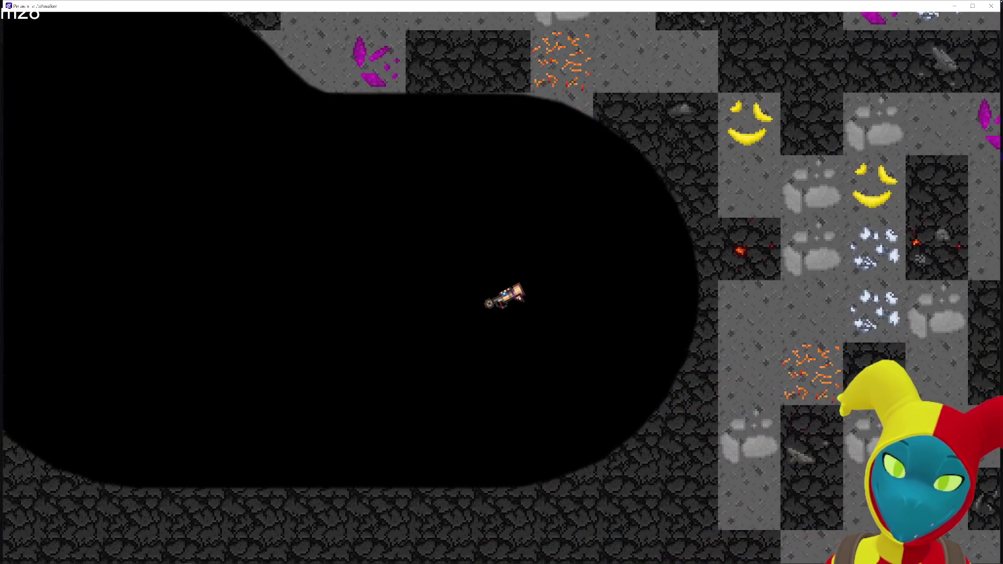
key("alt+F4")
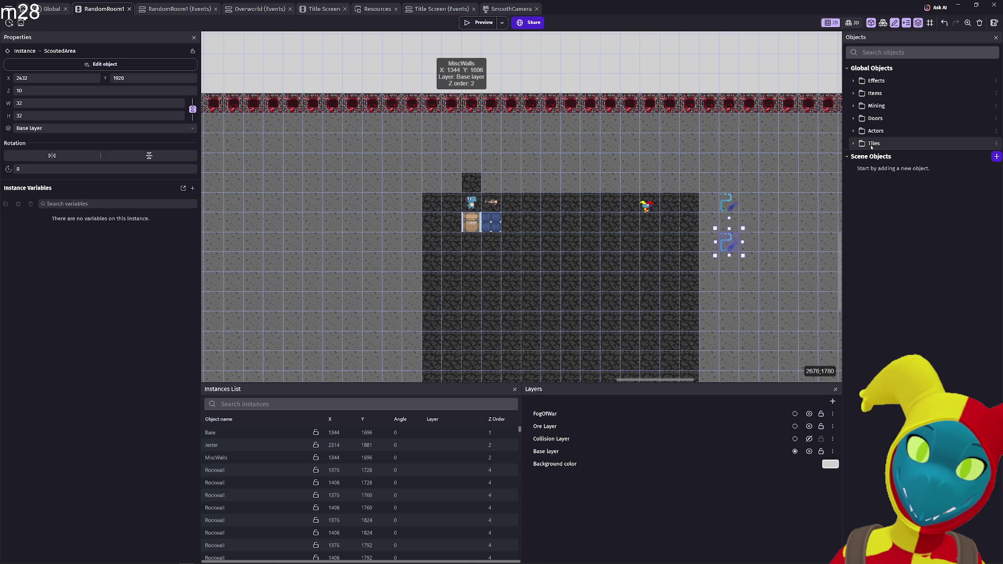
- Reopen ScoutedArea, check its MarchingSquares behavior, and re-apply fill opacity 255
left_click(871, 146)
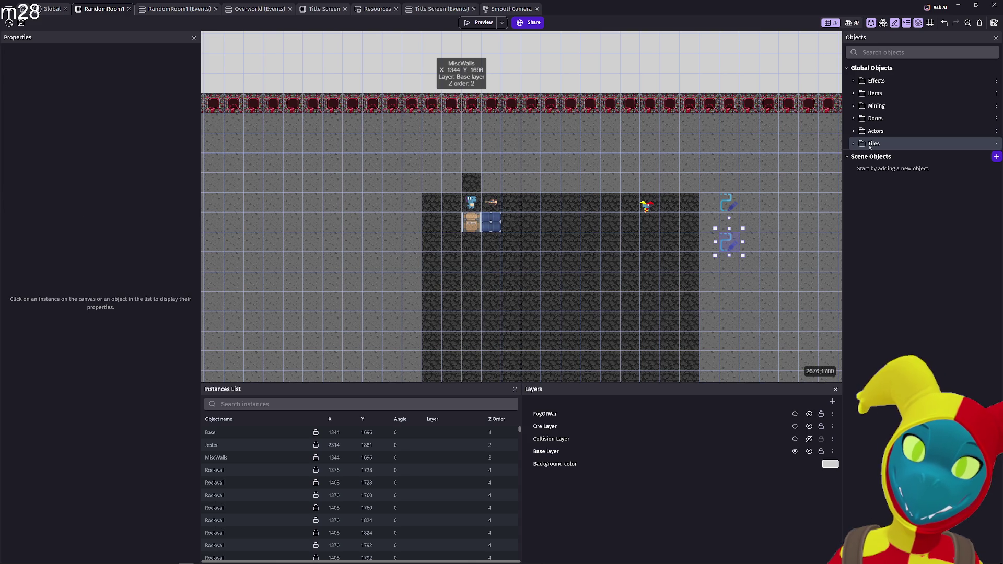
left_click(855, 143)
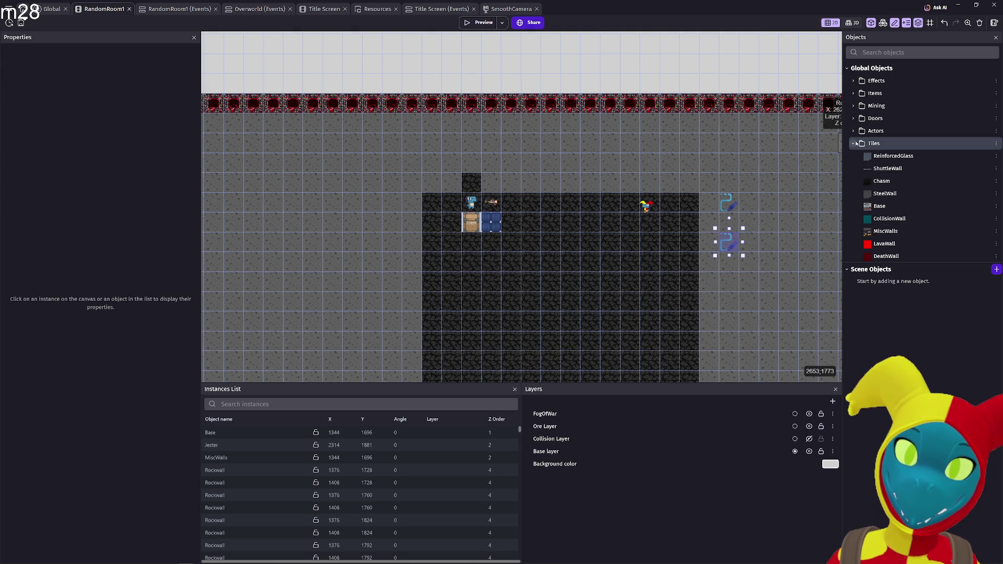
left_click(855, 143)
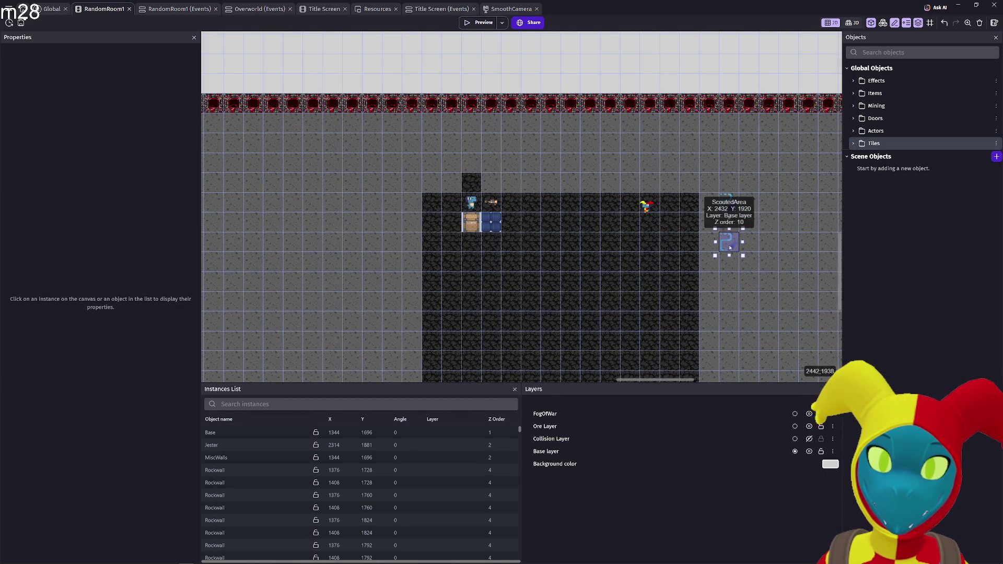
double_click(729, 246)
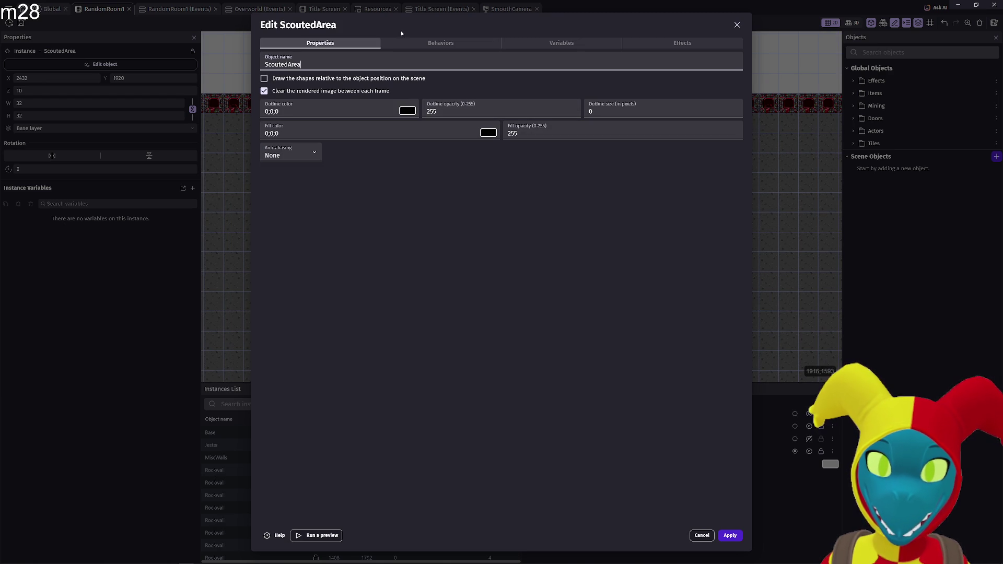
left_click(429, 43)
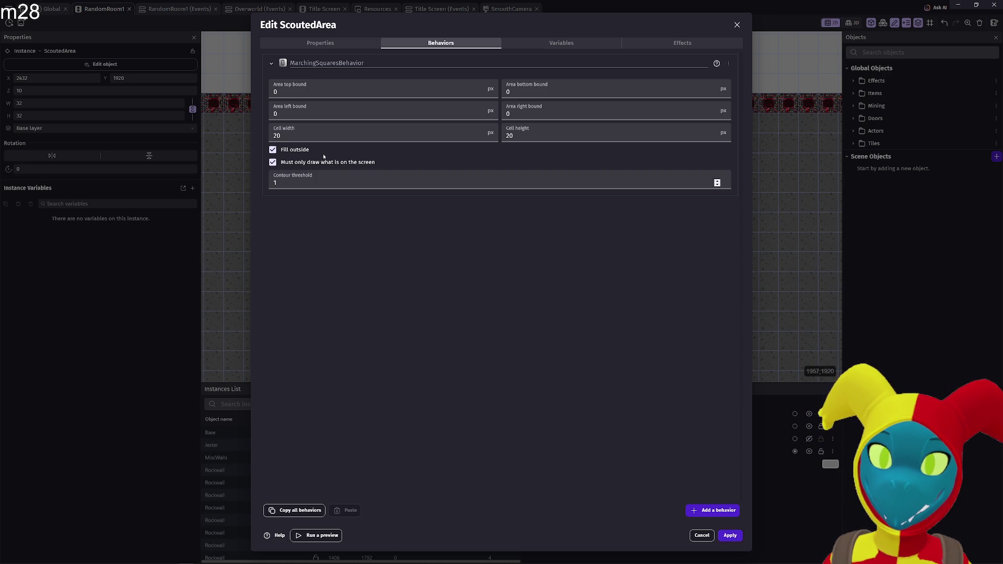
left_click(317, 44)
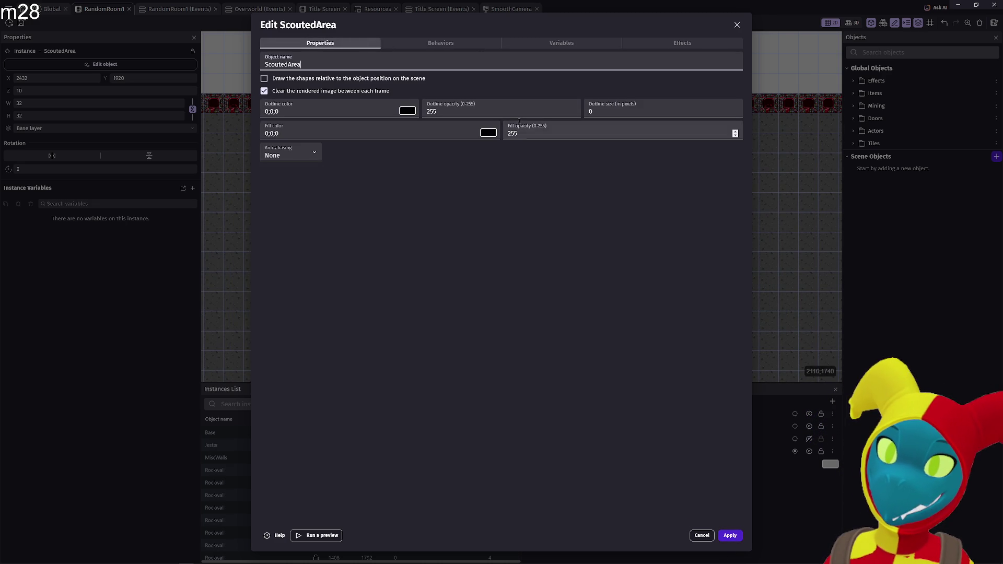
left_click(514, 133)
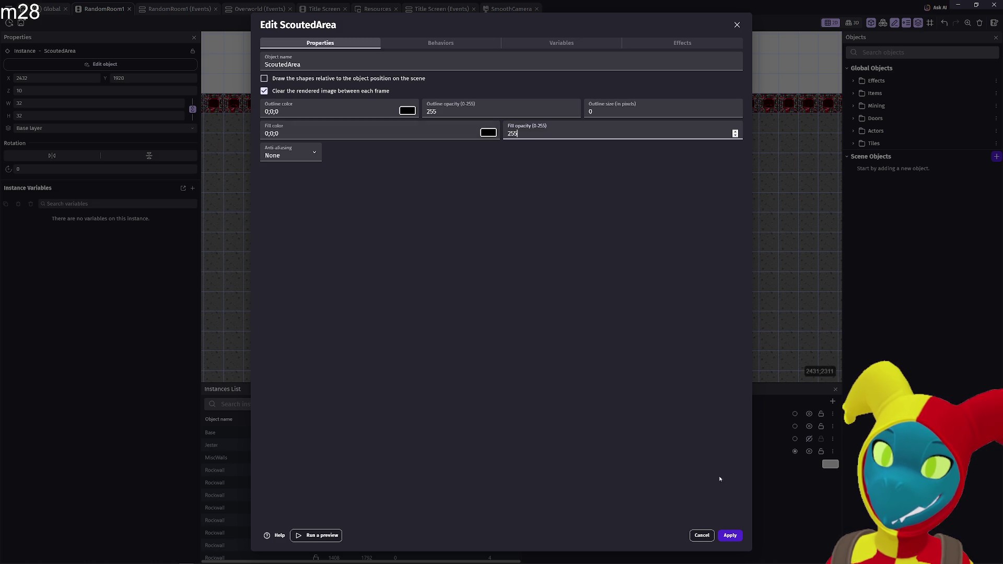
left_click(723, 536)
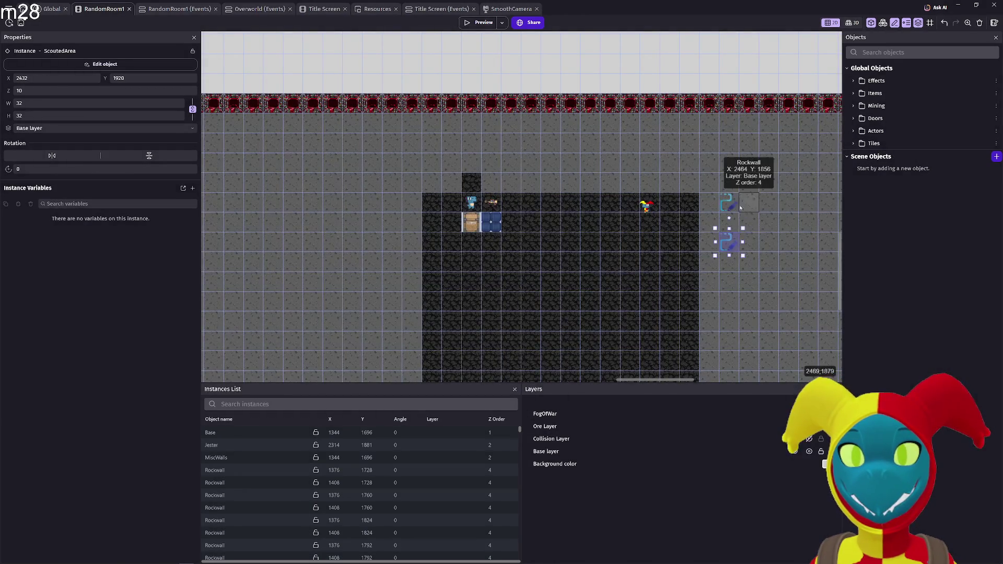
- Give VisionField a fill opacity of 125 and launch a game preview
left_click(734, 207)
double_click(734, 207)
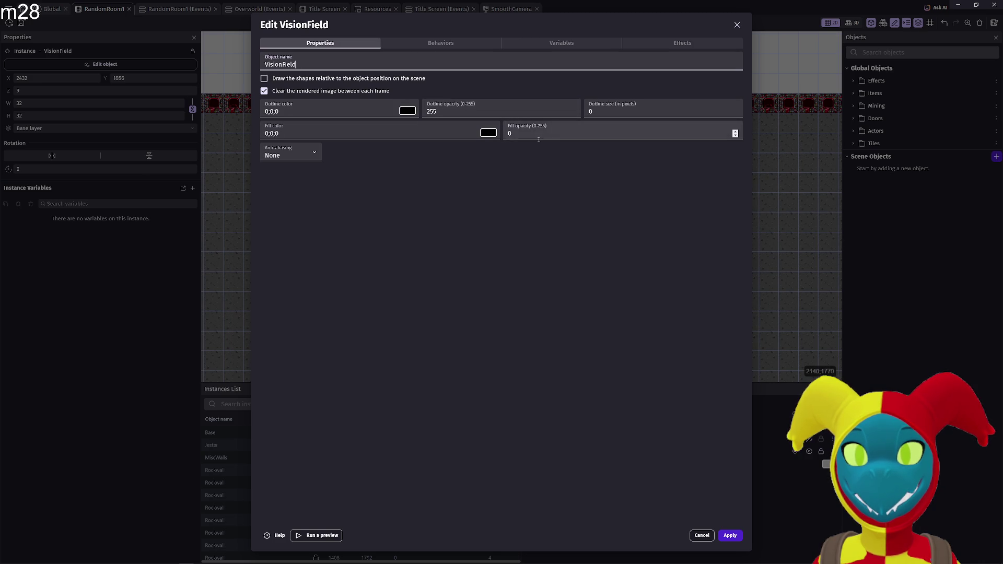
left_click(729, 534)
left_click(478, 23)
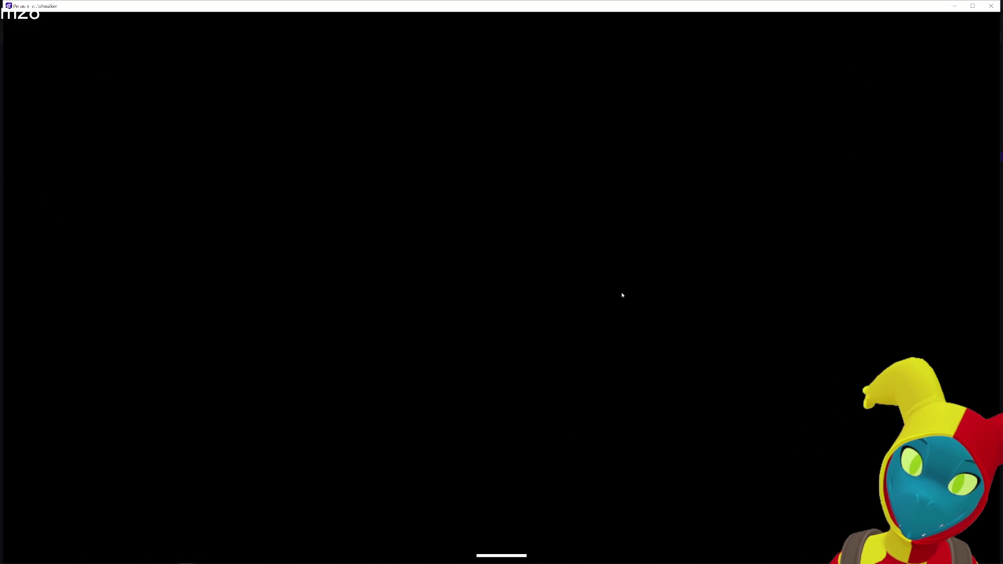
- Walk the character through the cave, close the test, and show the Global events
key("d")
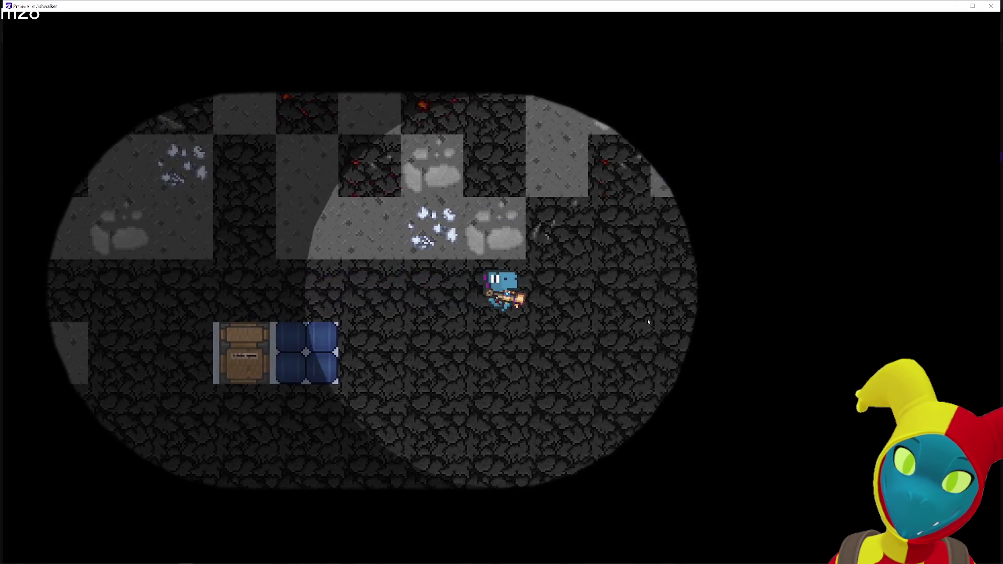
key("s")
key("d")
key("w")
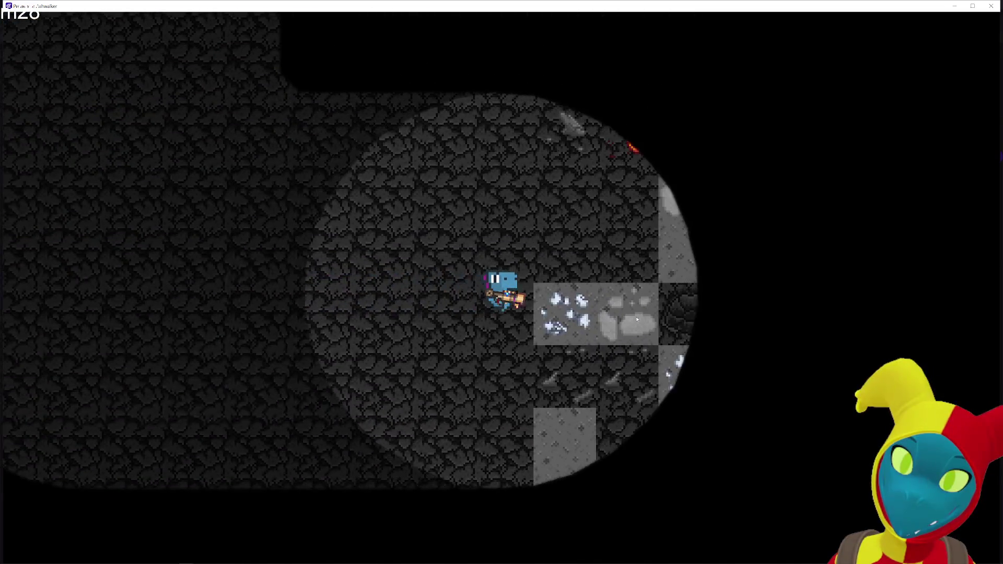
key("w")
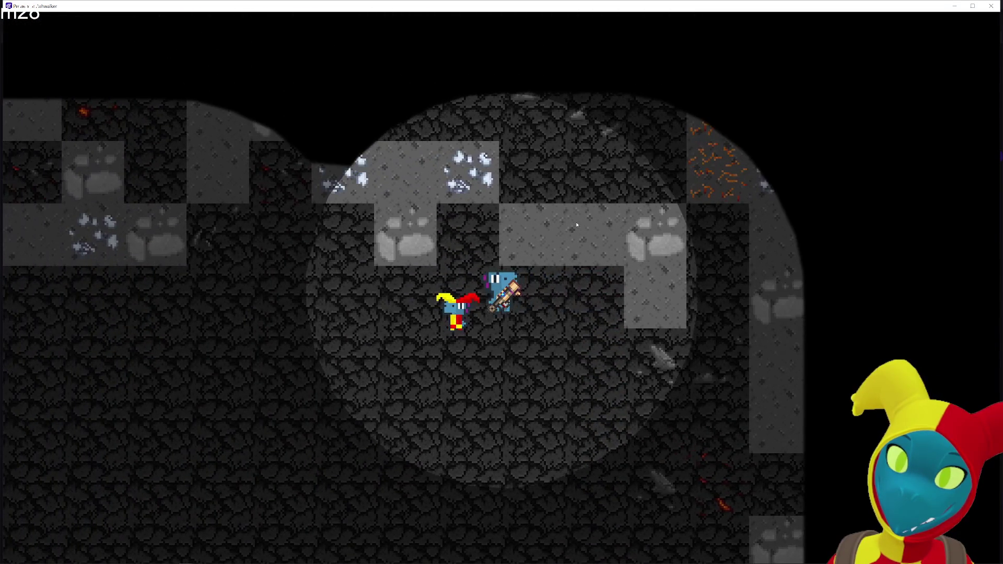
key("a")
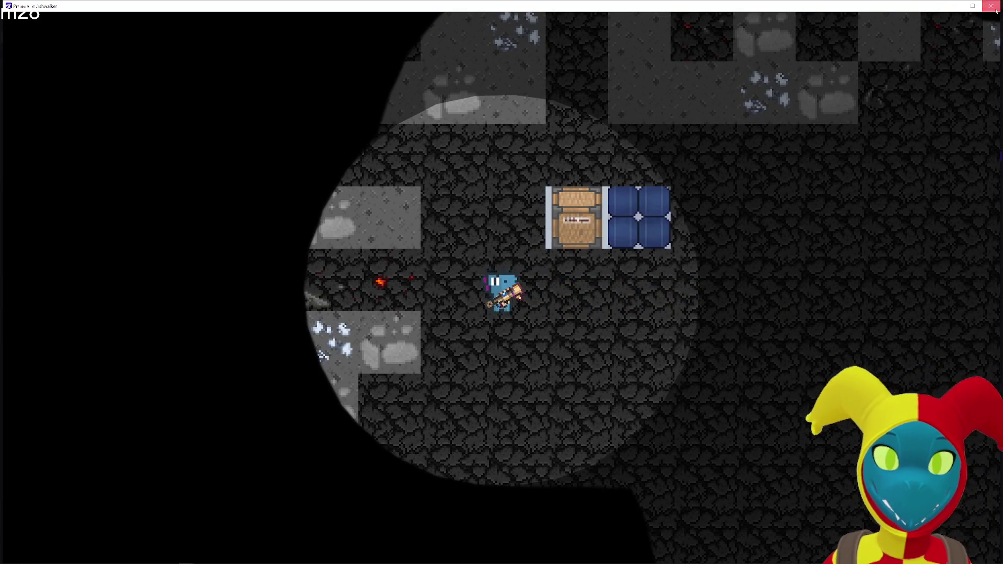
left_click(991, 6)
left_click(470, 201)
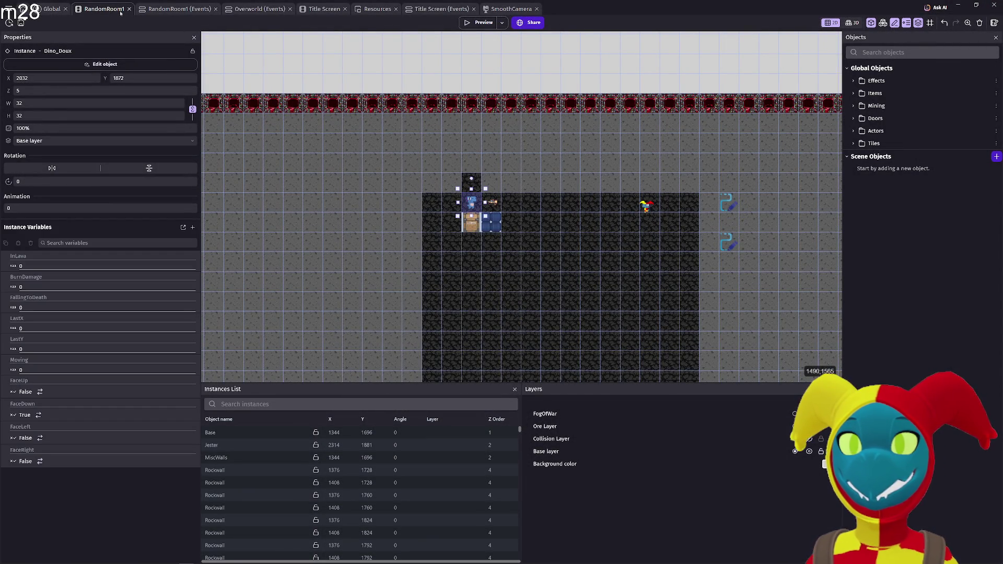
left_click(53, 10)
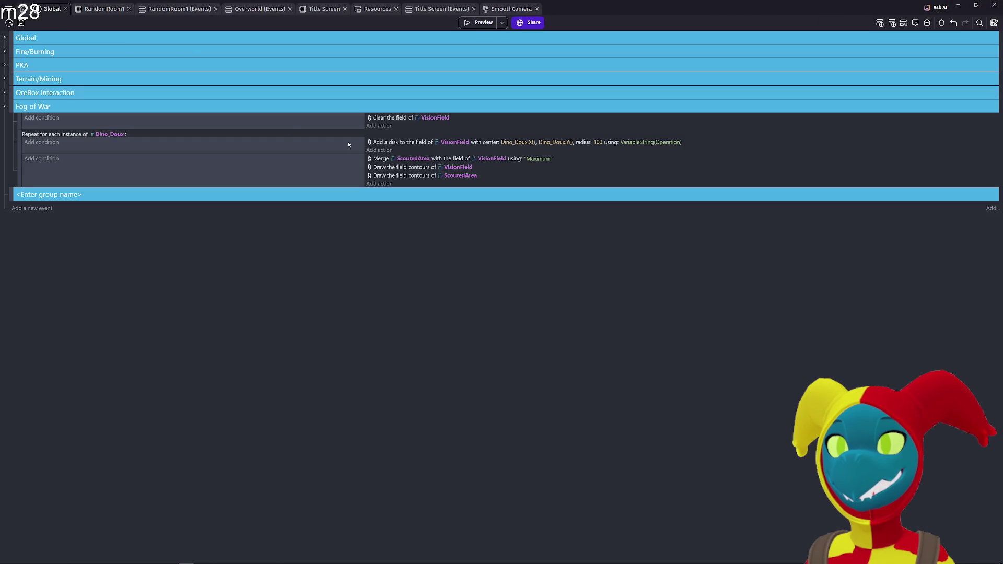
- Change the Add a disk action's radius from 100 to 42 and launch a test run
double_click(600, 144)
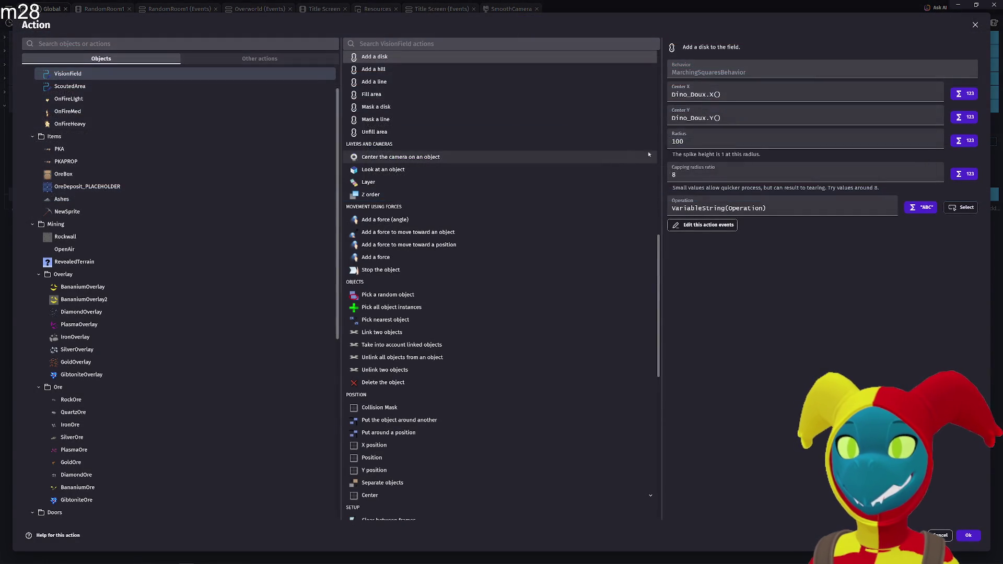
type("42")
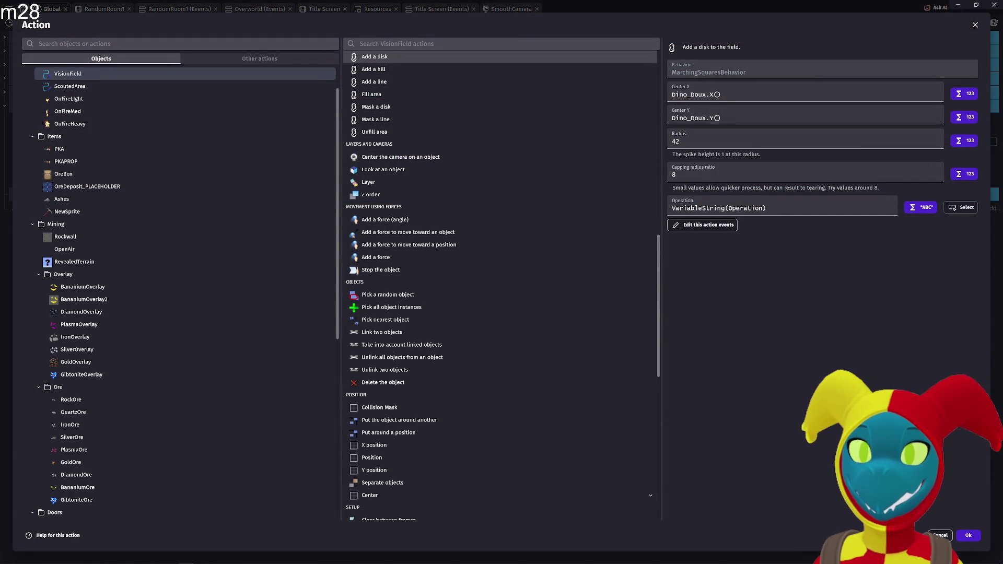
left_click(977, 536)
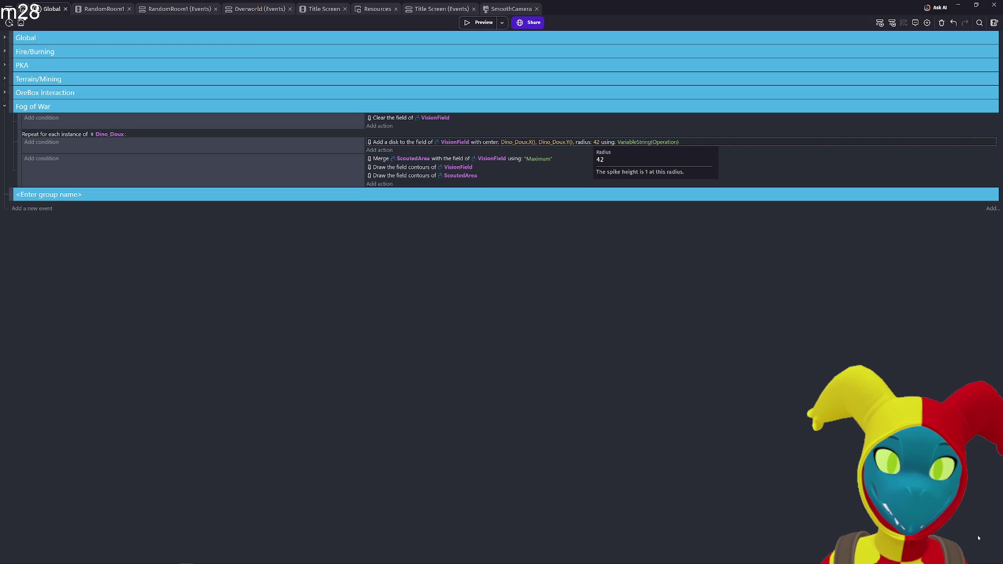
left_click(477, 23)
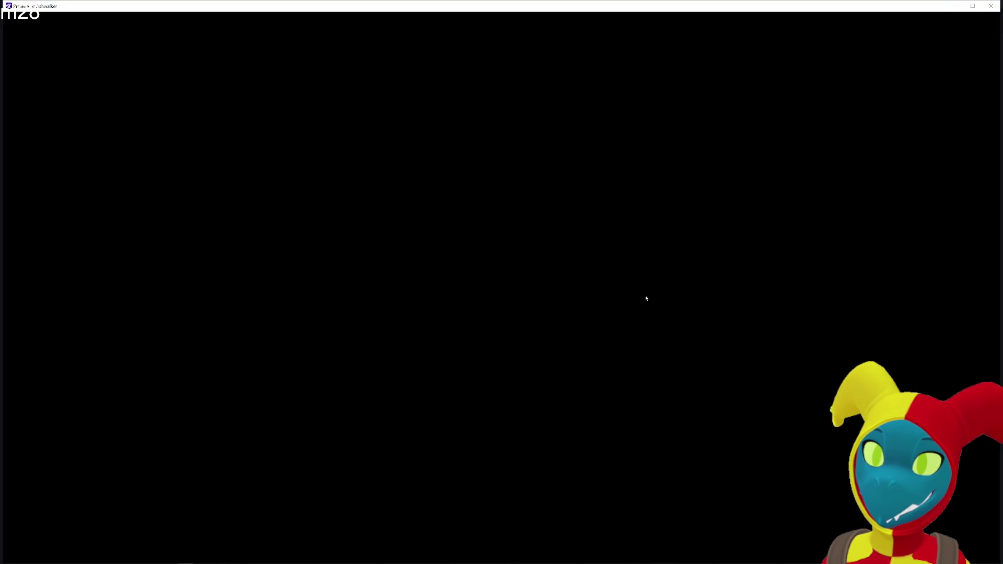
- Walk the character around to check the radius-42 vision, then close the test
key("Right")
key("Right")
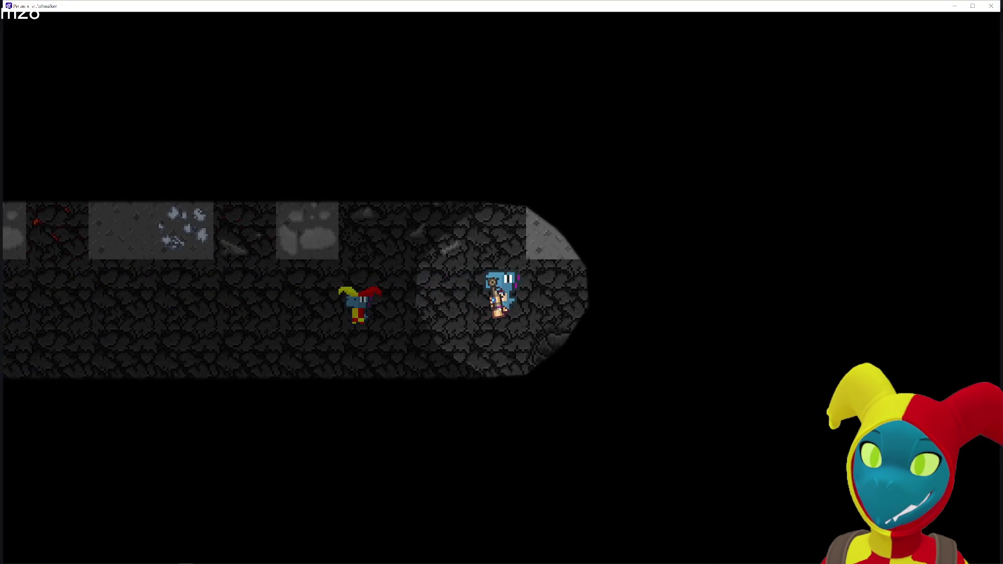
key("Left")
key("Down")
key("Left")
key("Left")
key("Right")
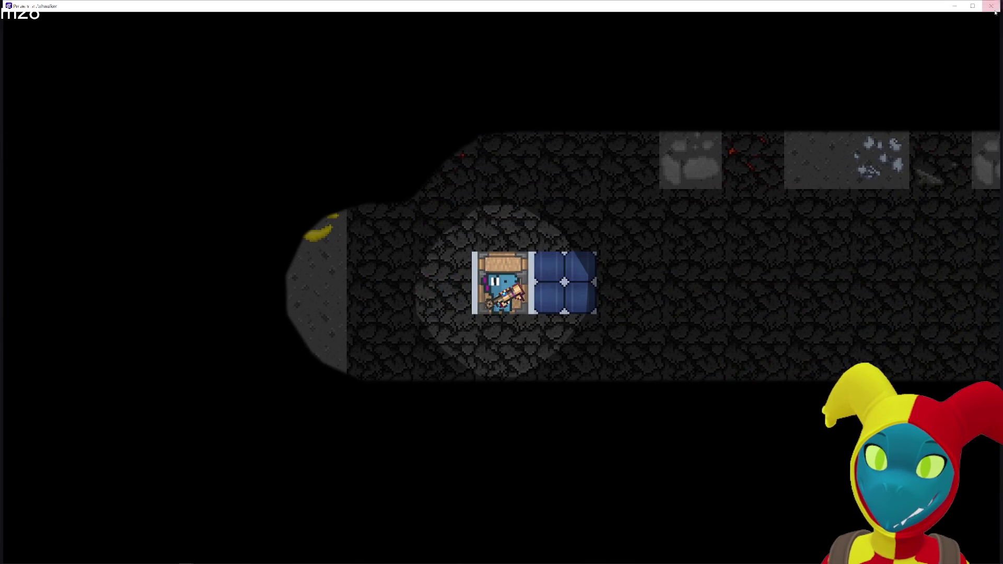
left_click(991, 6)
- Raise the vision disk radius to 55 and start another test run
left_click(597, 142)
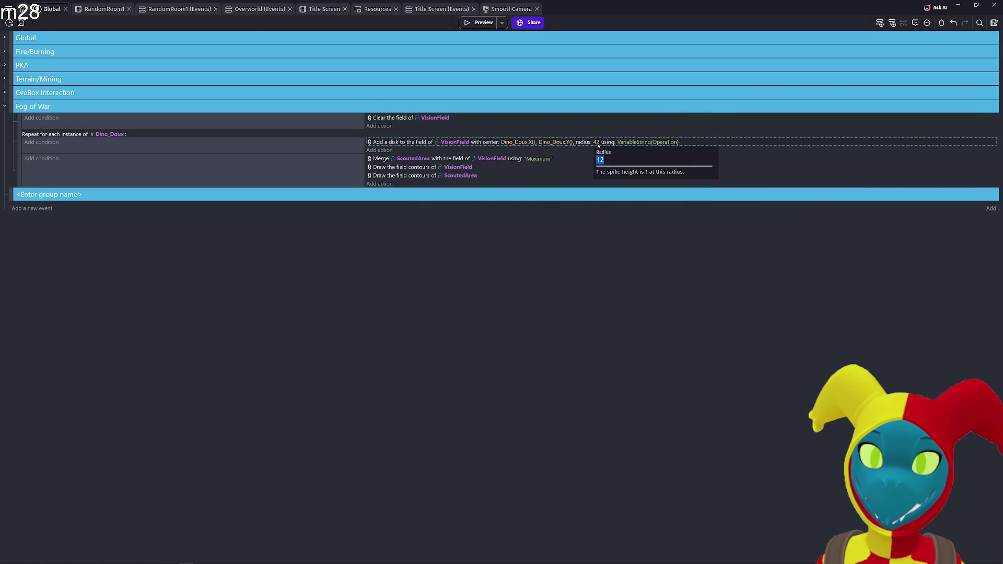
type("5")
key("Return")
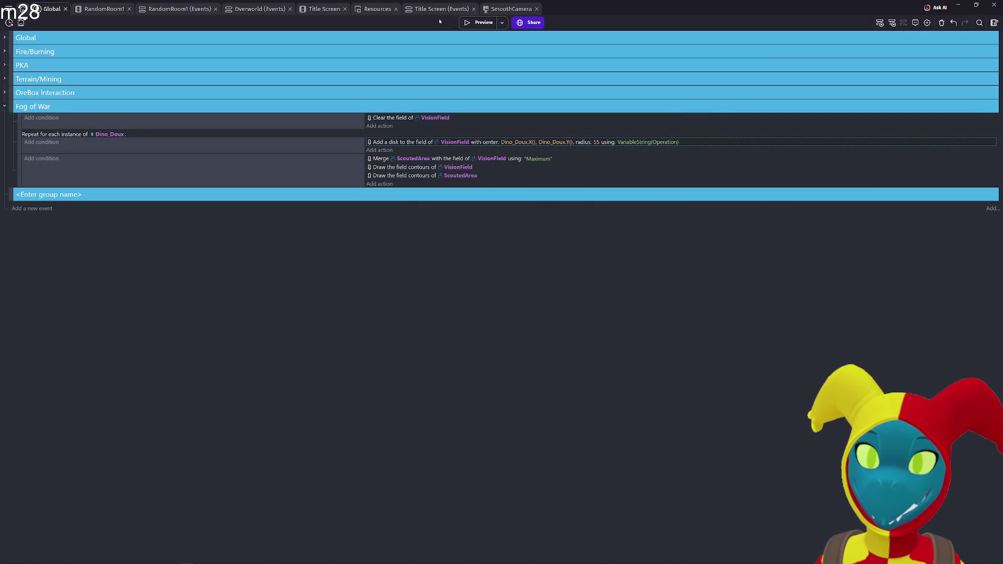
left_click(479, 22)
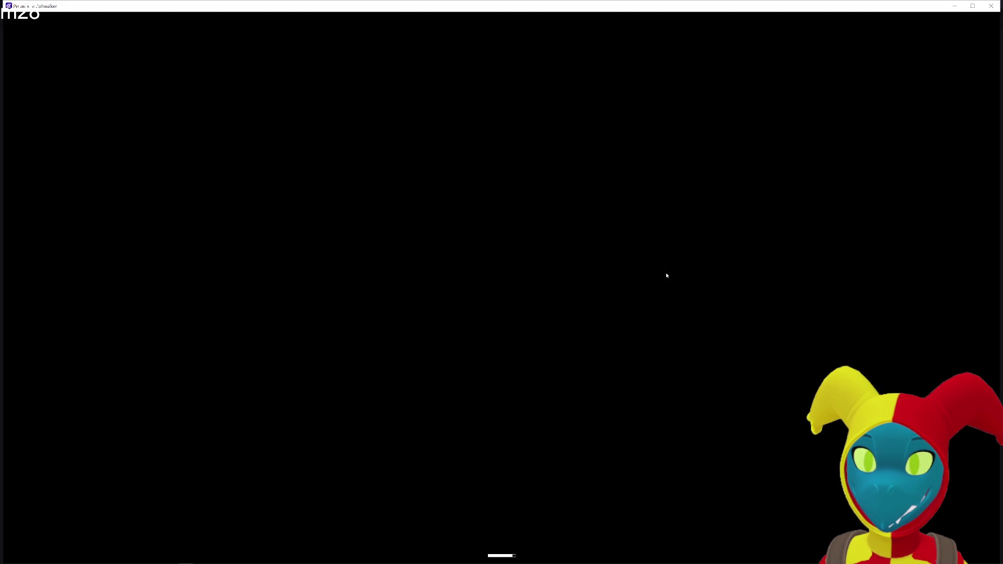
- Walk the dino right, down, up into the upper chamber and back toward the chest to check the 55-radius vision
key("d")
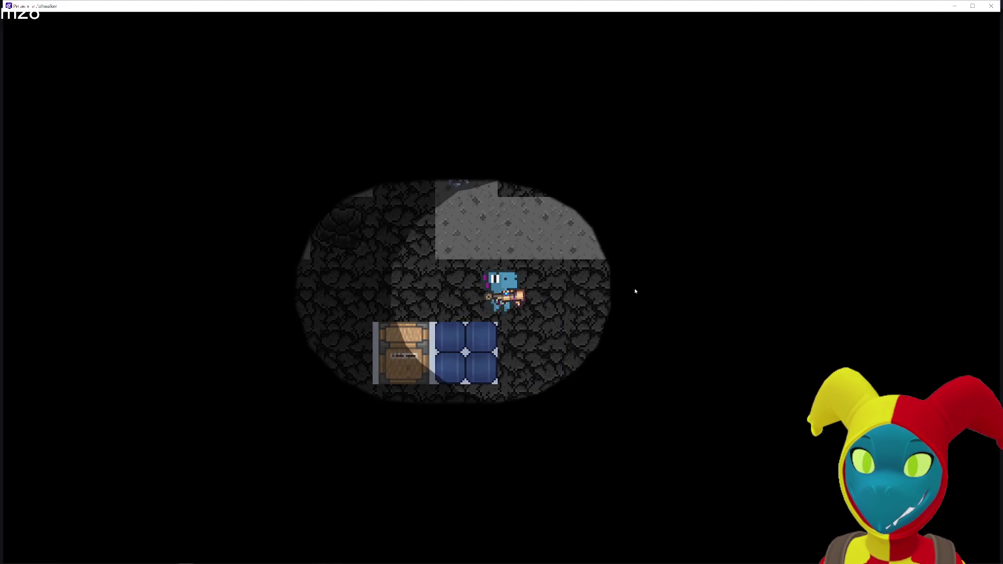
key("s")
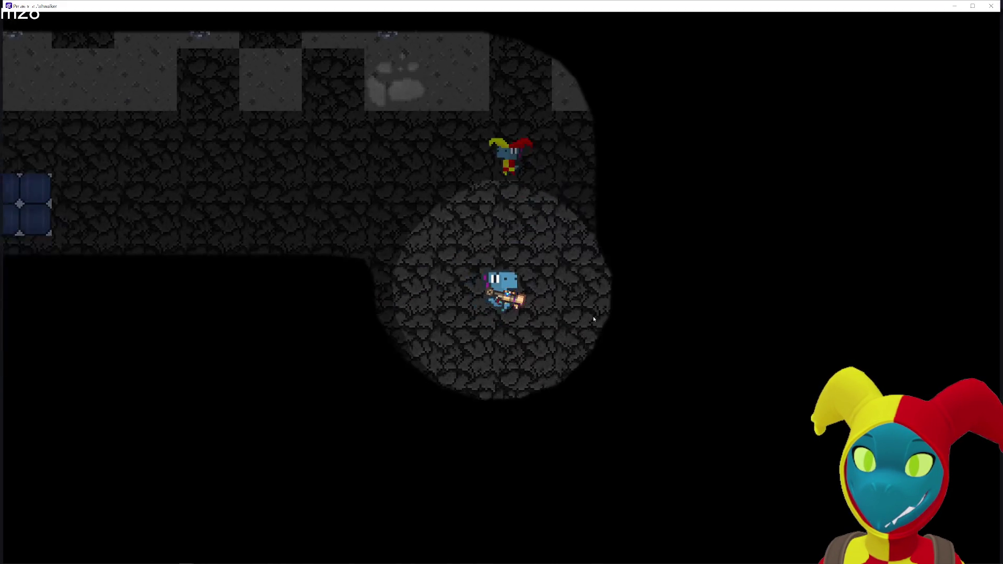
key("w")
key("d")
key("s")
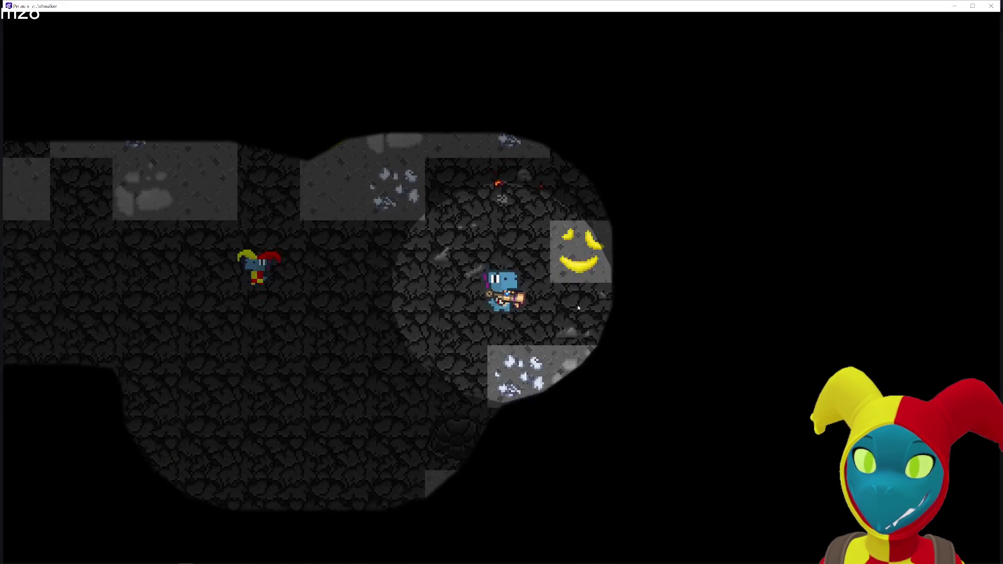
key("a")
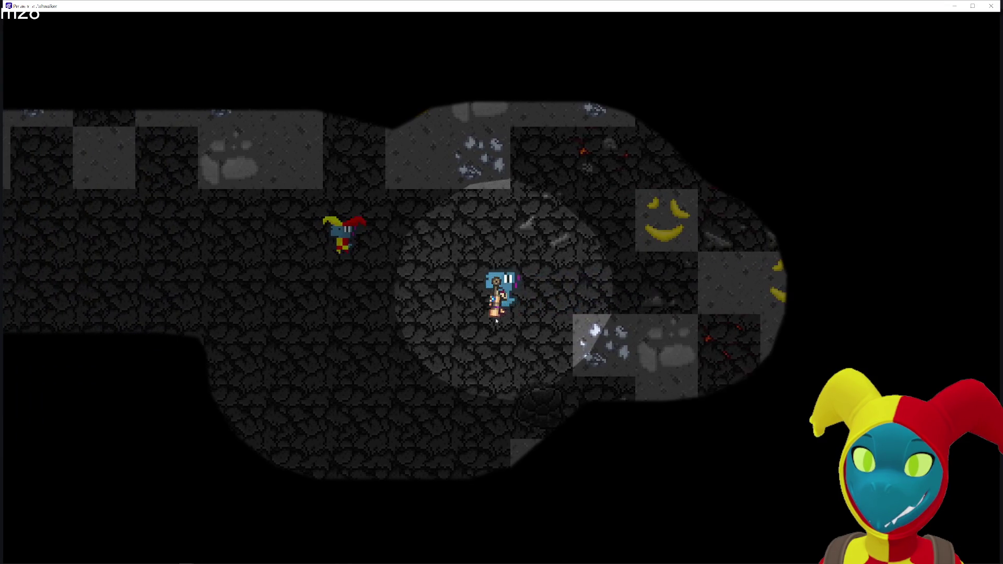
key("w")
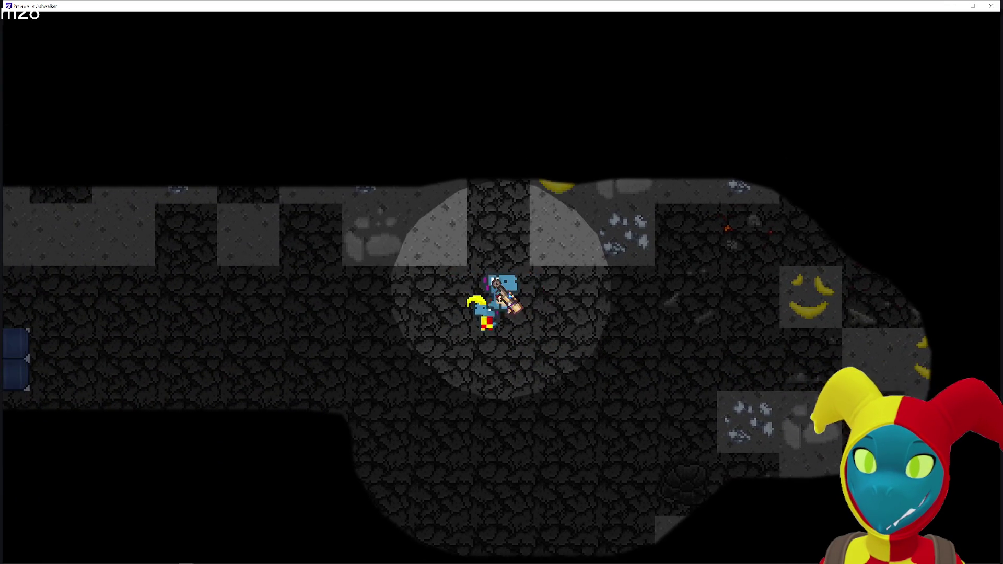
key("w")
key("w")
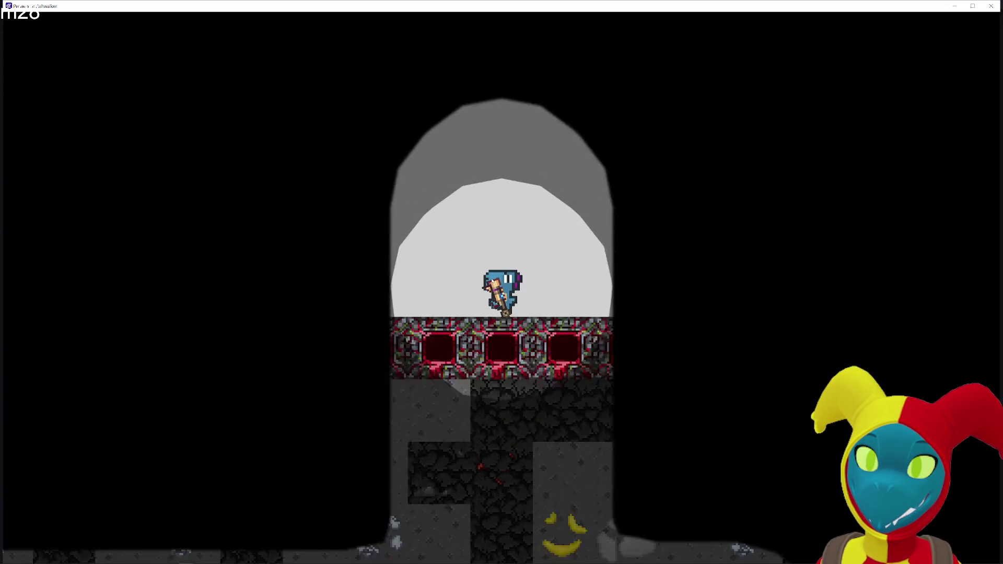
key("s")
key("a")
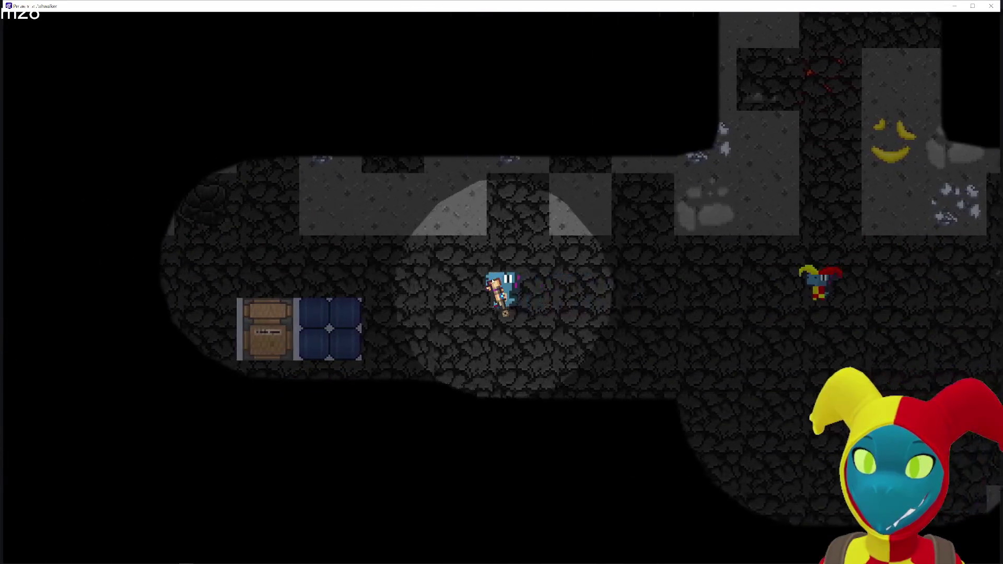
key("s")
- Walk past the chest to the purple crystals and along the corridor, then close the game test
key("a")
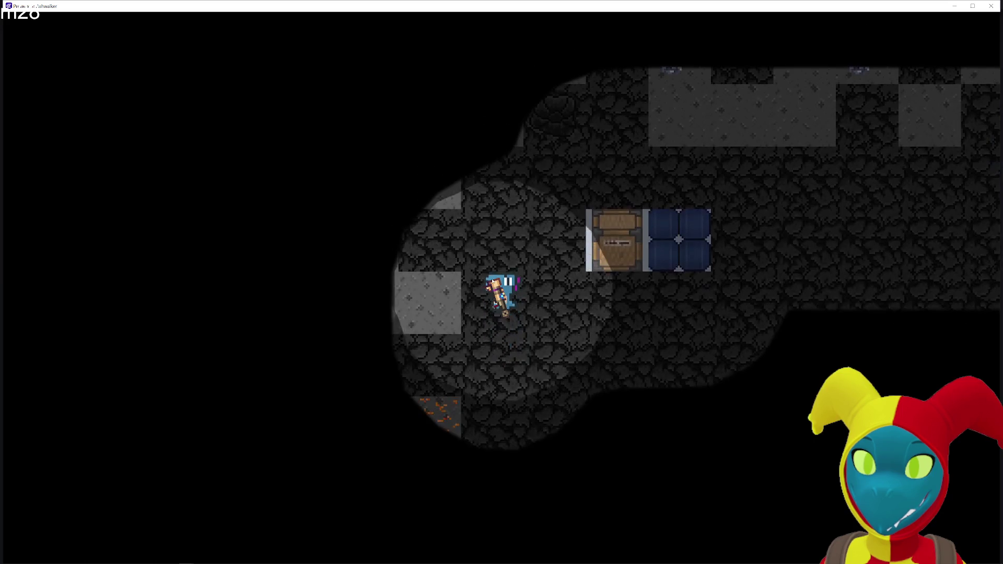
key("w")
key("s")
key("d")
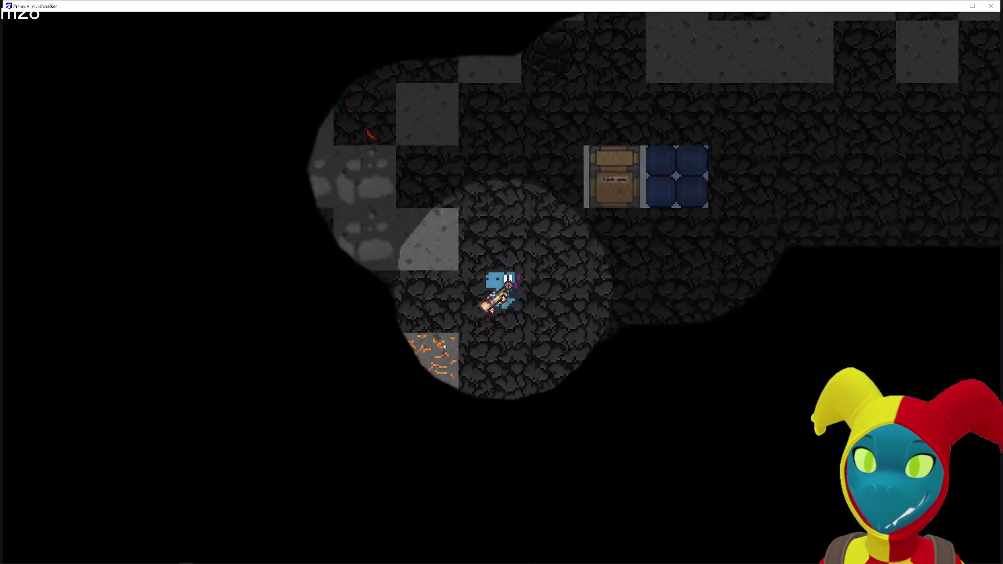
key("w")
key("a")
key("s")
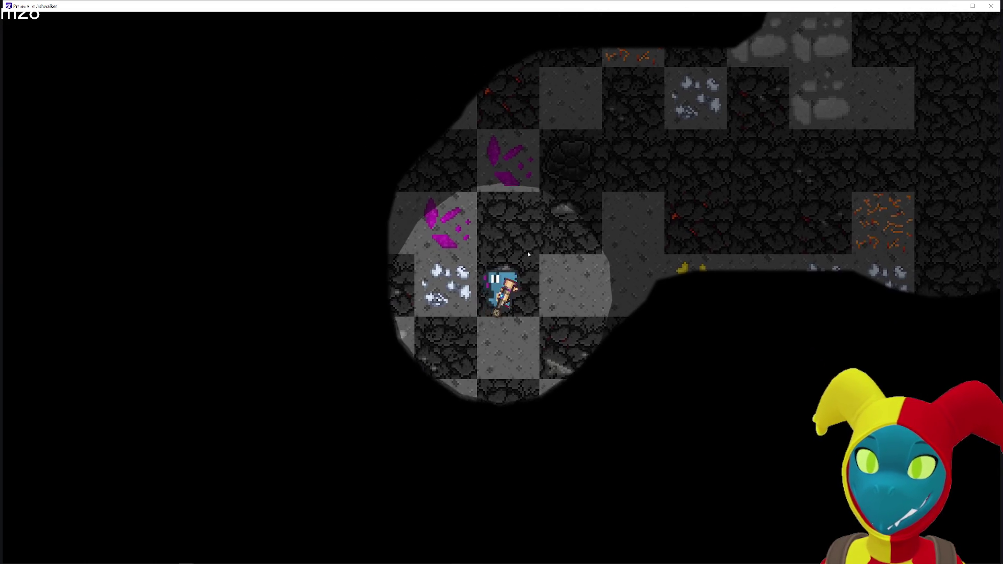
key("w")
key("d")
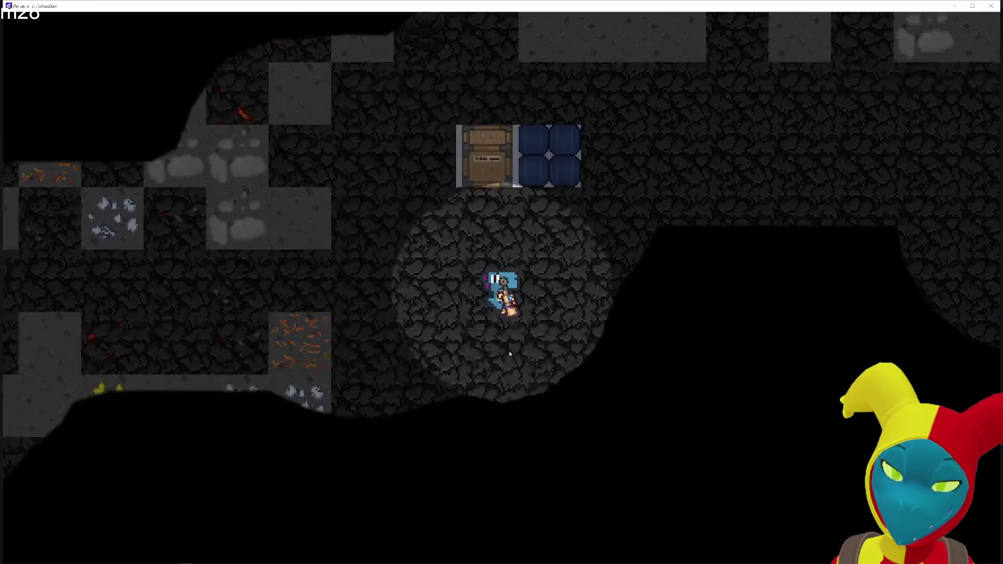
key("s")
key("d")
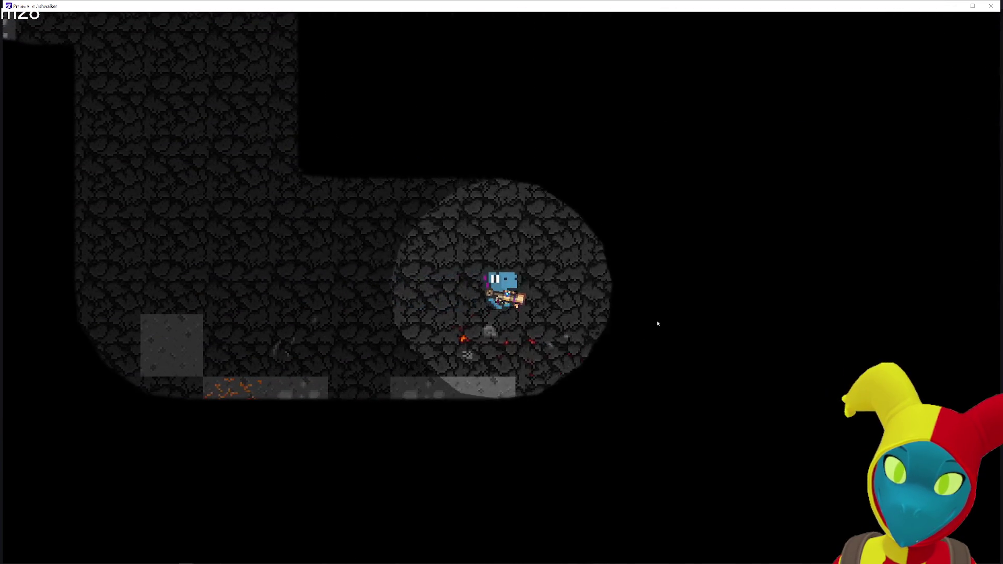
left_click(991, 6)
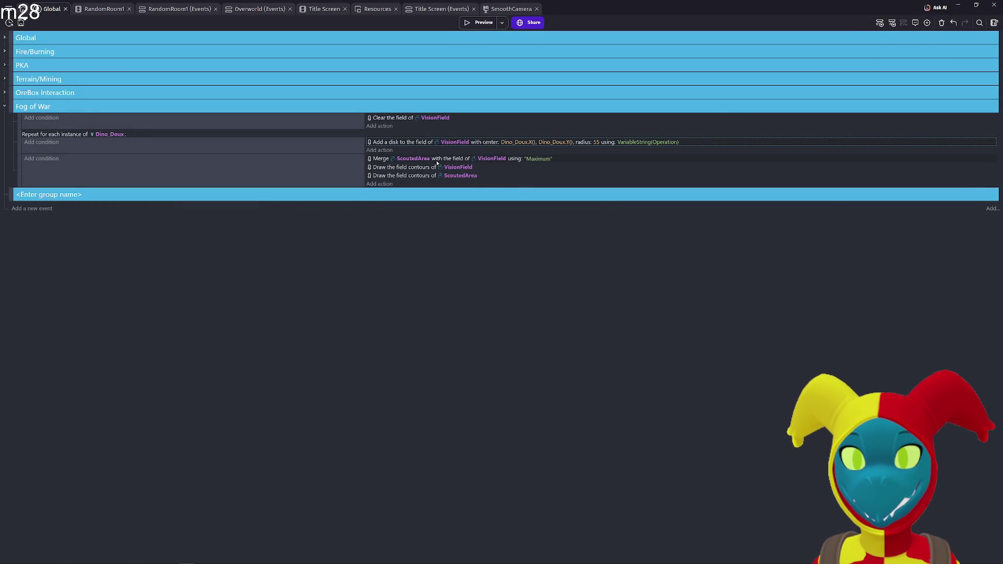
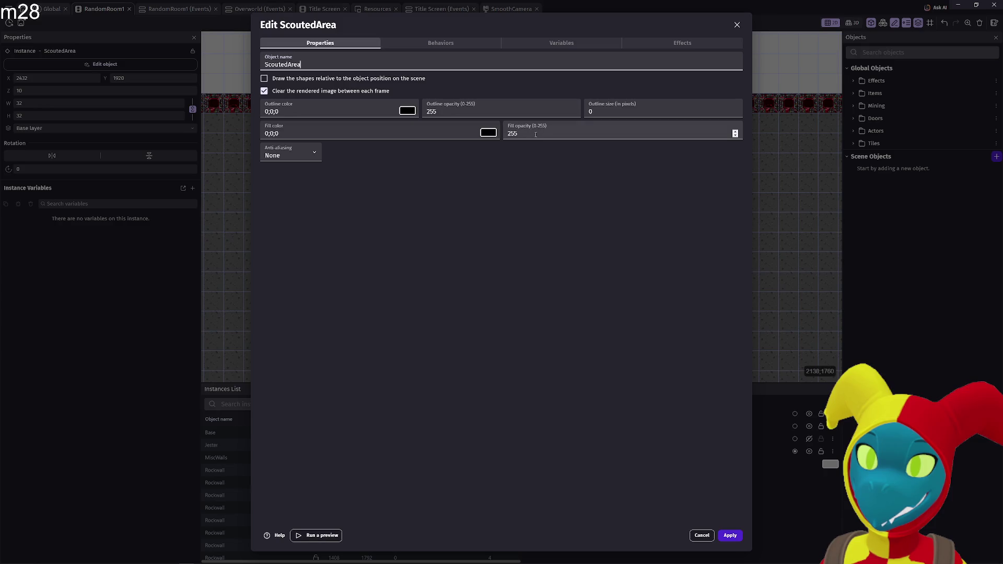
- Set ScoutedArea's fill opacity to 250, then playtest by walking right
left_click_drag(518, 134, 498, 134)
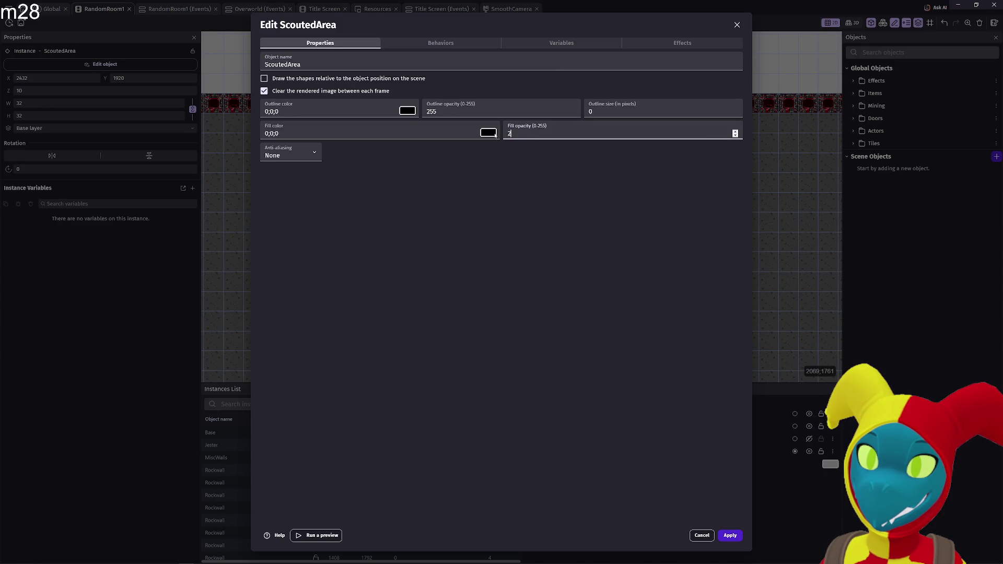
left_click(730, 536)
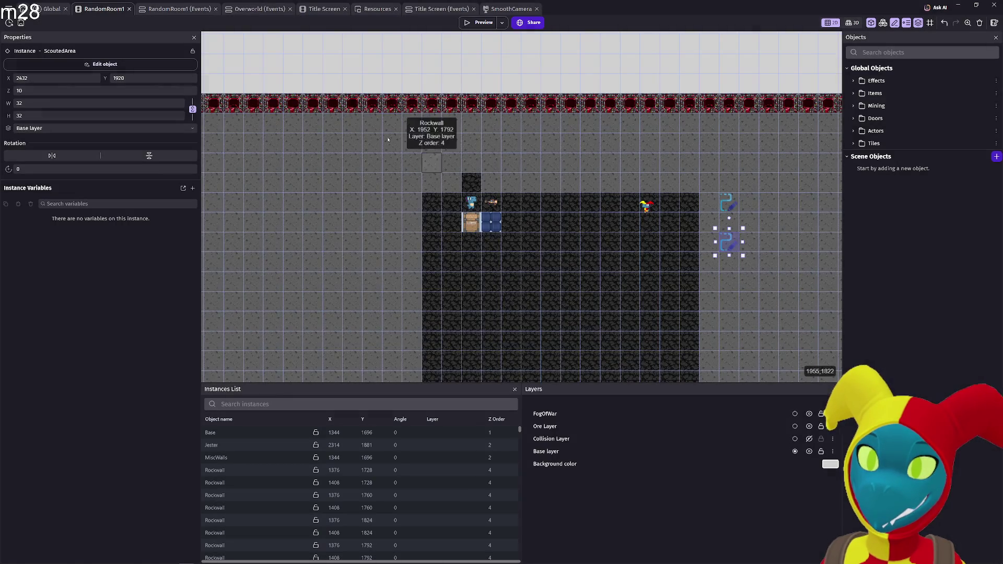
left_click(479, 24)
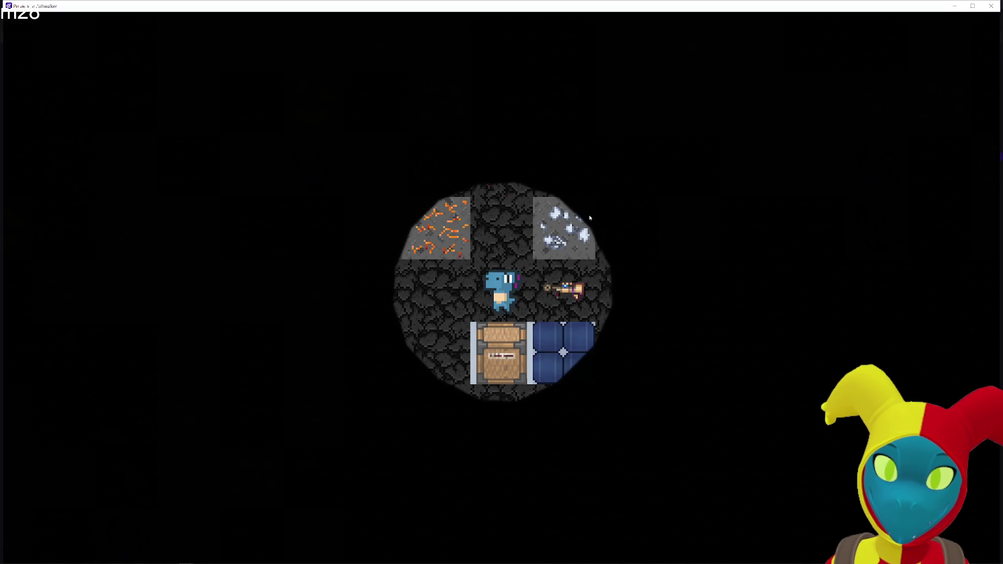
key("Right")
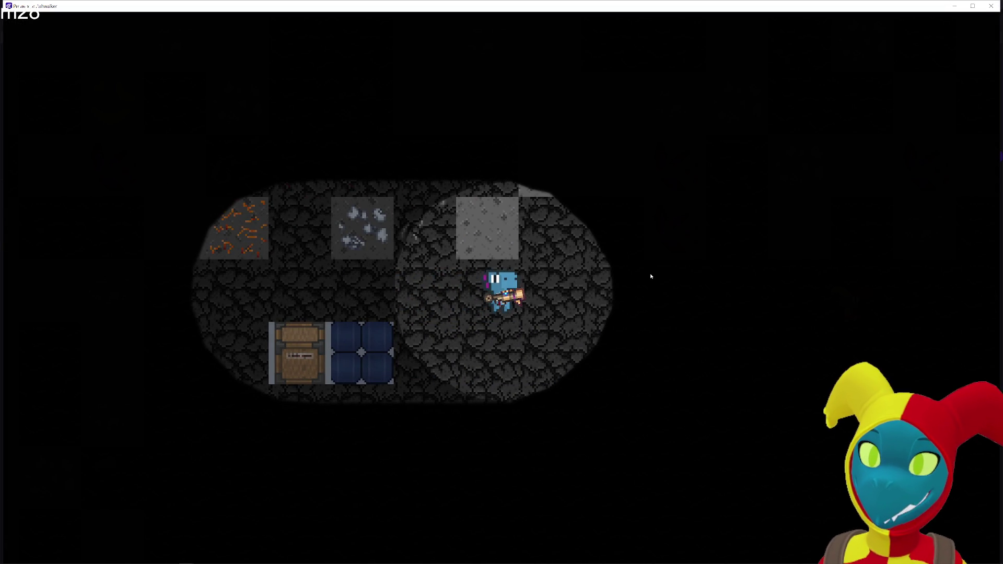
left_click(989, 8)
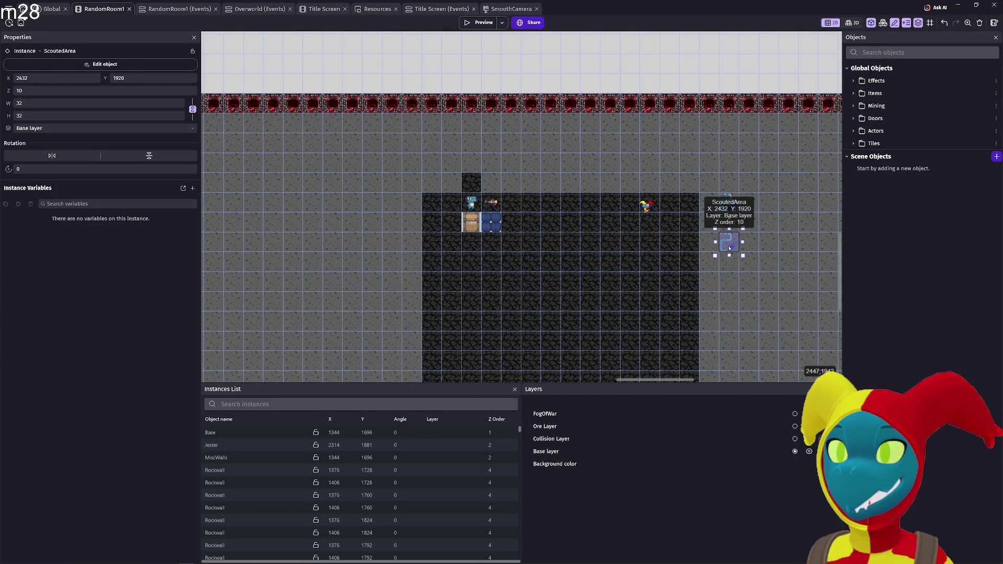
- Lower the ScoutedArea fill opacity from 250 to 225 and apply it
left_click(730, 202)
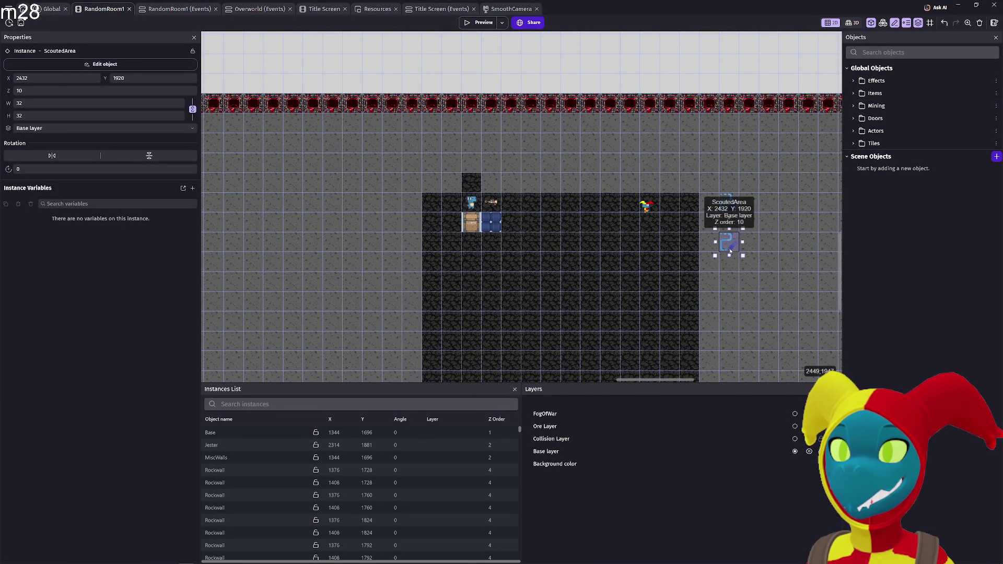
double_click(730, 252)
left_click(560, 135)
type("225")
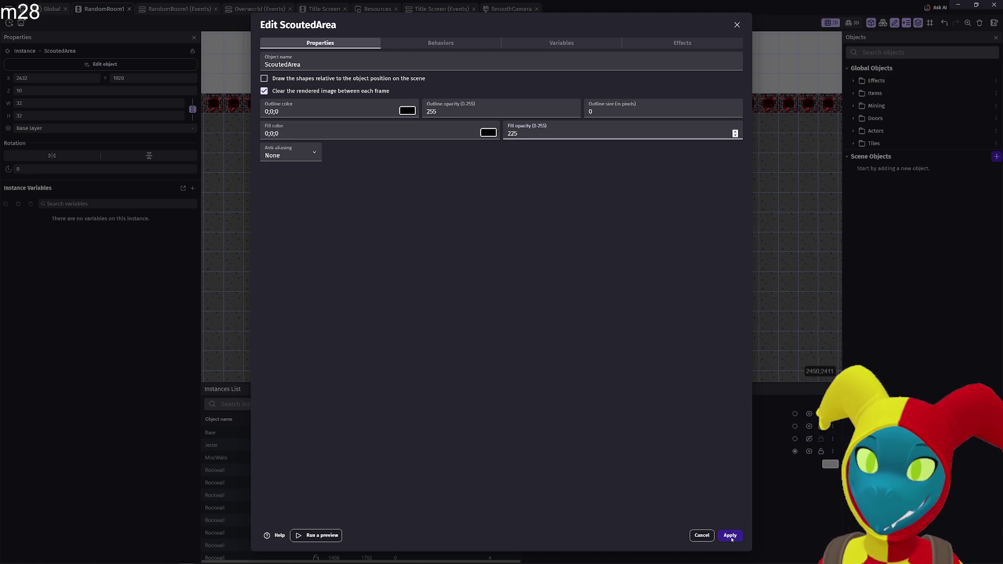
left_click(730, 537)
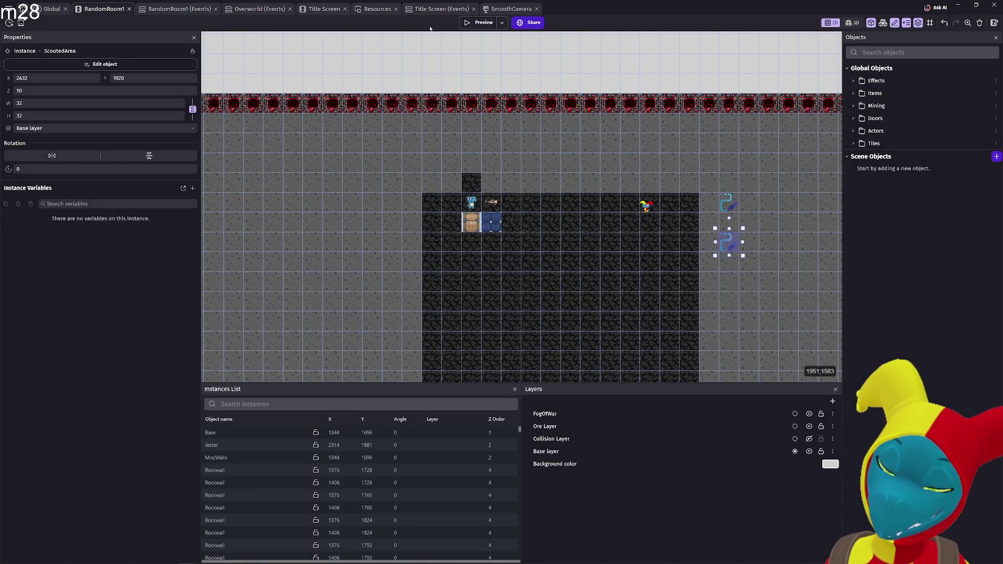
- Playtest the game, walking the dino around the cave and crate room to compare lit and scouted areas
left_click(489, 24)
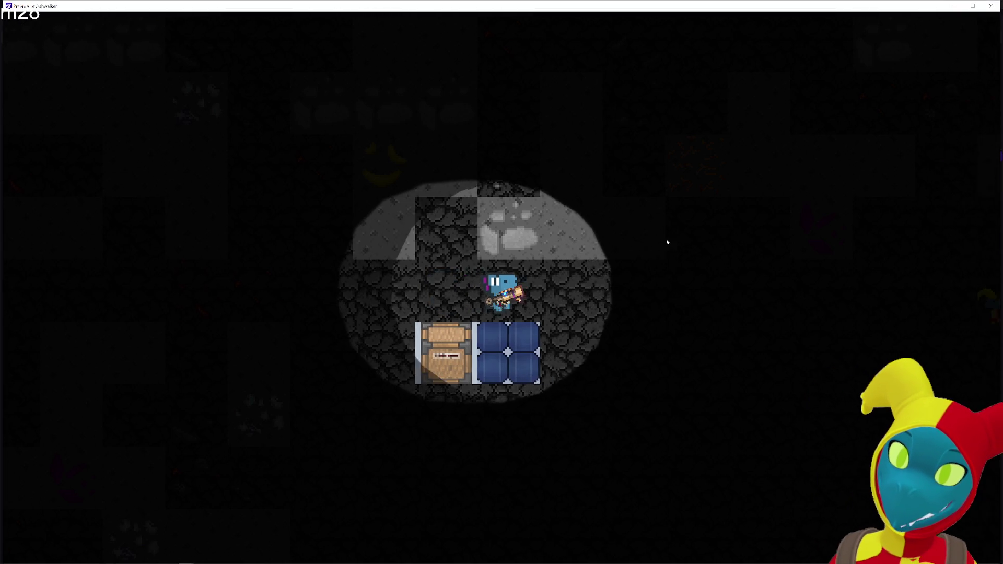
key("d")
key("d")
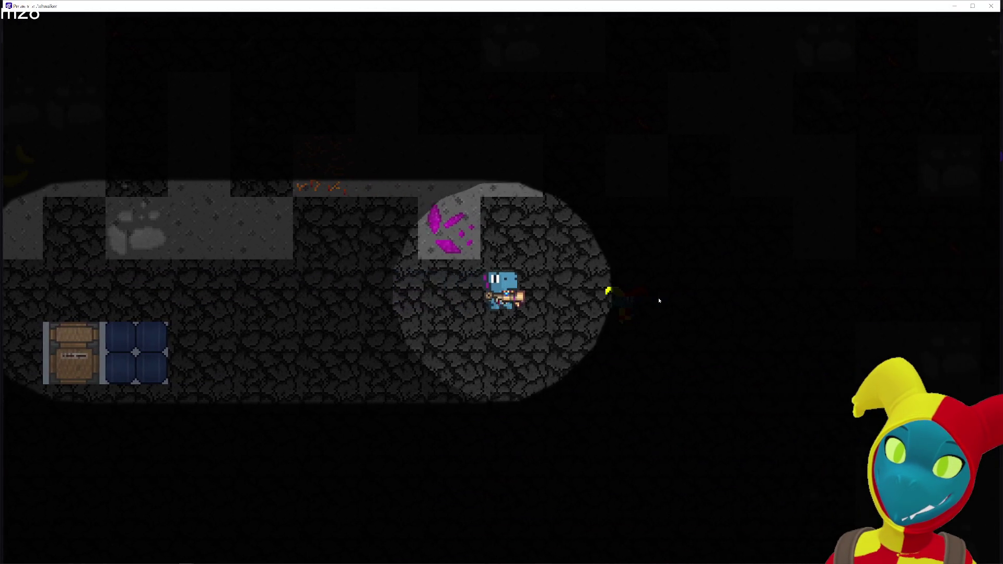
key("d")
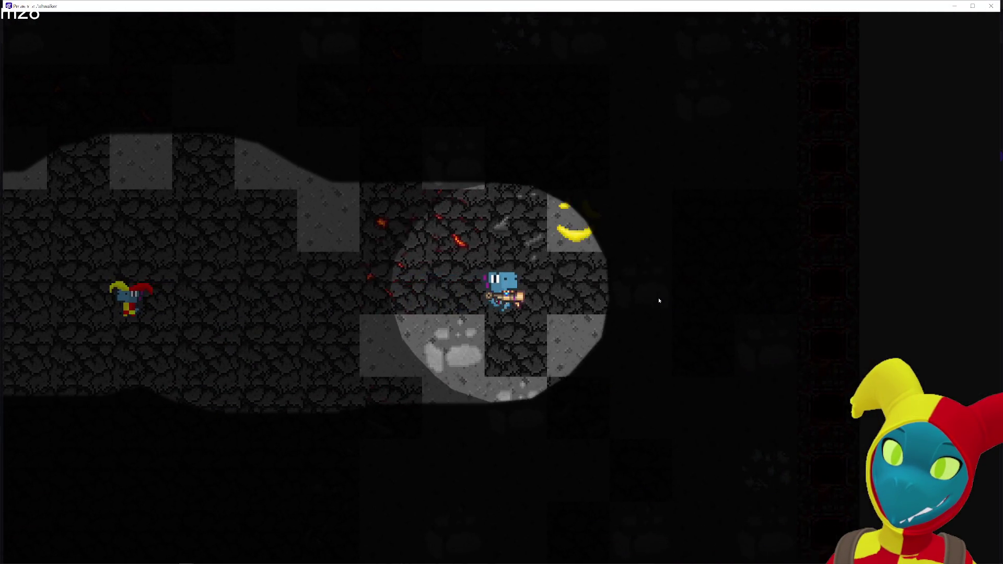
key("a")
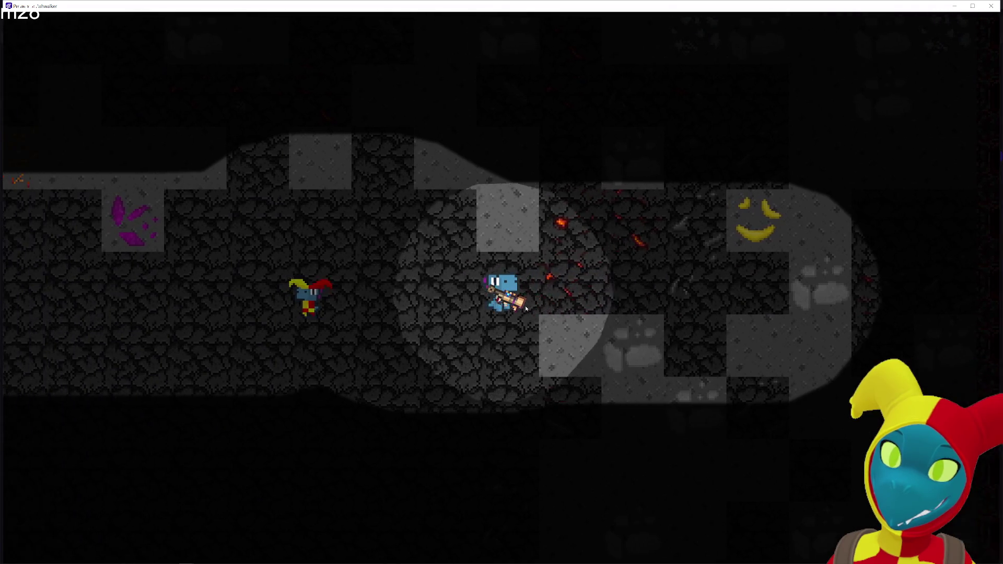
key("s")
key("s")
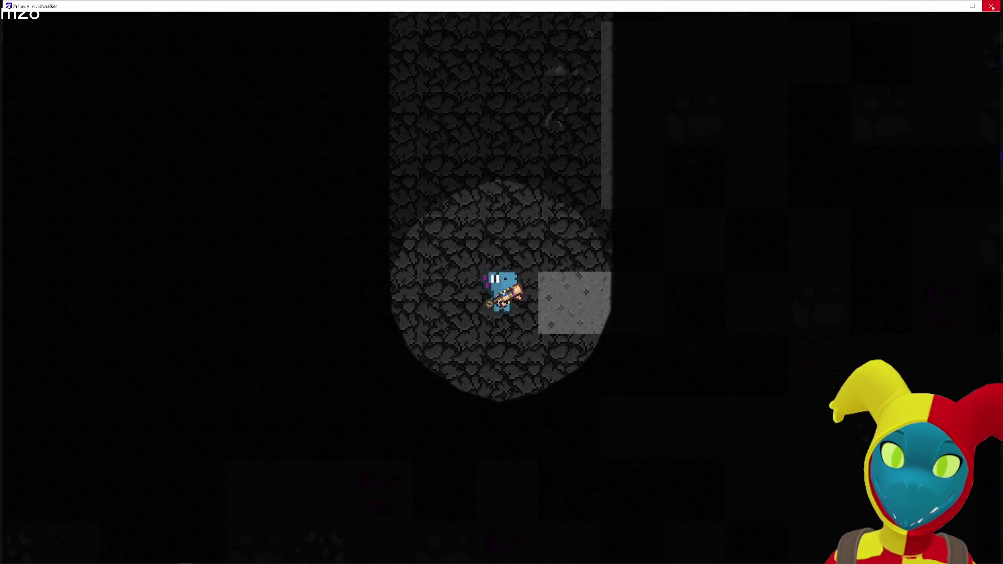
key("a")
key("s")
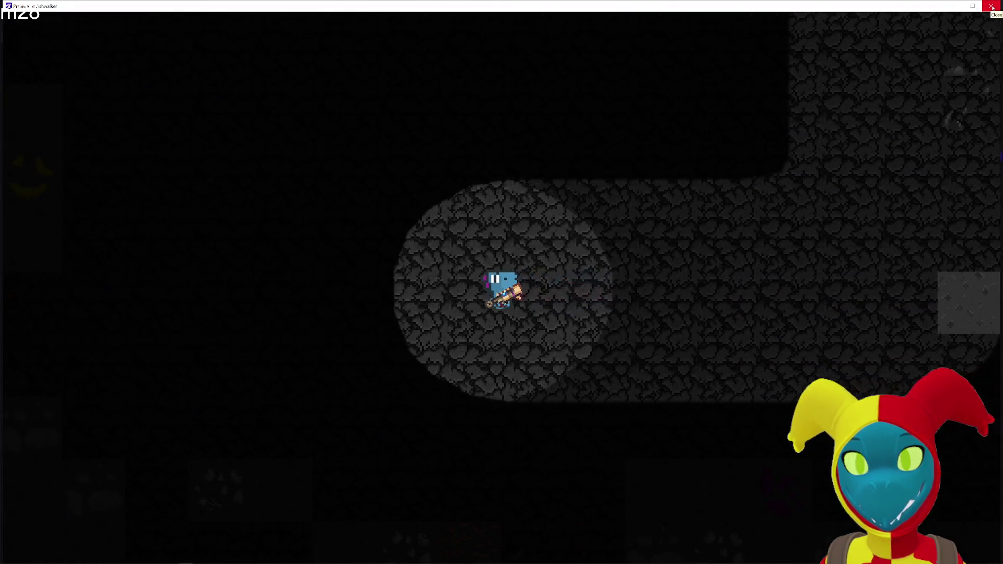
key("w")
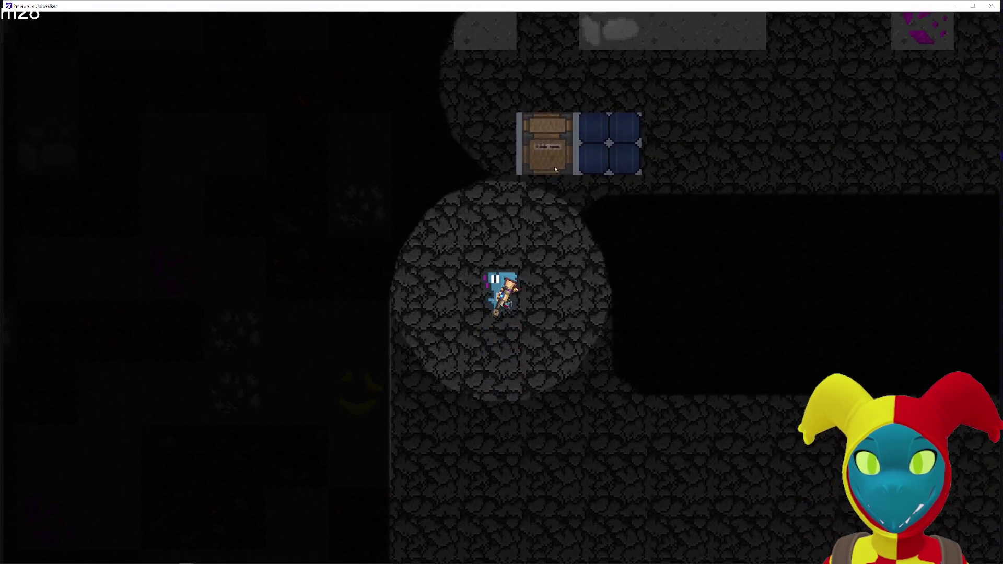
key("a")
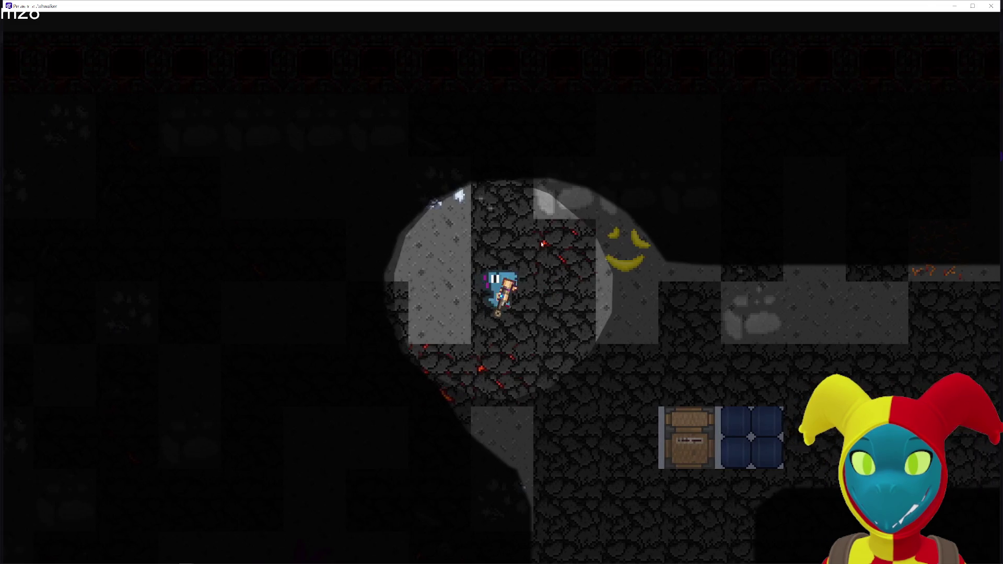
key("s")
key("d")
key("d")
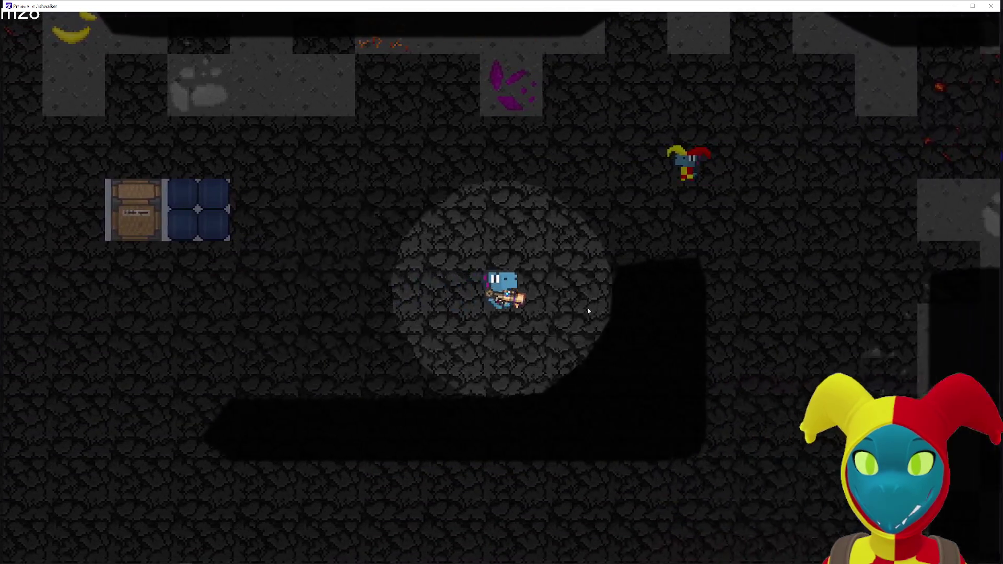
key("s")
key("a")
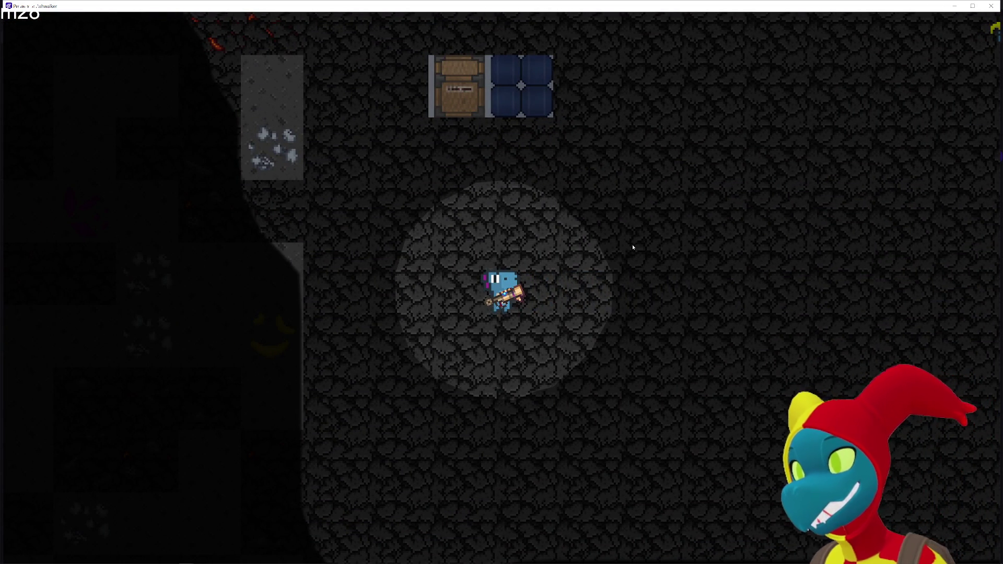
key("alt+F4")
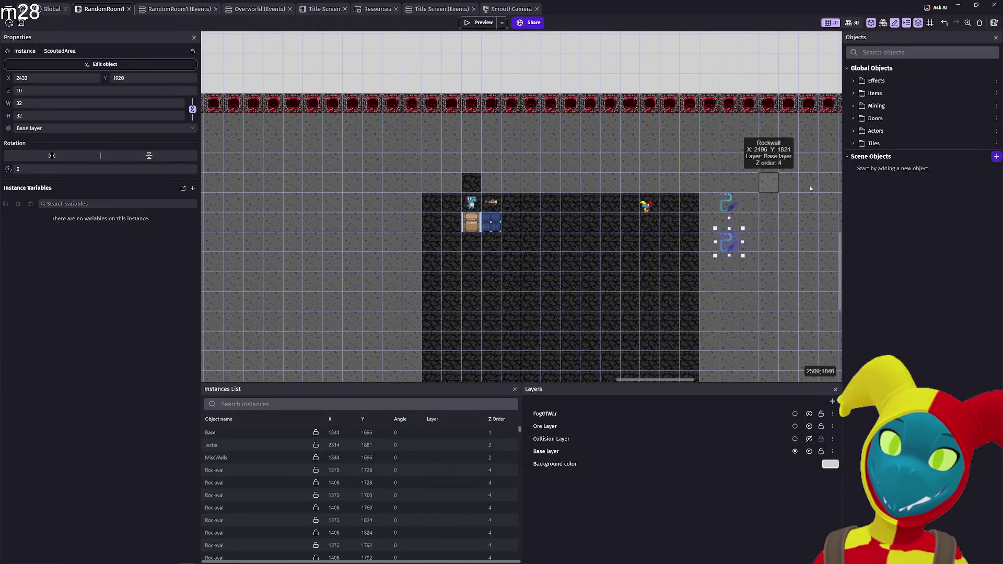
- Raise the ScoutedArea fill opacity slightly above 225 and confirm it
double_click(733, 241)
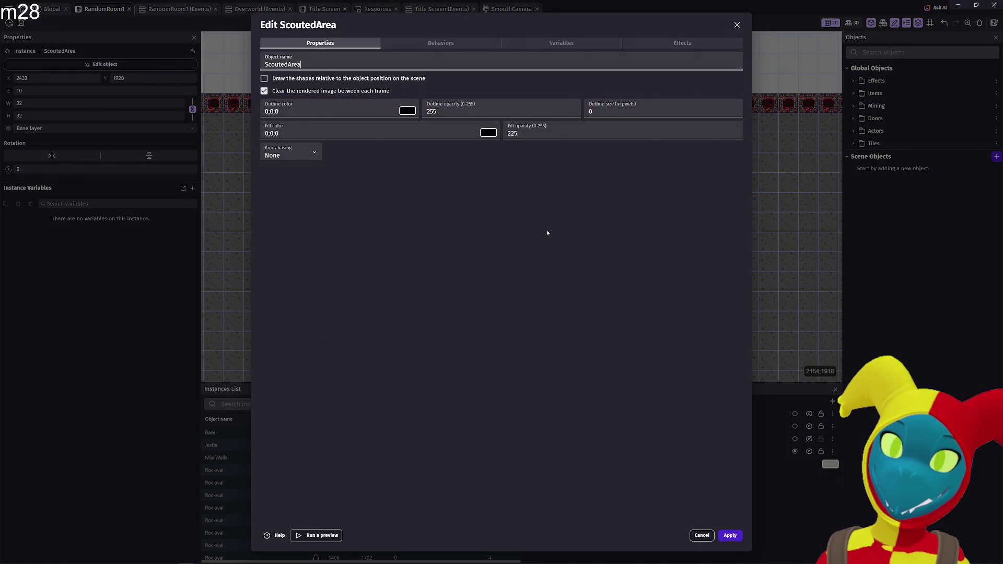
left_click(513, 135)
type("235")
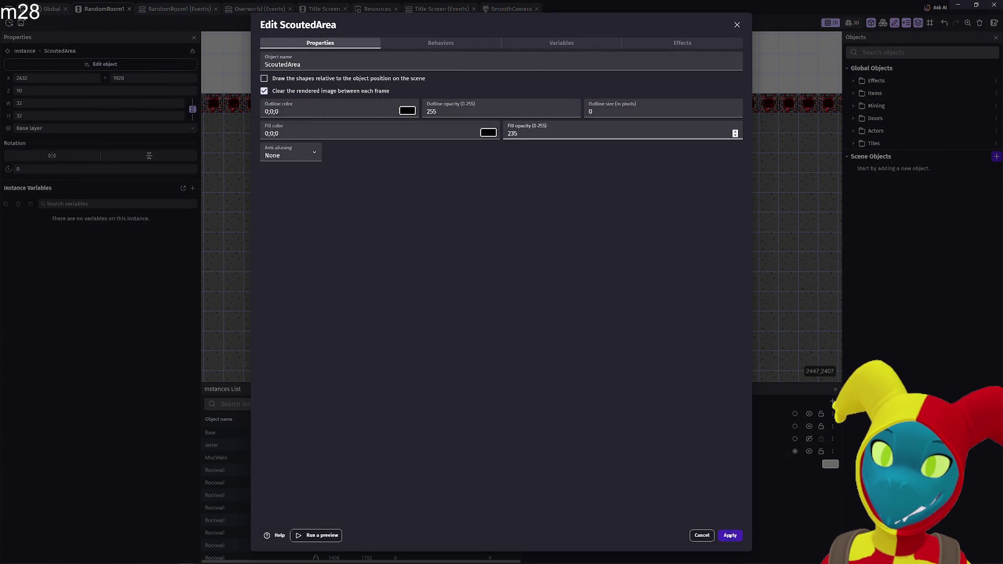
key("Return")
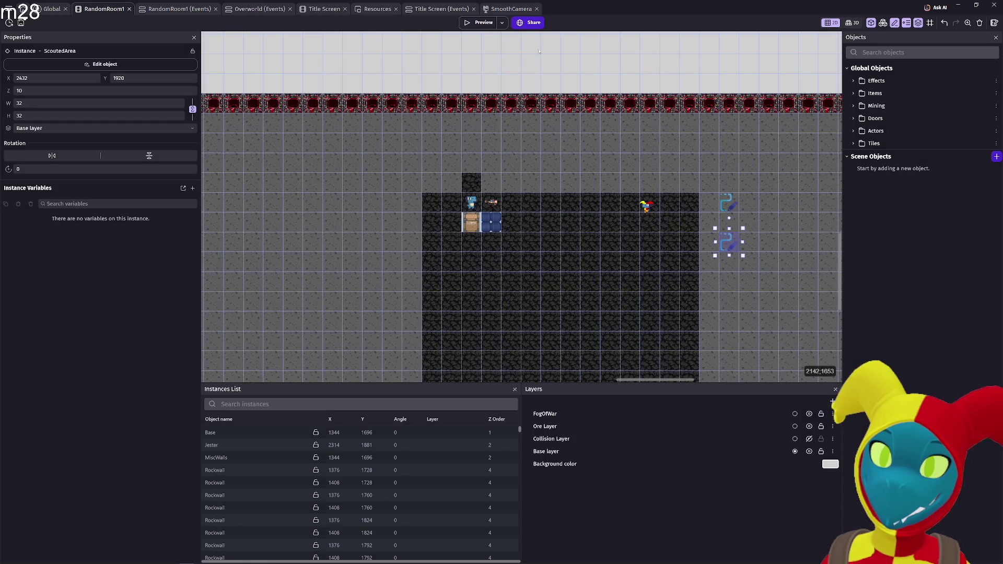
- Playtest the fog of war, walking the dino right, down, up and left
left_click(483, 23)
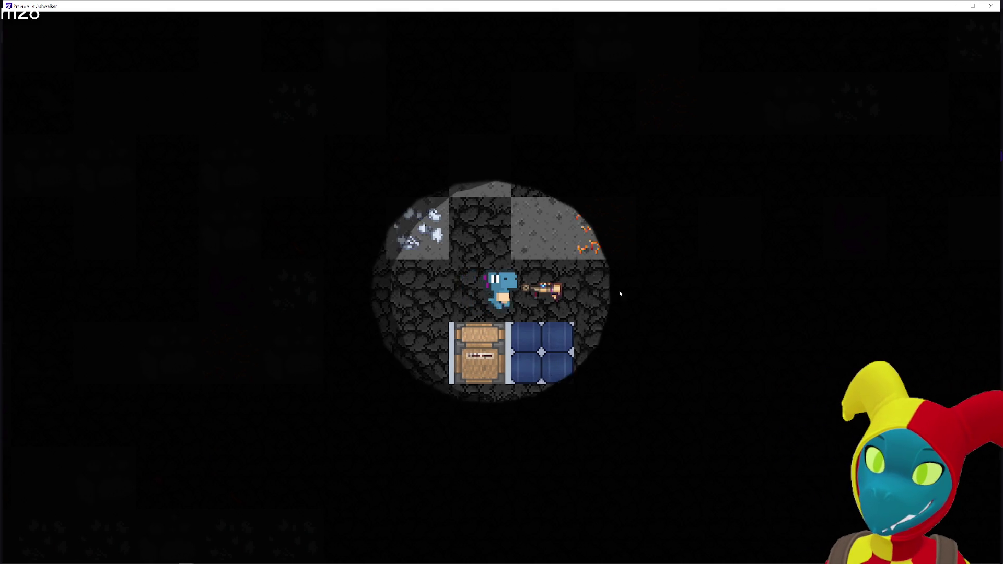
key("d")
key("s")
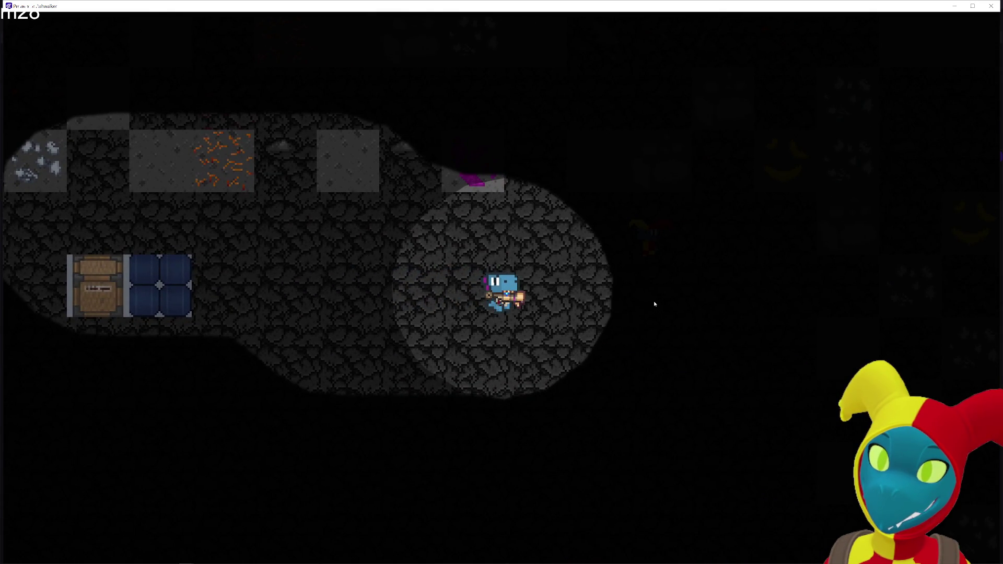
key("s")
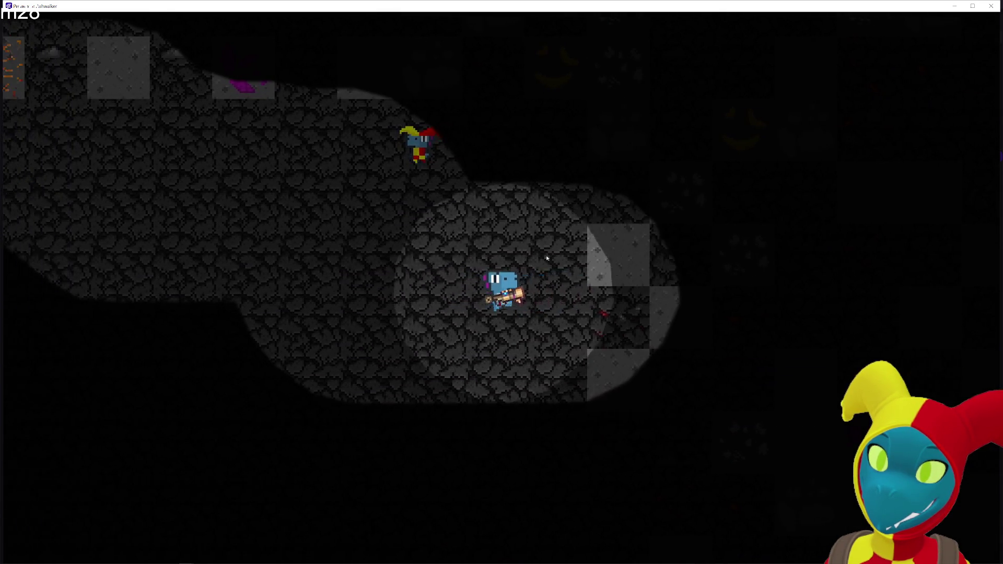
key("w")
key("a")
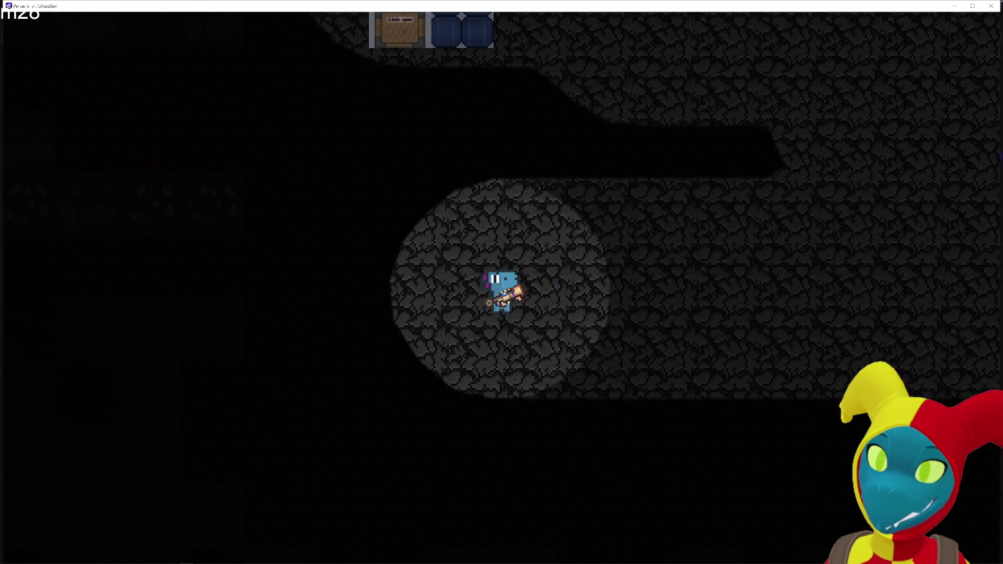
left_click(998, 6)
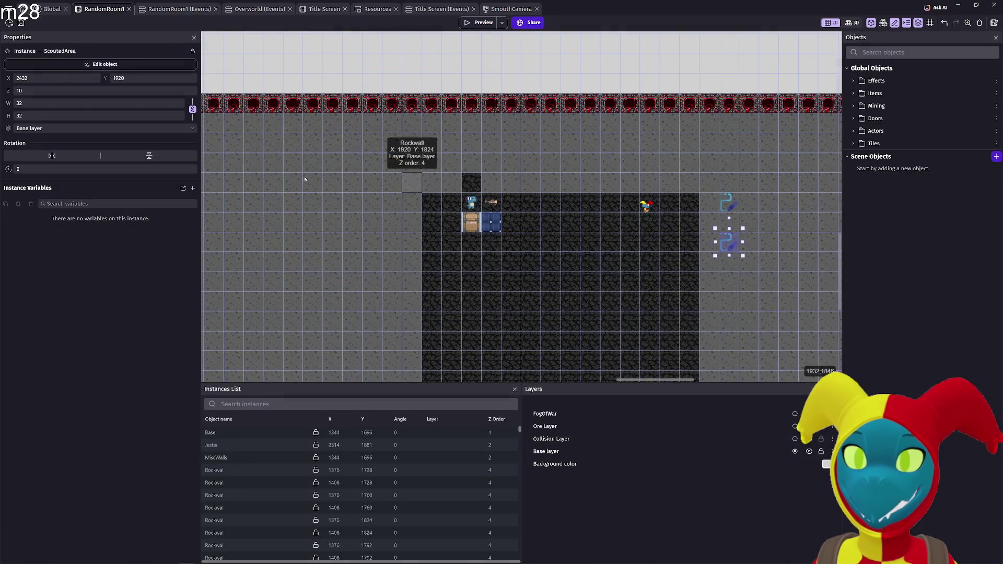
left_click(55, 10)
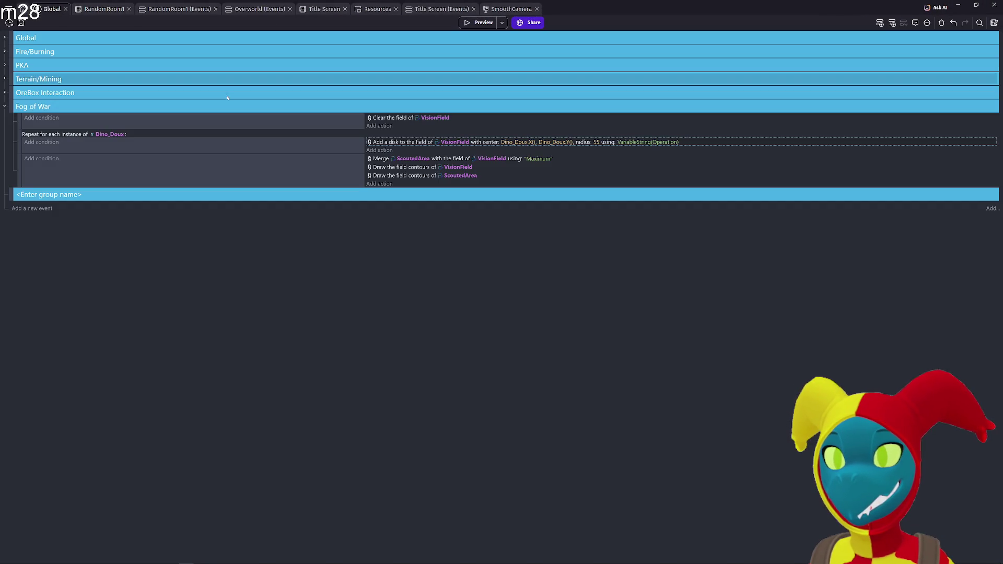
- Change the vision disk radius from 55 to 60
left_click(597, 142)
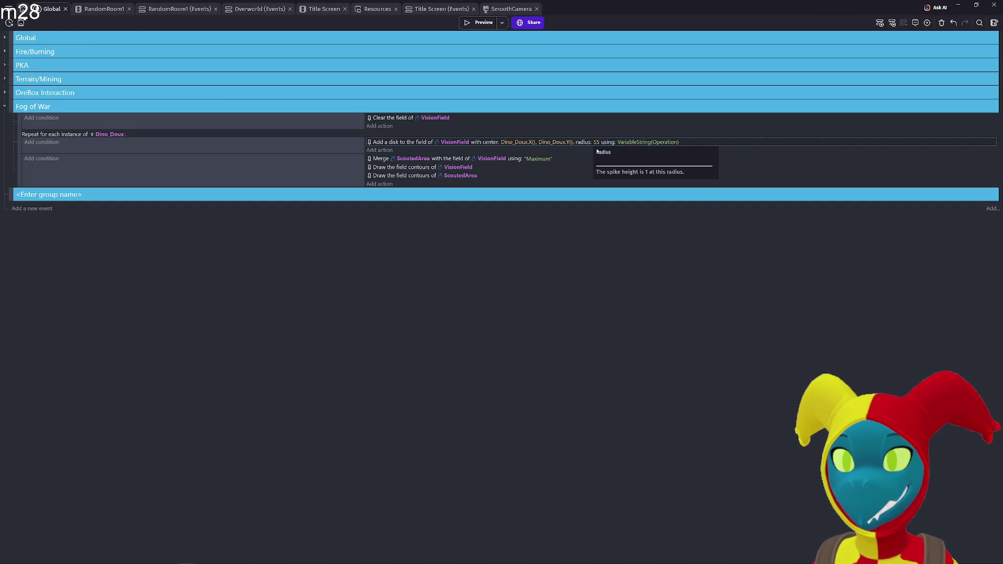
type("+0")
key("BackSpace")
key("Return")
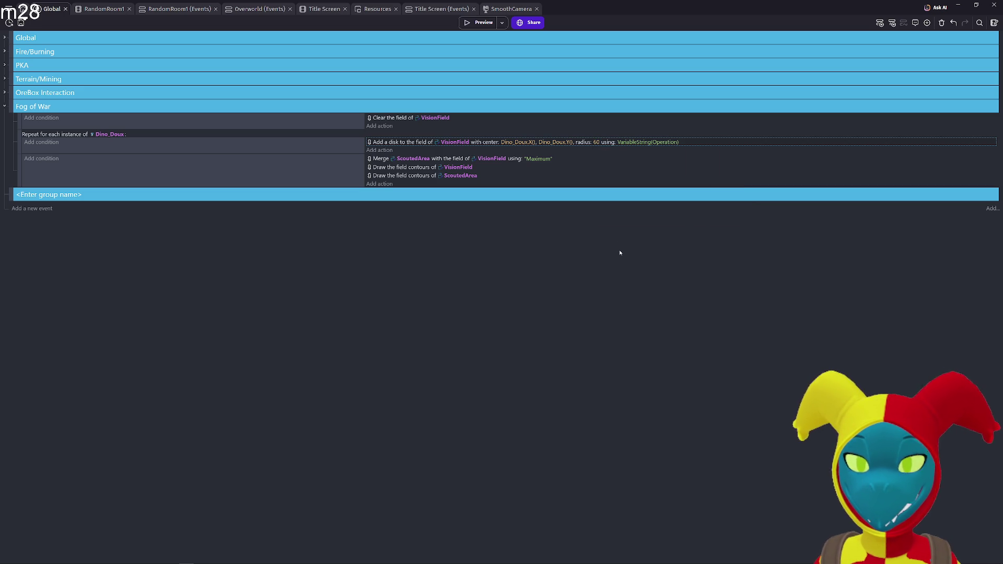
- Playtest the wider vision circle, walking the dino through the tunnel and back
left_click(477, 22)
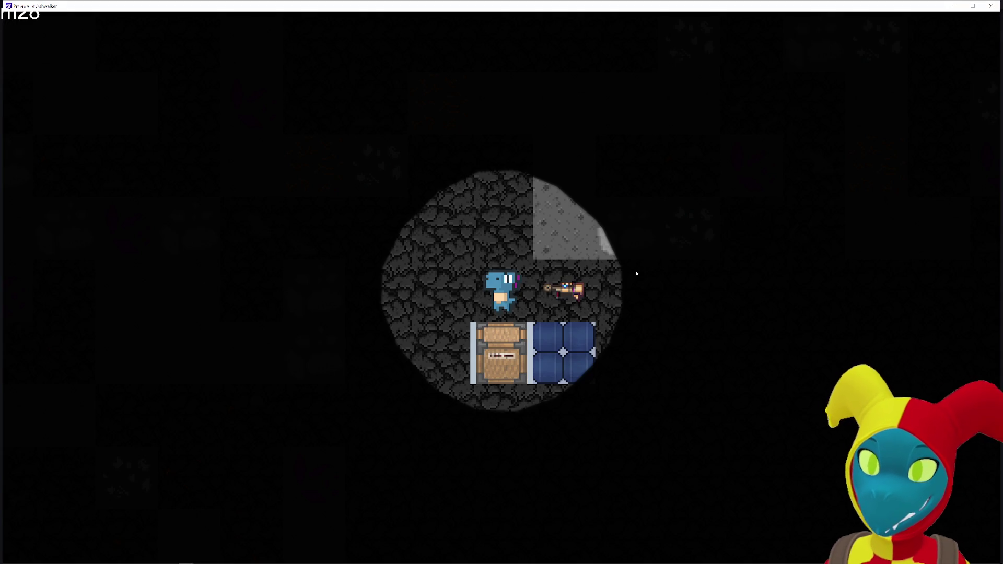
key("d")
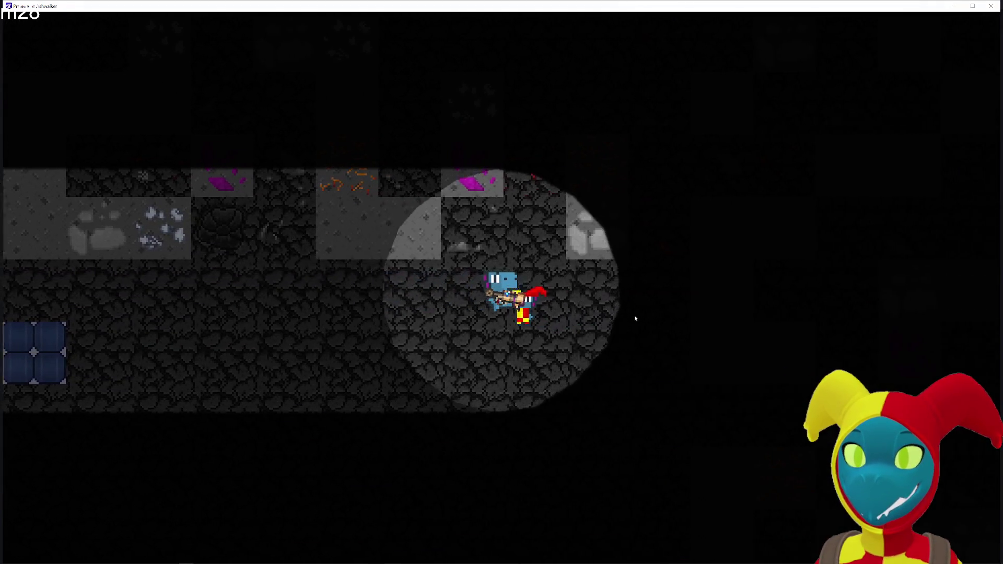
key("a")
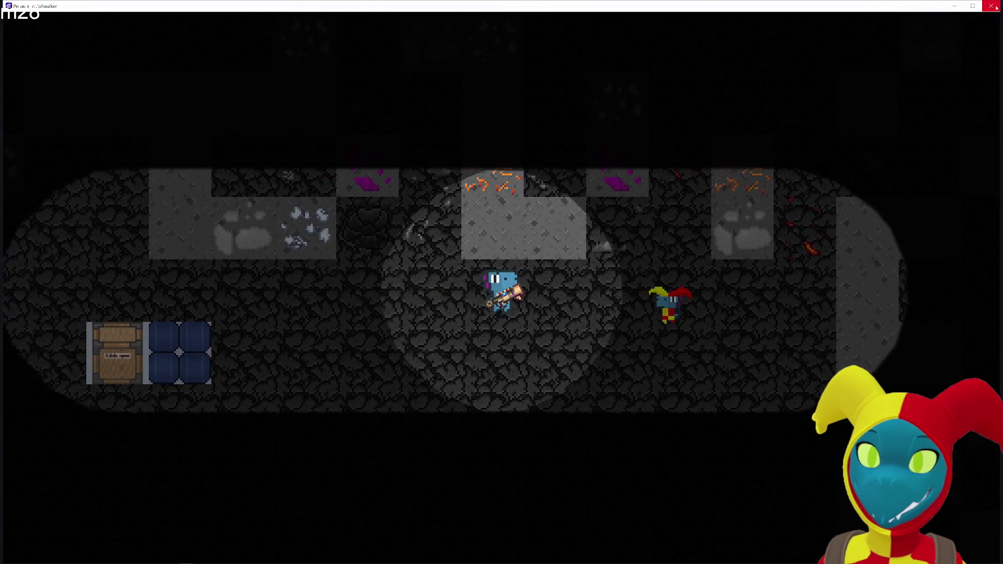
left_click(991, 6)
left_click(24, 8)
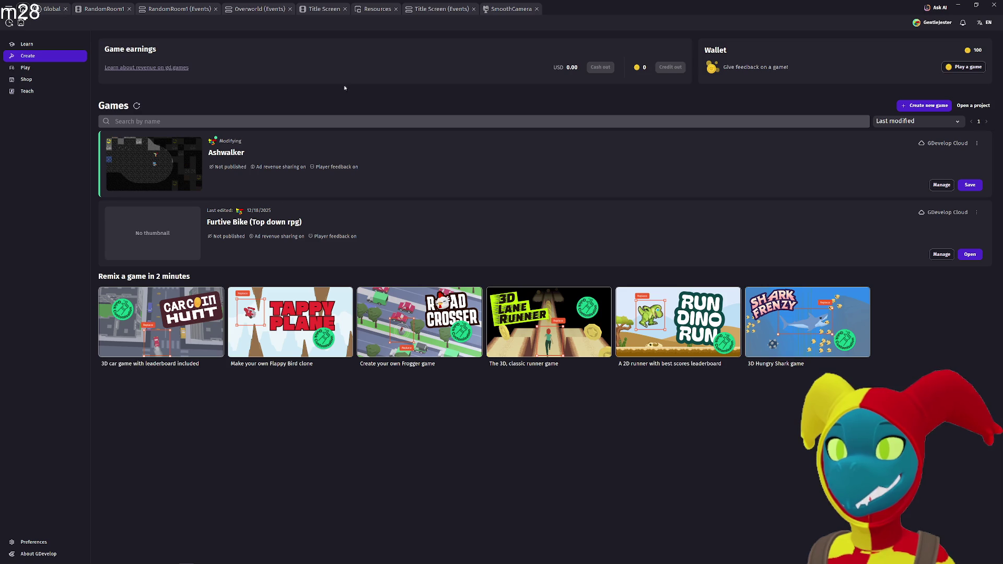
- Open ScoutedArea's settings in the RandomRoom1 scene and review its behaviors and variables
left_click(59, 10)
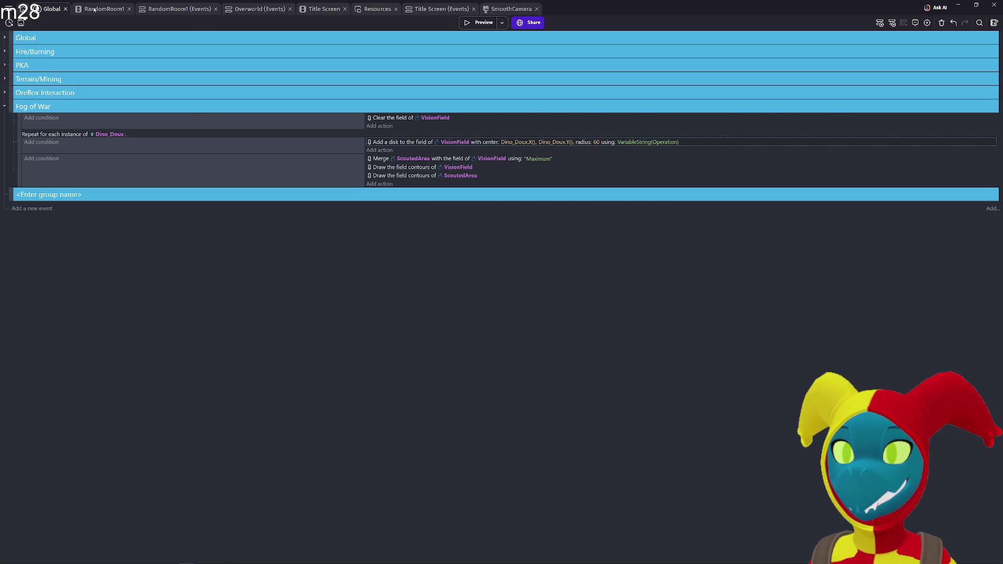
left_click(94, 9)
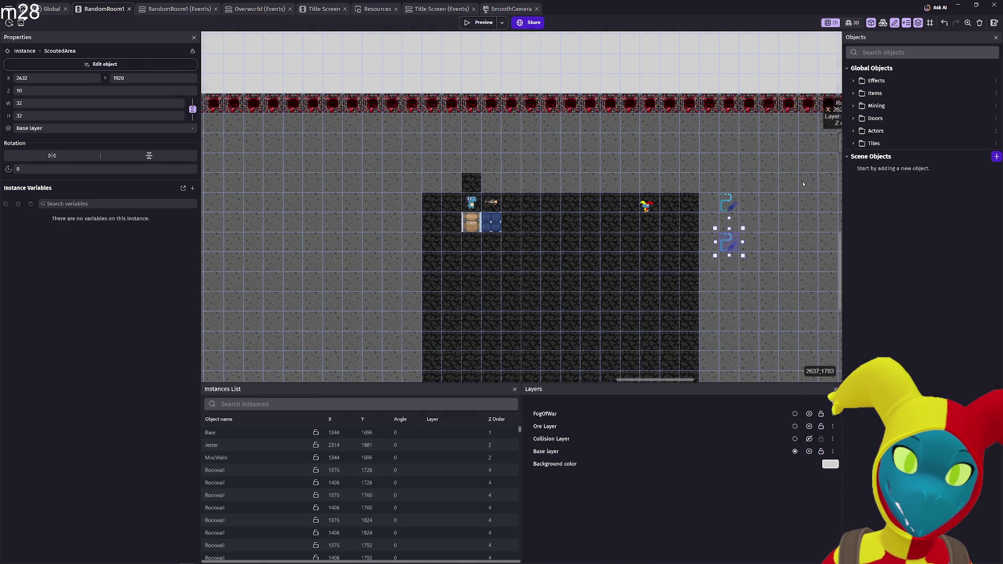
double_click(729, 242)
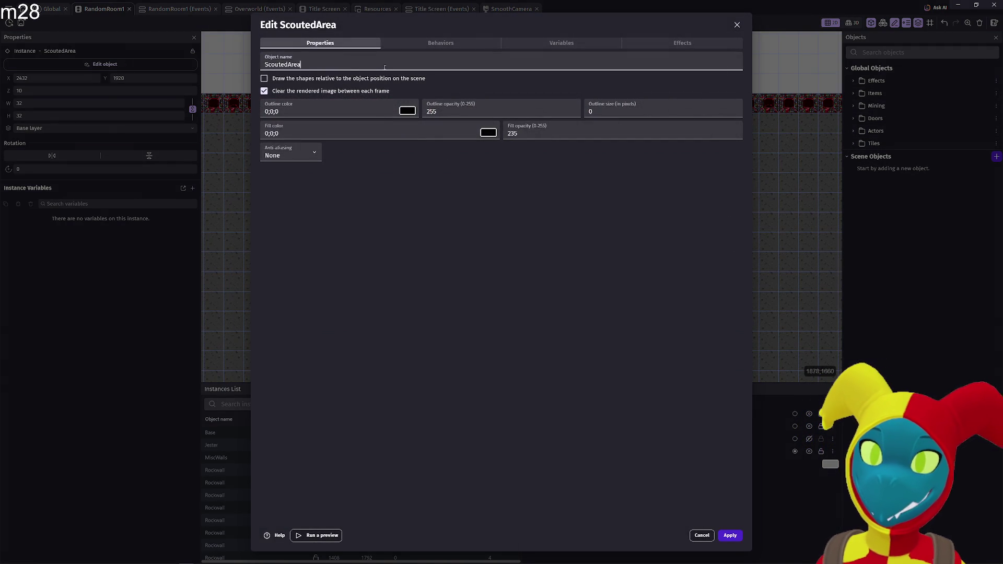
left_click(413, 45)
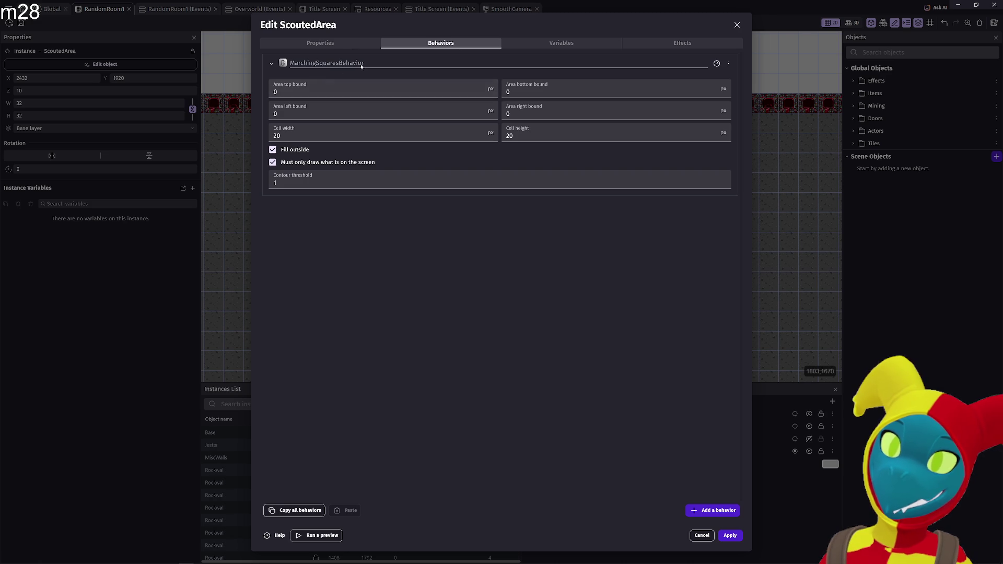
left_click(535, 46)
- Give ScoutedArea an ASCII effect, apply it, and launch a preview
left_click(679, 44)
left_click(586, 64)
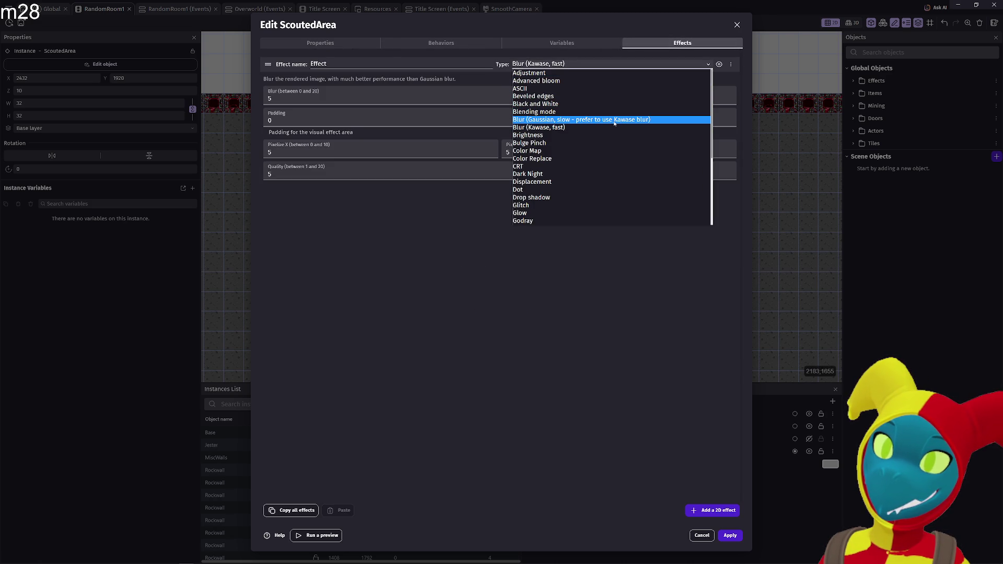
left_click(611, 89)
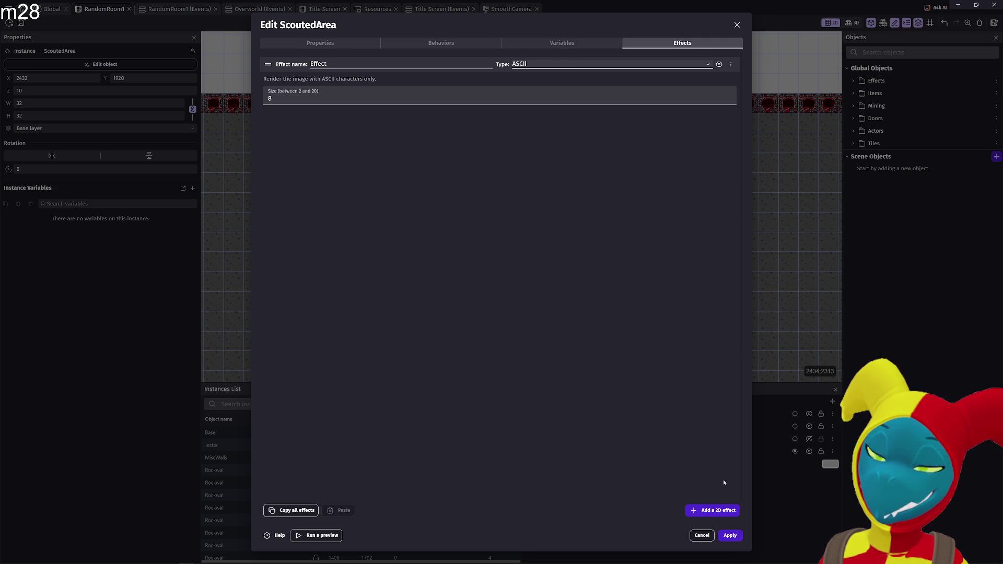
left_click(729, 535)
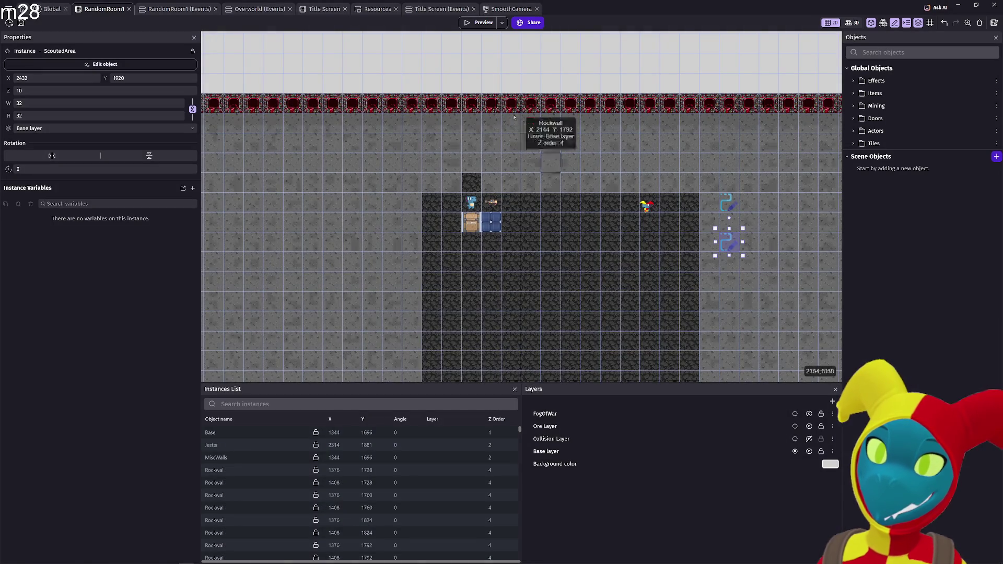
left_click(473, 23)
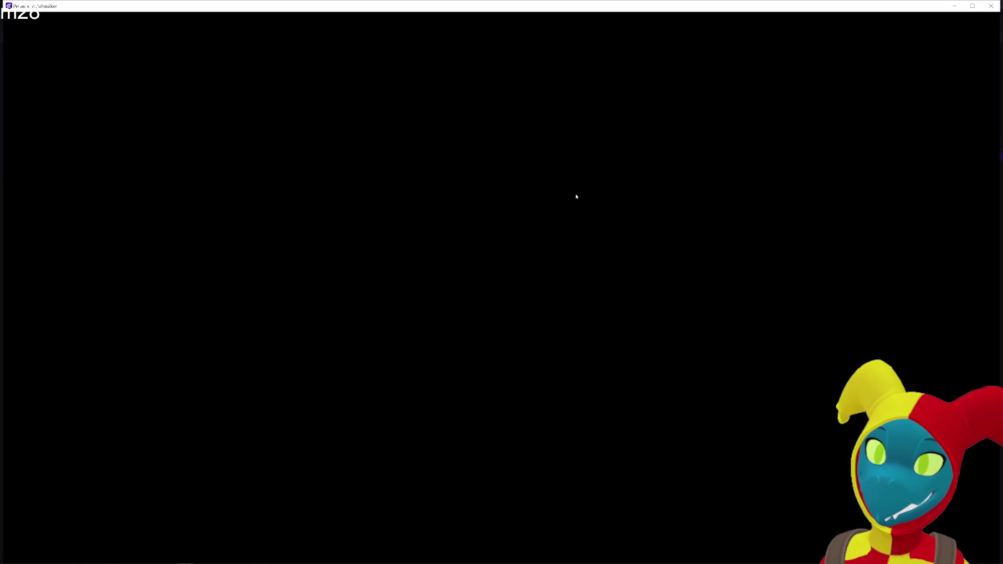
- Walk the dino around the cave and onto the top wall to inspect the ASCII trail
key("d")
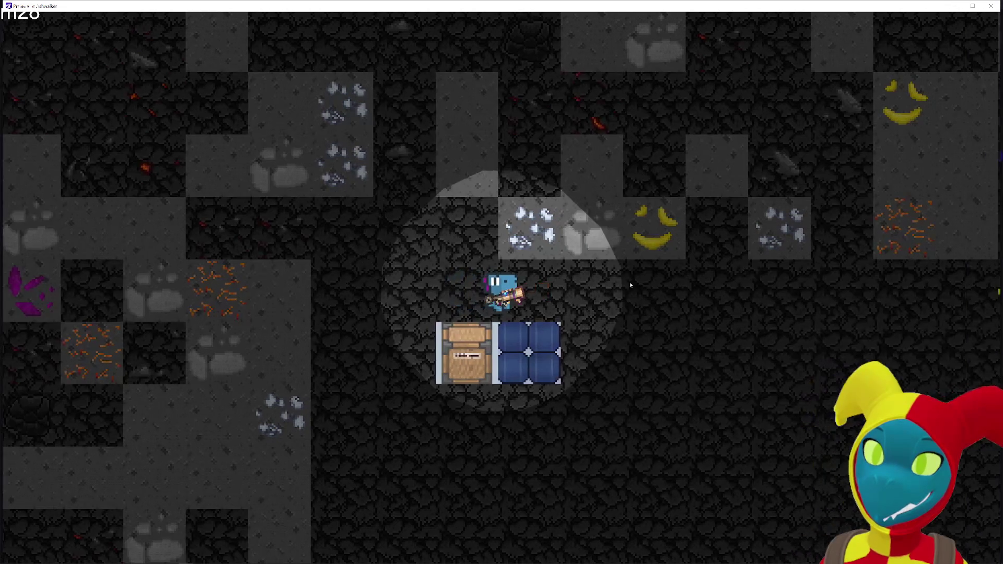
key("s")
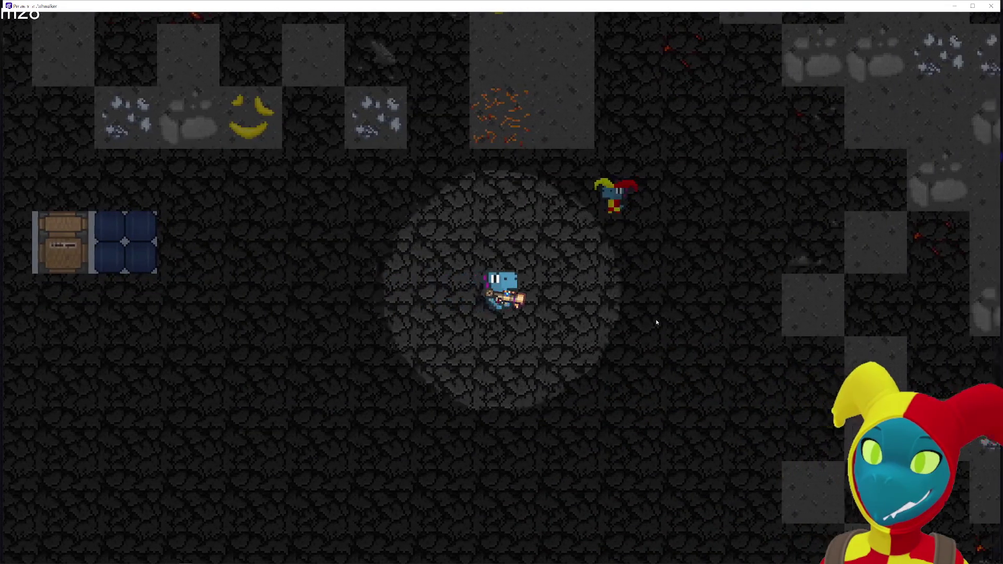
key("w")
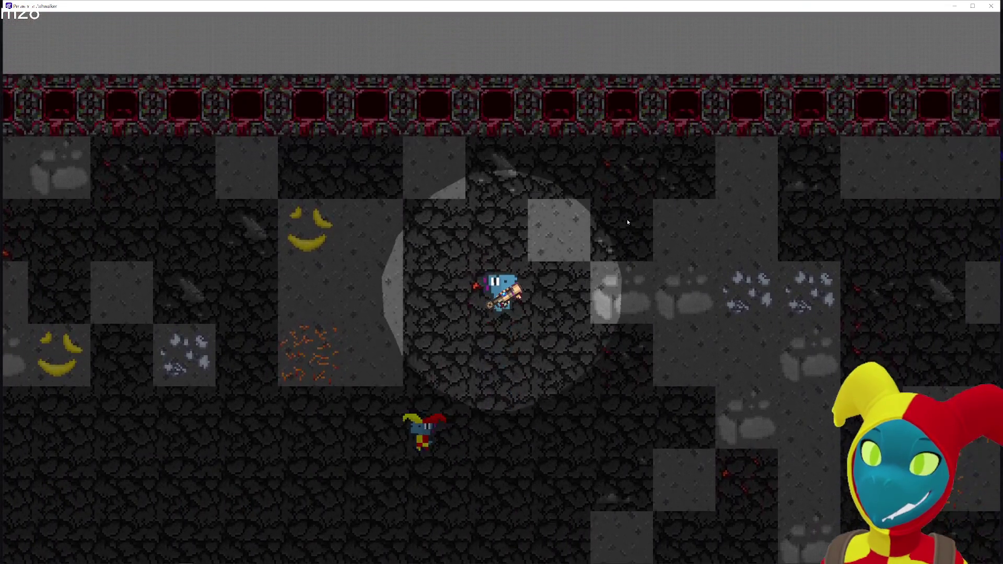
key("w")
key("s")
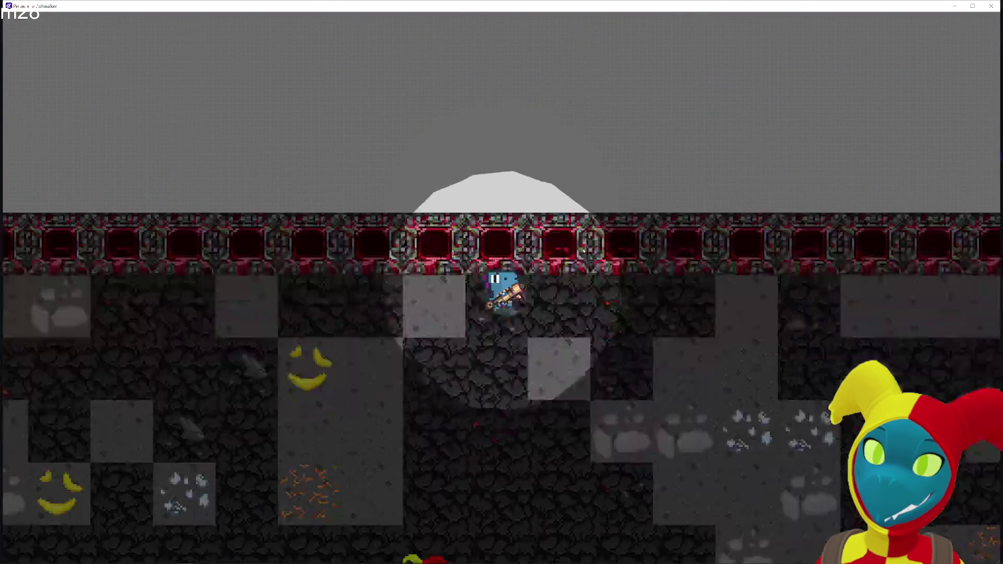
key("w")
key("s")
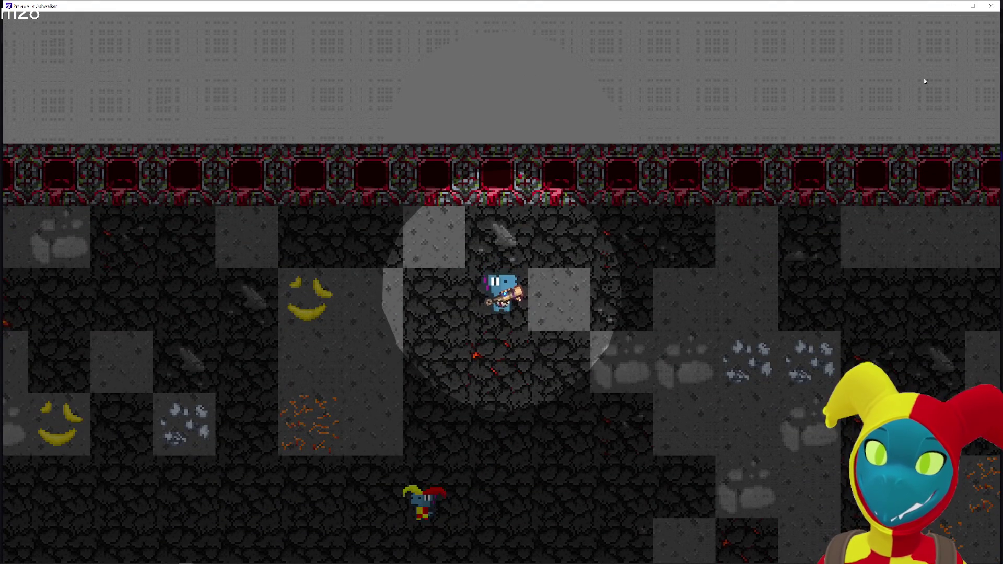
left_click(991, 5)
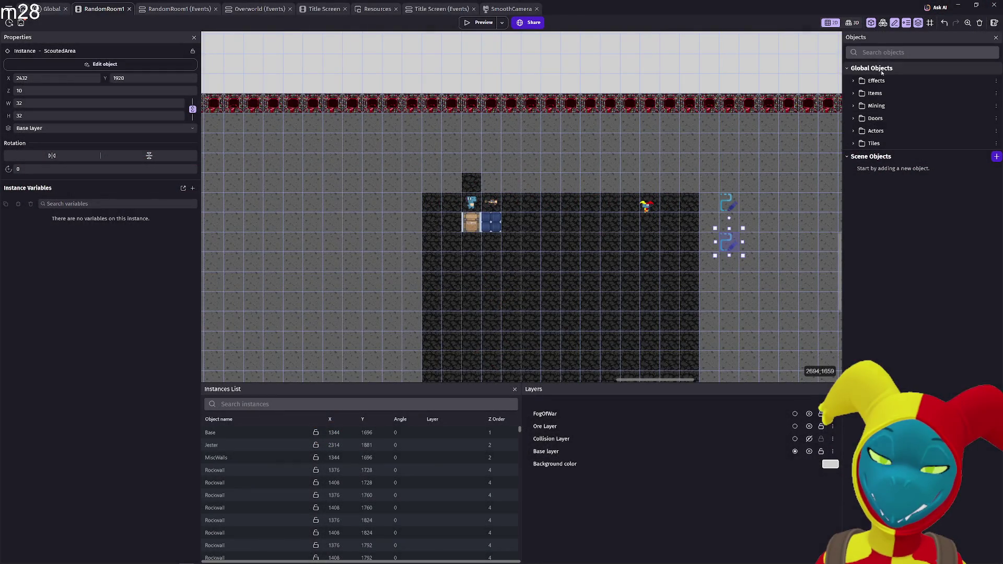
- Set the ScoutedArea ASCII effect size to 20 and apply it
double_click(728, 252)
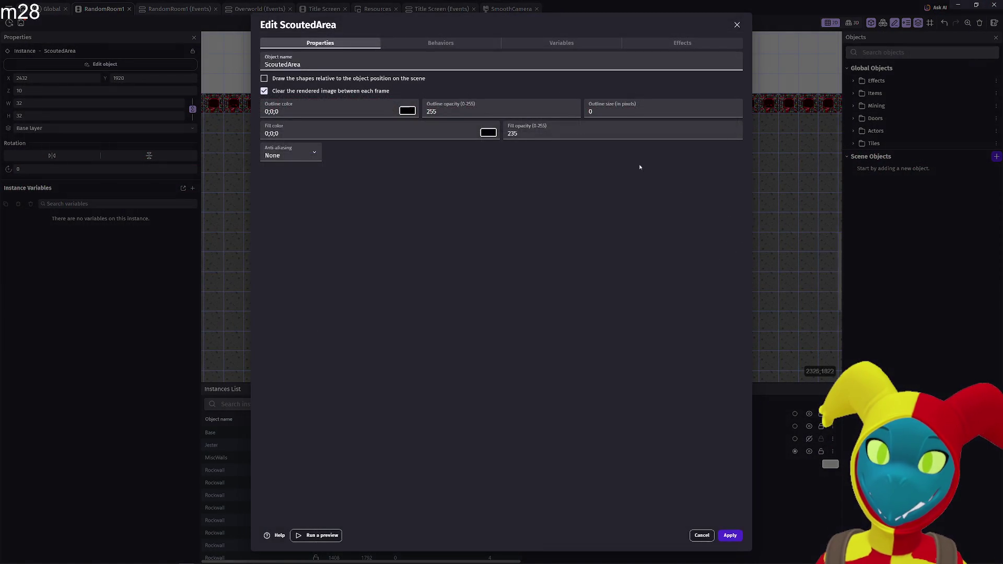
left_click(685, 44)
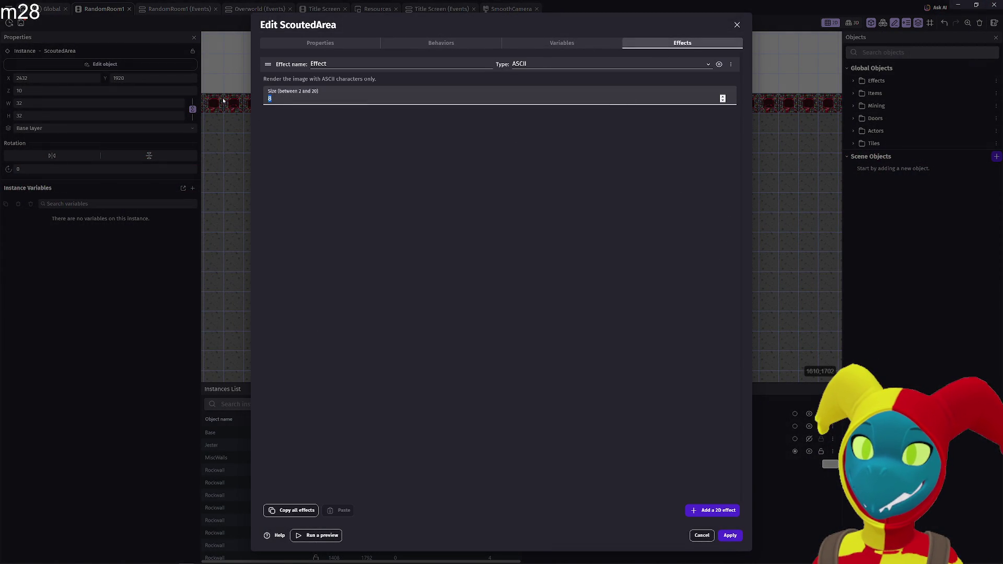
type("20")
left_click(497, 245)
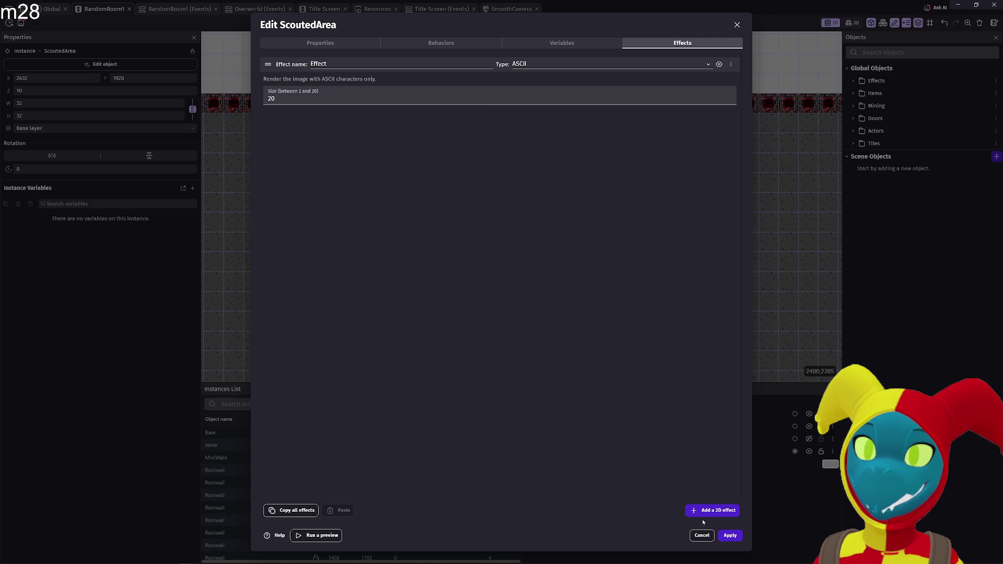
left_click(730, 535)
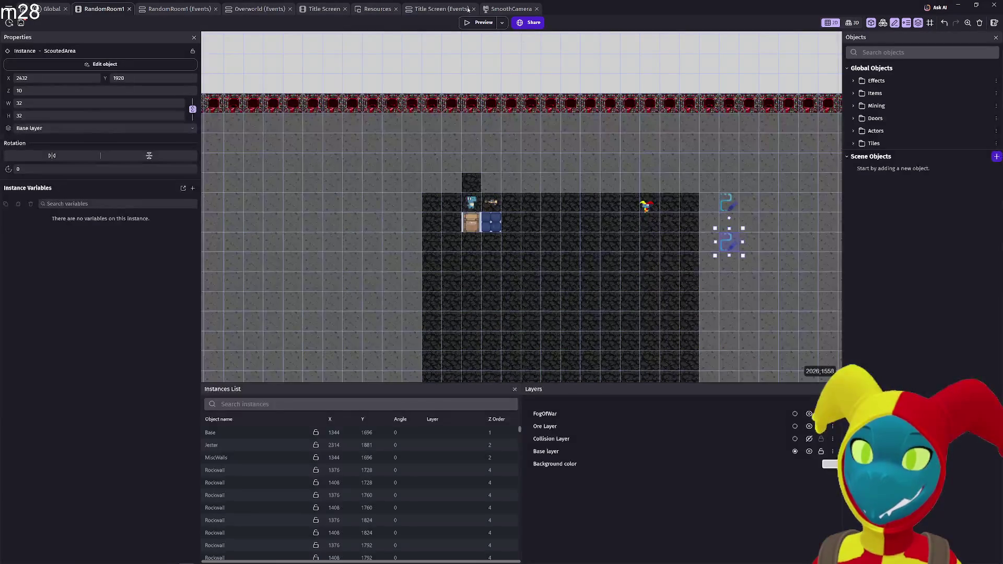
- Playtest the size-20 ASCII trail, walking the dino right, down and left
left_click(480, 22)
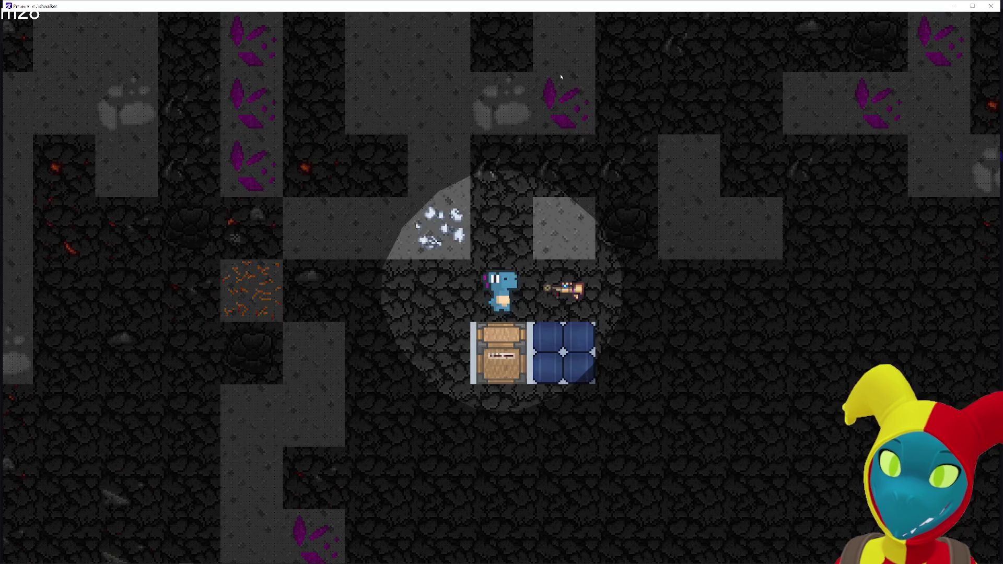
key("d")
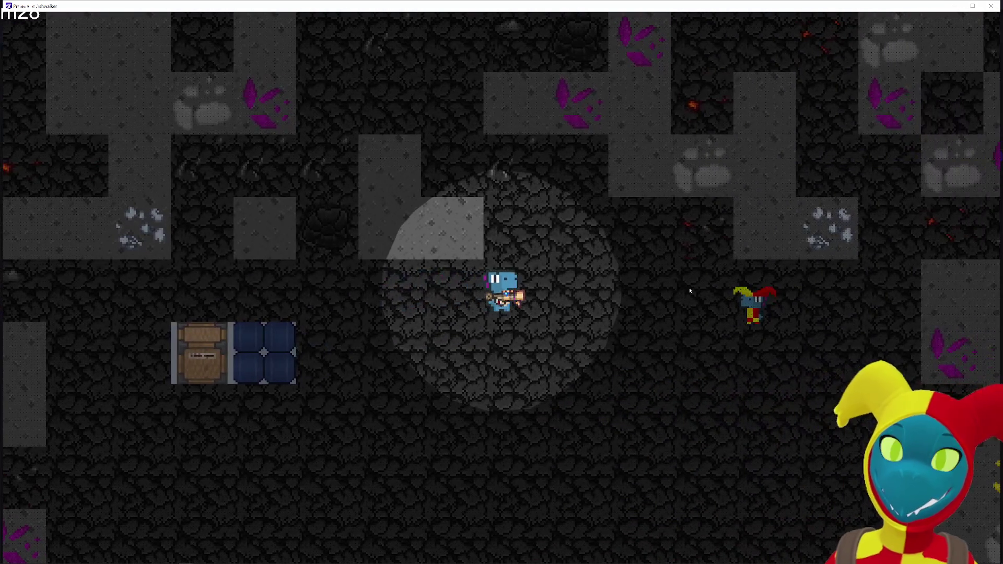
key("s")
key("d")
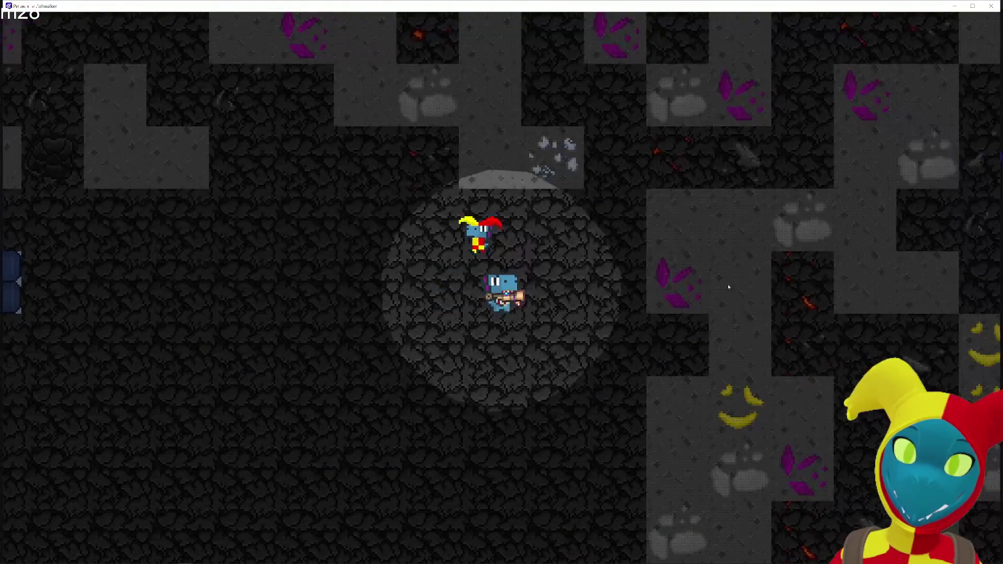
key("a")
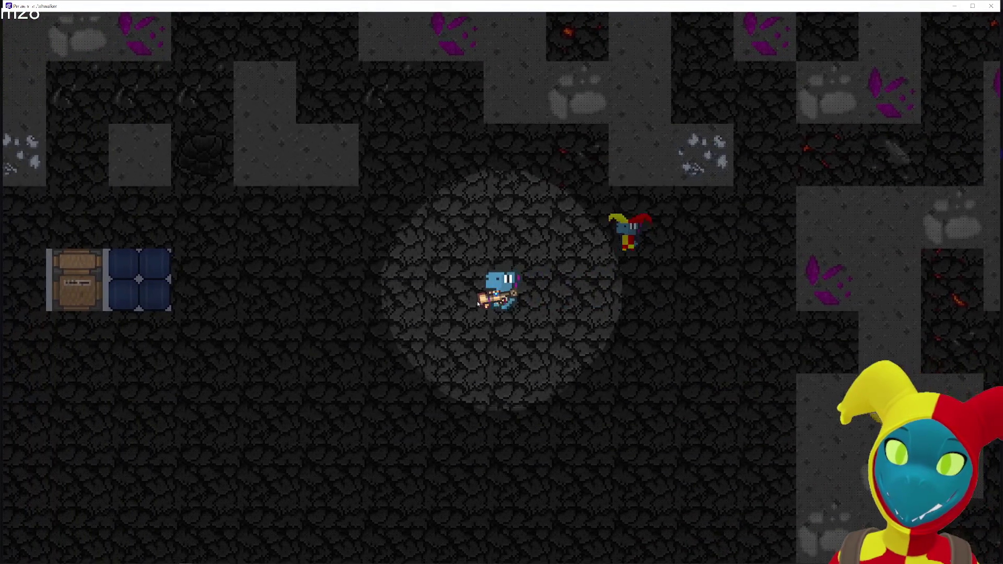
key("s")
key("d")
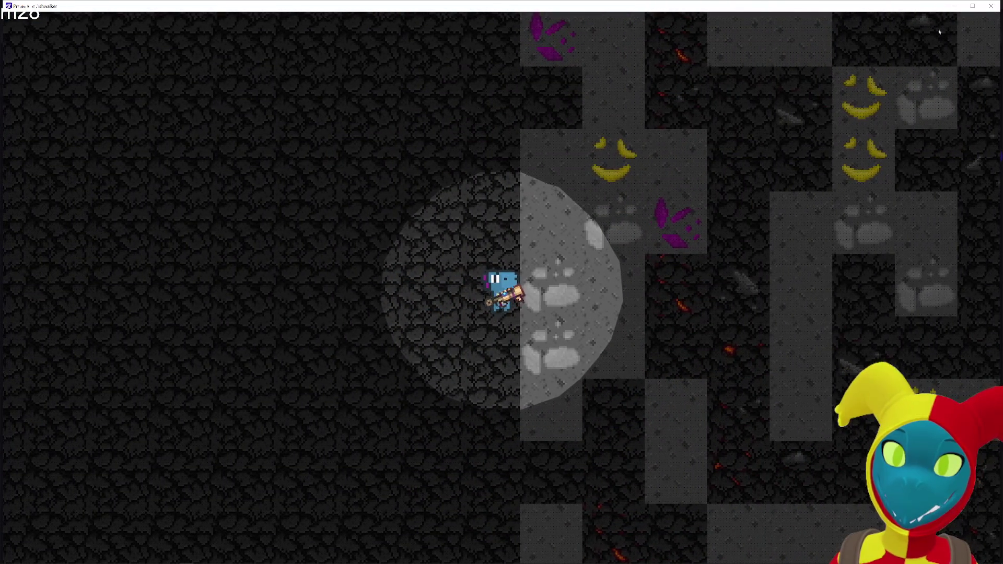
left_click(990, 8)
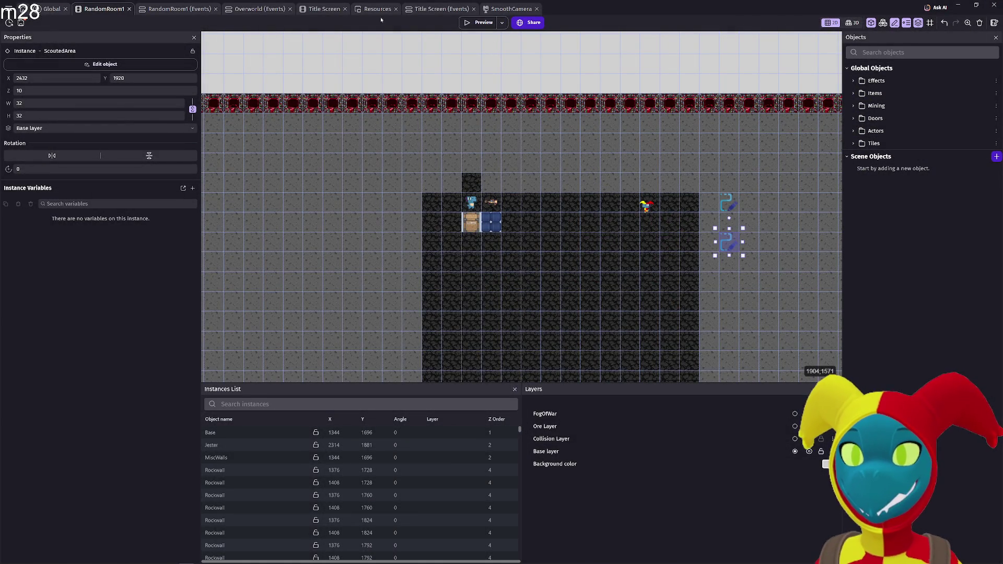
- Close the SmoothCamera tab and shrink ScoutedArea's ASCII effect size from 20 to 2
left_click(536, 9)
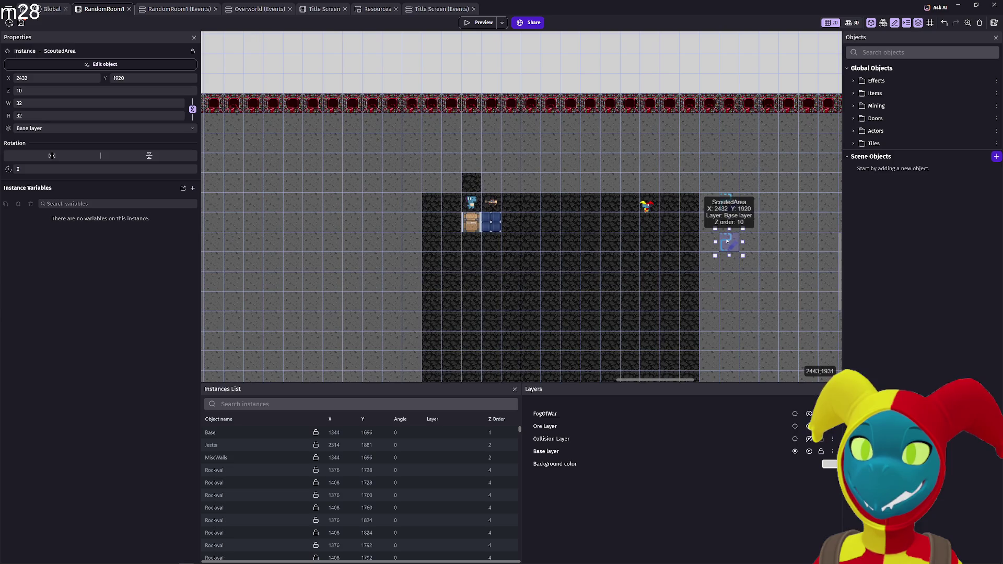
double_click(727, 240)
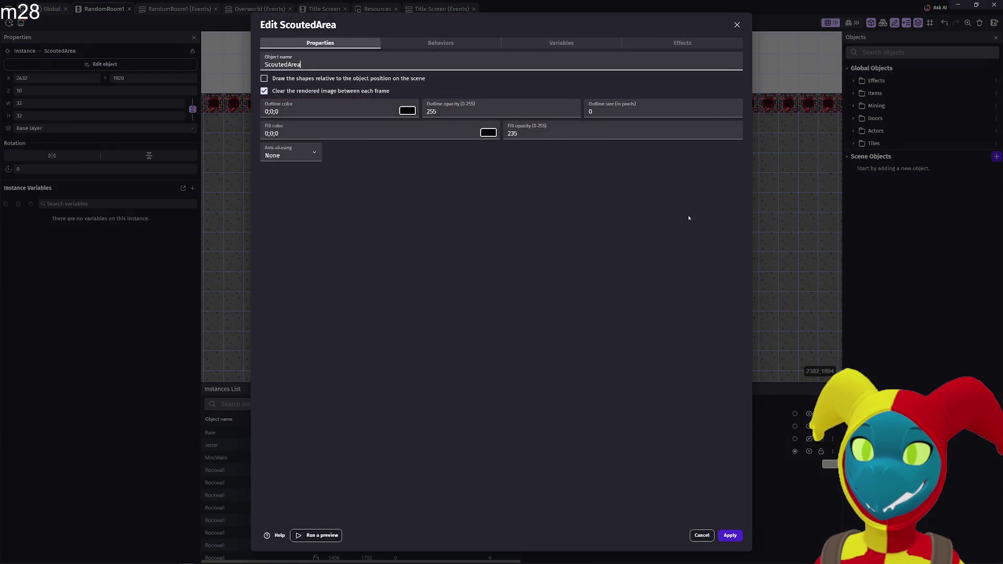
left_click(659, 46)
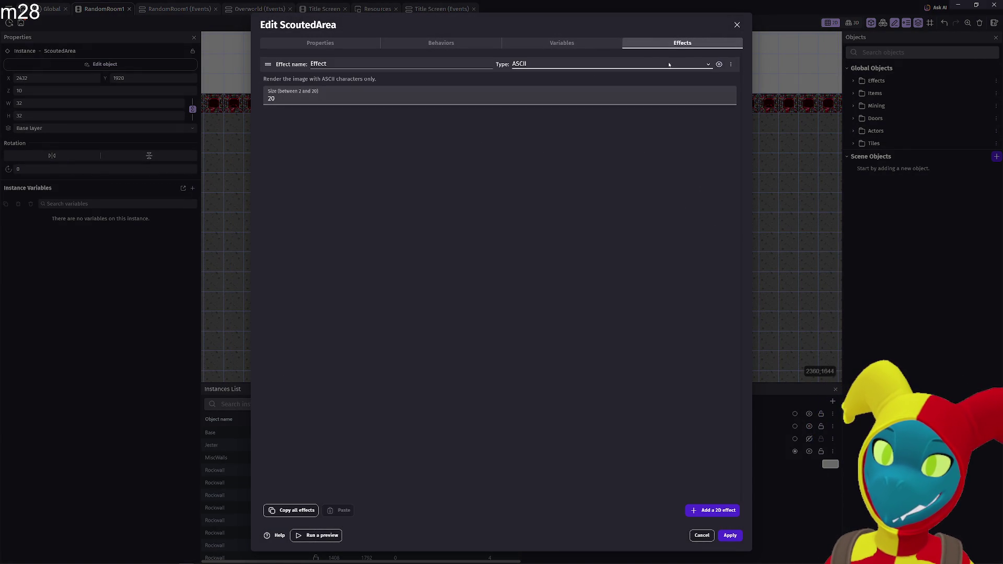
left_click_drag(667, 98, 222, 102)
left_click(484, 262)
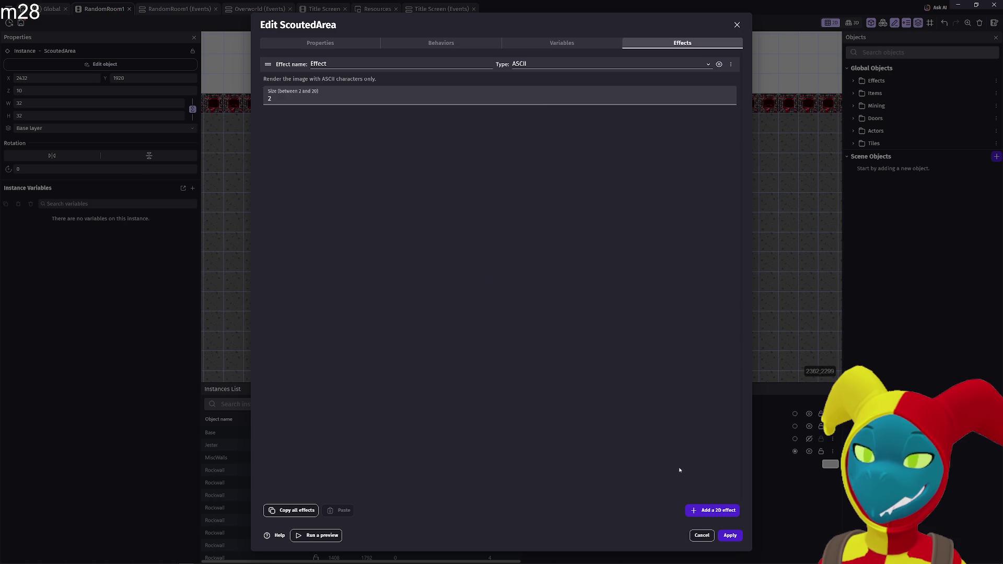
left_click(731, 536)
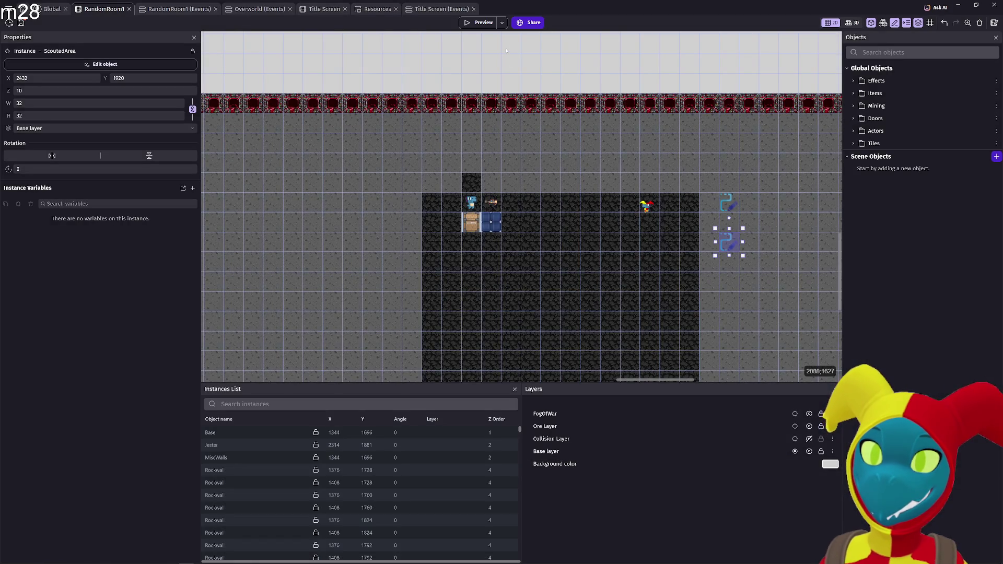
- Playtest the size-2 ASCII trail, walking the character right and back left
left_click(478, 22)
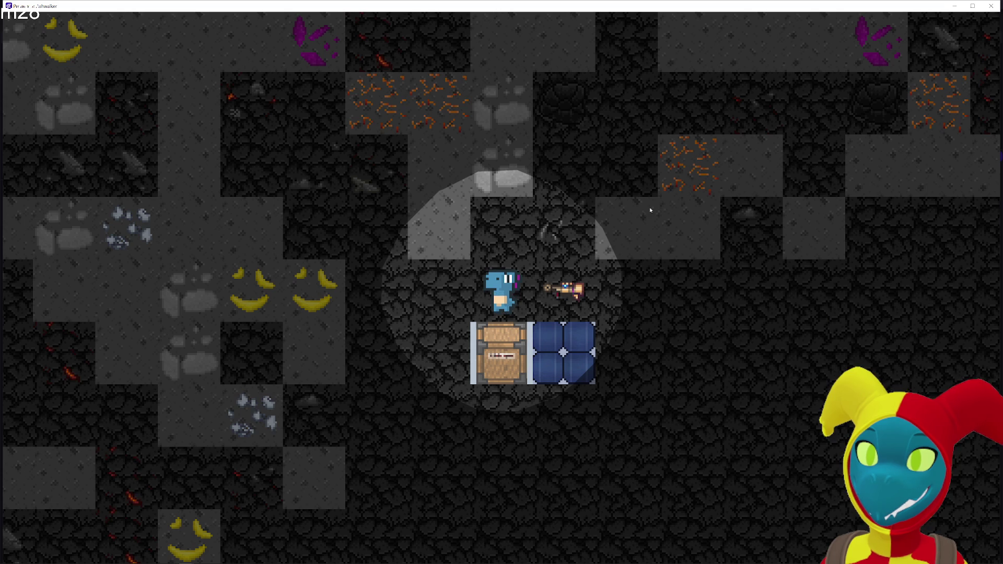
key("d")
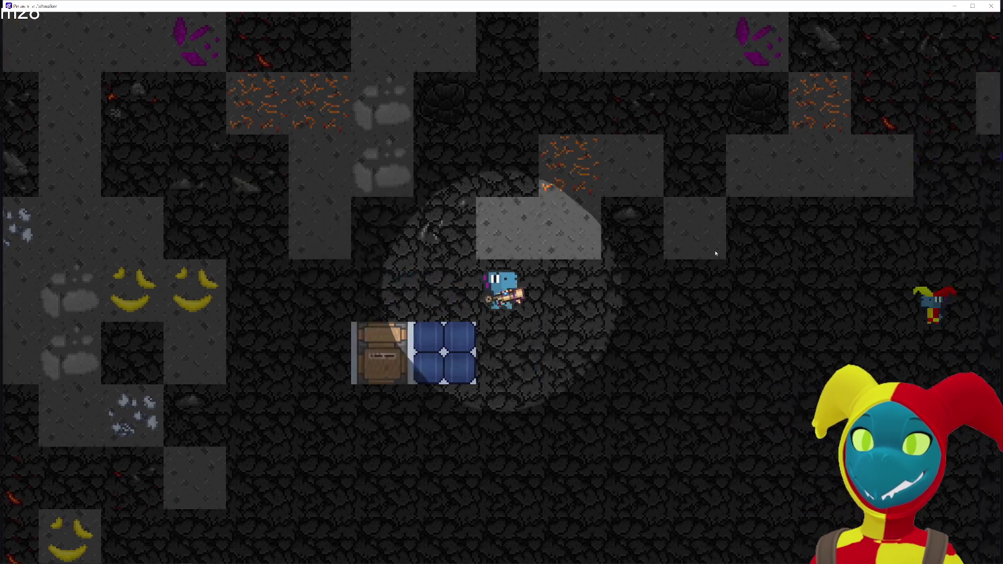
key("d")
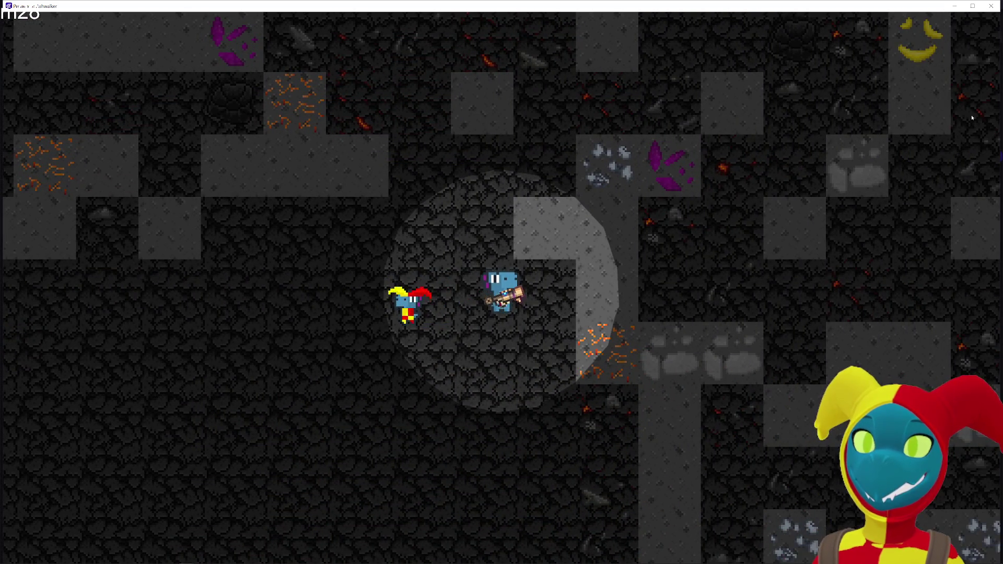
key("a")
left_click(991, 10)
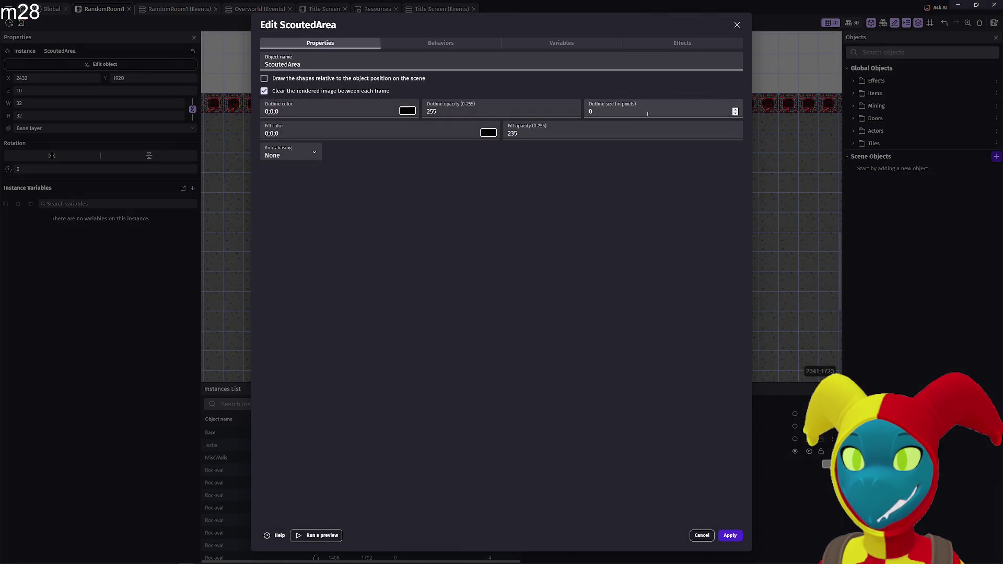
- Switch ScoutedArea's effect from ASCII to Old Film, apply it, and start a preview
left_click(680, 44)
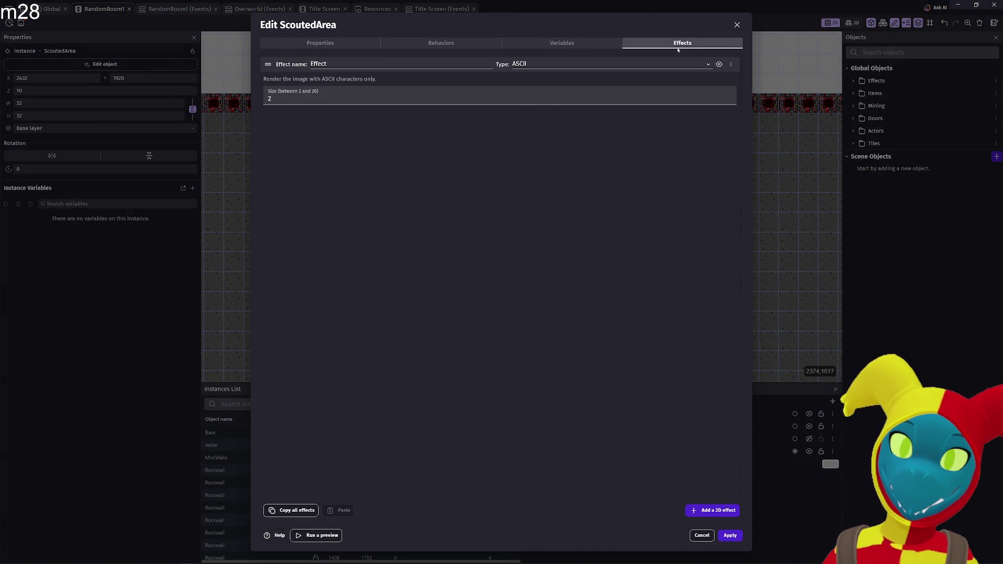
left_click(621, 64)
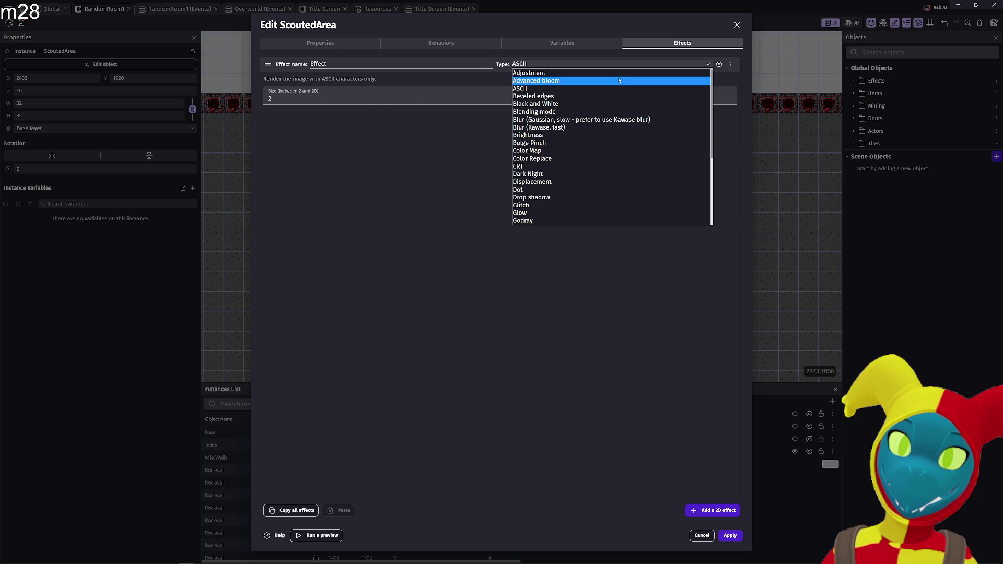
scroll(617, 89, "down", 5)
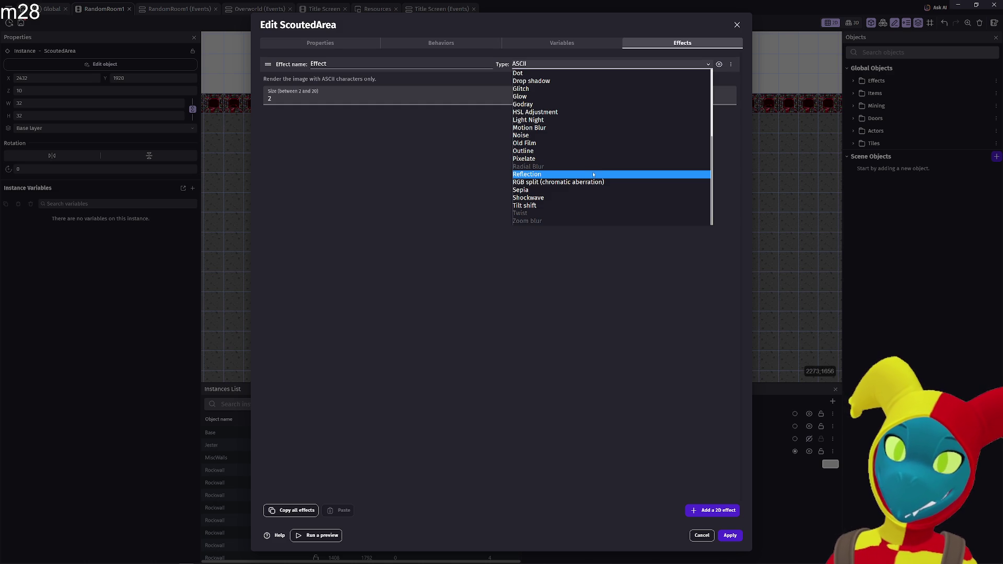
left_click(593, 143)
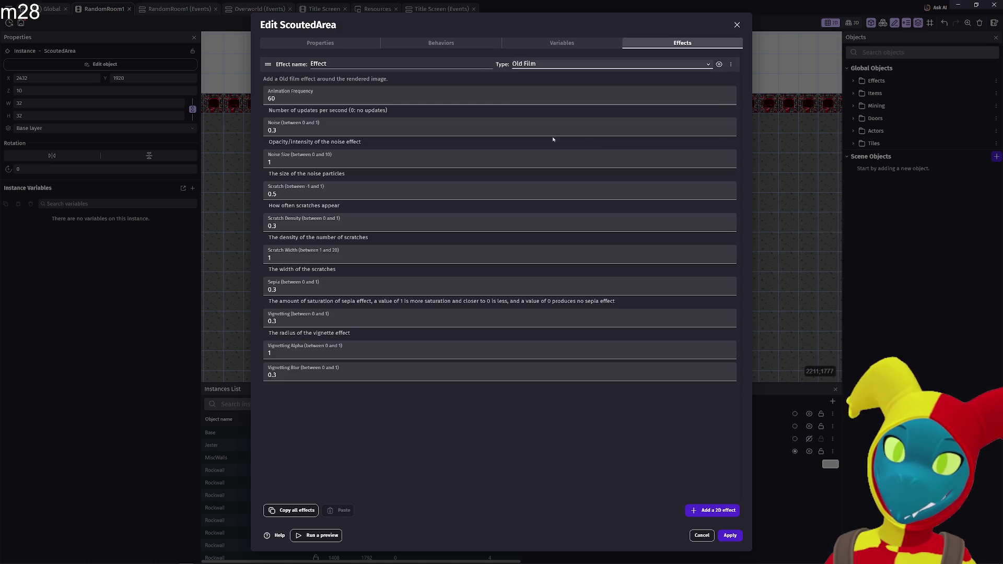
left_click(736, 538)
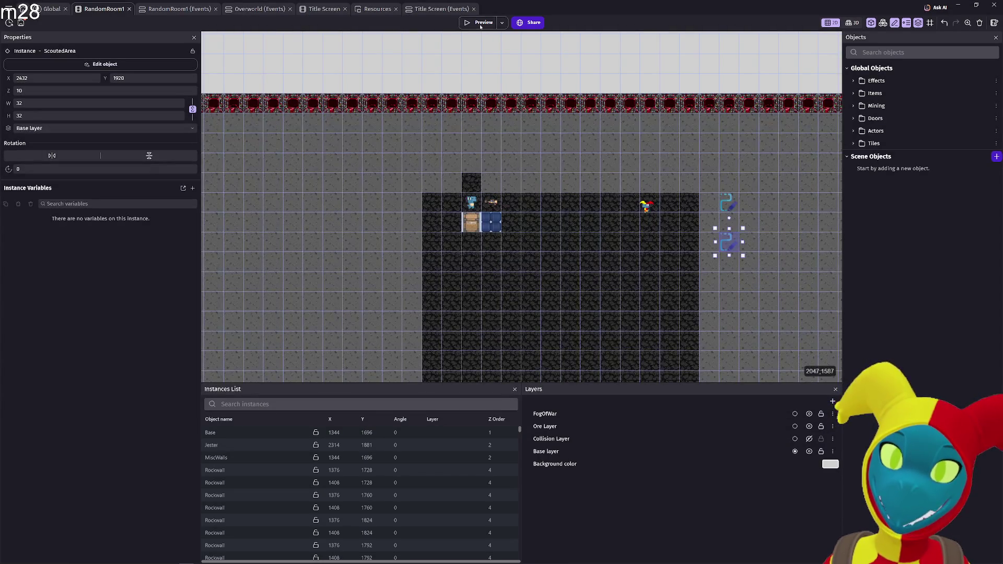
left_click(482, 27)
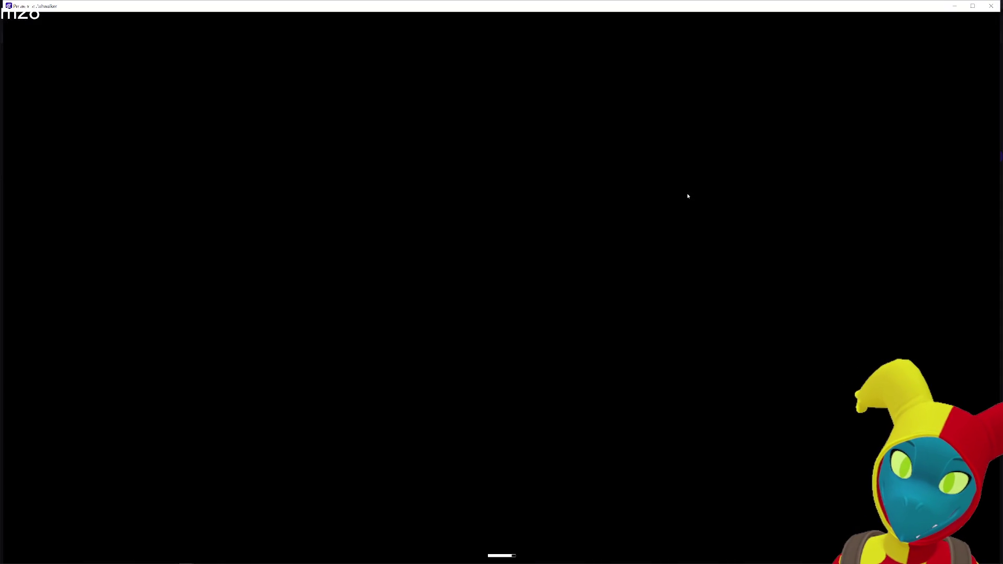
- Walk the dino through the corridor, lower room and toward the purple crystal to view the Old Film trail
key("d")
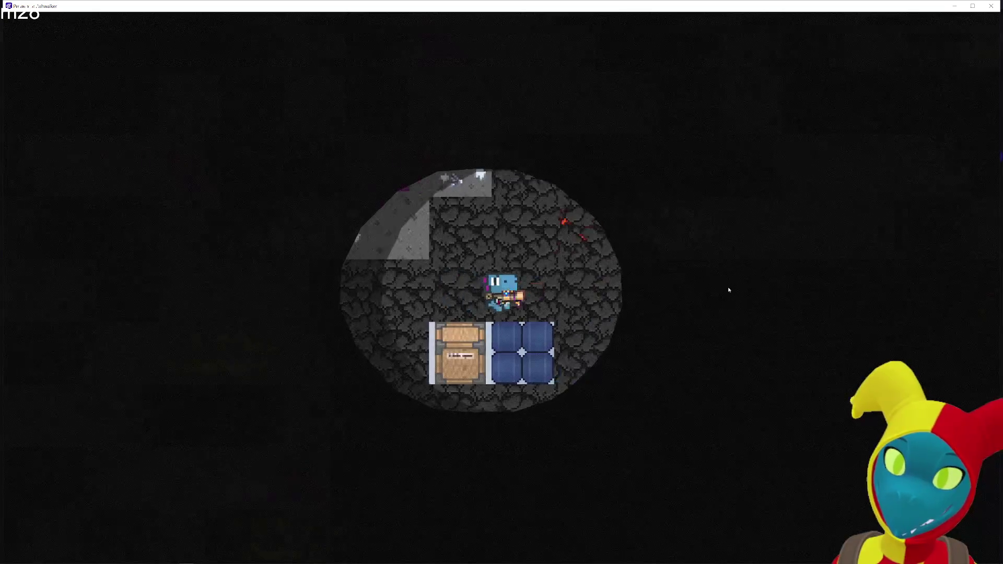
key("s")
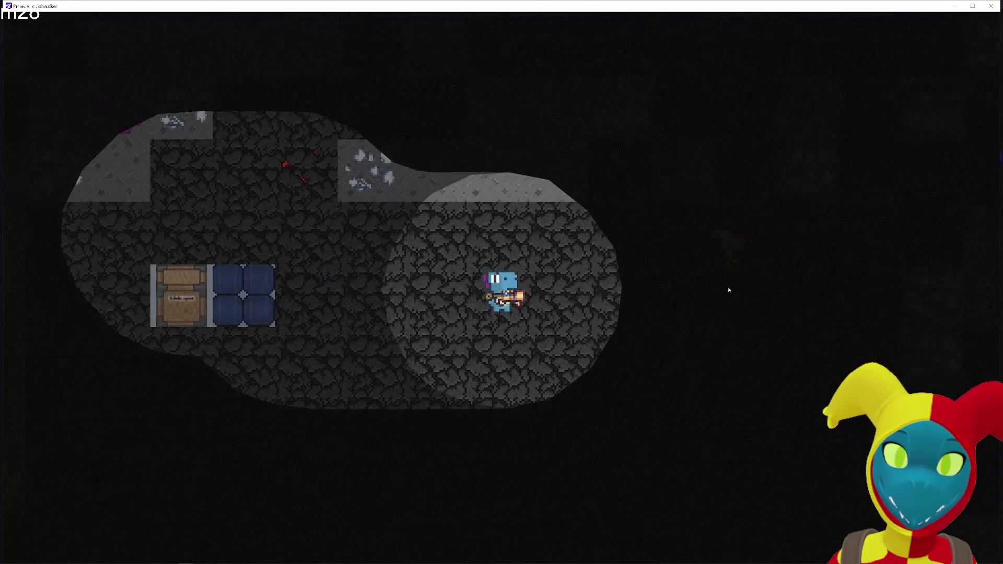
key("d")
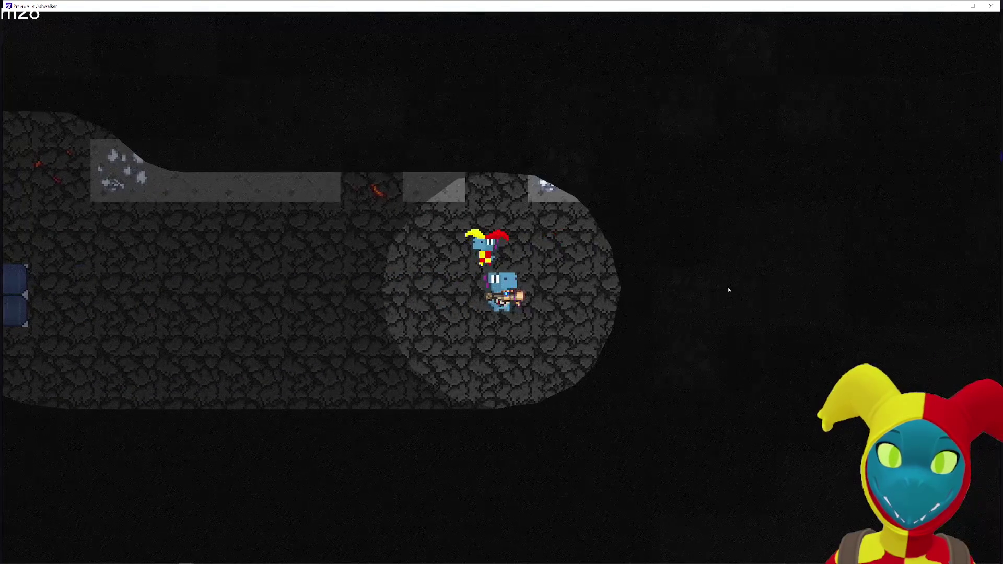
key("a")
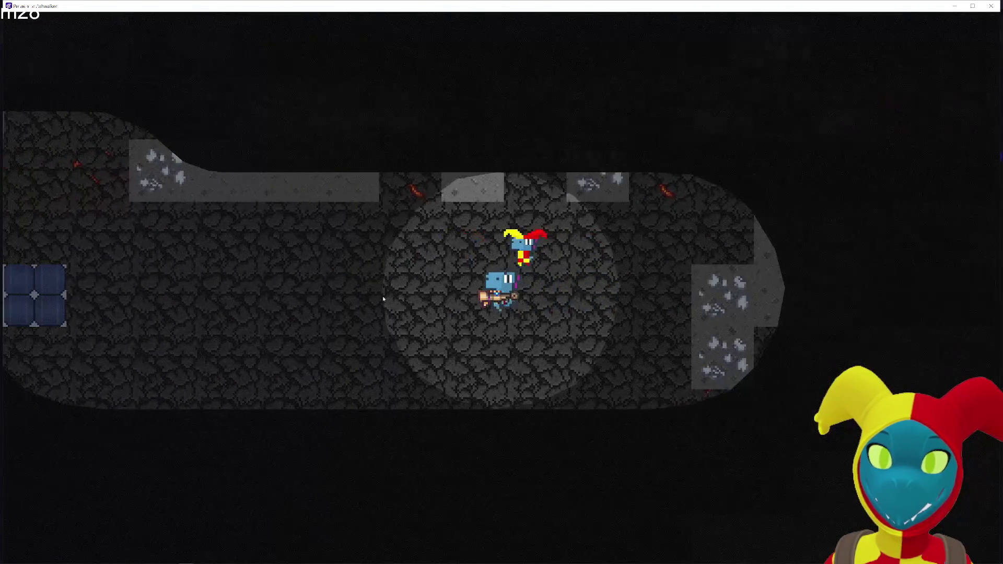
key("s")
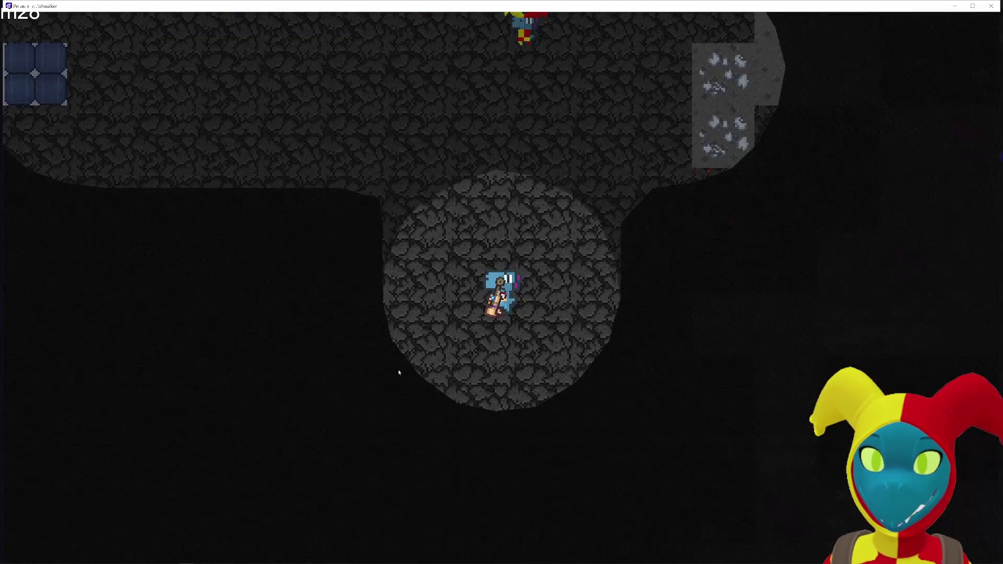
key("a")
key("a")
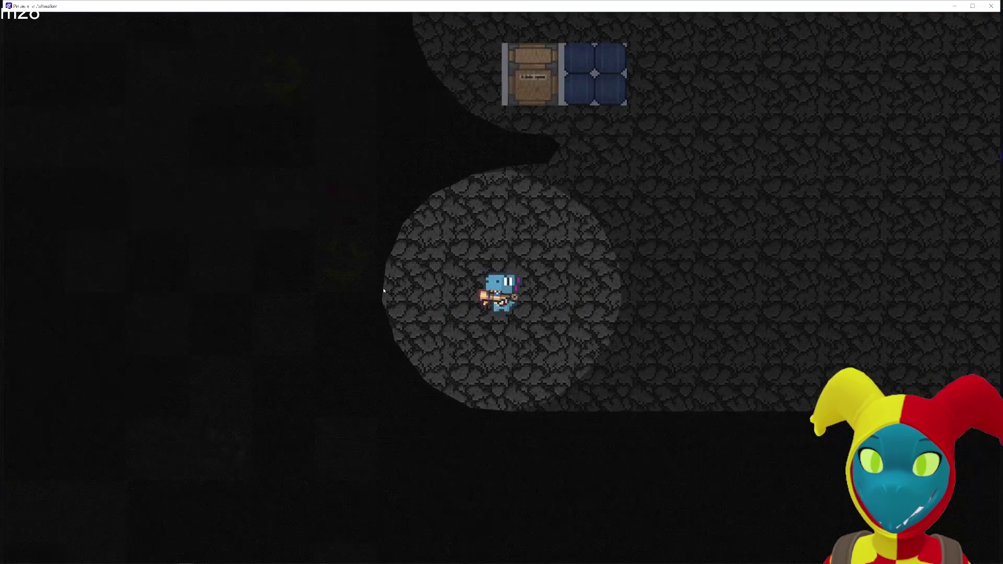
key("w")
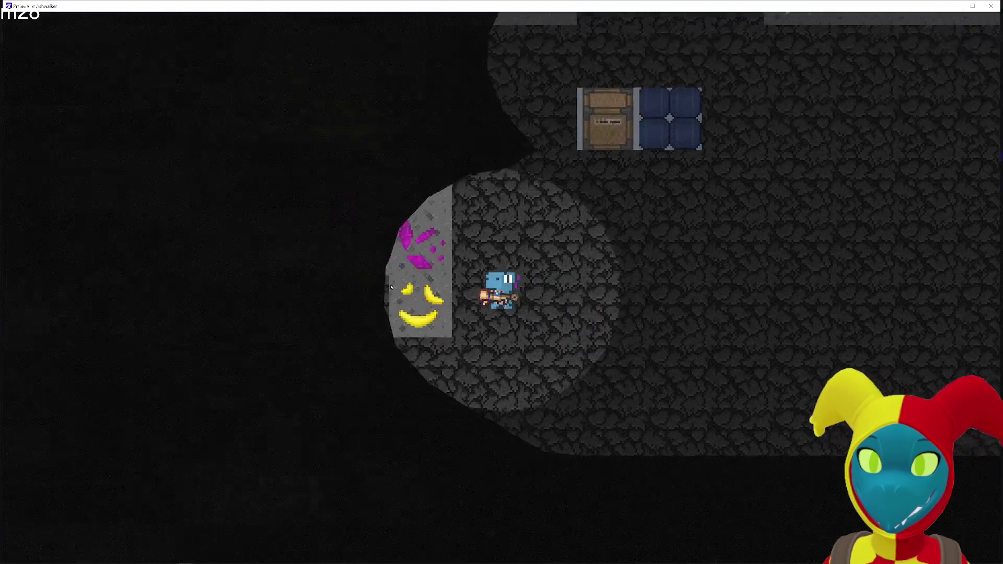
key("d")
key("d")
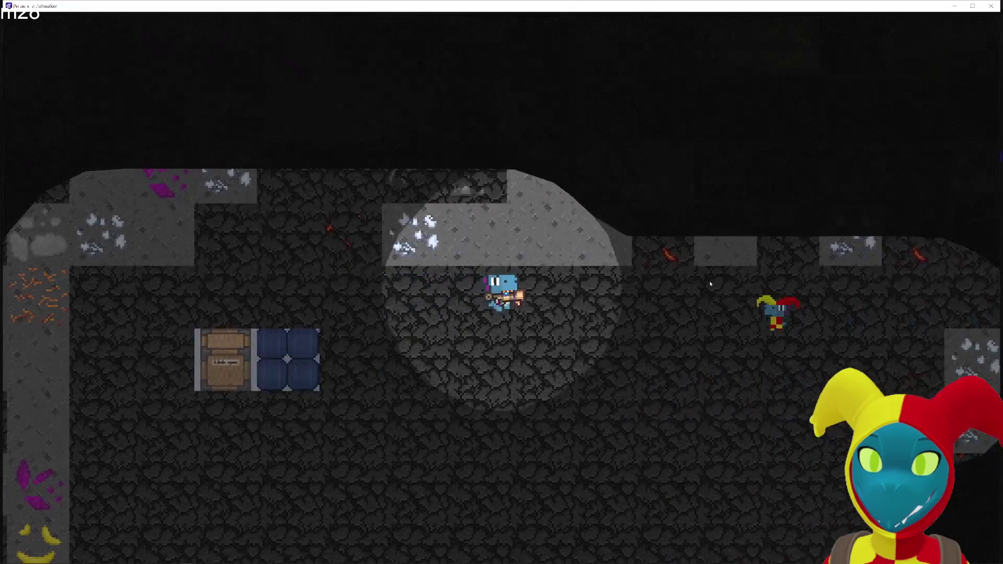
key("w")
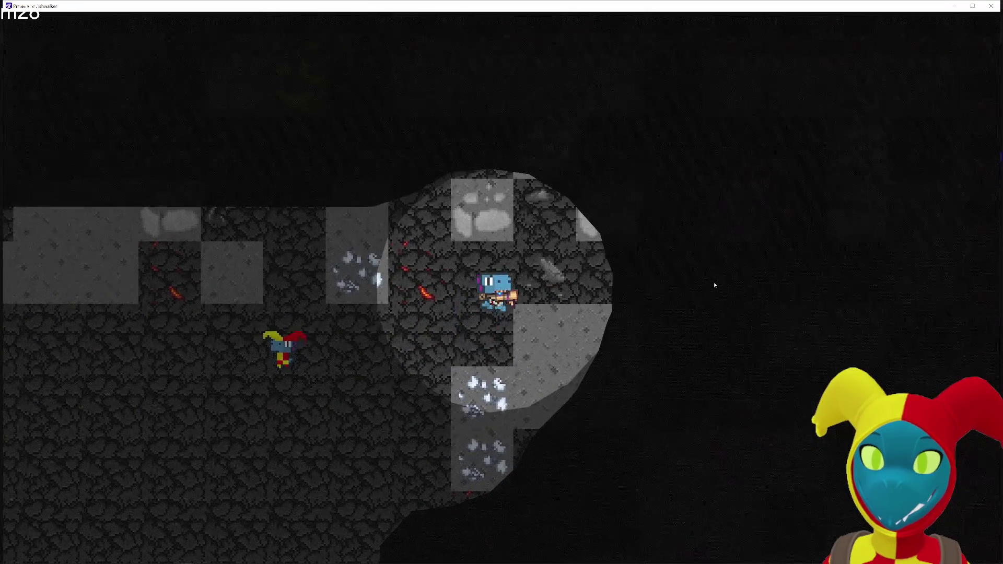
key("d")
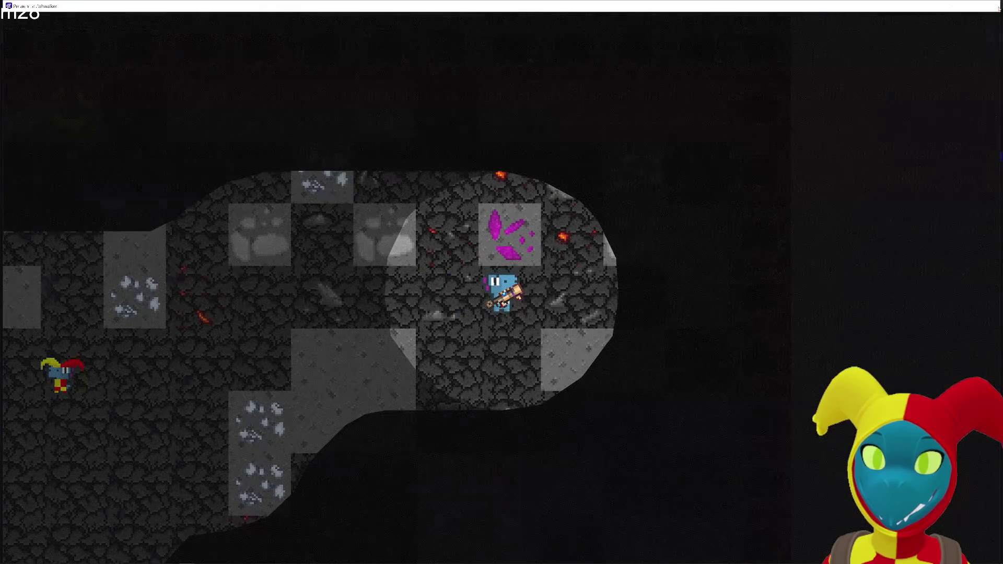
left_click(991, 6)
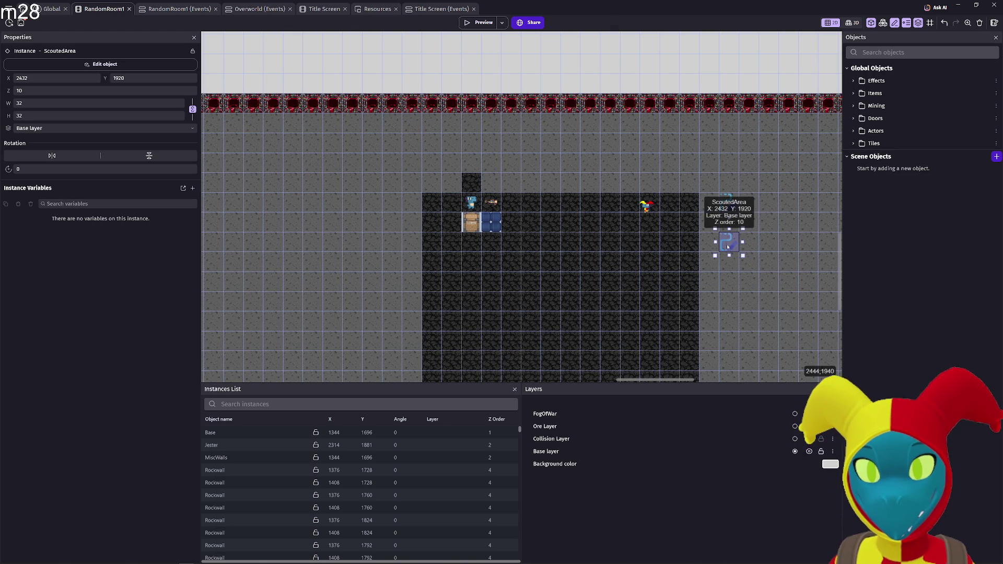
double_click(727, 243)
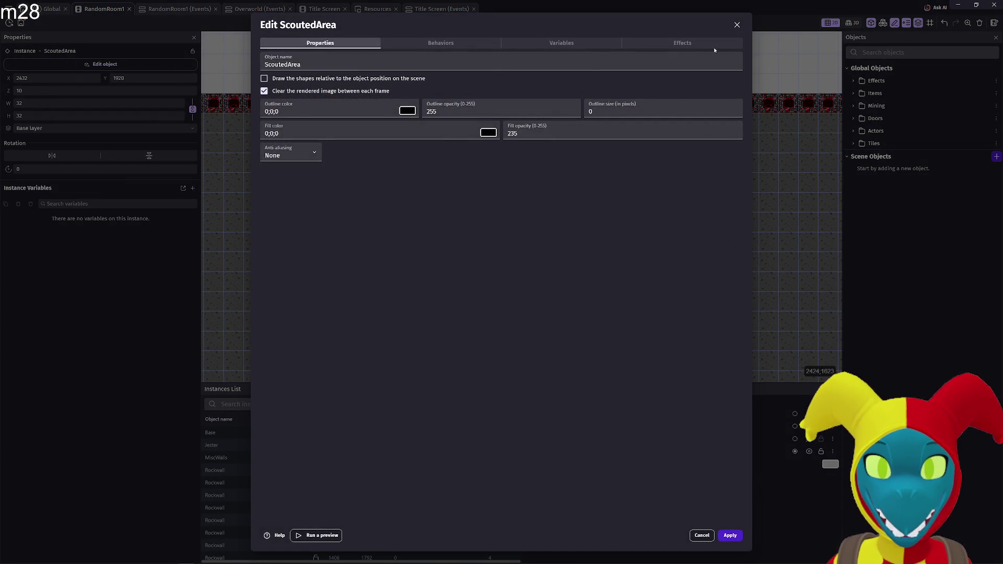
left_click(695, 44)
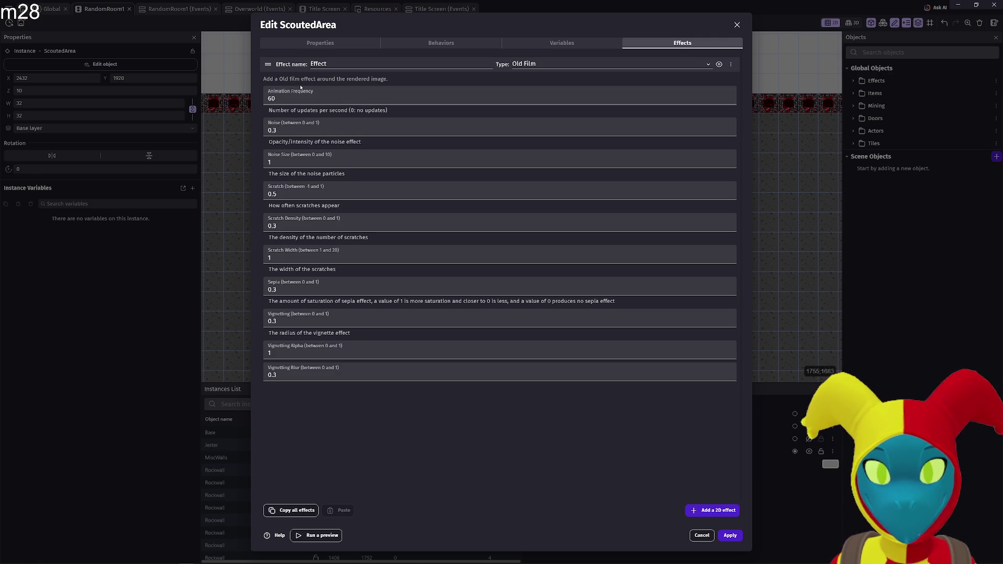
left_click_drag(285, 99, 240, 101)
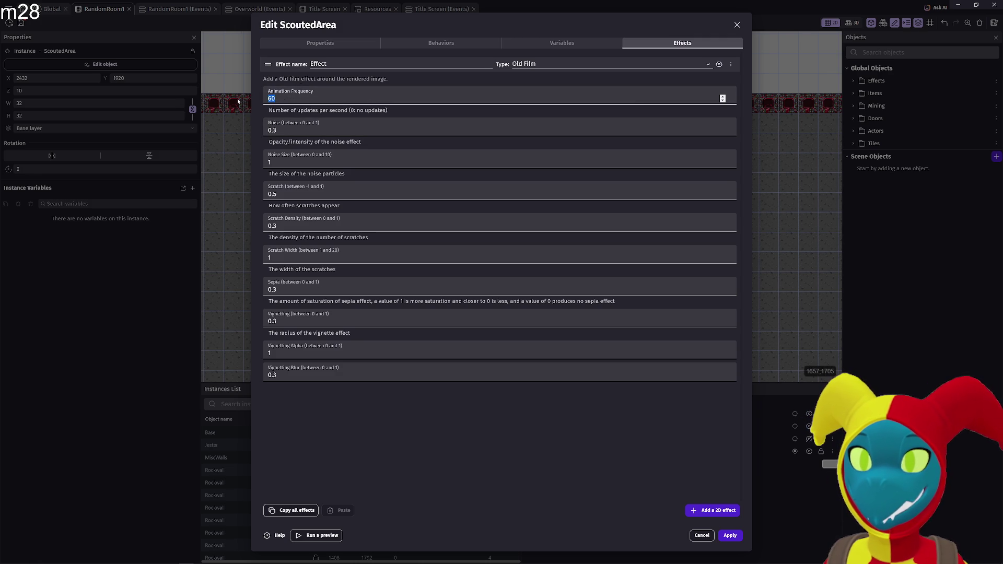
type("0")
left_click(730, 535)
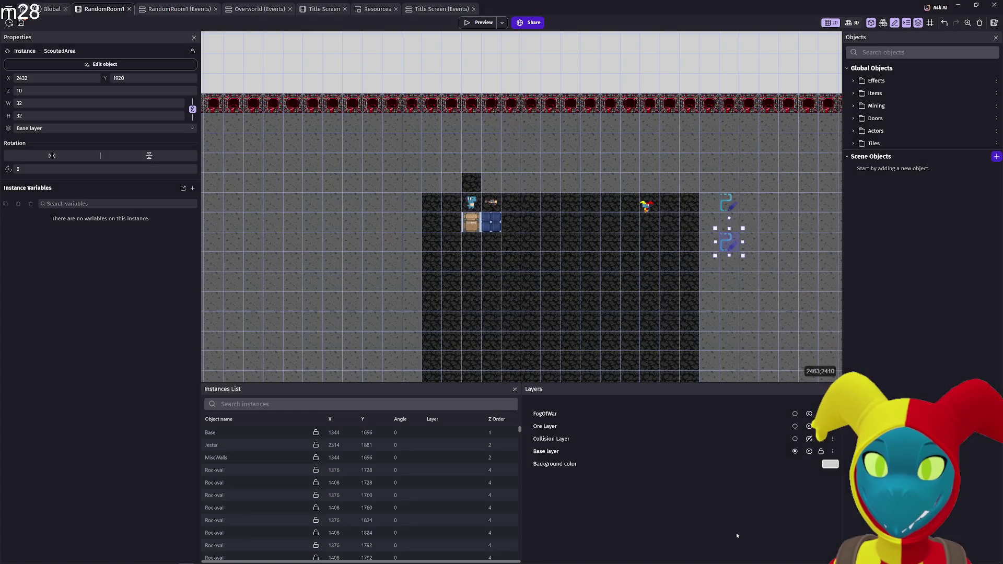
- Playtest the Old Film fog of war by walking the player around the cave, then close the preview
left_click(468, 23)
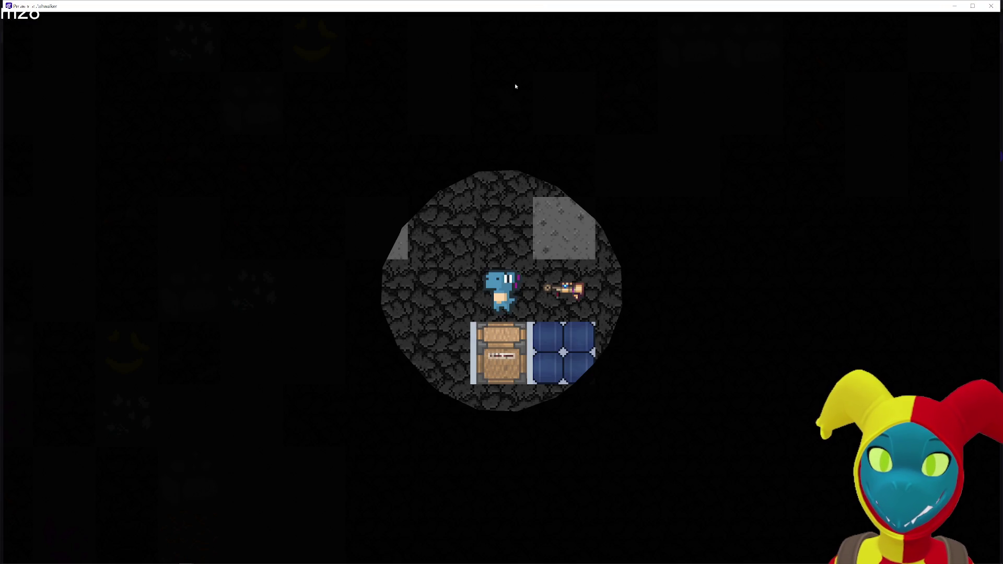
key("d")
key("d")
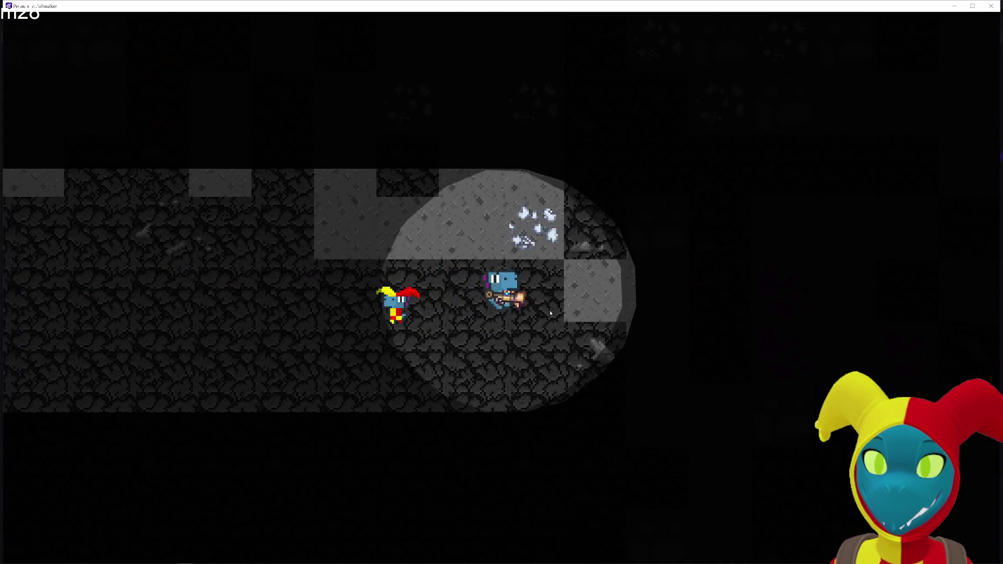
key("a")
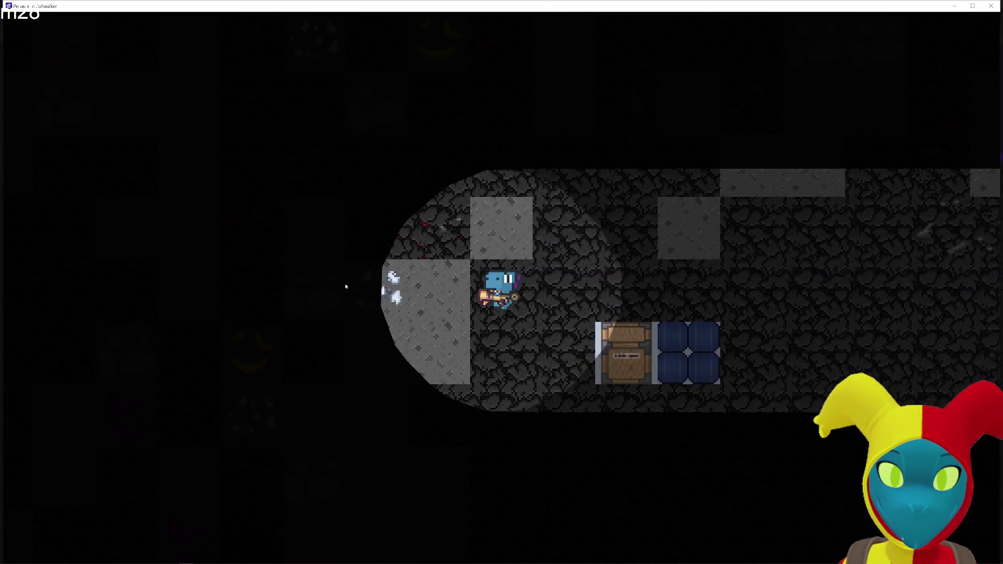
key("d")
key("s")
key("s")
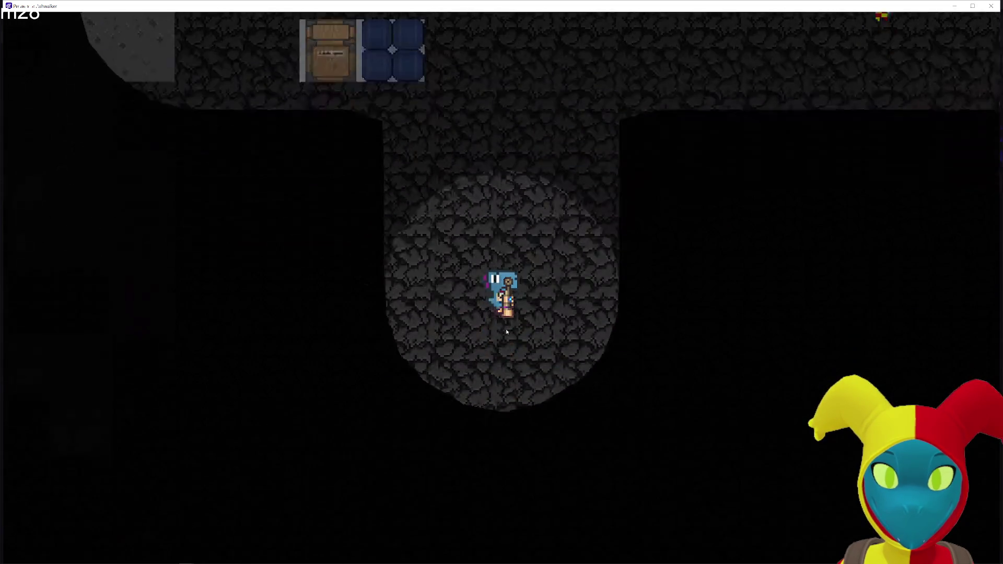
key("d")
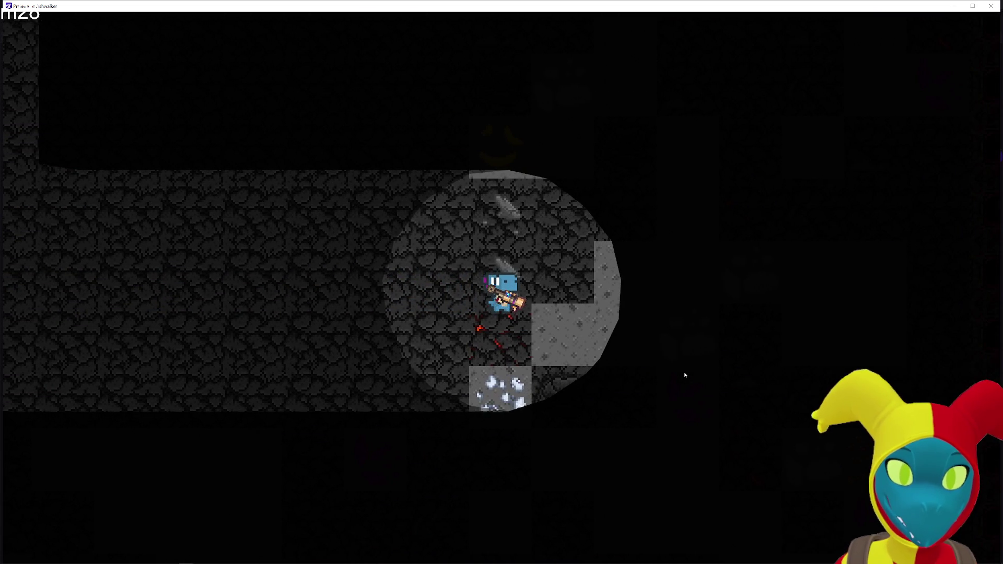
key("w")
key("d")
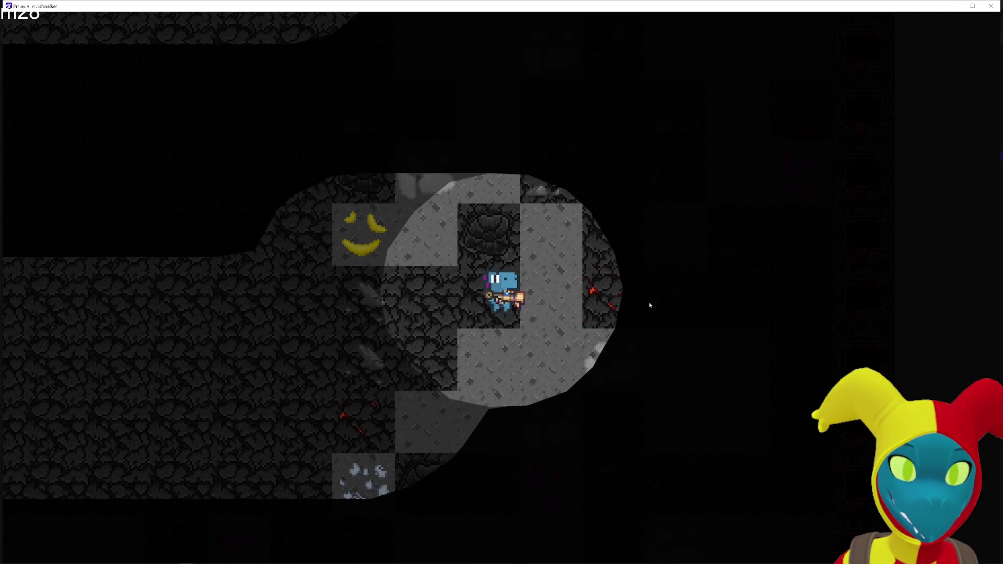
key("w")
key("s")
key("a")
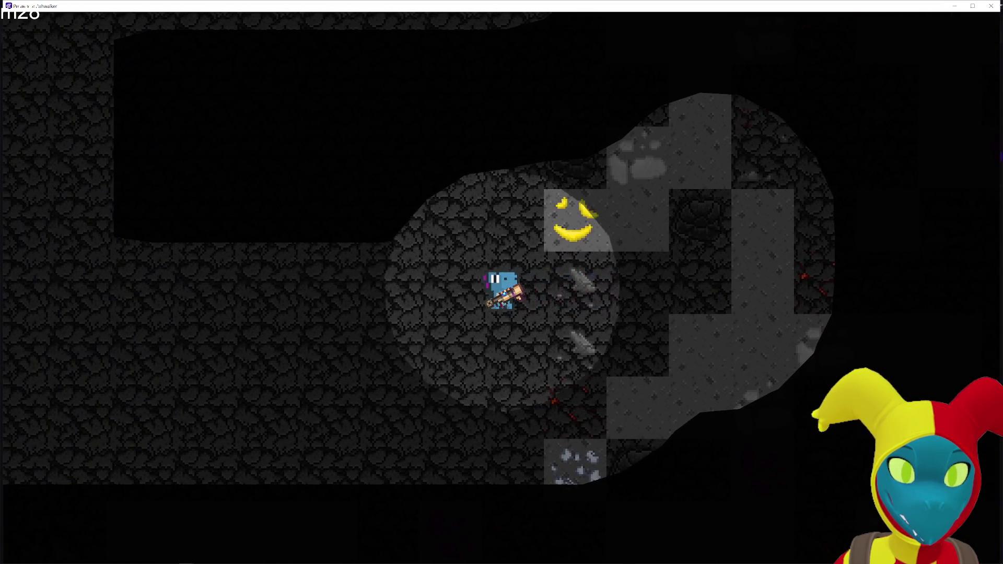
left_click(989, 7)
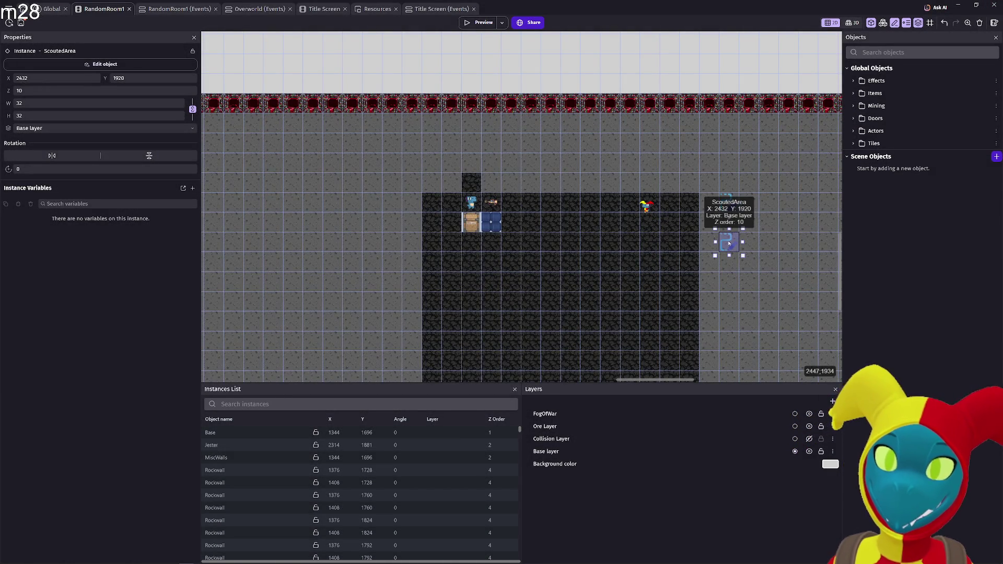
- Set ScoutedArea's anti-aliasing to High quality, apply it, and launch a preview
double_click(729, 244)
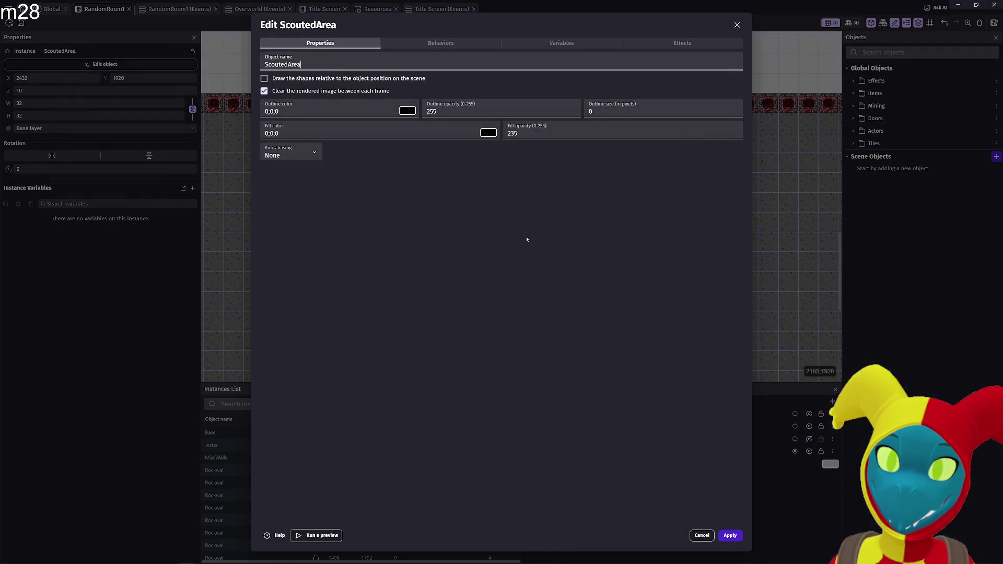
left_click(290, 153)
left_click(299, 189)
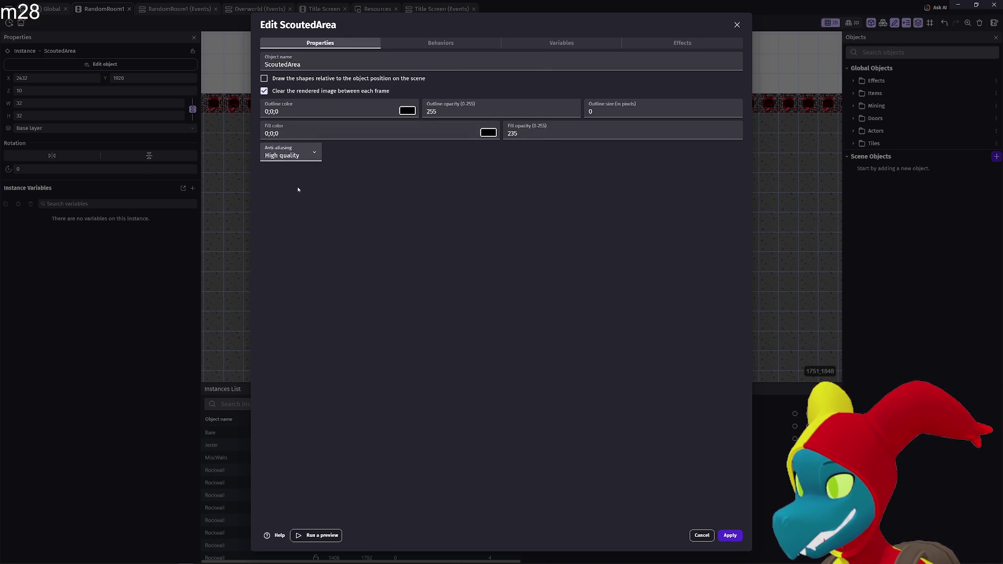
left_click(730, 535)
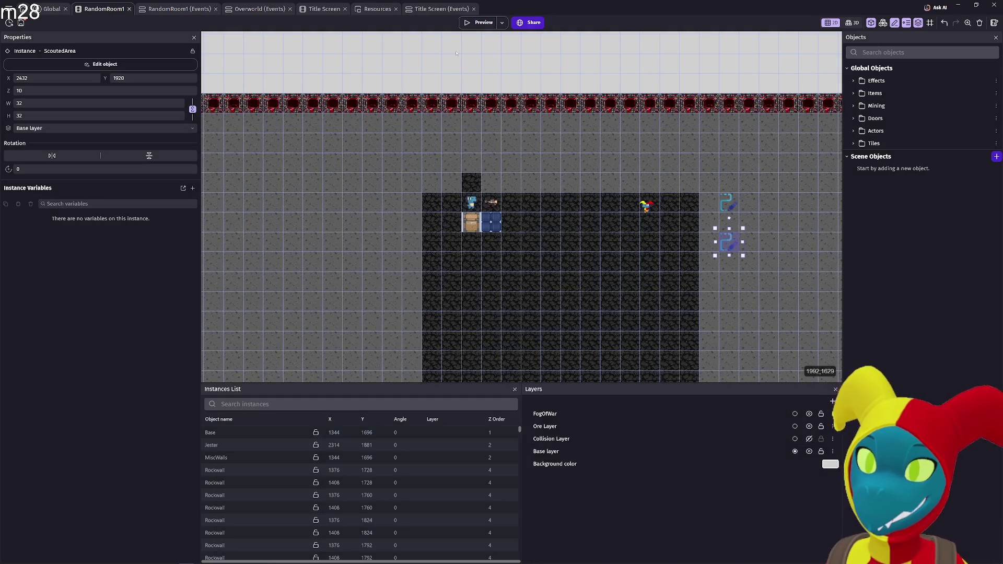
left_click(466, 24)
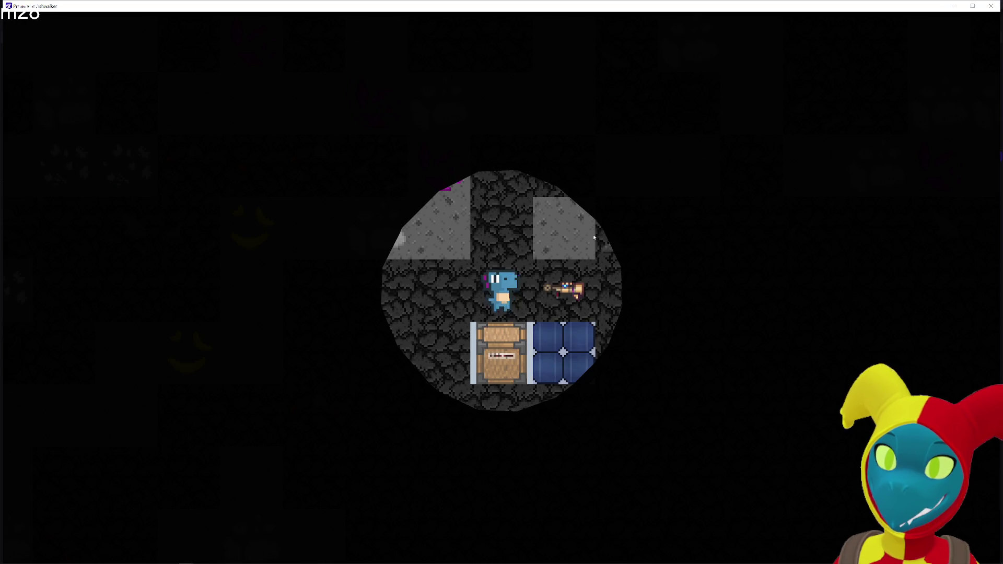
key("d")
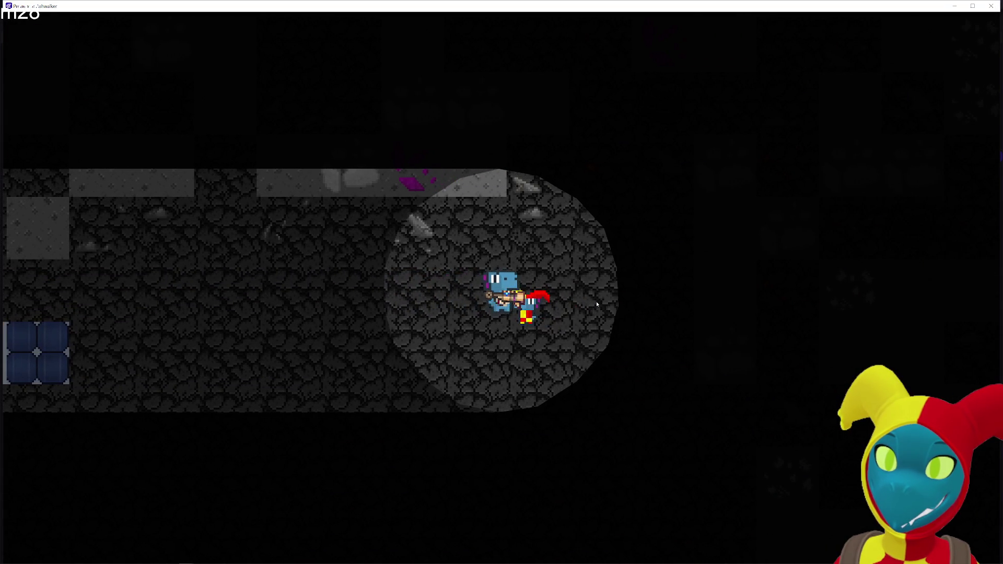
key("w")
key("s")
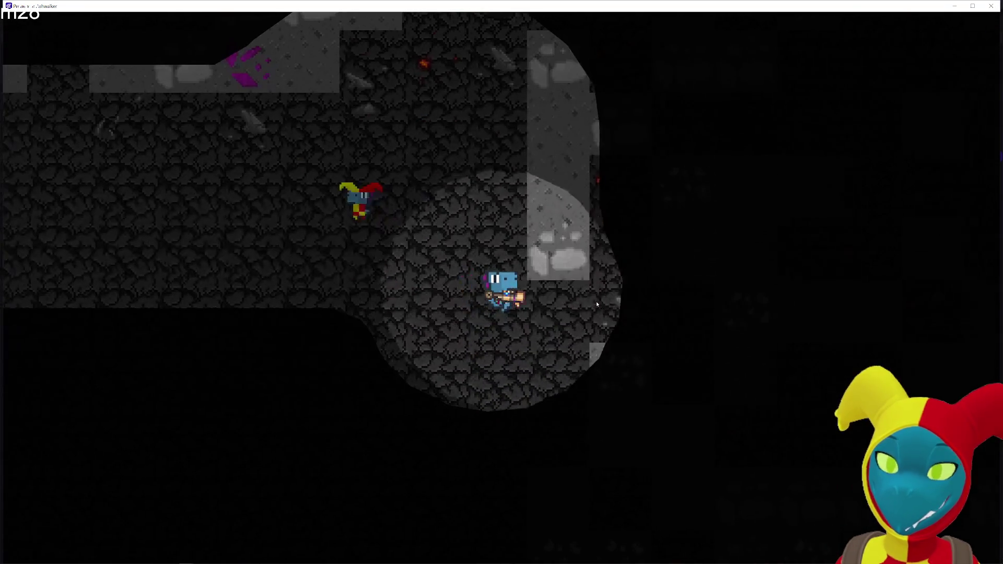
key("a")
key("a")
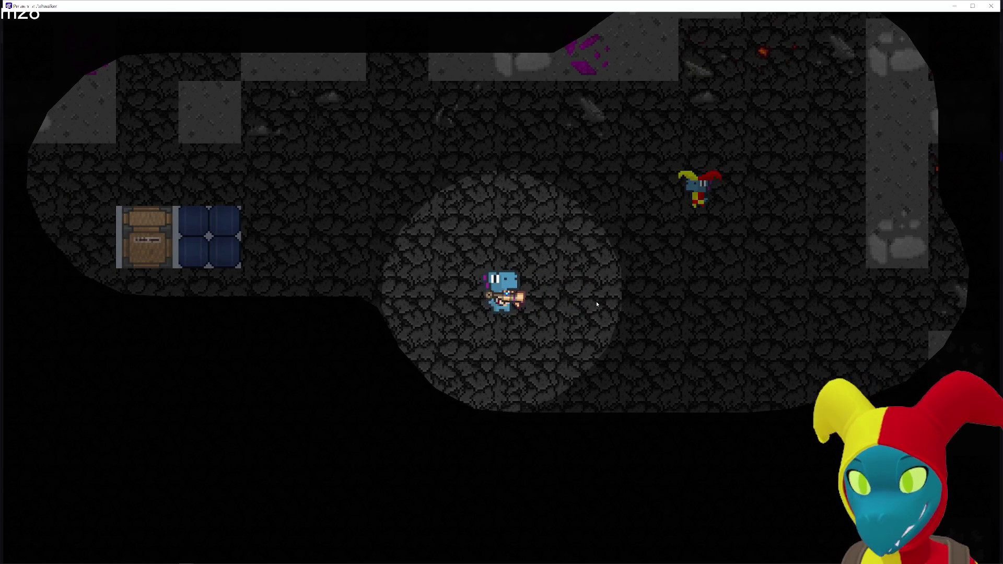
key("s")
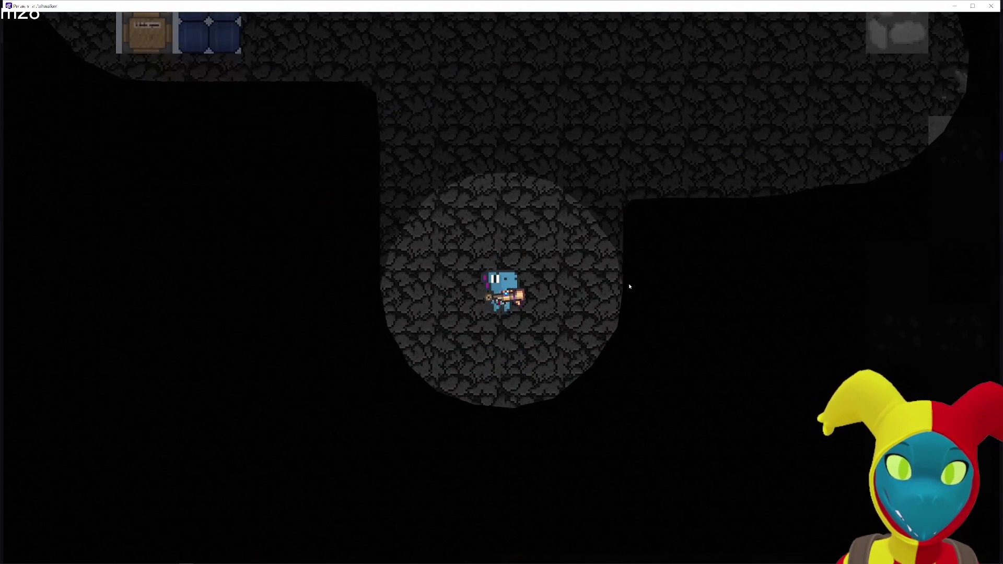
key("d")
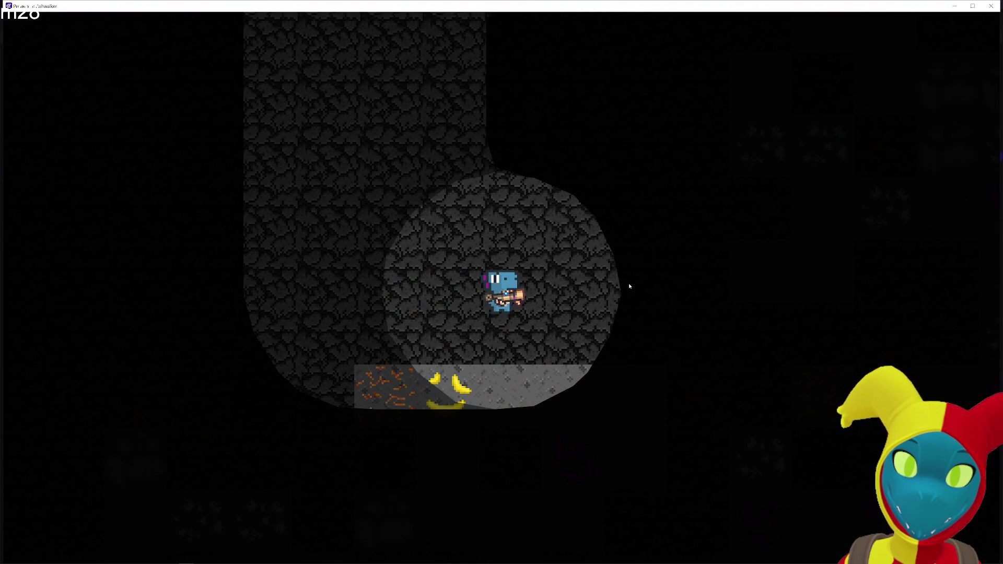
key("d")
key("s")
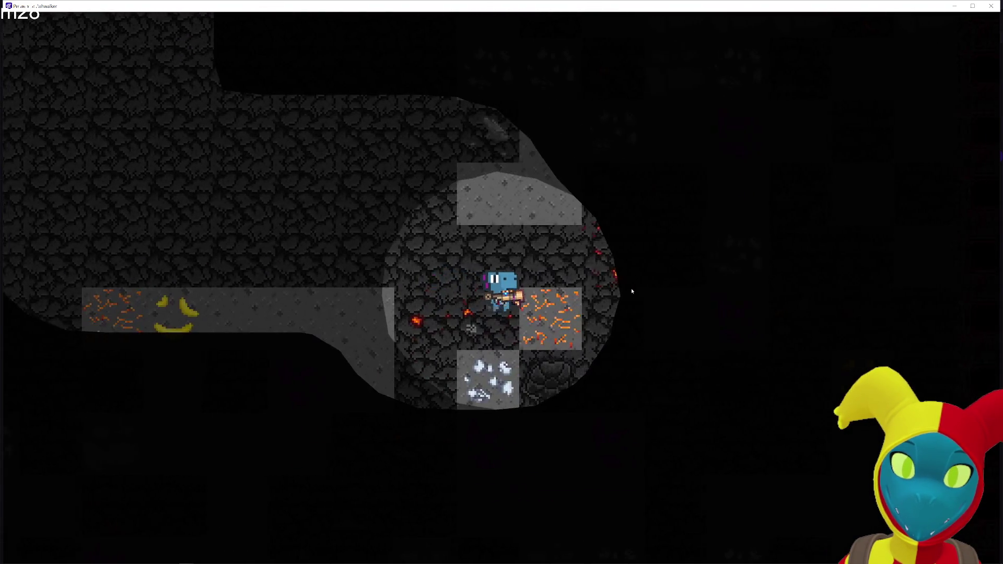
key("d")
key("w")
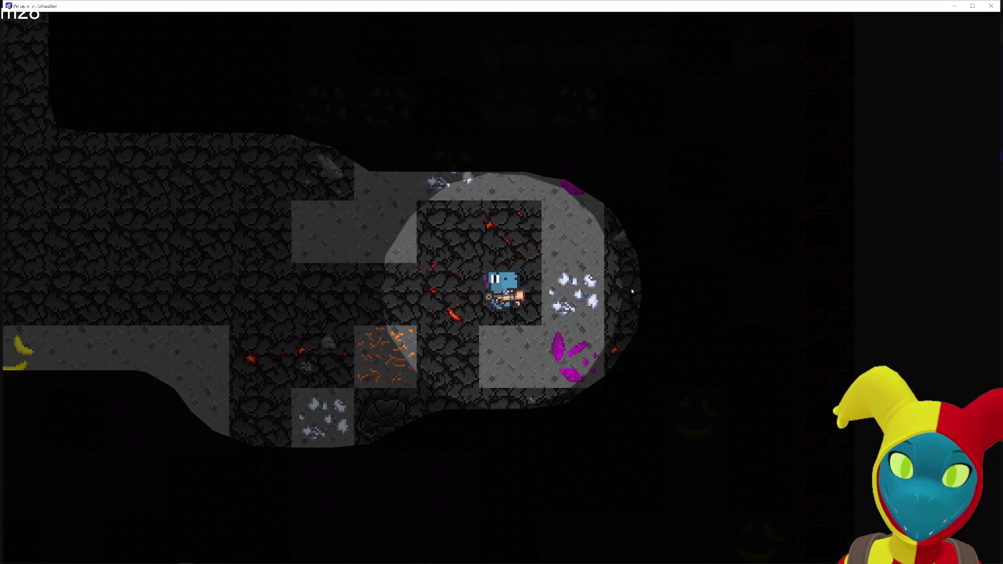
key("a")
left_click(991, 6)
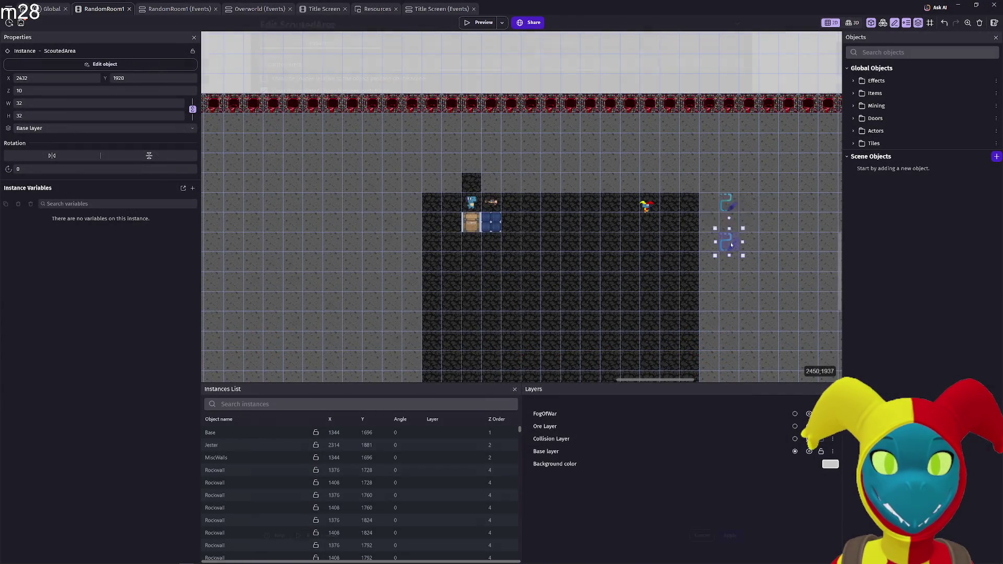
- Set ScoutedArea's anti-aliasing back to None
double_click(730, 244)
left_click(290, 154)
left_click(277, 164)
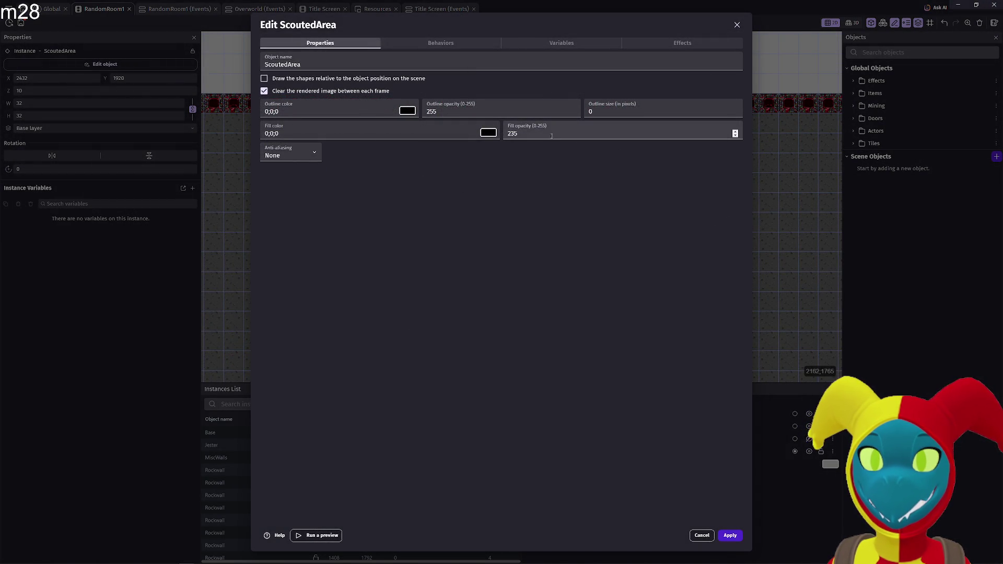
- Replace ScoutedArea's Old Film effect with Light Night, apply, and launch a preview
left_click(662, 46)
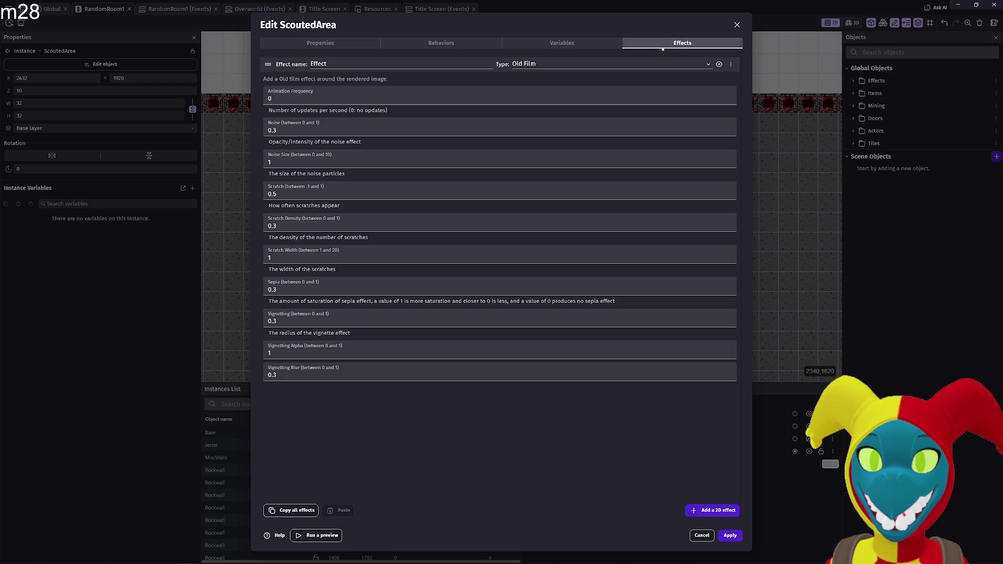
left_click(658, 64)
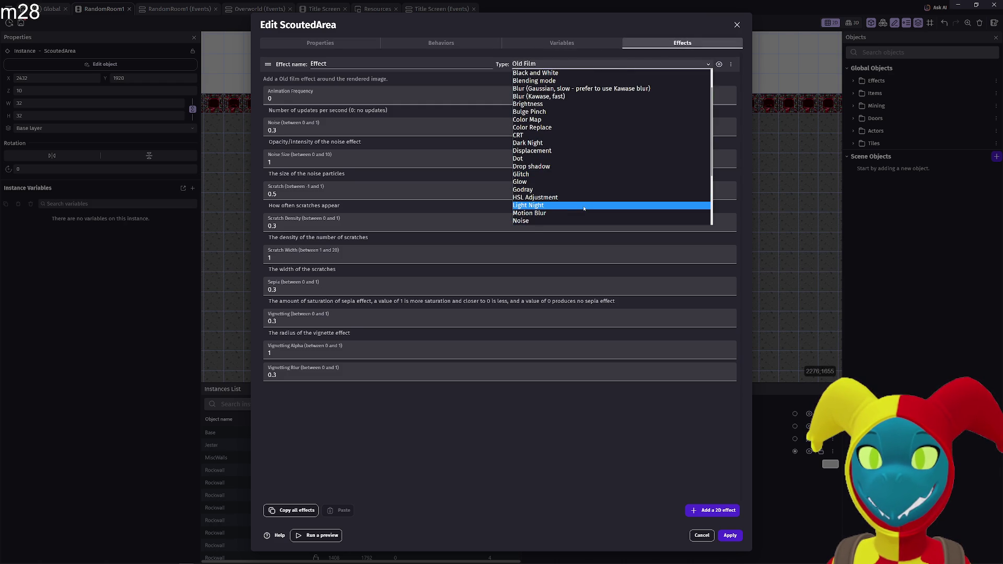
left_click(585, 208)
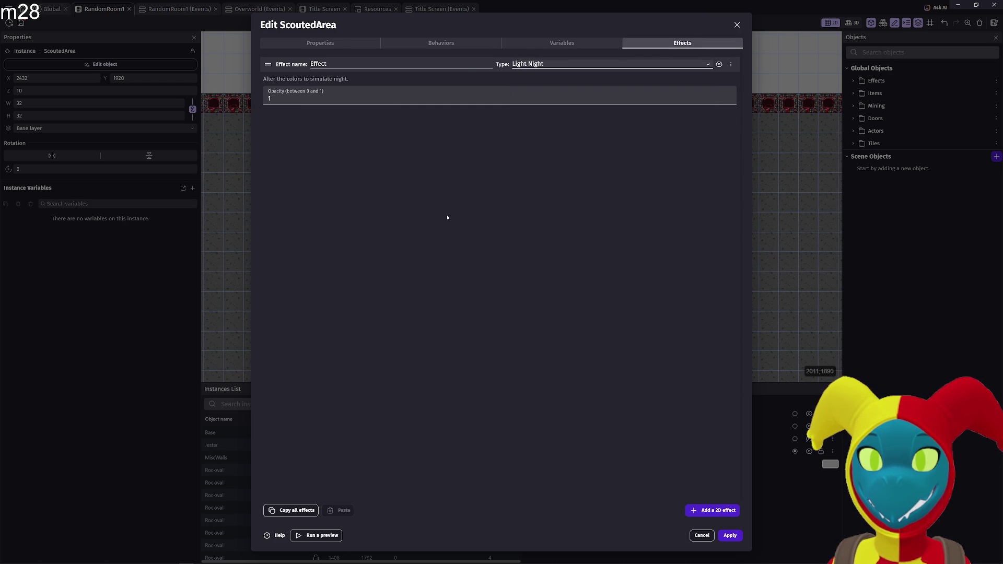
left_click(730, 535)
left_click(463, 23)
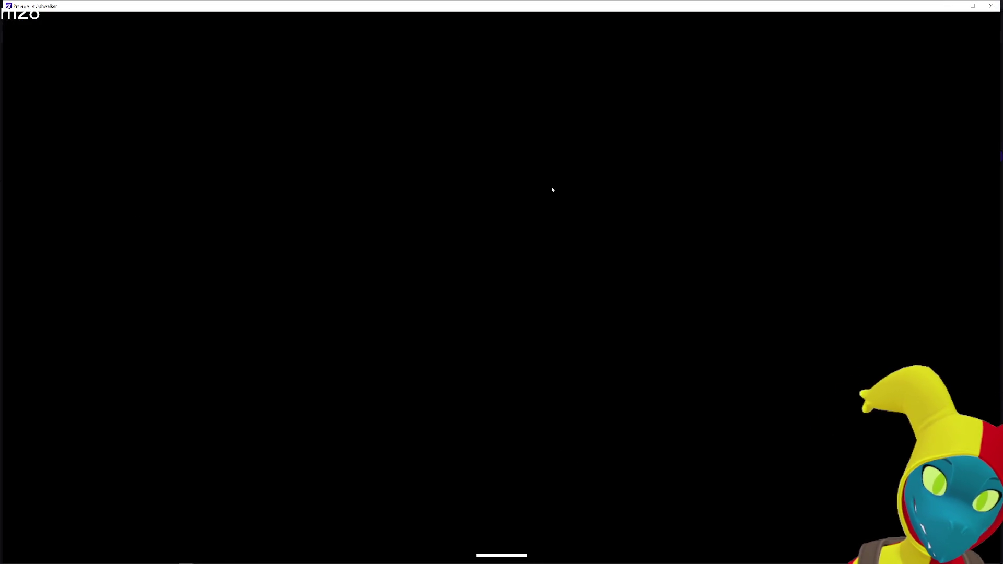
- Walk the player through the dungeon corridors under the Light Night effect, then close the preview
key("d")
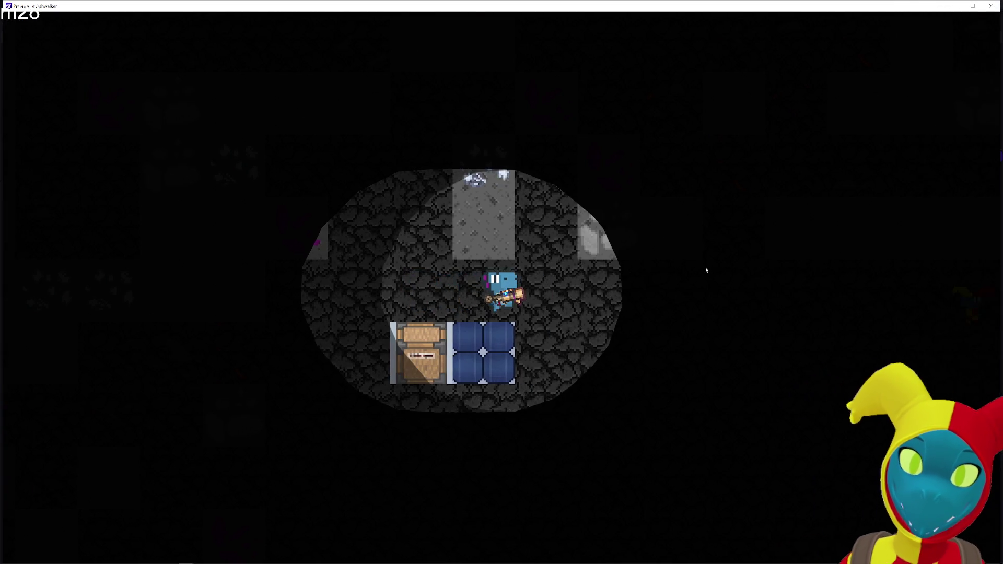
key("d")
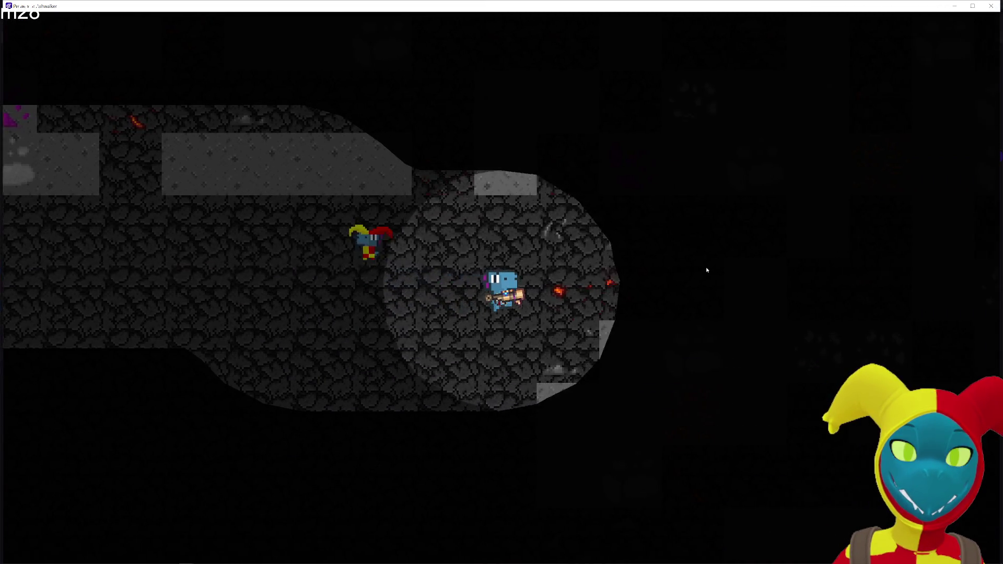
key("d")
key("w")
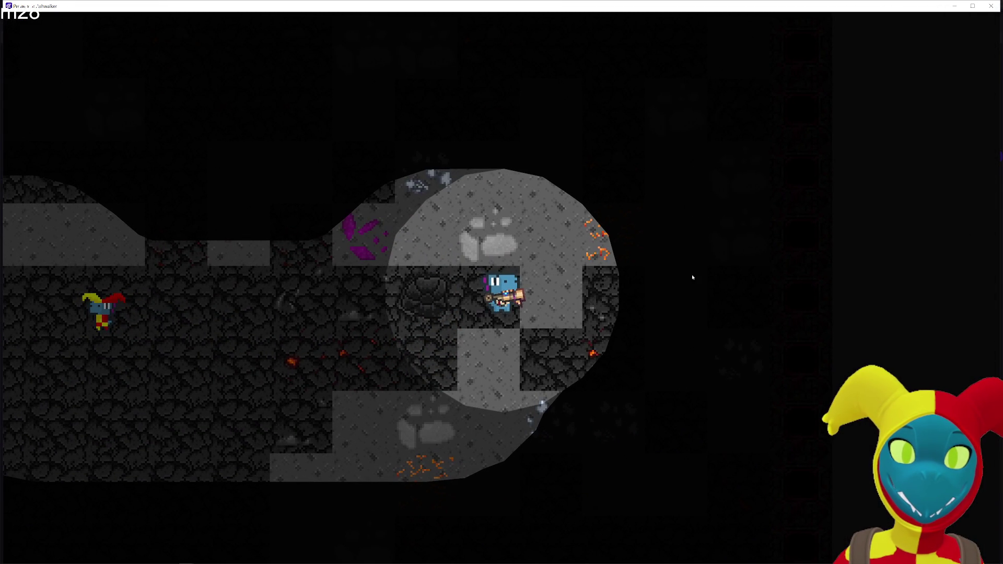
key("a")
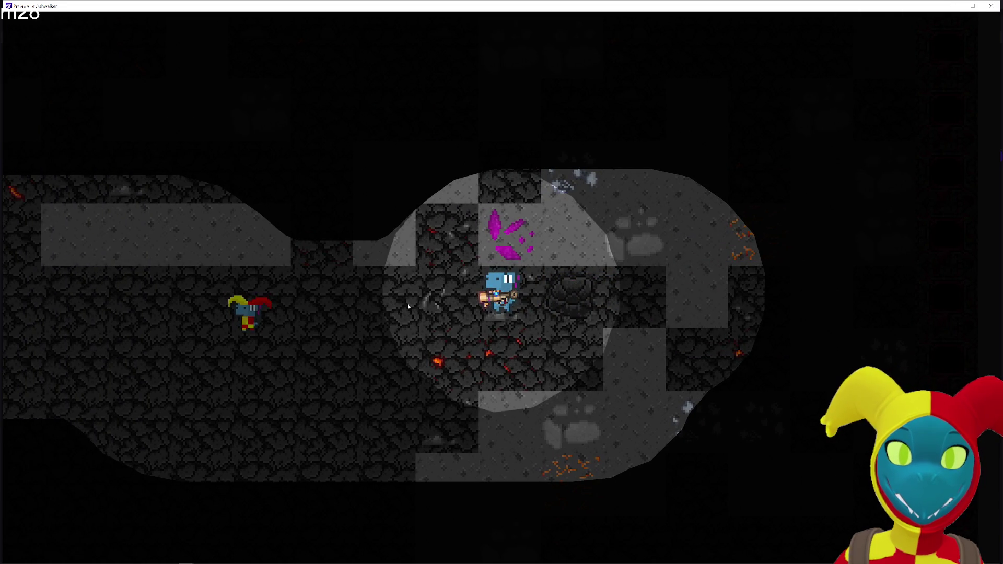
key("s")
key("a")
key("s")
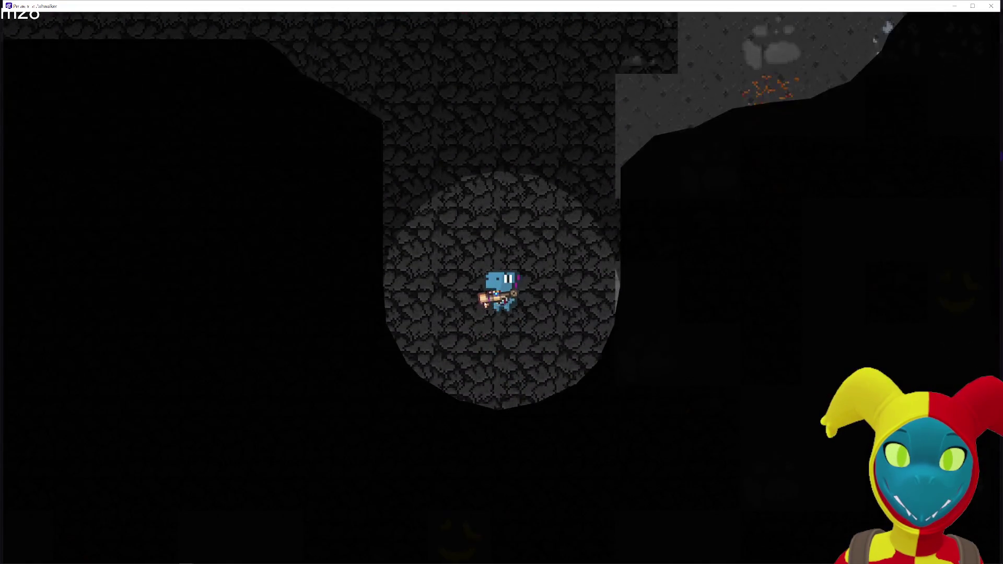
key("s")
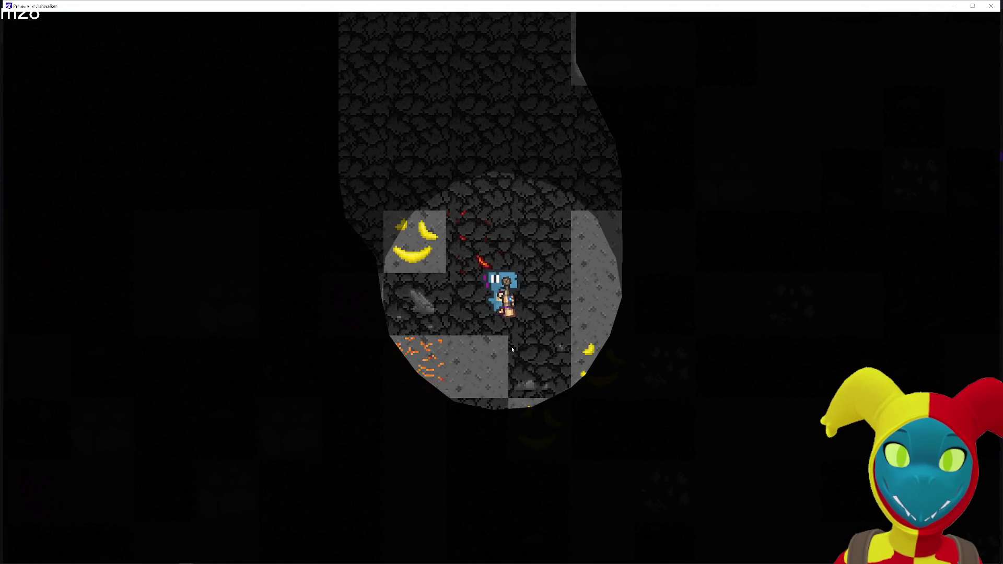
key("d")
key("w")
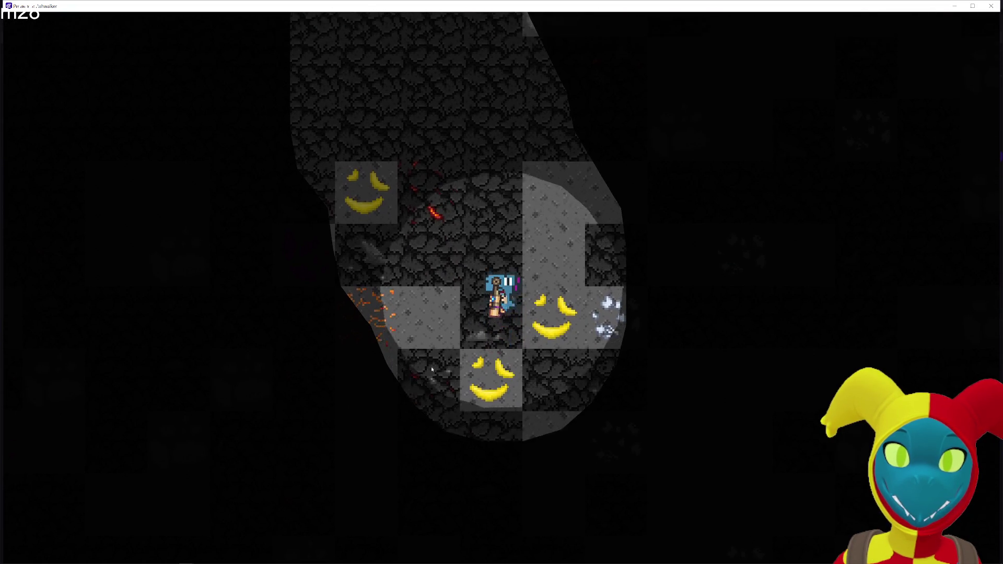
key("a")
key("d")
key("w")
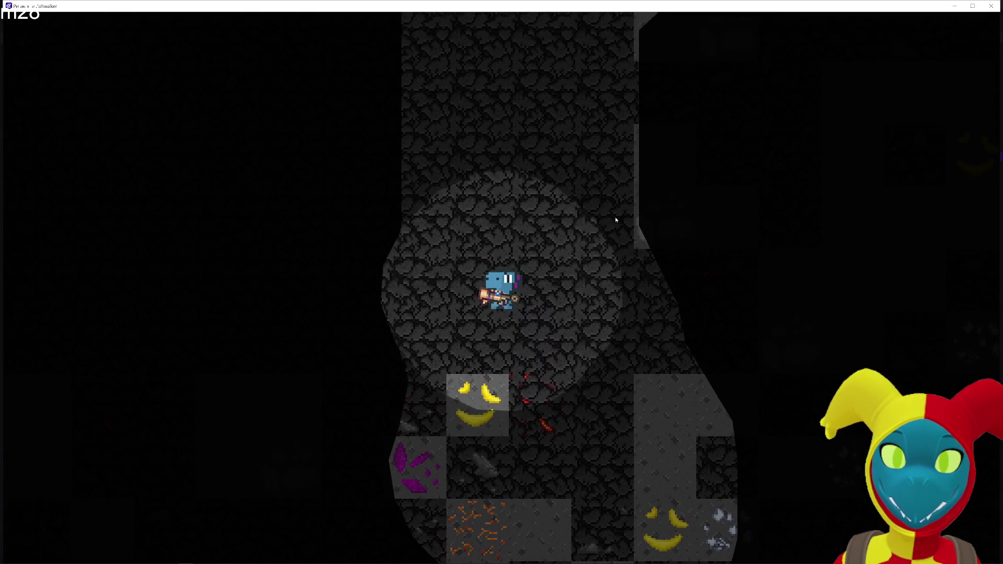
left_click(991, 6)
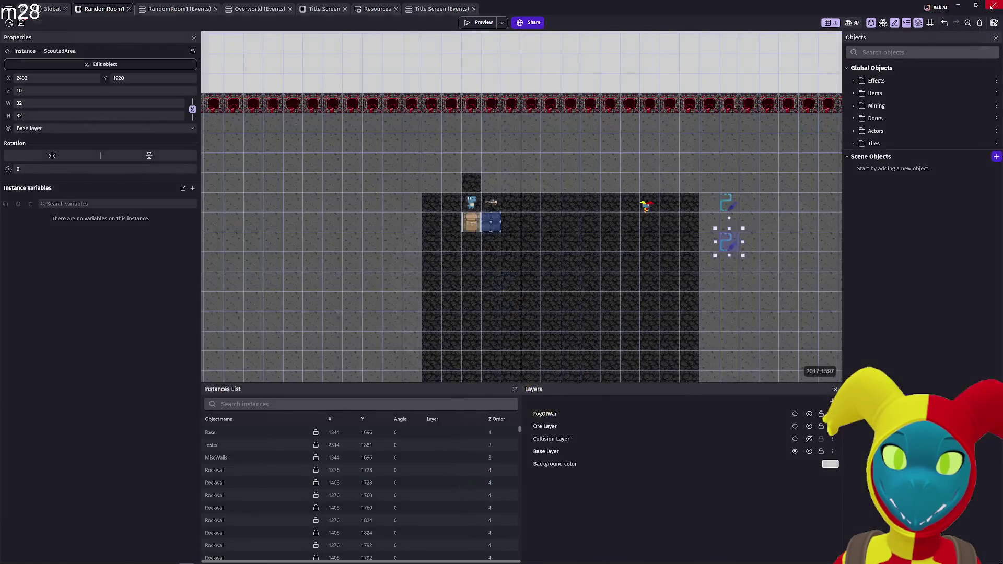
- Switch VisionField's effect from Blur (Kawase, fast) to Glitch and apply it
double_click(724, 207)
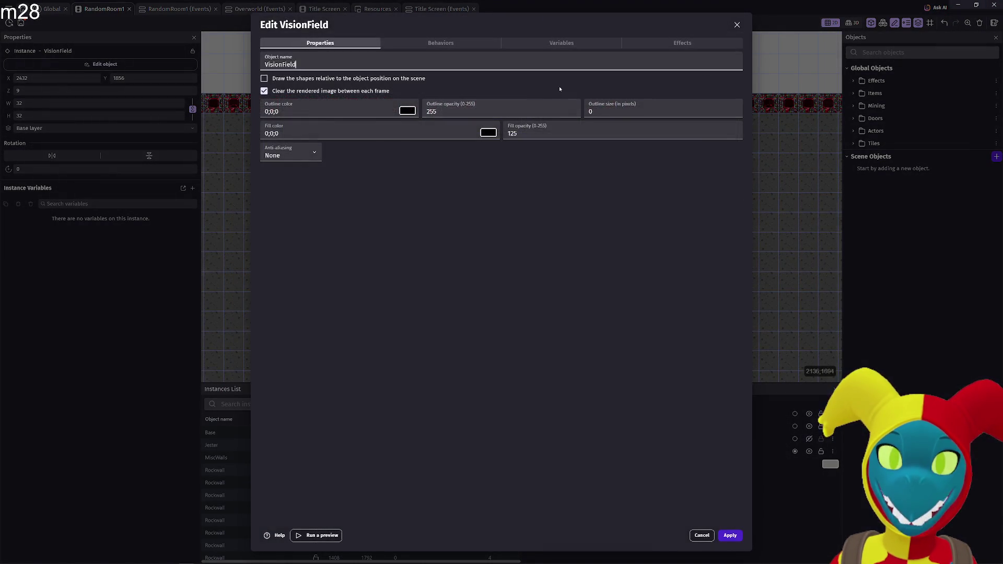
left_click(688, 44)
left_click(622, 63)
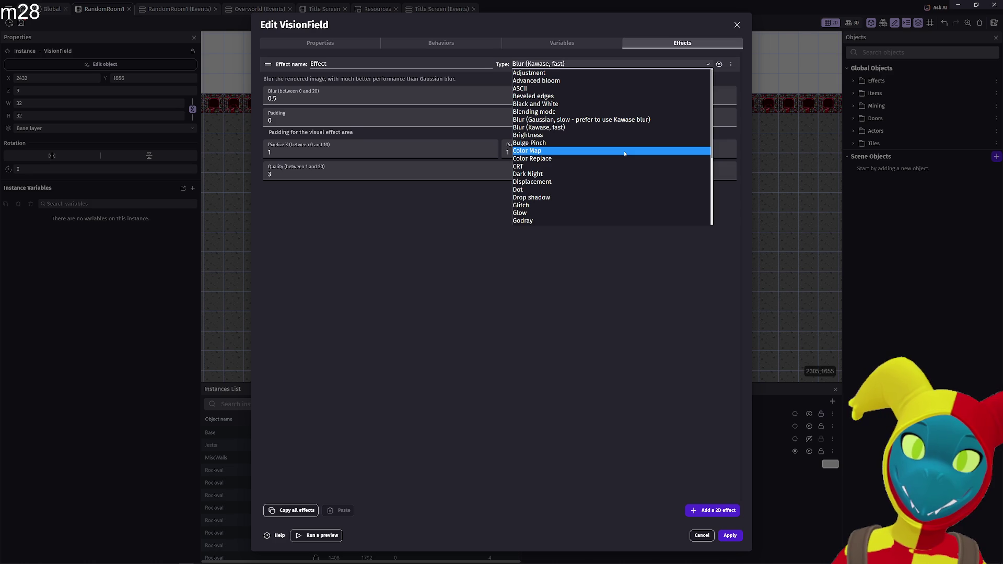
scroll(635, 185, "down", 3)
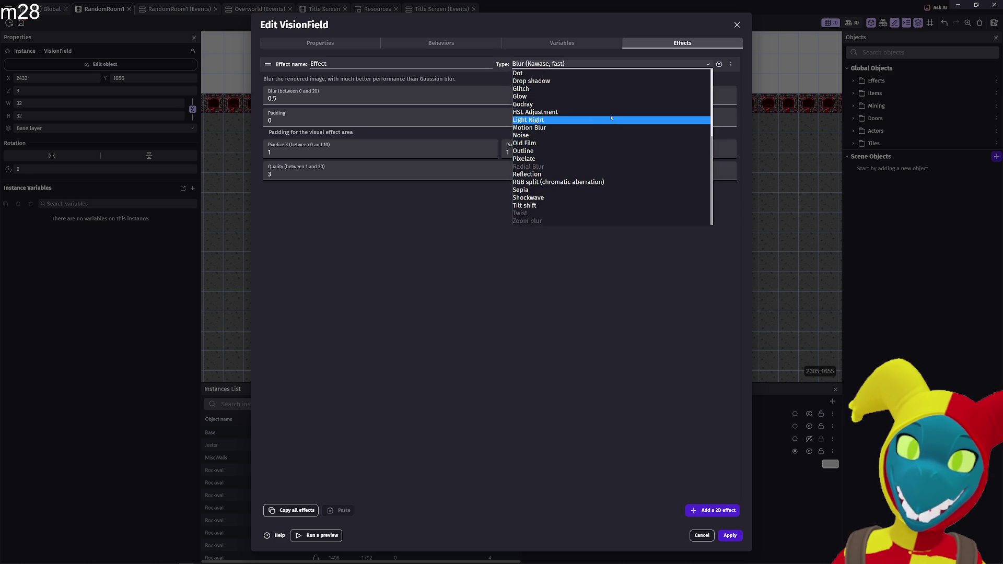
left_click(611, 88)
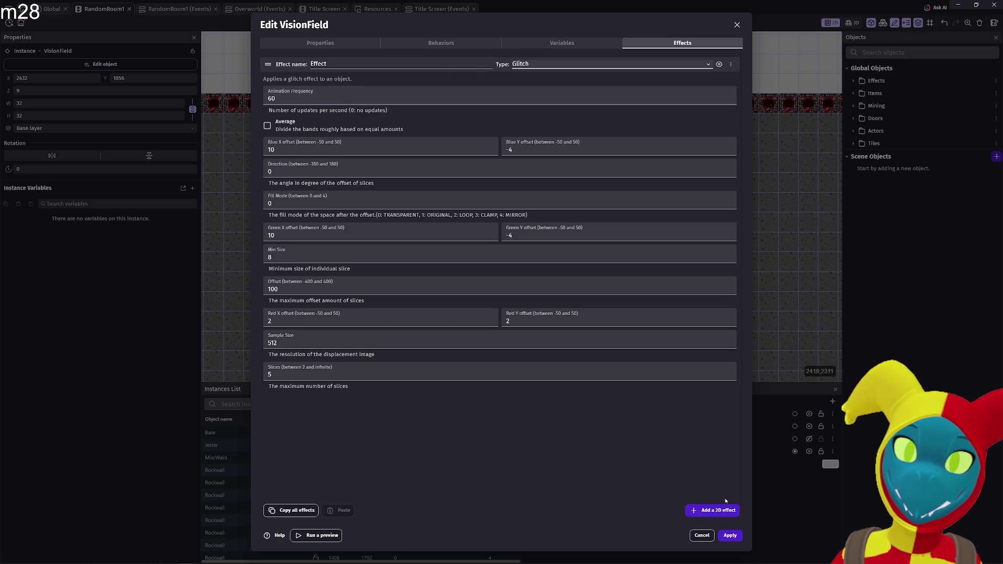
left_click(730, 535)
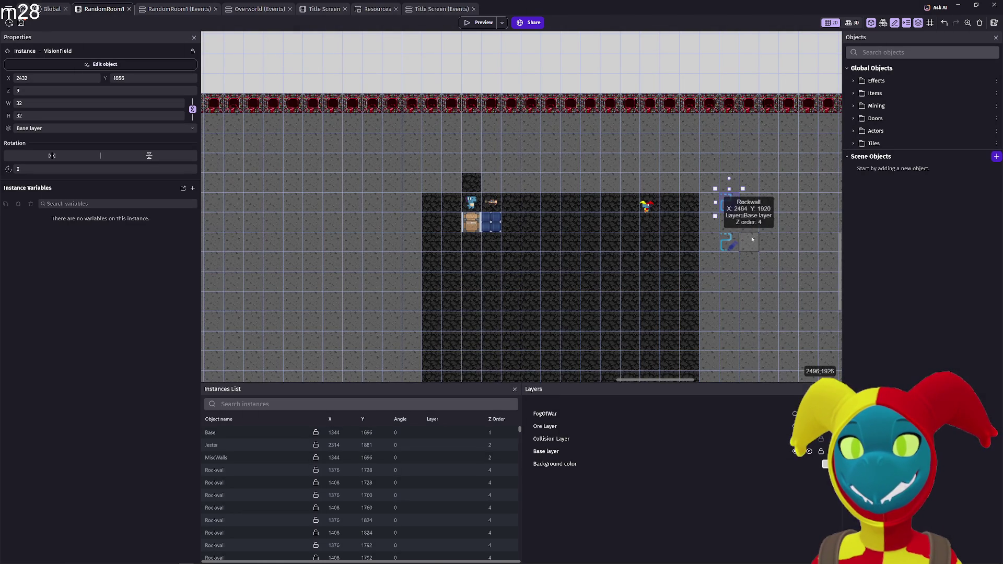
- Try editing ScoutedArea's fill opacity and choosing HSL Adjustment, then discard those changes
double_click(727, 242)
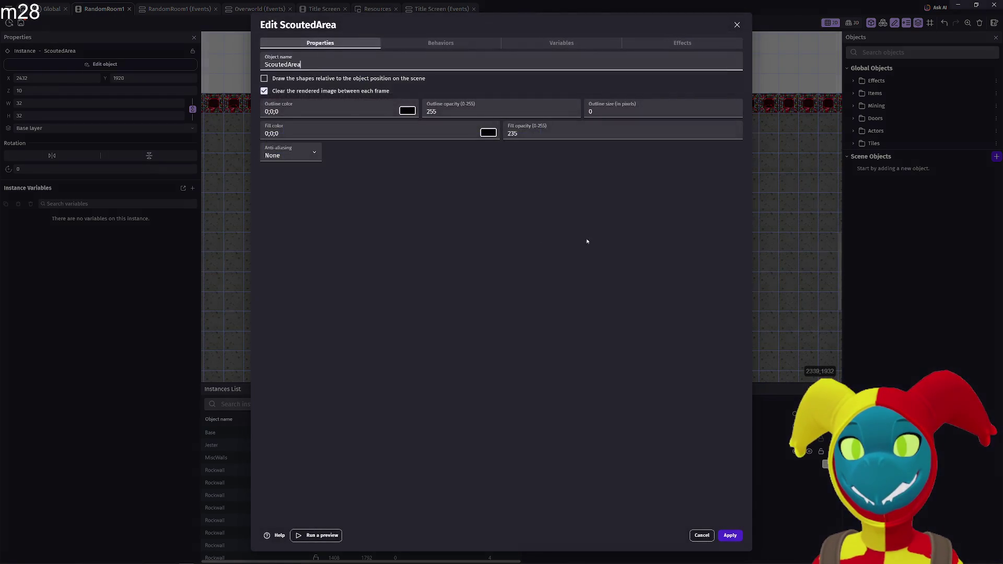
left_click(516, 134)
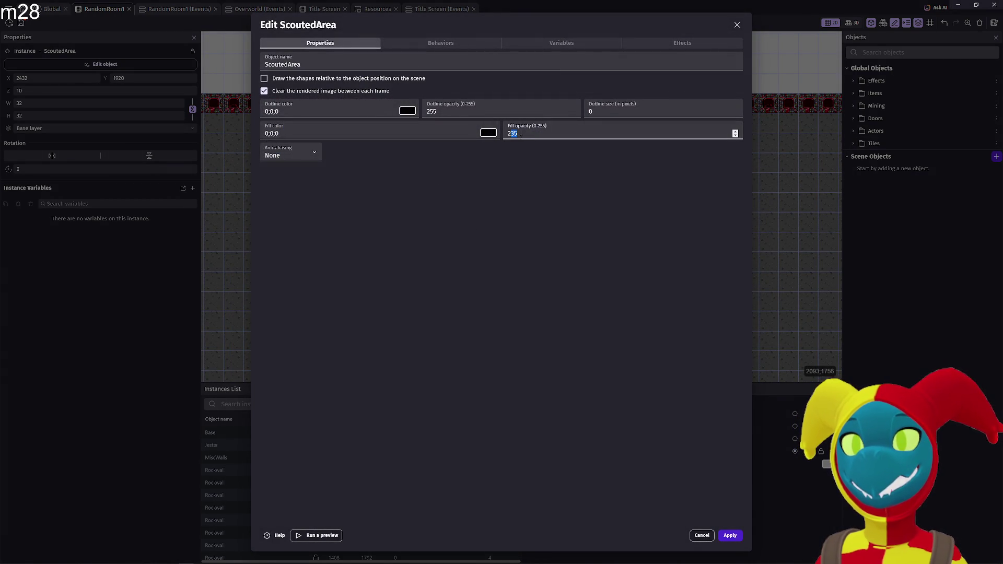
key("BackSpace")
key("BackSpace")
key("BackSpace")
type("195")
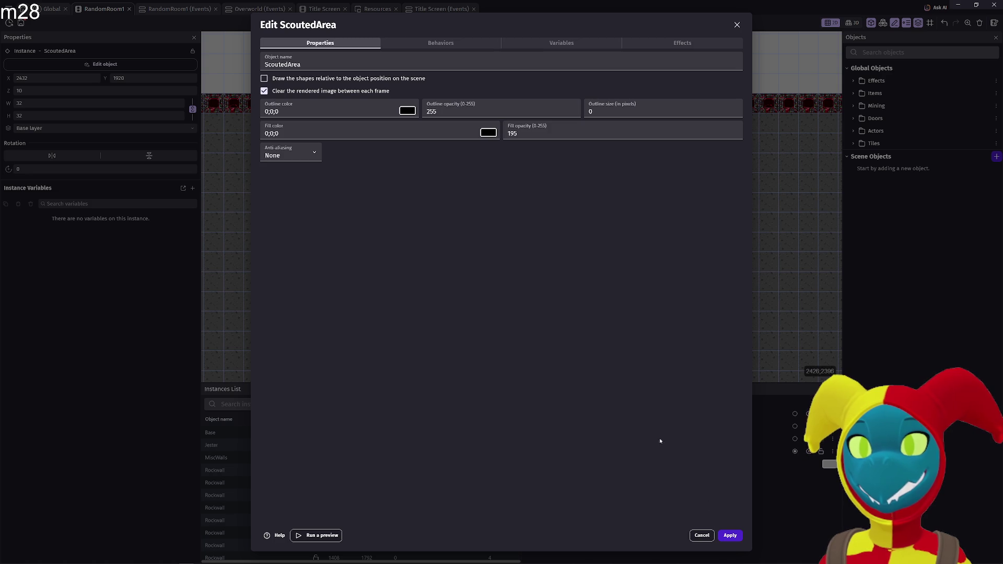
left_click(680, 44)
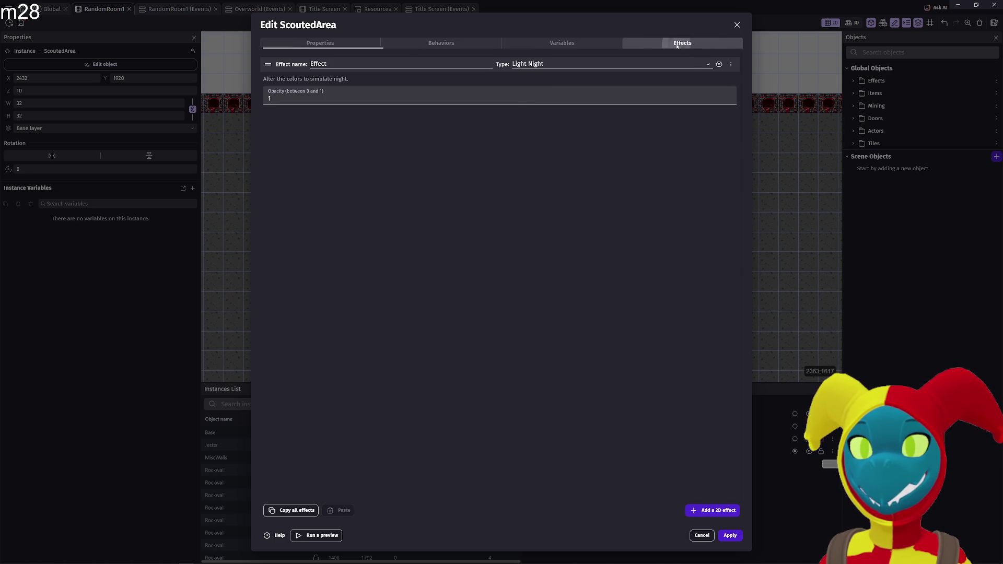
left_click(631, 65)
scroll(619, 167, "down", 3)
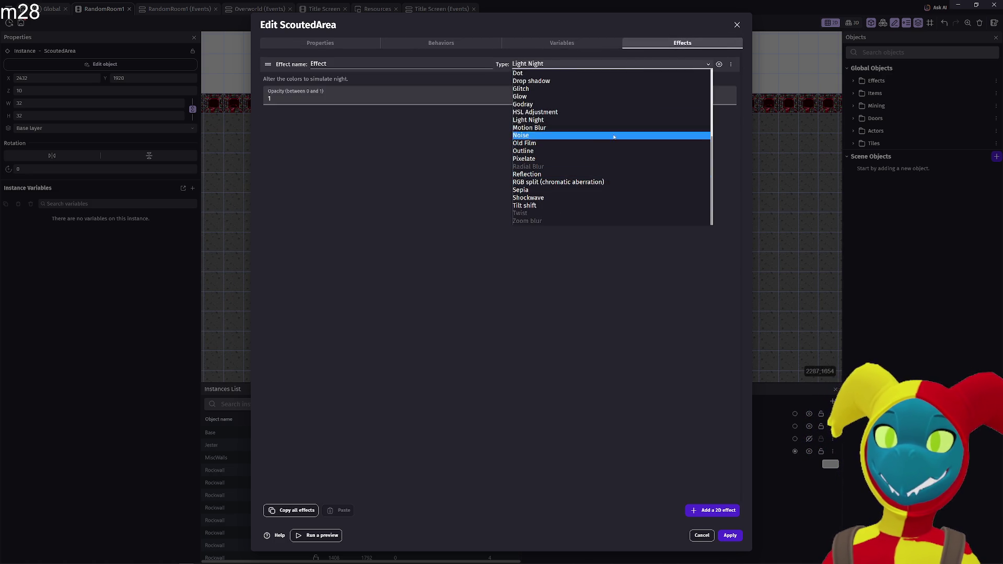
left_click(609, 113)
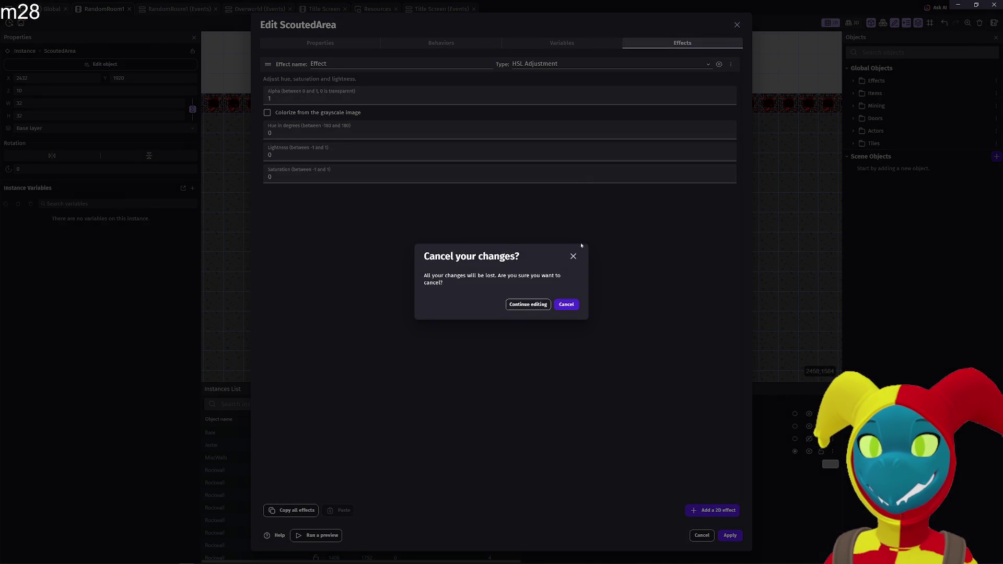
left_click(566, 304)
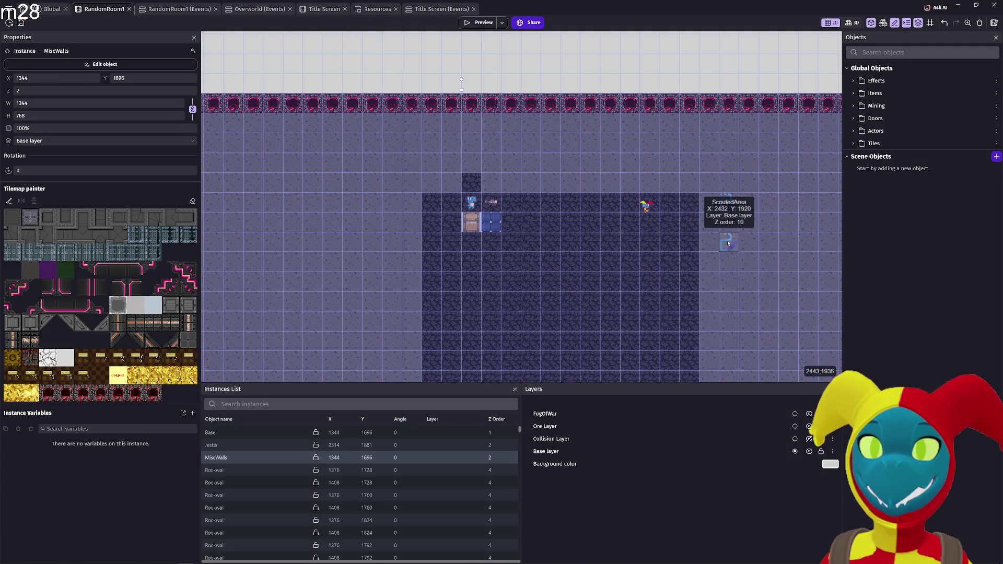
- Set ScoutedArea's fill opacity to 10 and effect to Pixelate, apply, and launch a preview
double_click(709, 258)
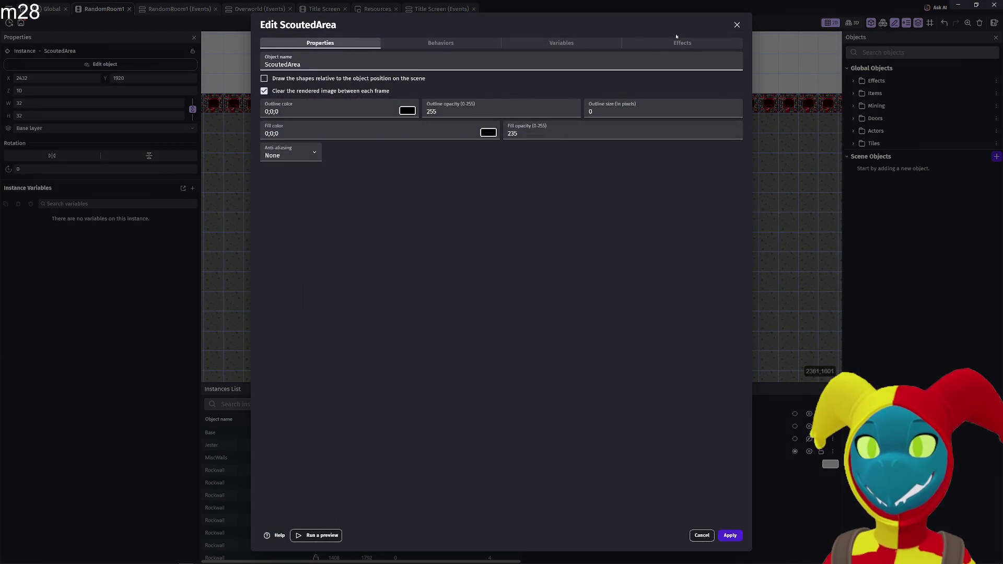
double_click(574, 133)
type("18")
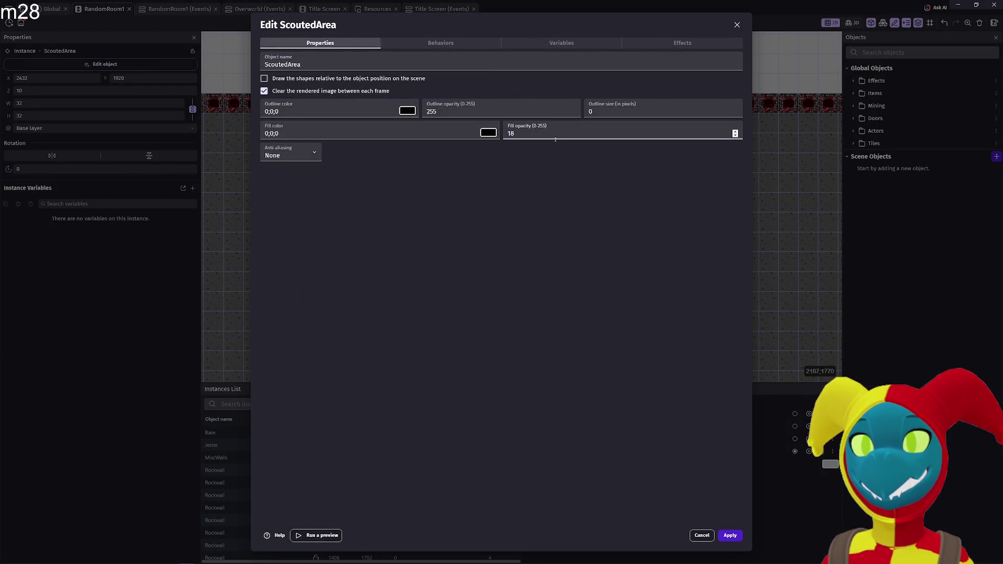
type("0")
left_click(561, 43)
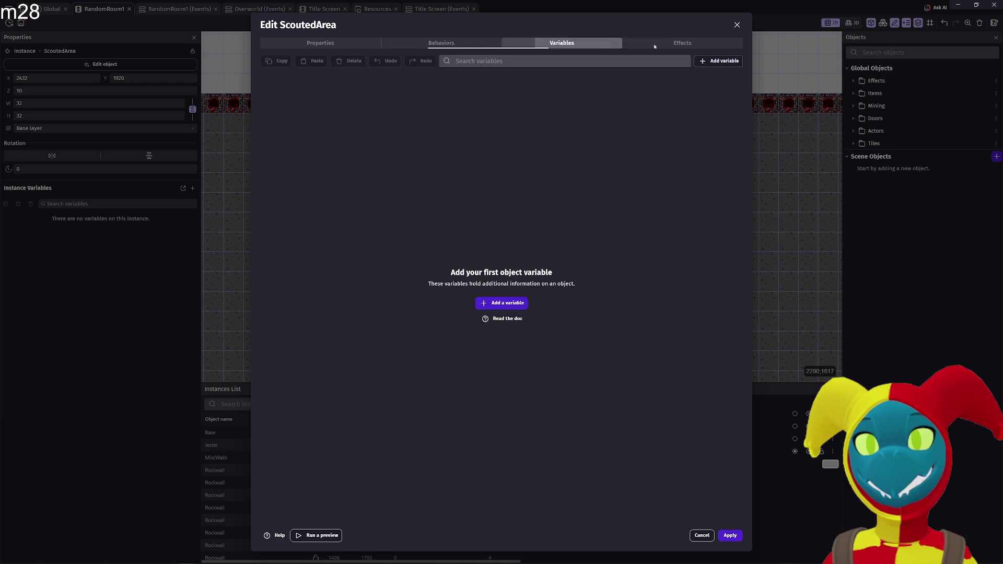
left_click(674, 44)
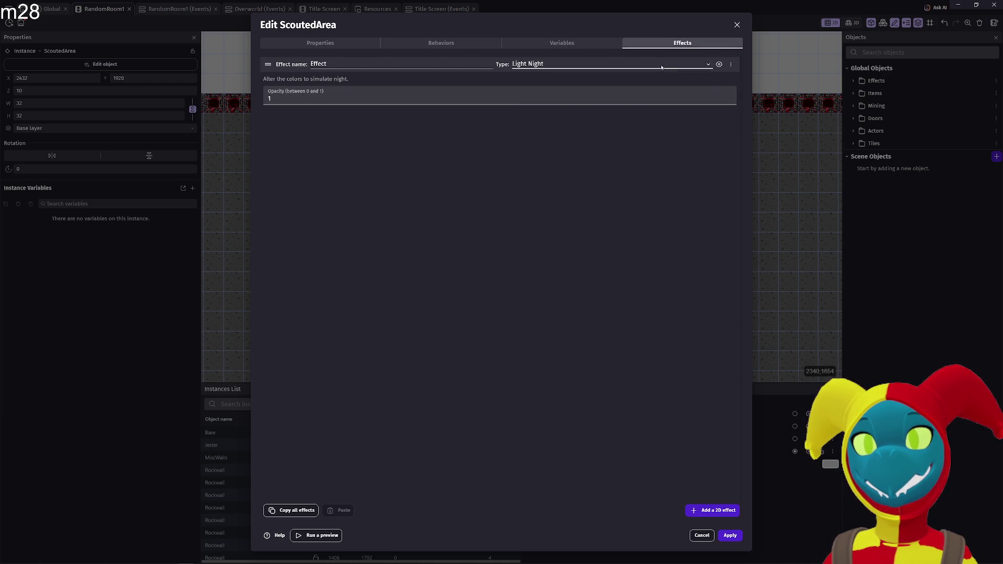
left_click(662, 64)
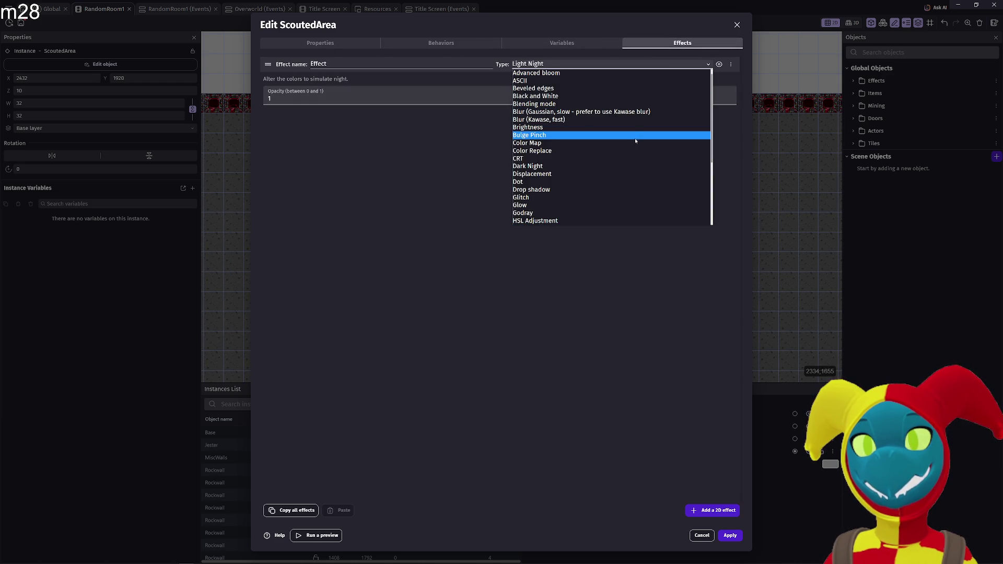
scroll(630, 161, "down", 3)
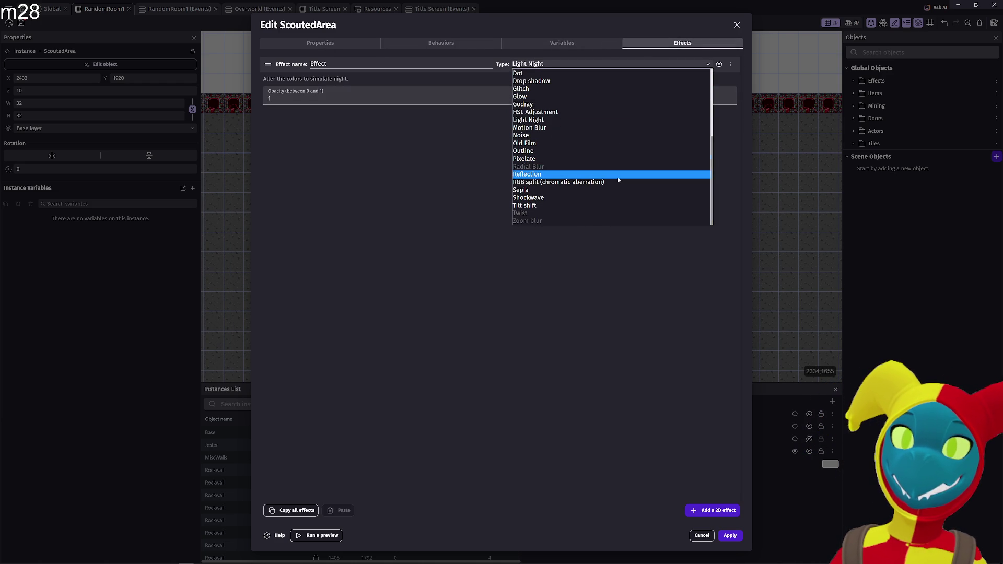
left_click(614, 159)
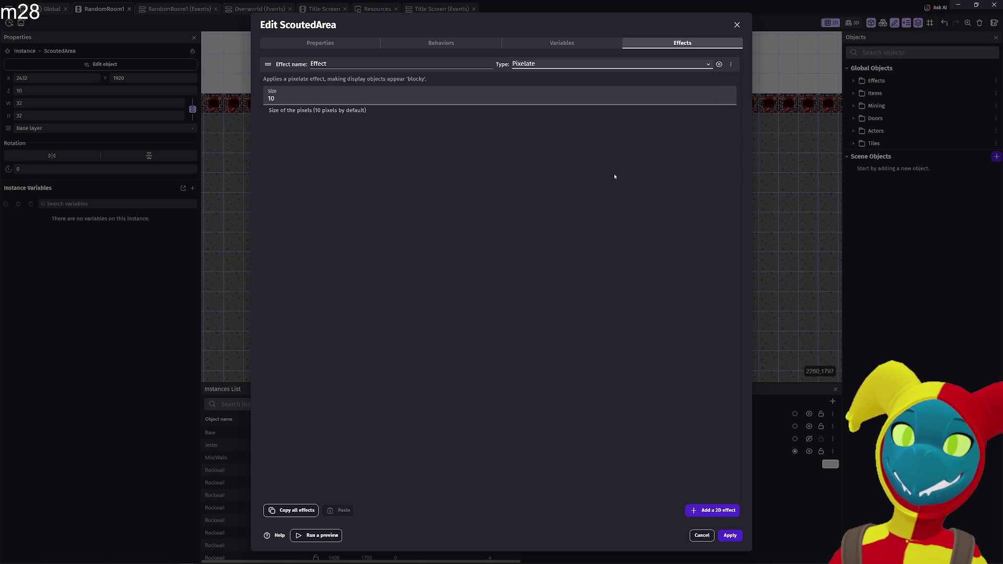
left_click(729, 535)
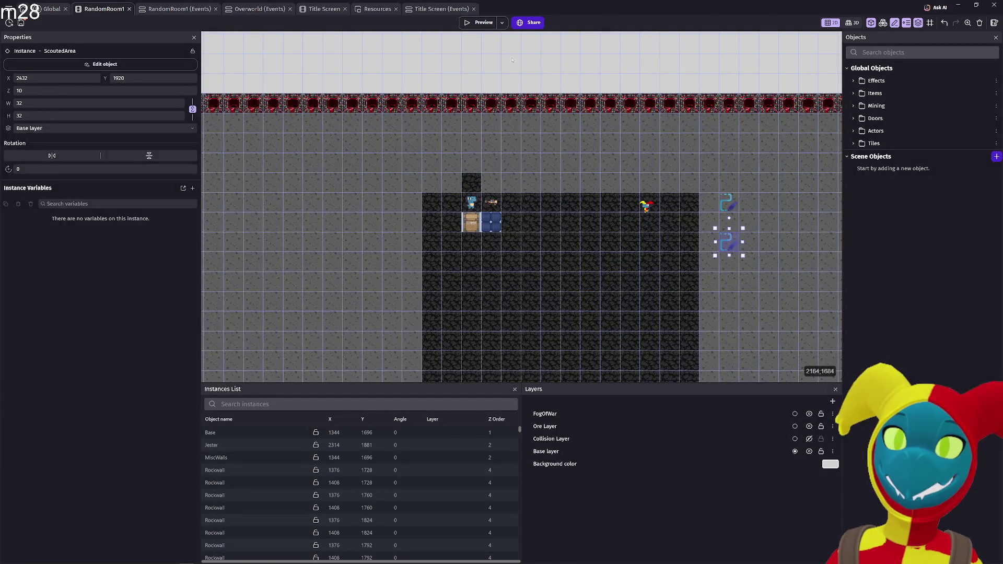
left_click(485, 23)
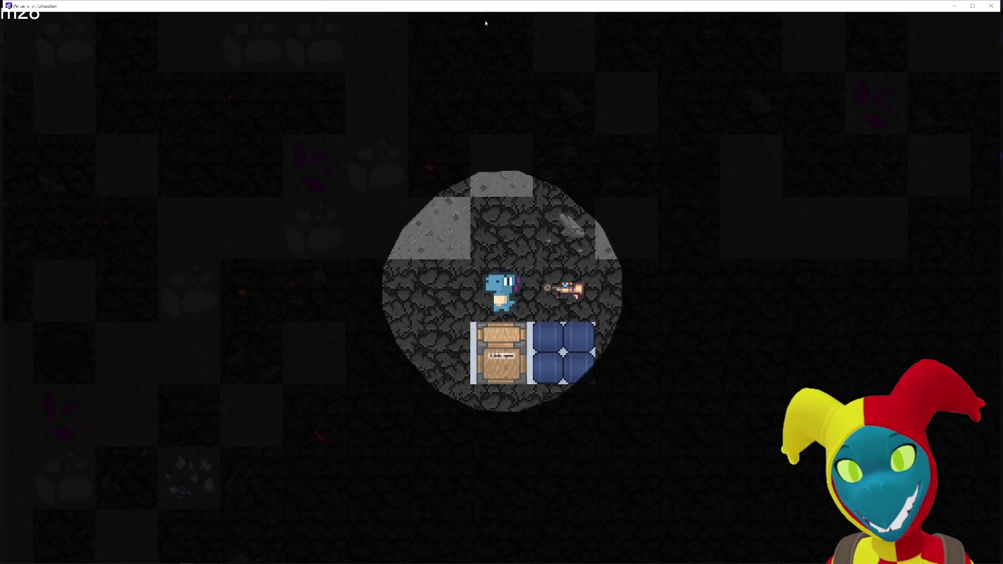
- Walk the player through the cave toward the chests under the Pixelate effect, then close the preview
key("d")
key("d")
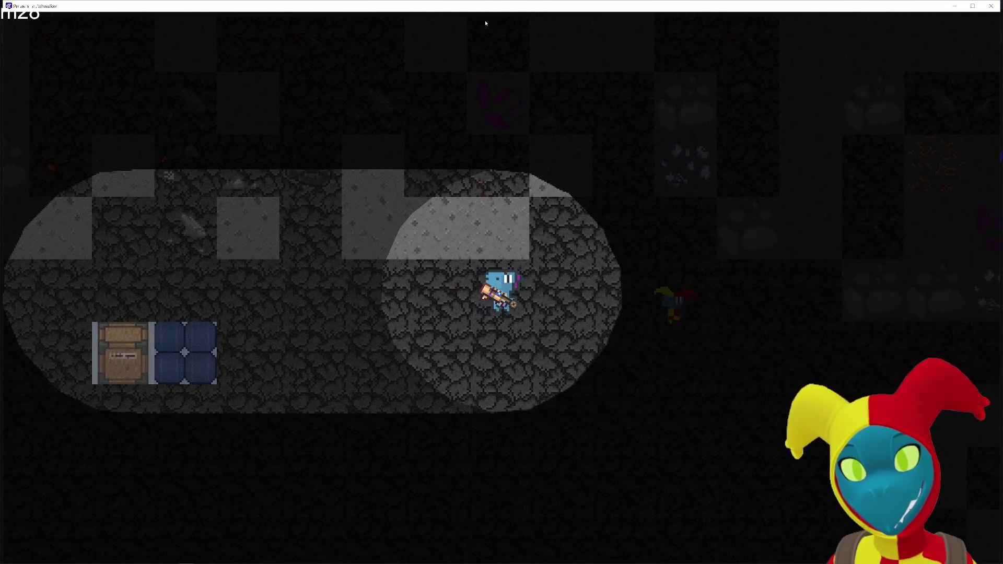
key("d")
key("w")
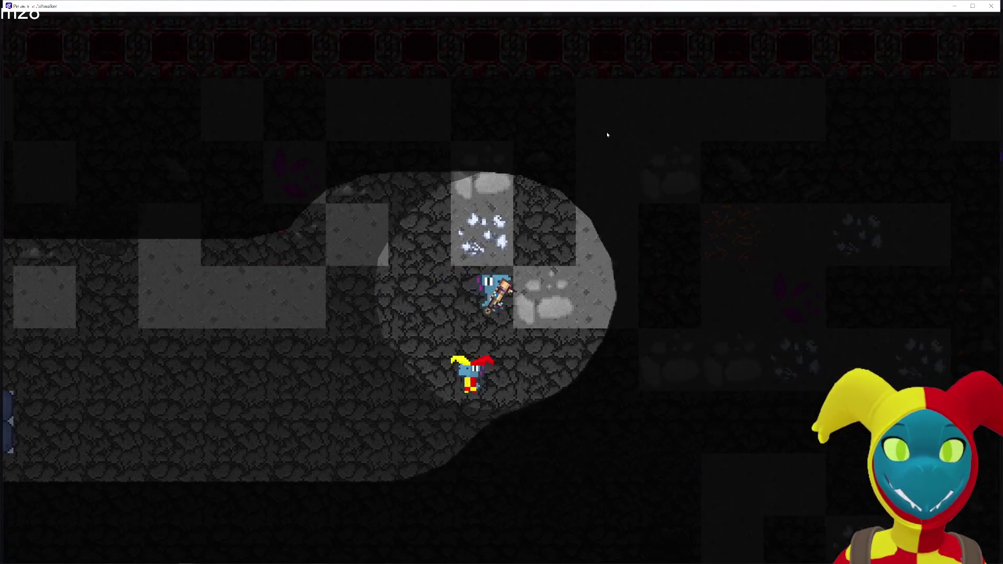
key("s")
key("d")
key("s")
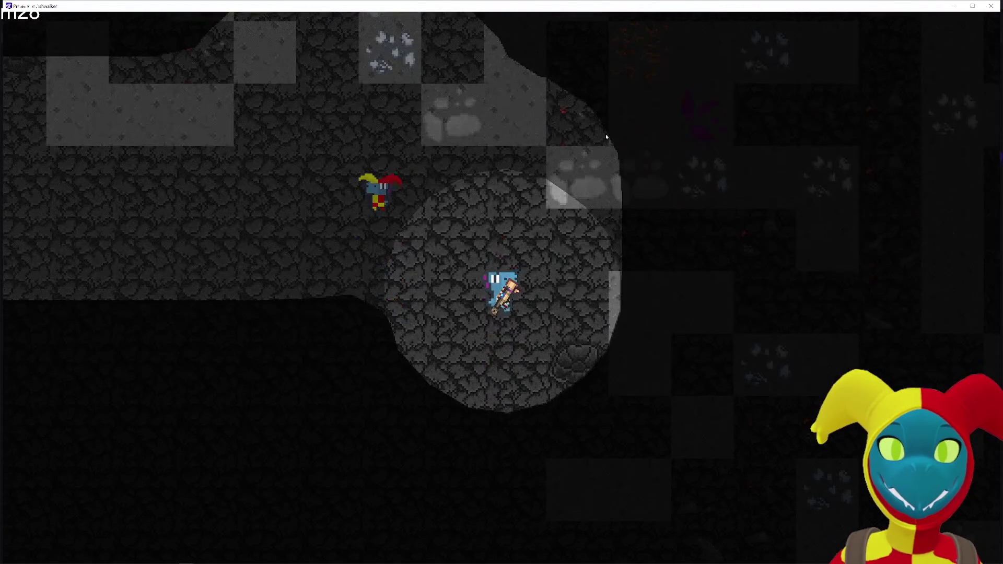
key("s")
key("a")
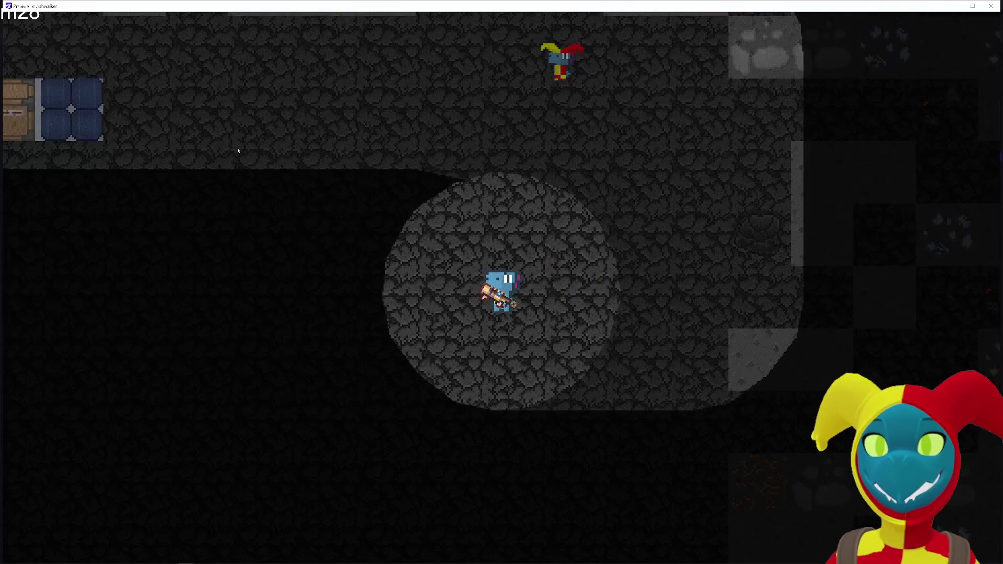
key("d")
key("w")
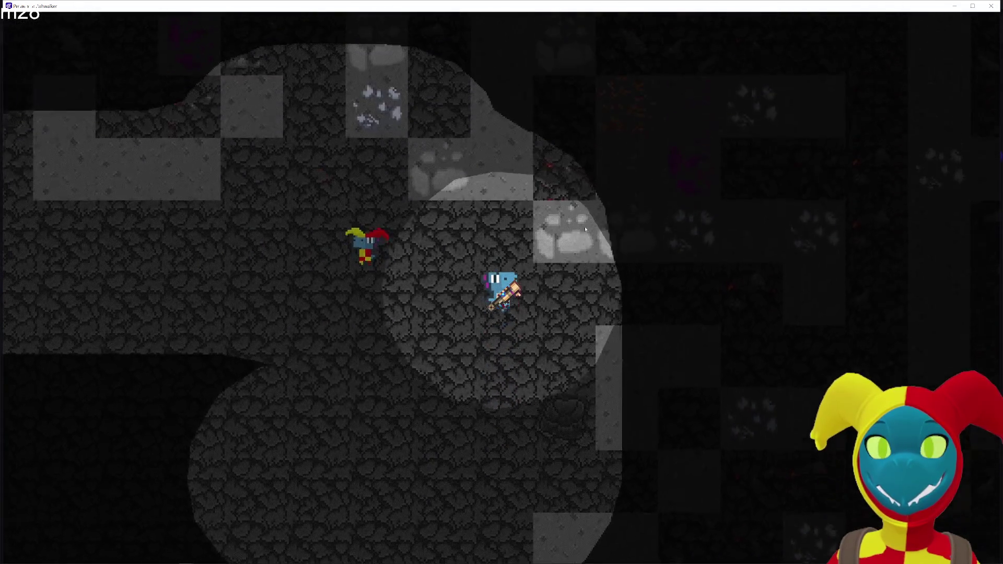
key("d")
key("a")
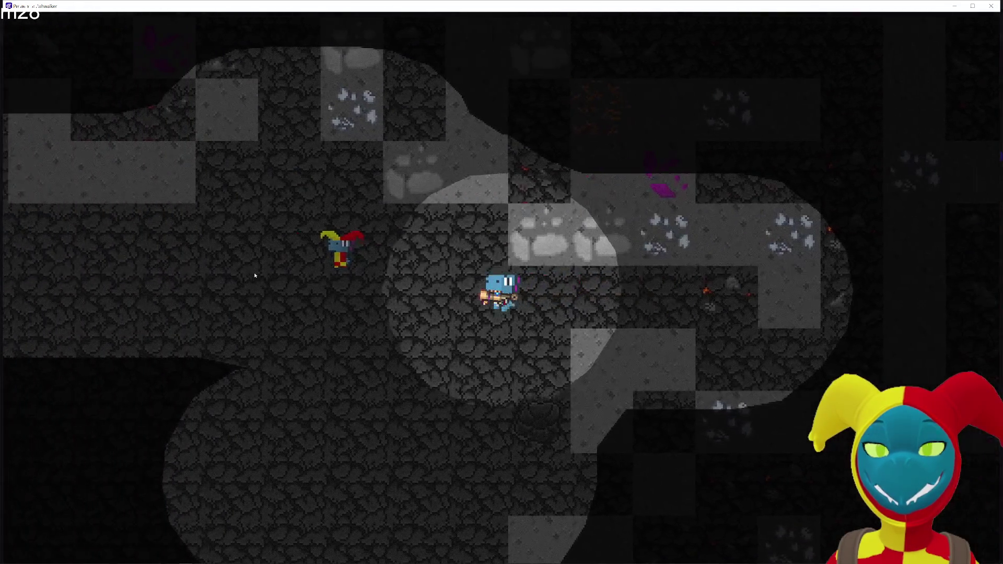
key("a")
key("s")
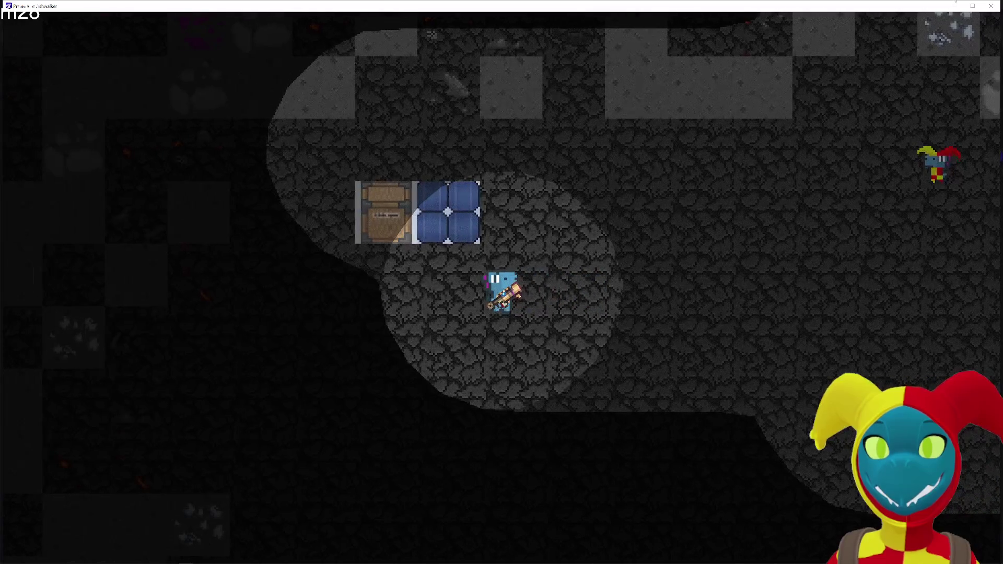
left_click(991, 6)
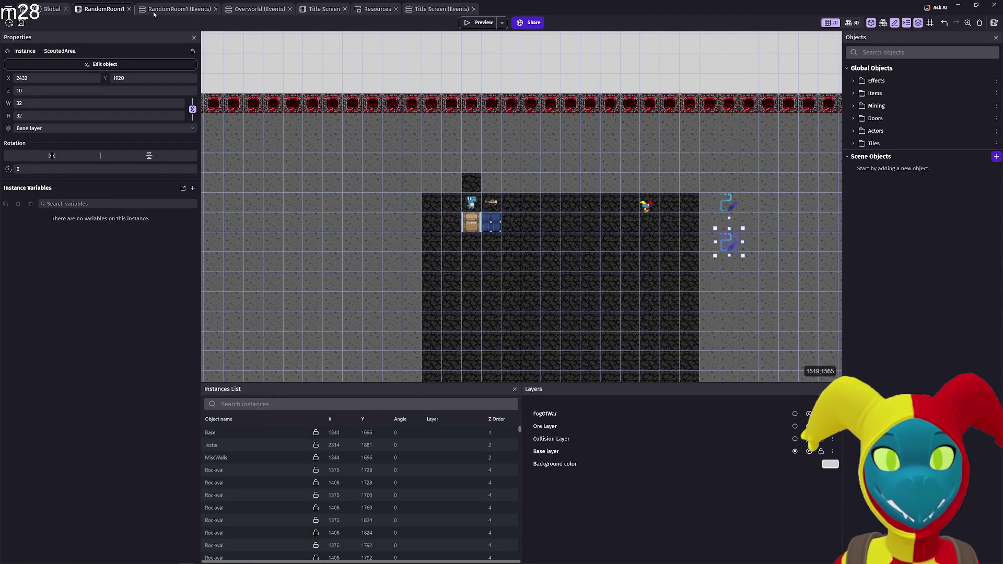
- In the Global events, raise the vision disk radius from 60 to 120
left_click(51, 11)
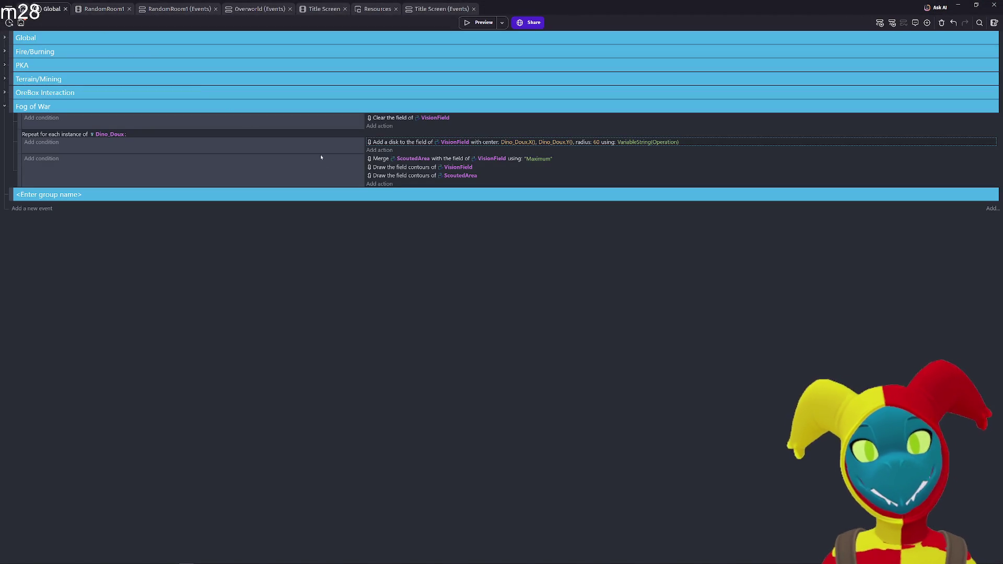
left_click(595, 143)
key("Return")
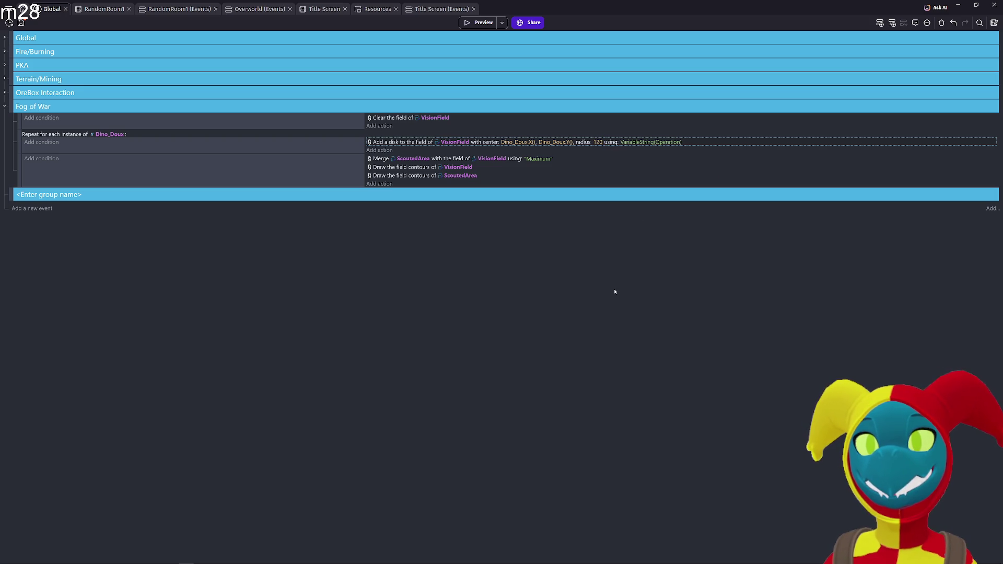
- Playtest the 120-radius vision circle with the arrow keys, then reopen the Add a disk action
left_click(479, 22)
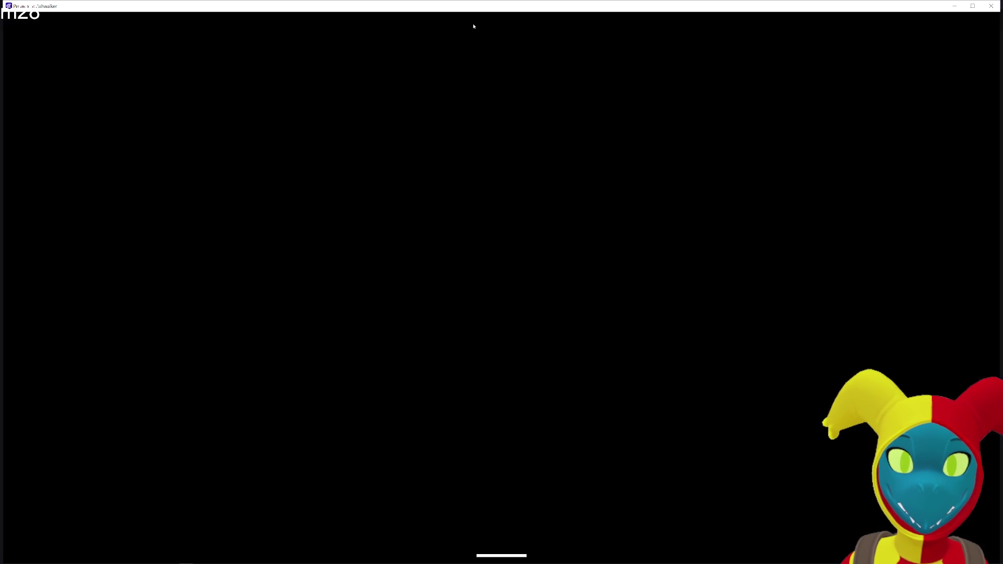
key("Right")
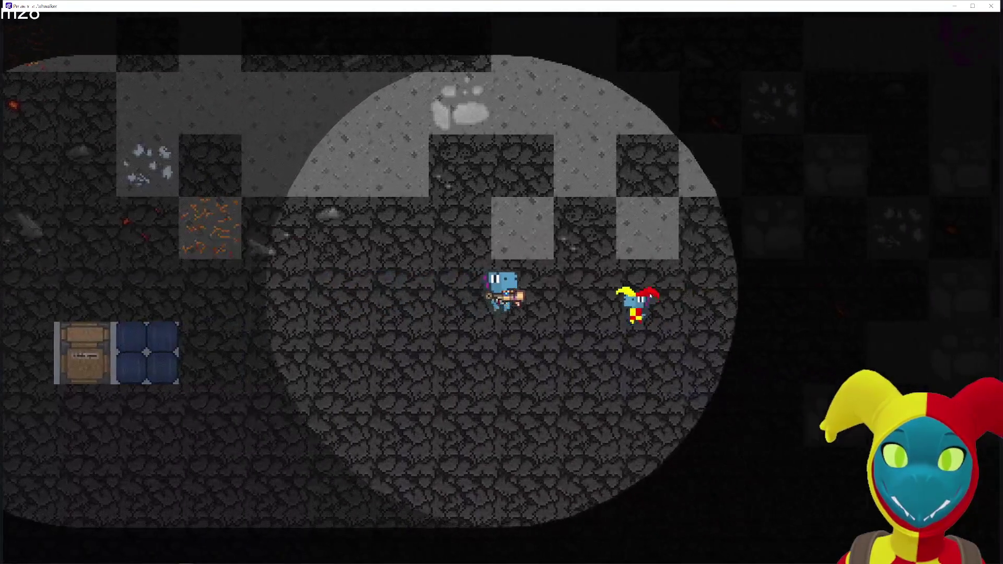
key("Down")
key("Right")
key("Up")
key("Right")
key("Down")
key("Left")
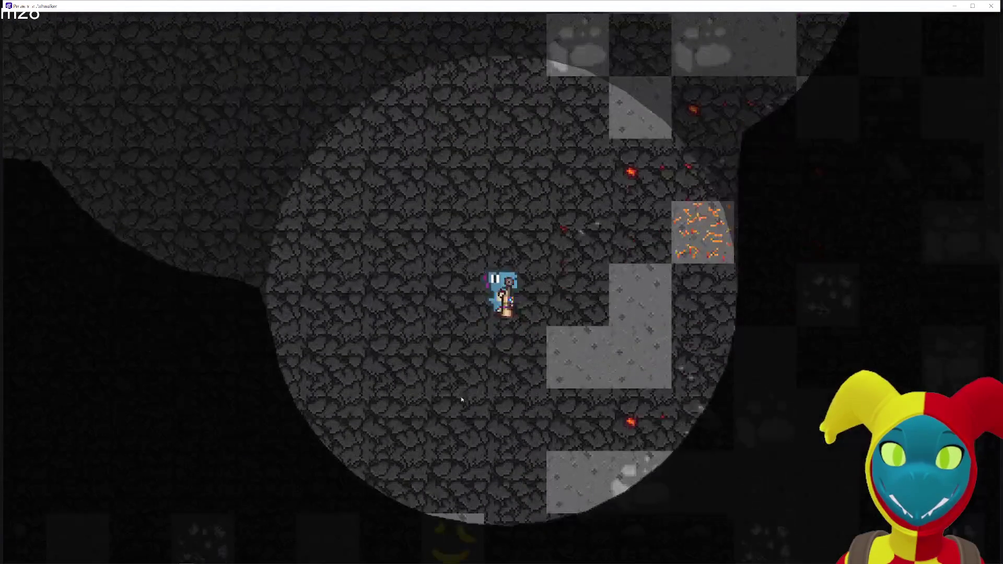
key("Down")
key("Left")
key("Left")
key("Up")
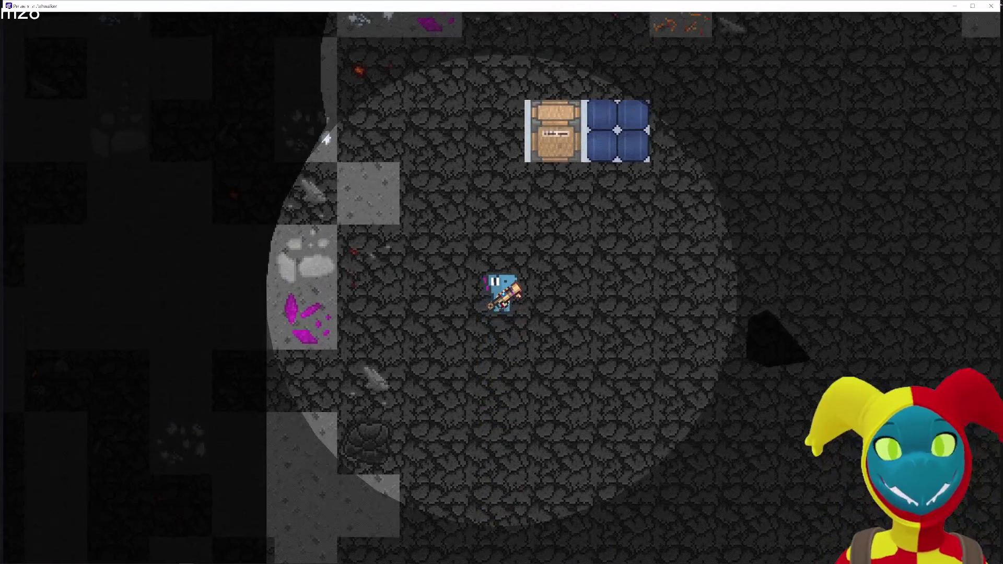
key("Right")
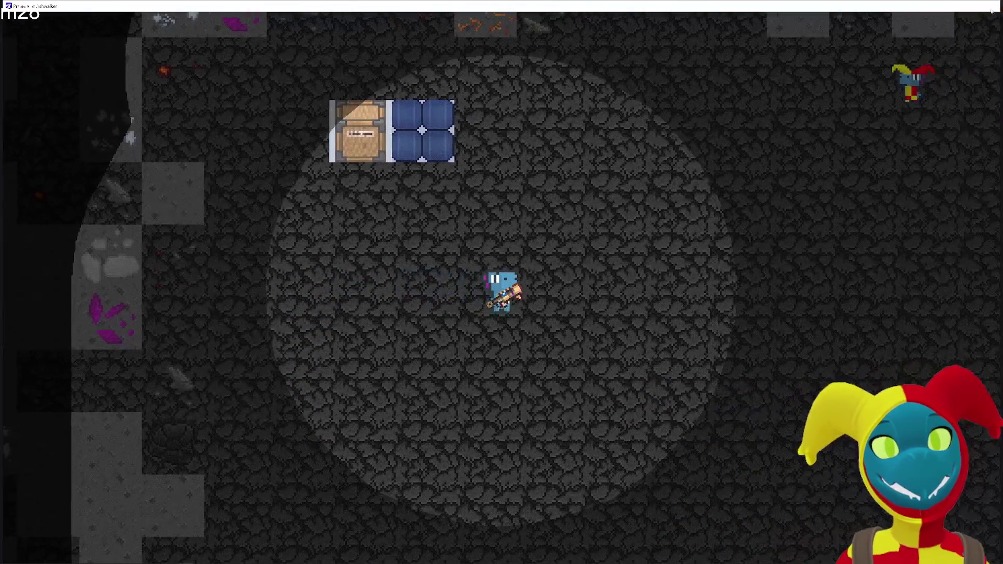
left_click(991, 7)
double_click(417, 142)
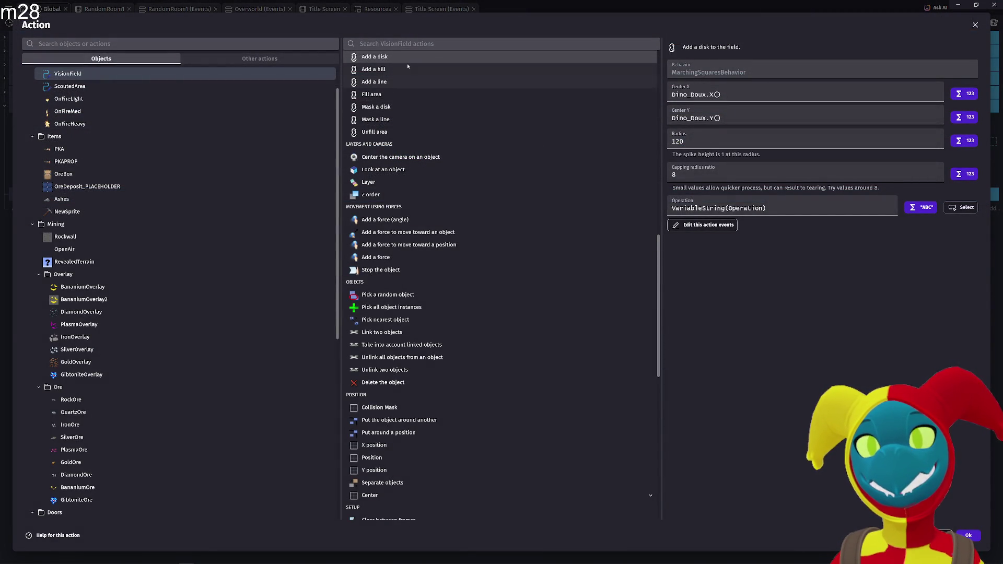
- Change VisionField's vision action from Add a disk to Add a line
left_click(383, 43)
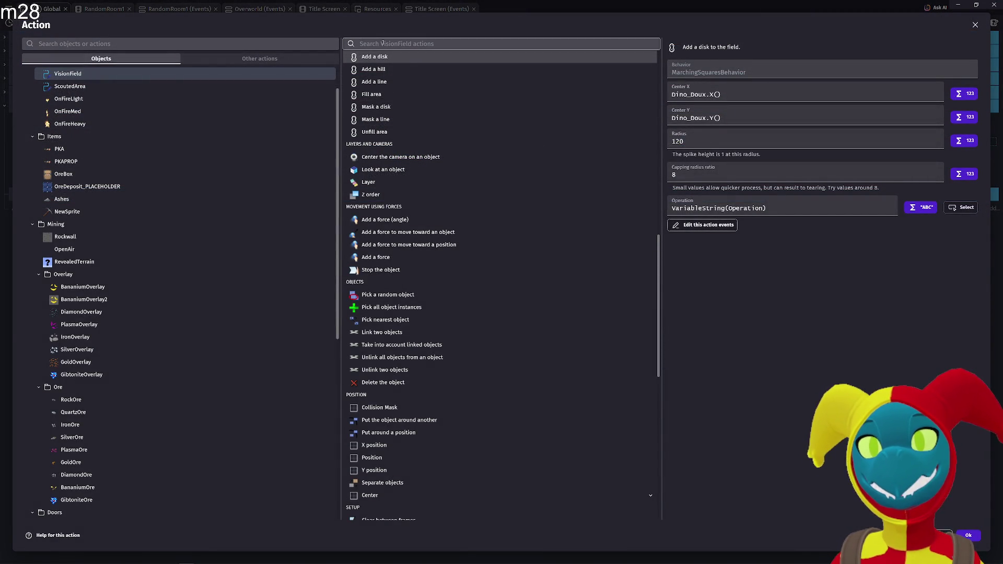
type("as")
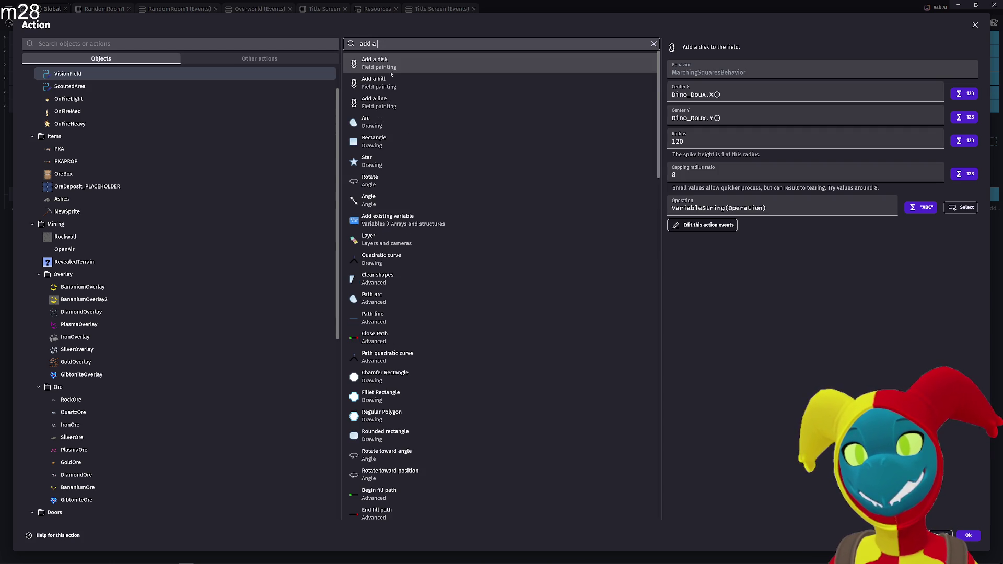
left_click(385, 101)
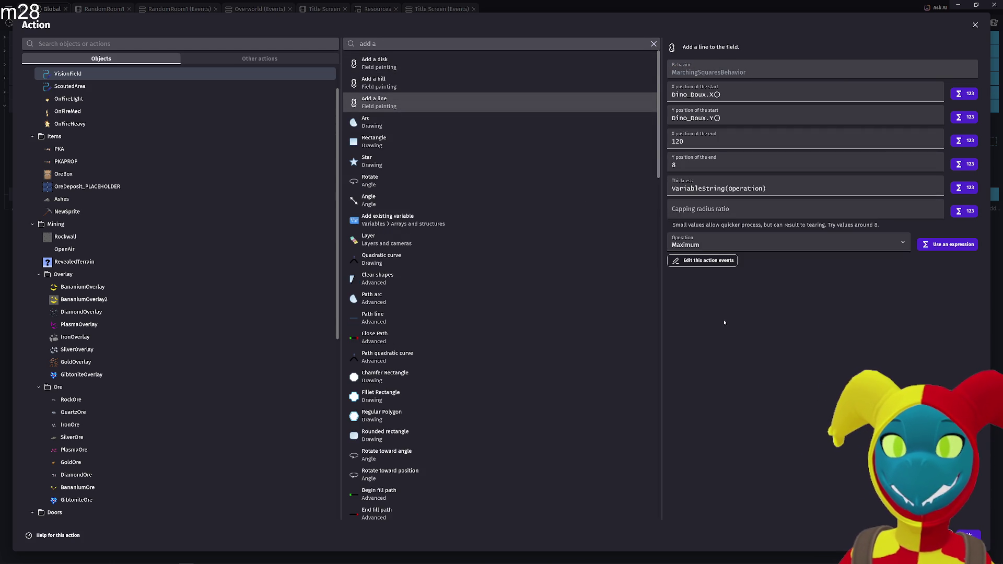
key("Return")
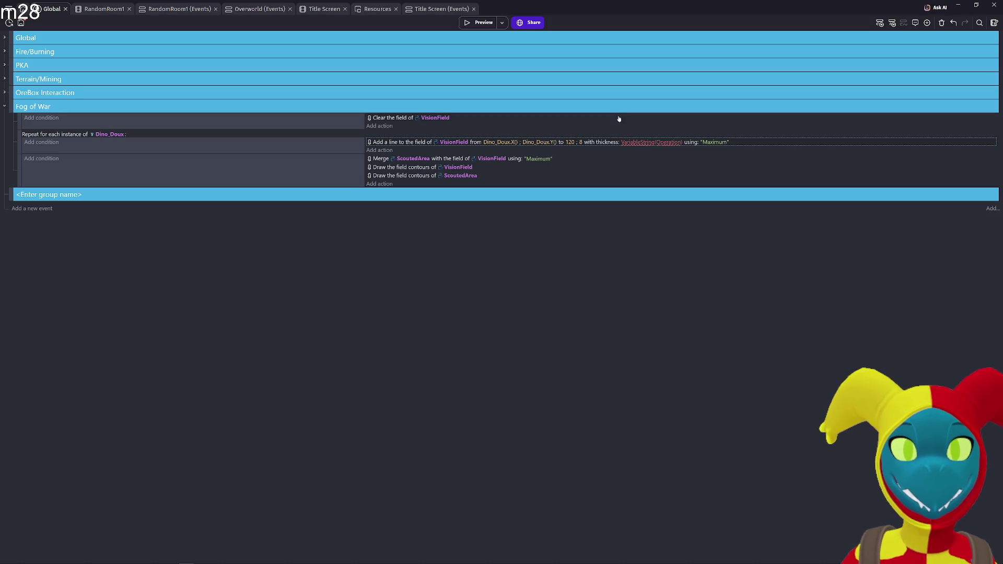
- Playtest the nearly dark line-based vision briefly, then close the preview
left_click(478, 22)
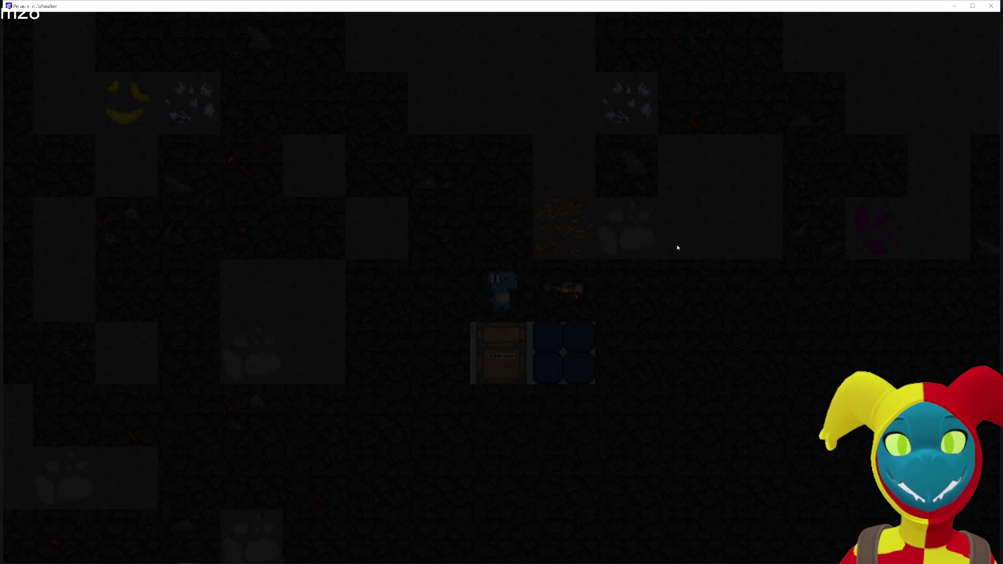
key("d")
key("s")
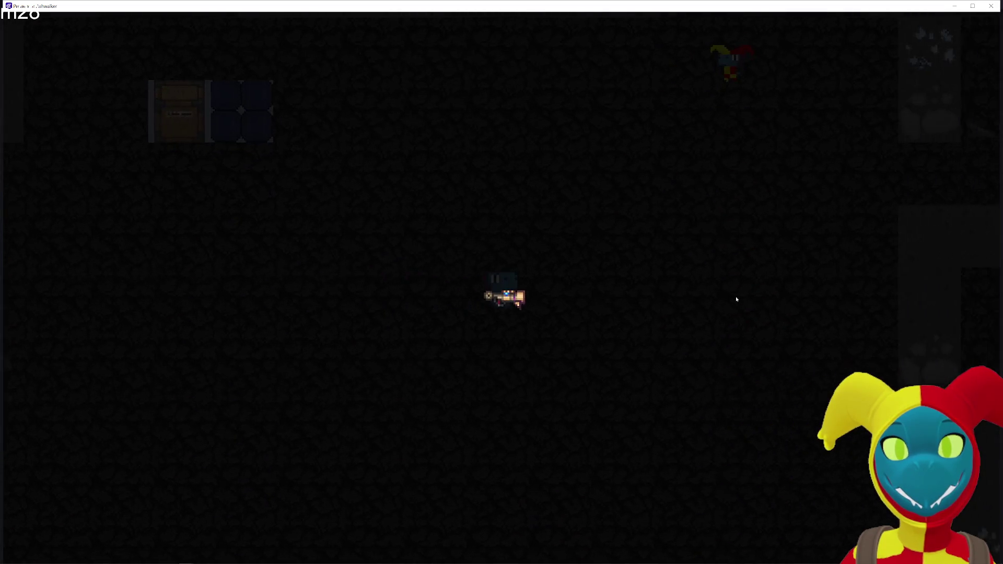
key("w")
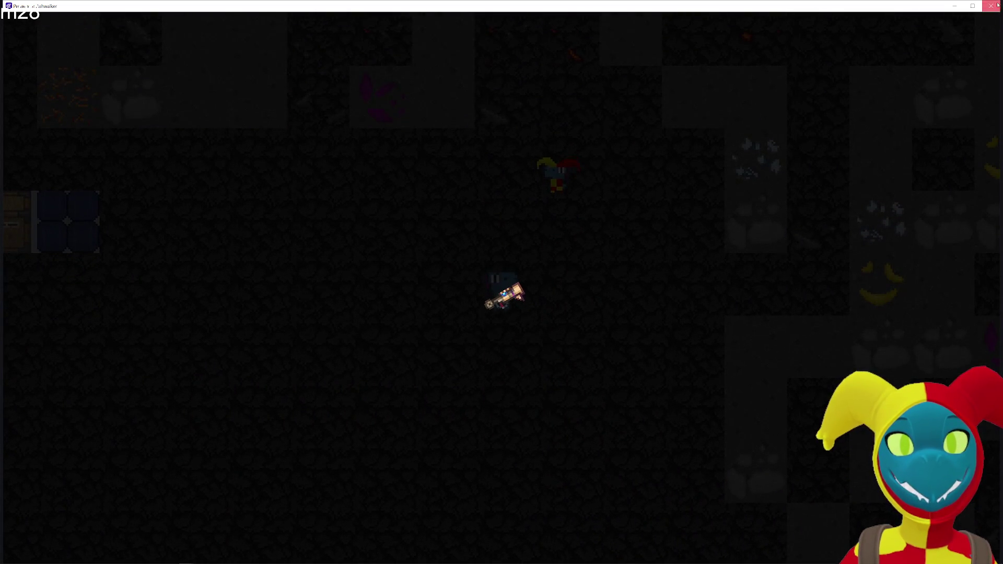
left_click(997, 5)
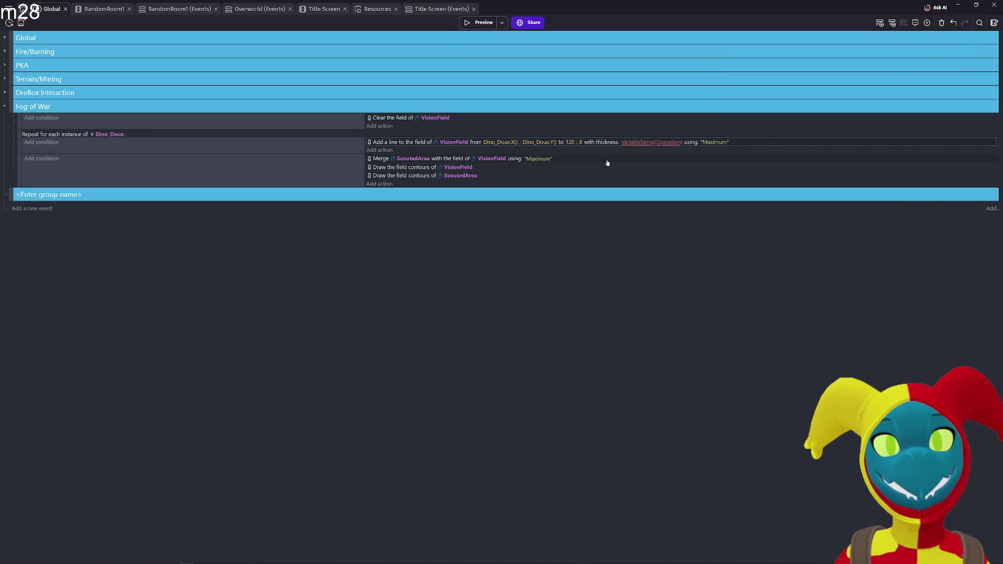
- Undo back to the Add a disk action and widen its radius to 160
key("ctrl+z")
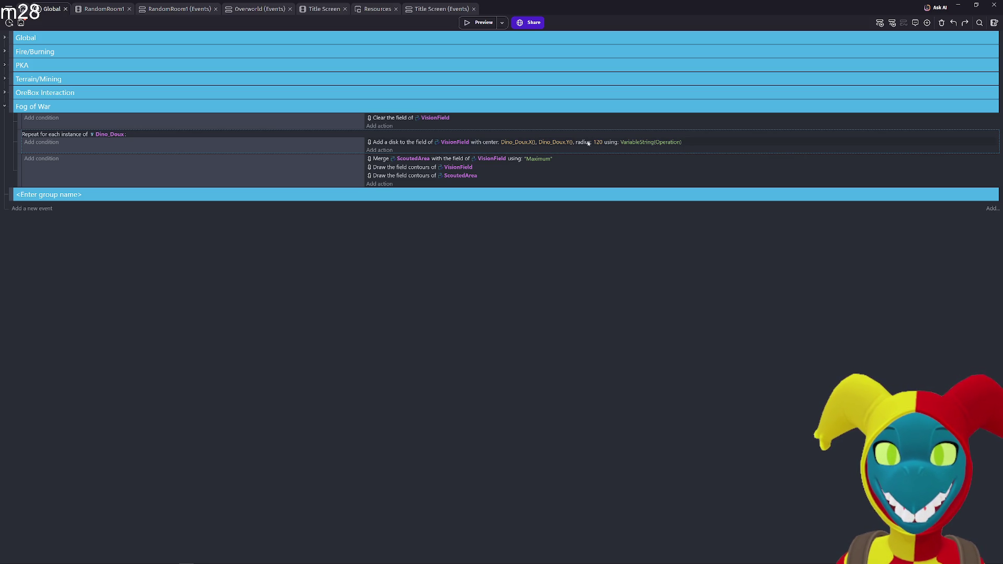
left_click(597, 143)
type("160")
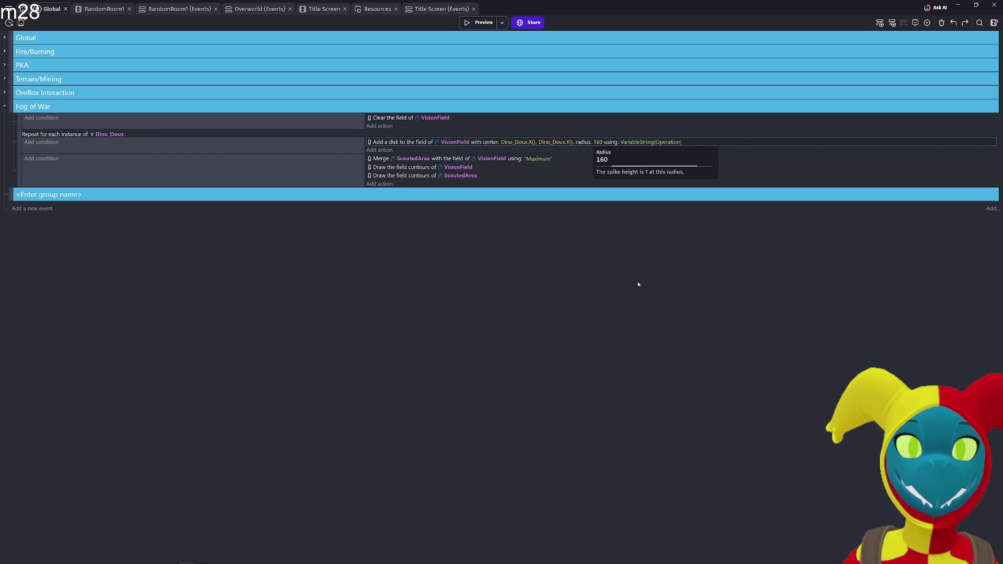
left_click(638, 284)
- Playtest the 160-radius vision circle, walking past the chest and around the ore area
left_click(467, 22)
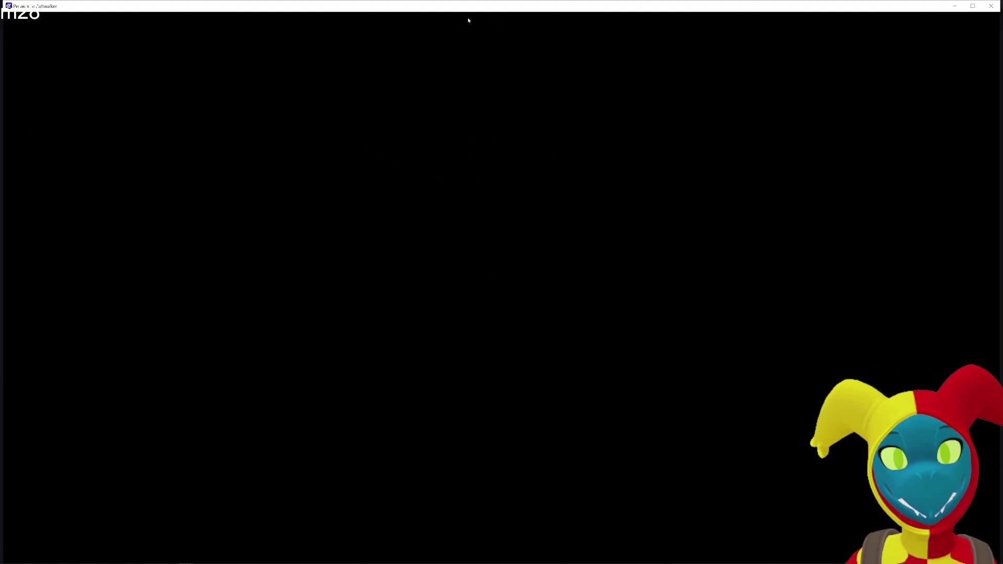
key("d")
key("s")
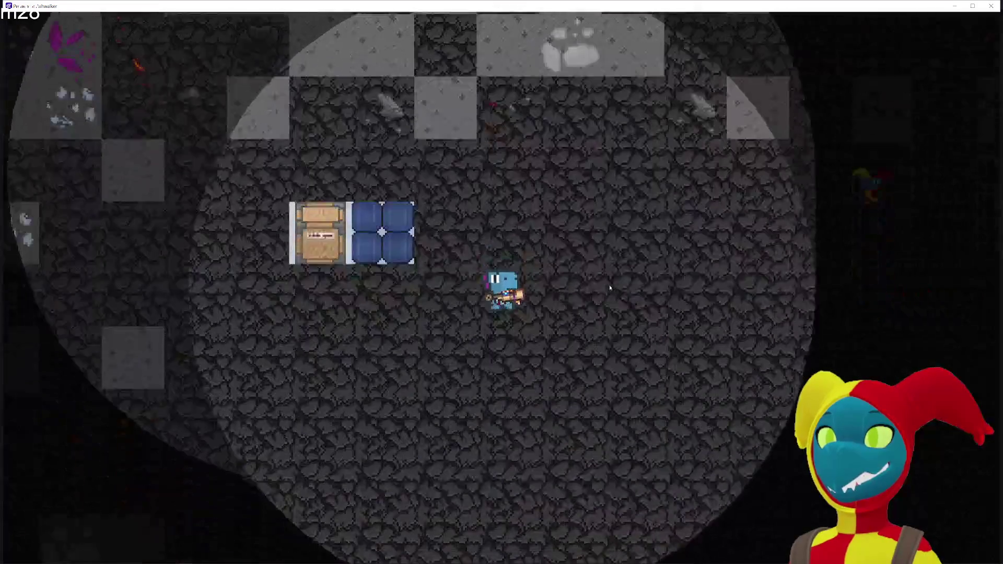
key("w")
key("d")
key("s")
key("a")
key("a")
key("s")
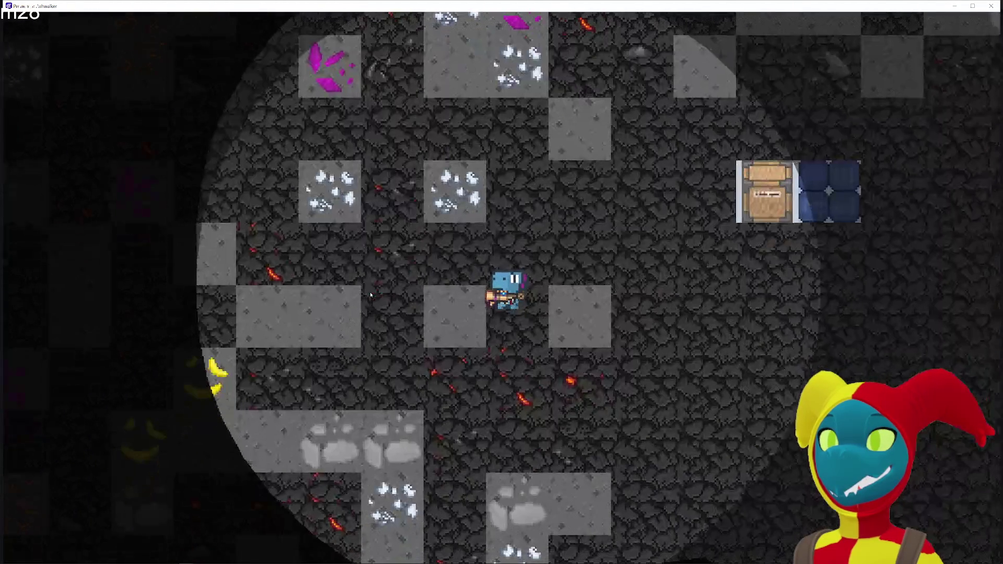
key("w")
key("a")
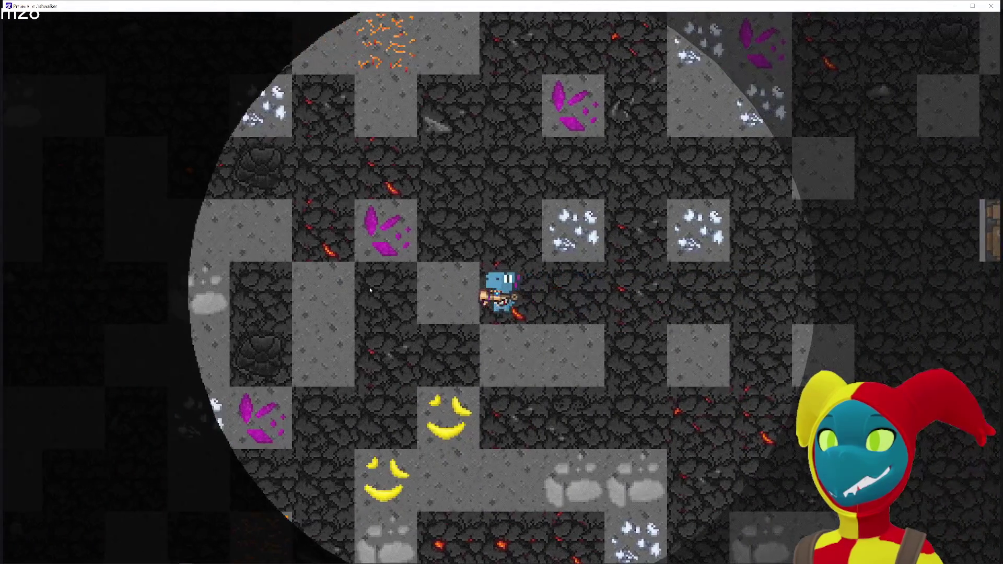
key("w")
key("s")
key("d")
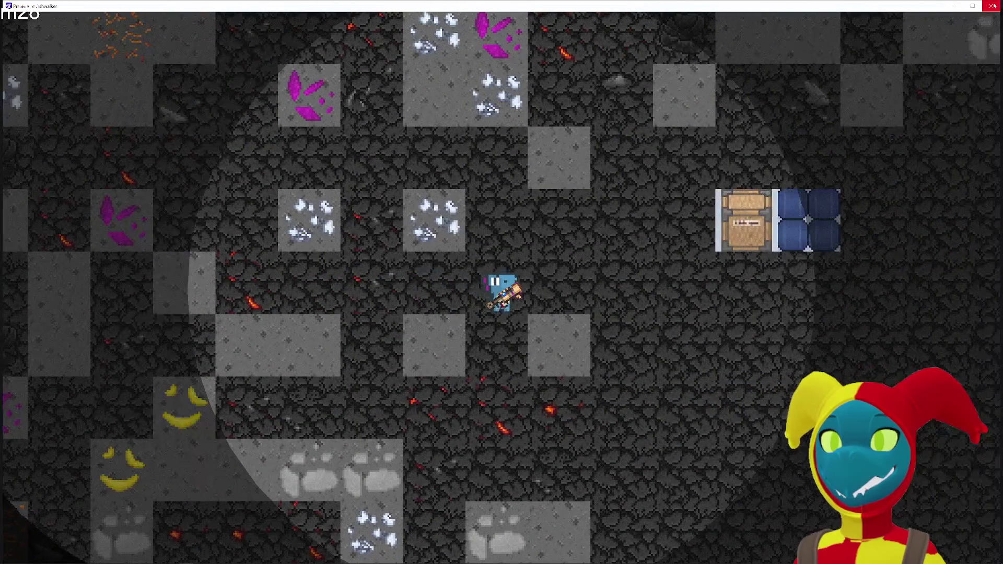
- Shrink the vision disk radius from 160 to 69 and start a new preview
left_click(993, 5)
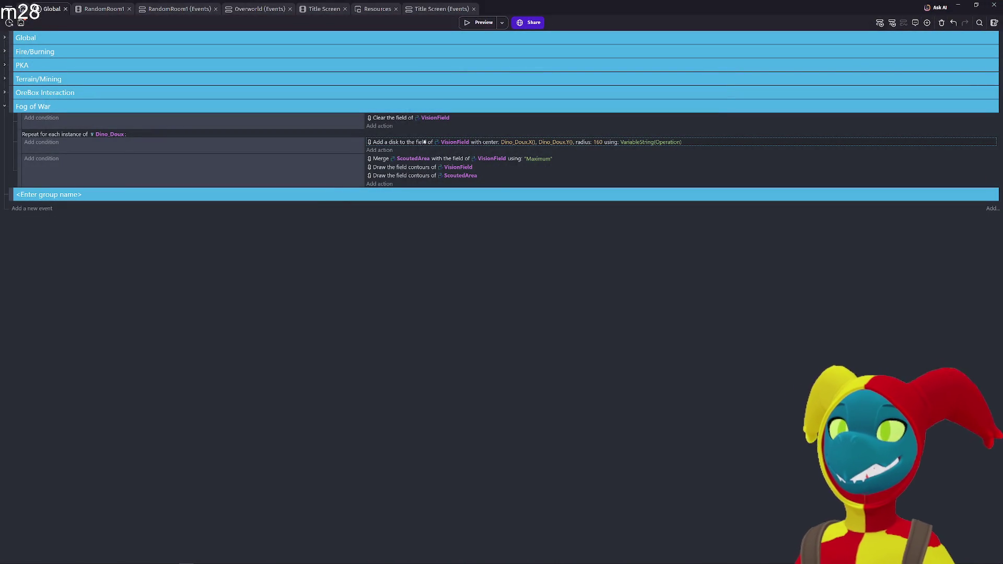
left_click(600, 143)
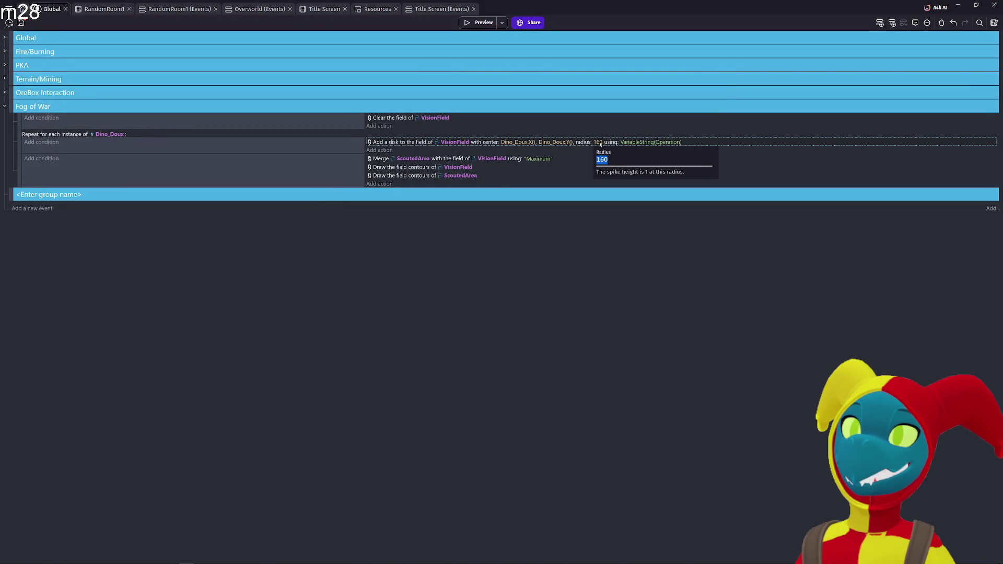
type("69")
left_click(641, 265)
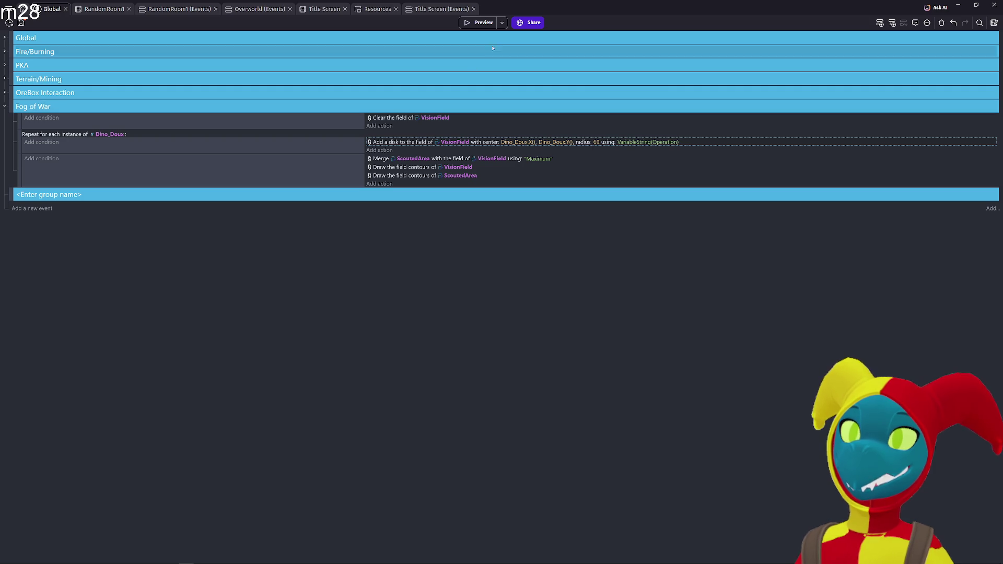
left_click(480, 22)
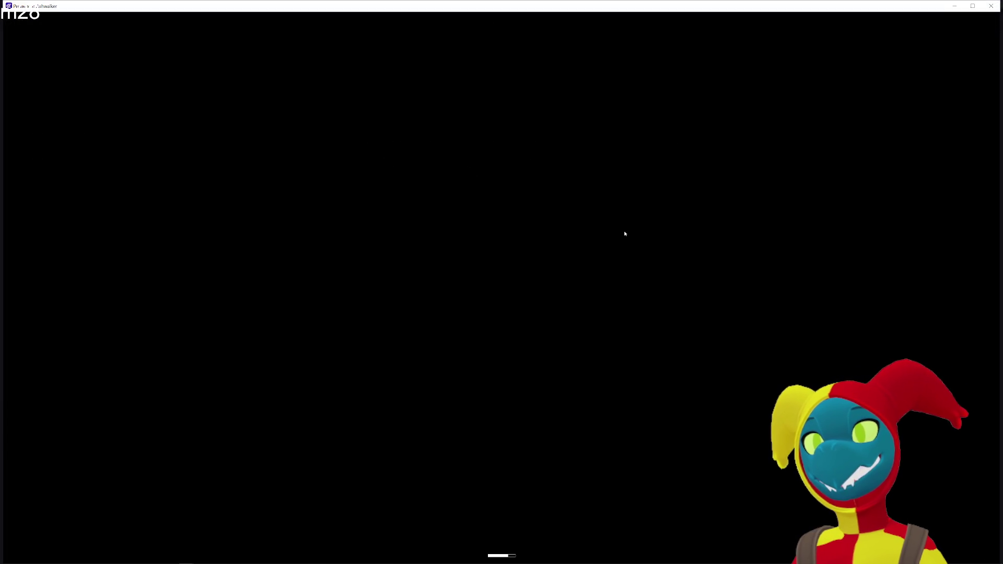
- Walk the player around the cave with WASD to check the radius-69 vision, then close the preview
key("d")
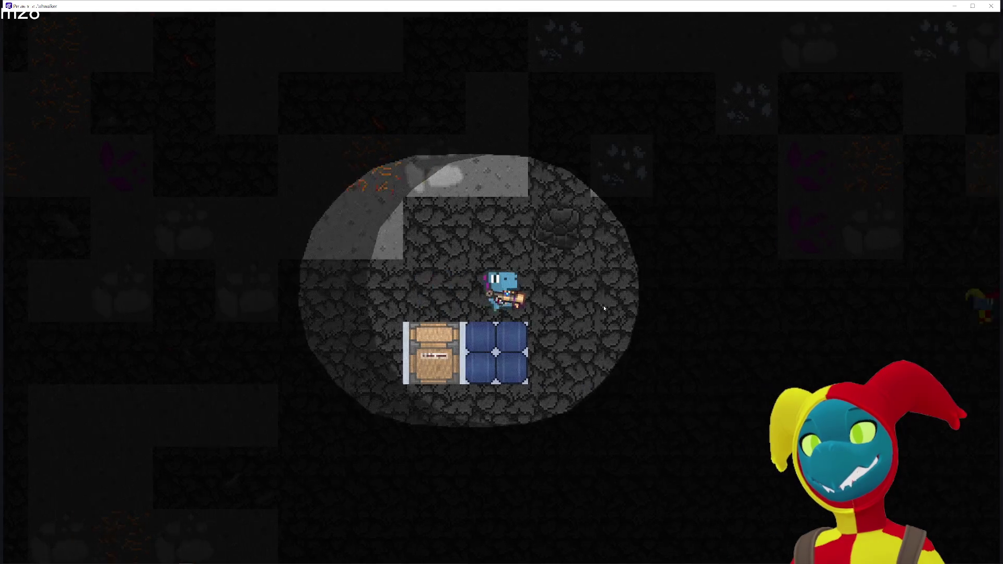
key("w")
key("d")
key("s")
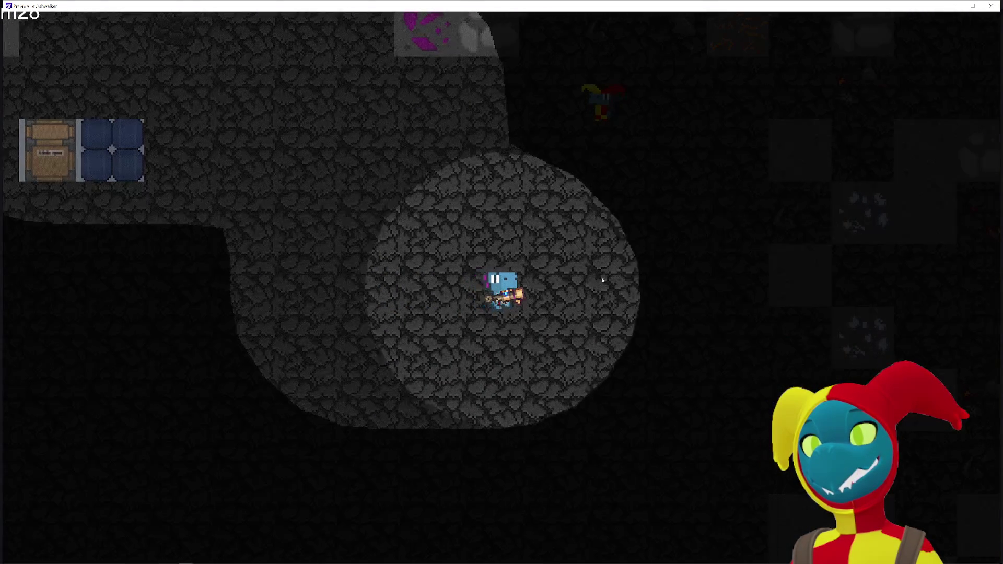
key("d")
key("w")
key("a")
key("w")
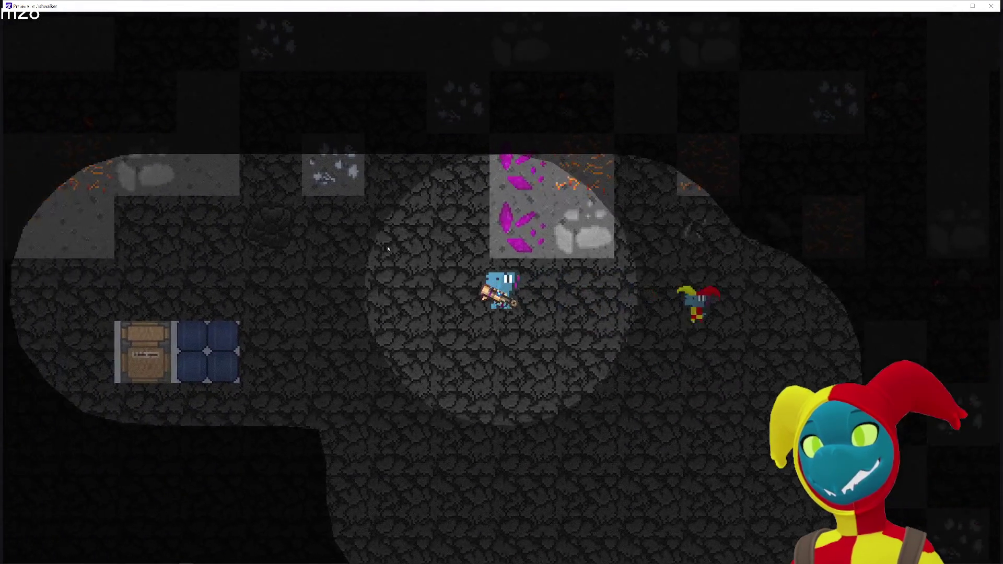
key("s")
key("a")
key("w")
key("s")
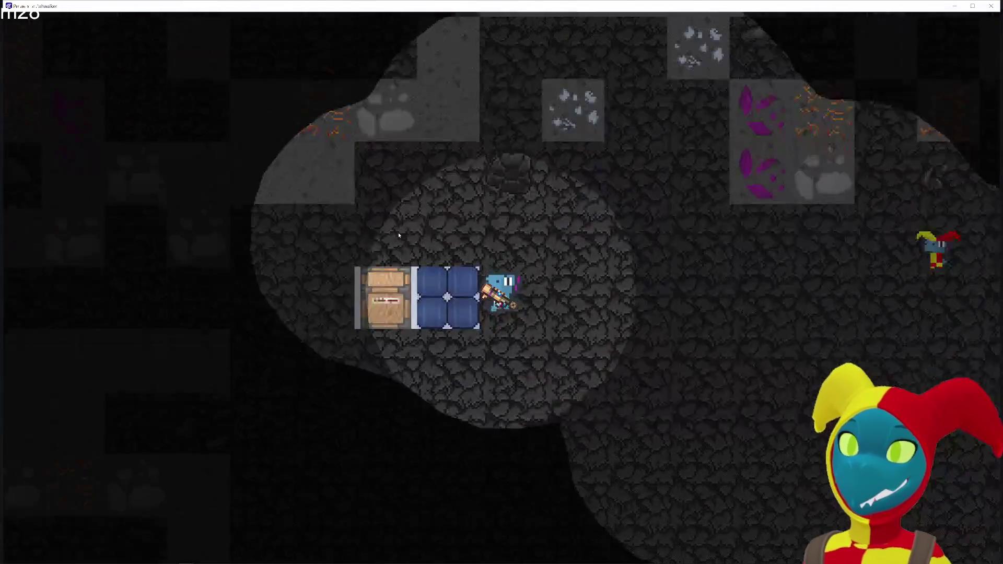
key("d")
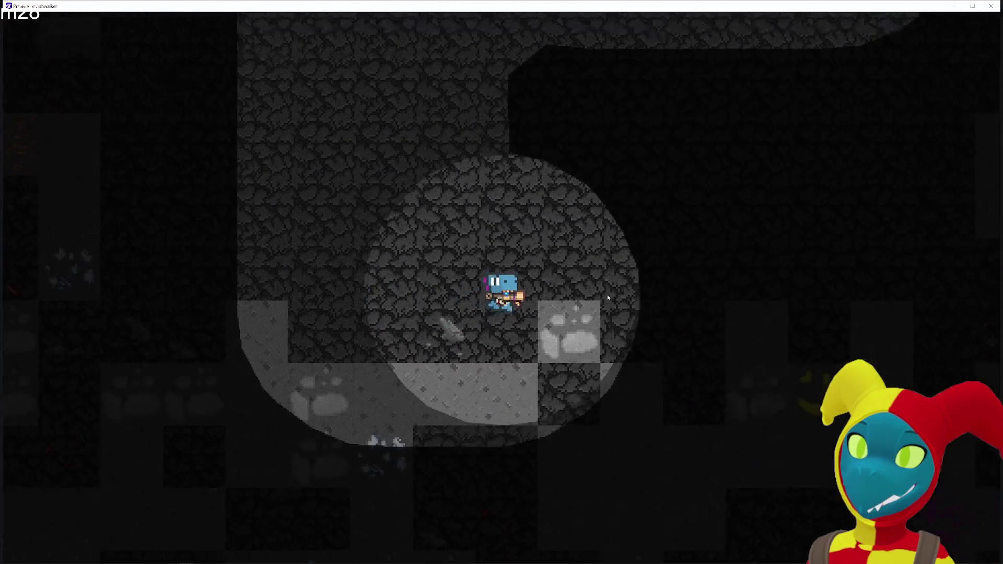
key("w")
key("s")
key("a")
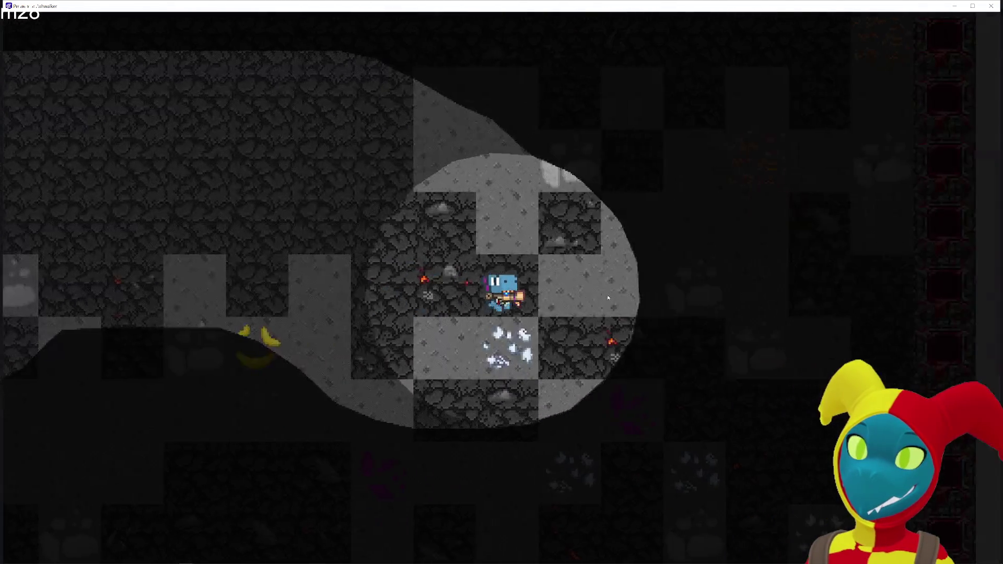
key("w")
key("d")
key("w")
key("d")
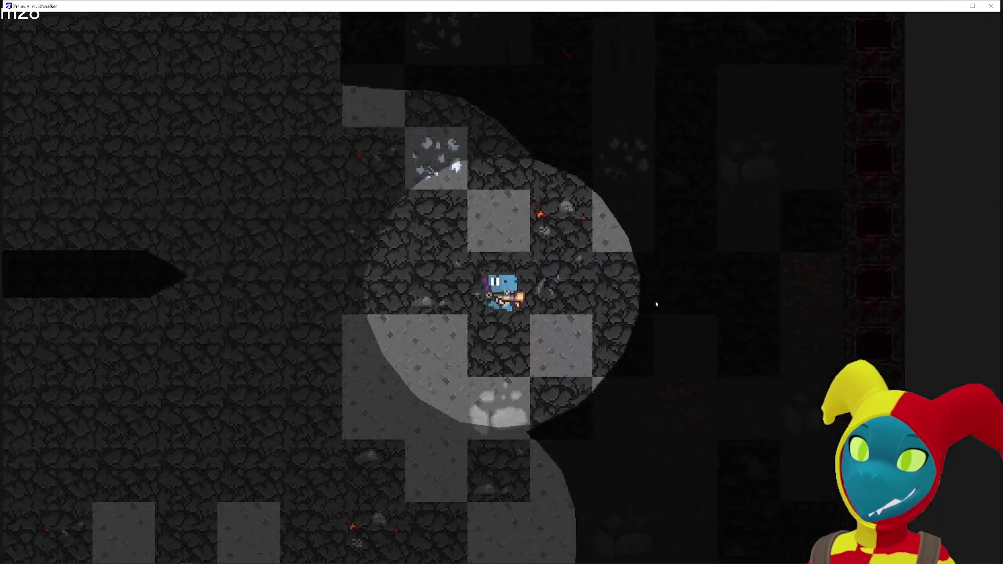
key("a")
key("w")
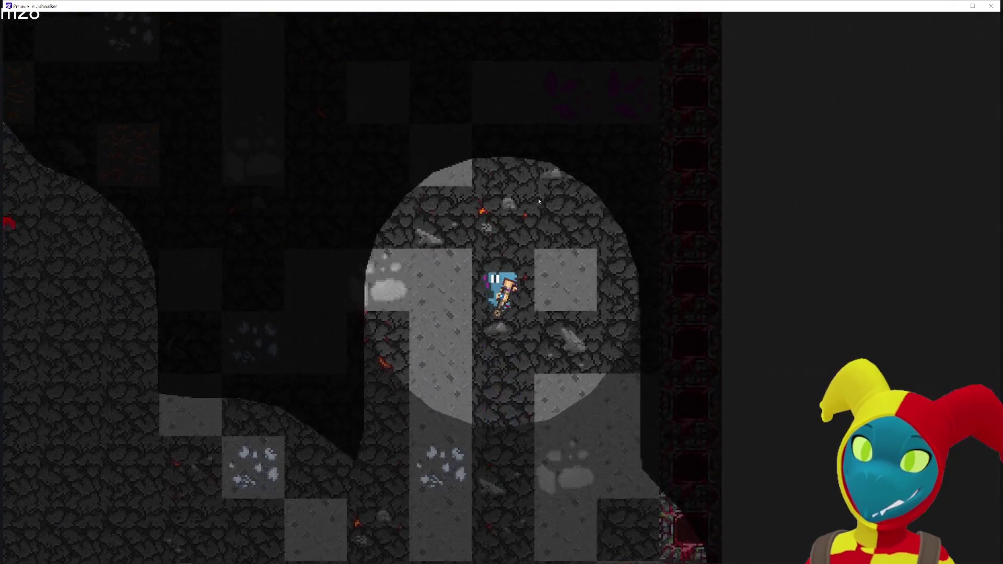
key("w")
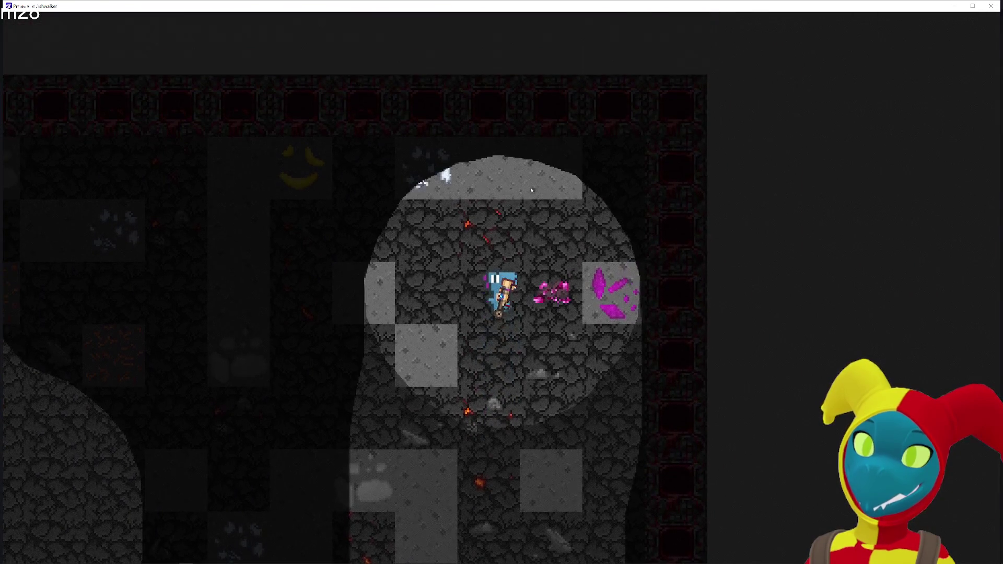
key("d")
key("a")
key("a")
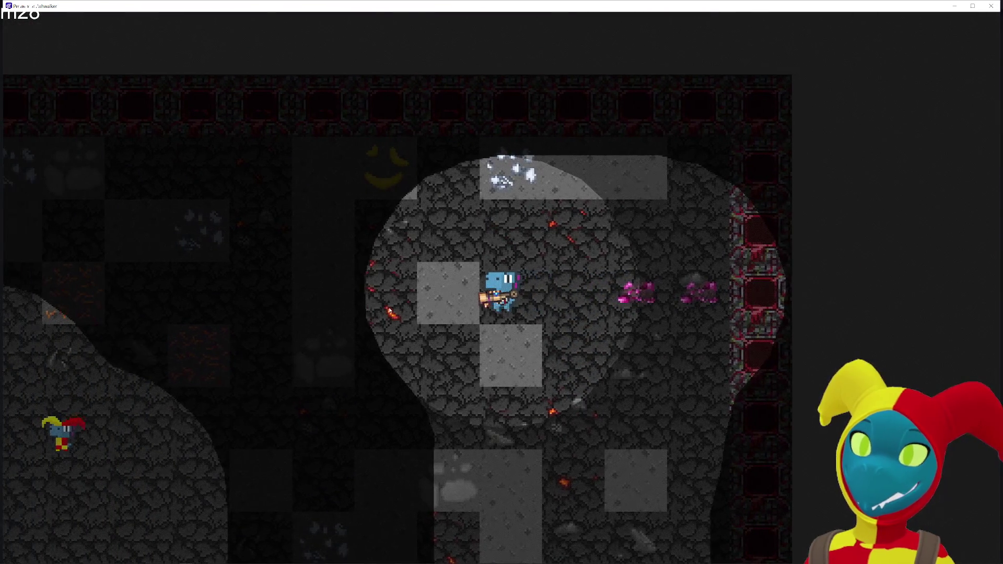
key("s")
key("s")
key("a")
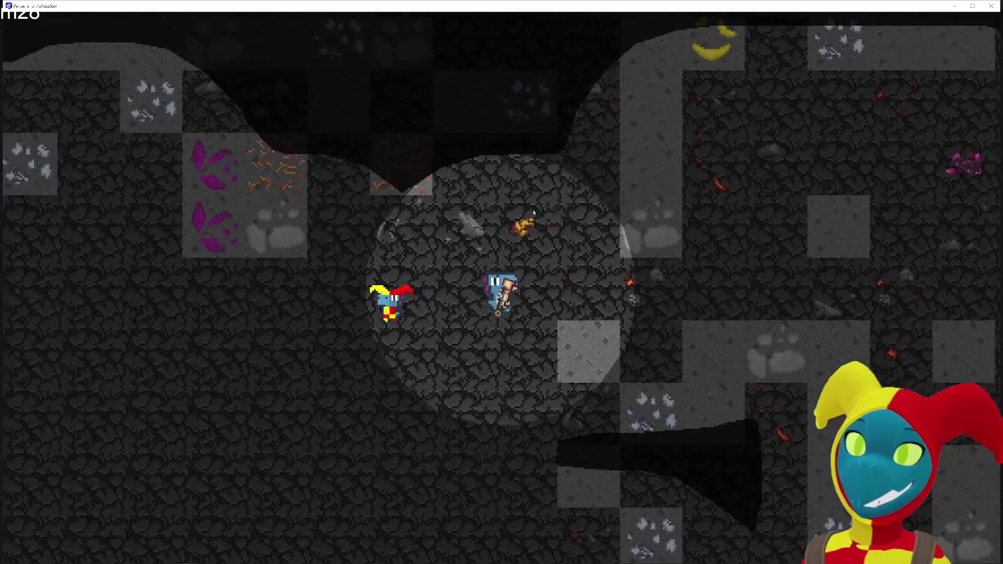
key("a")
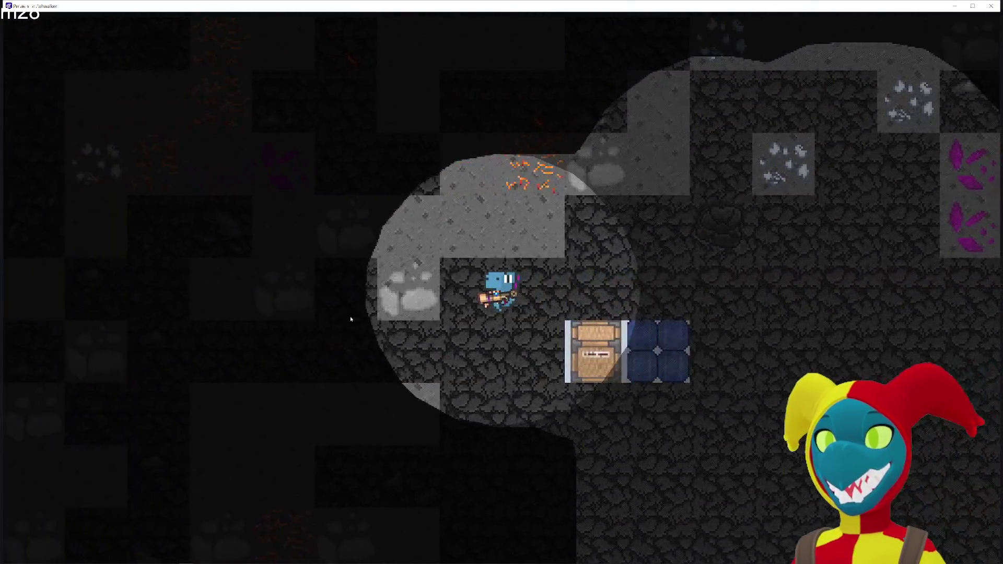
key("s")
key("s")
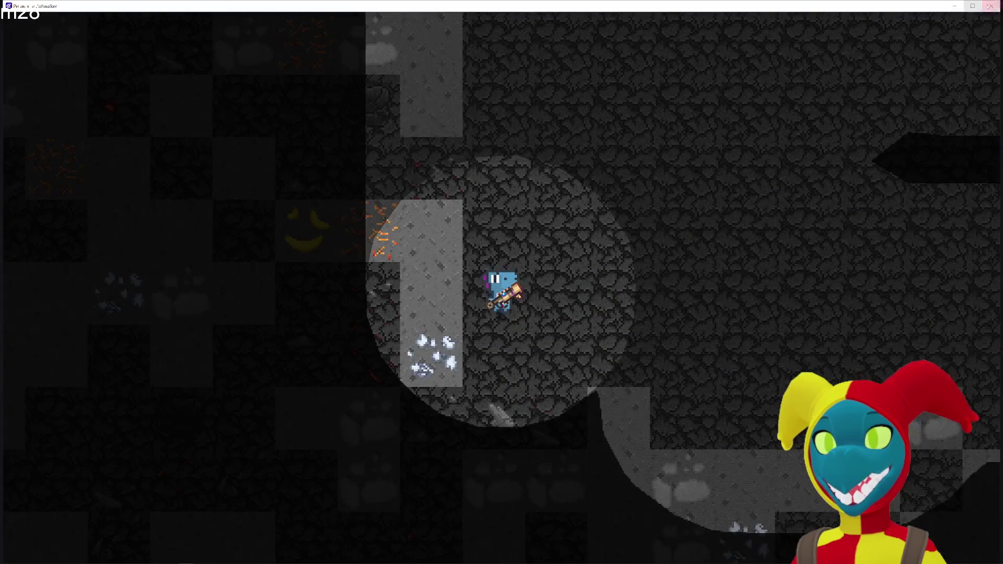
left_click(998, 6)
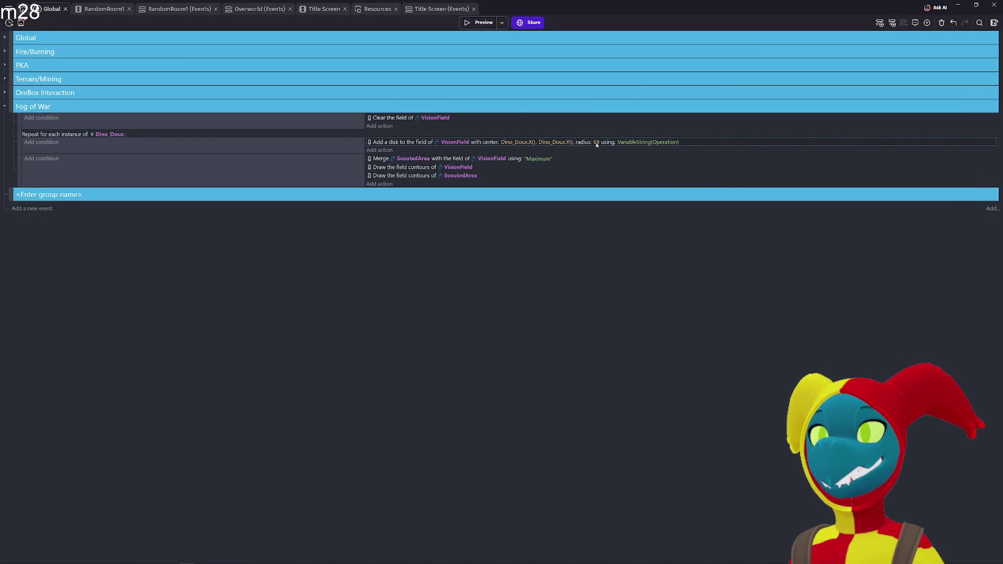
- In RandomRoom1, set ScoutedArea's fill opacity to 2 and launch a preview
left_click(8, 9)
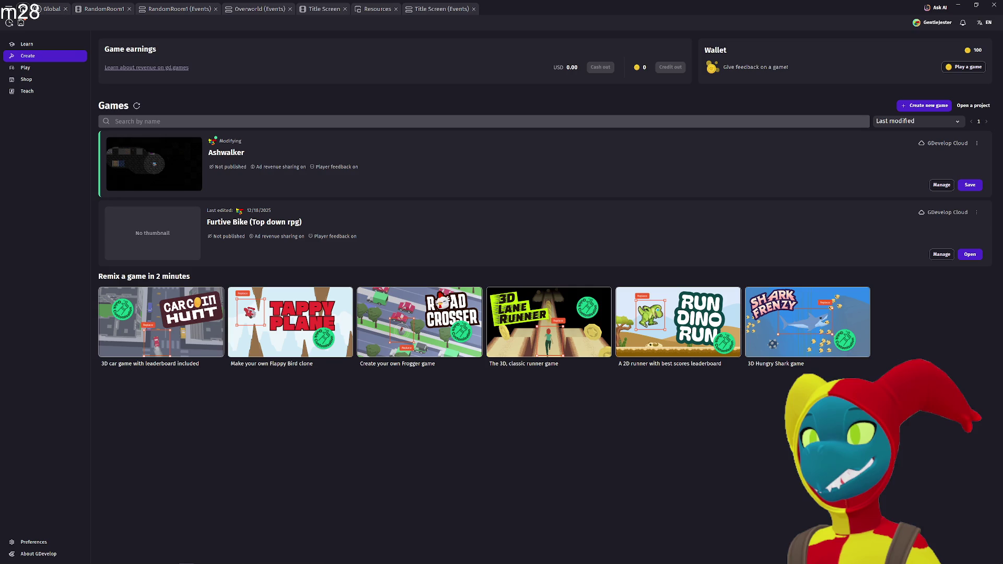
left_click(45, 9)
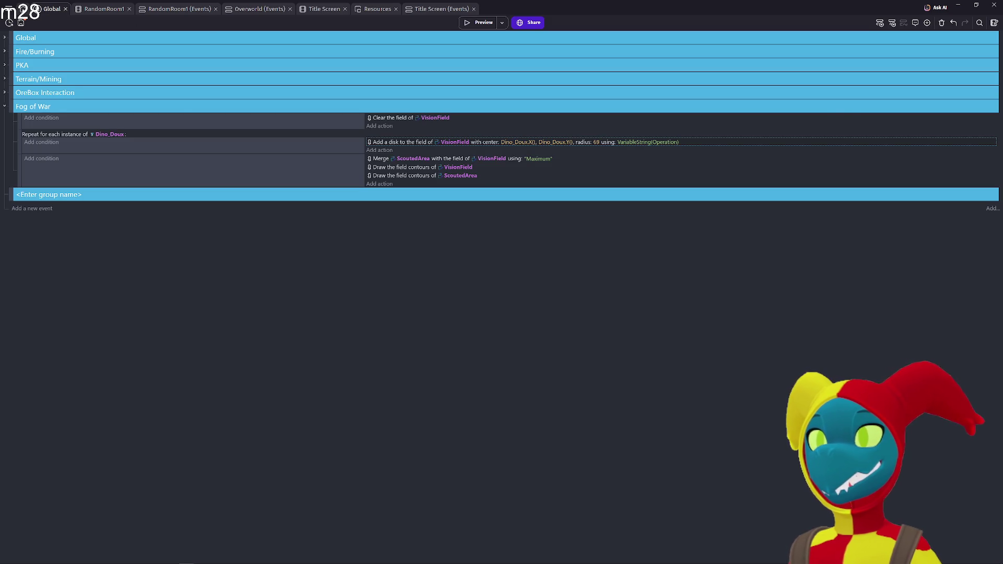
left_click(98, 7)
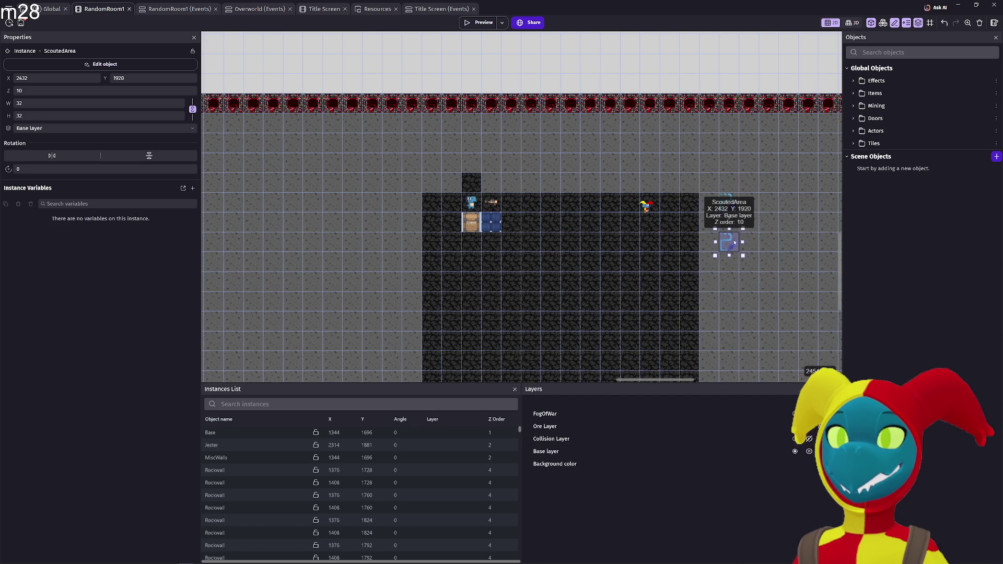
double_click(734, 242)
double_click(514, 133)
type("210")
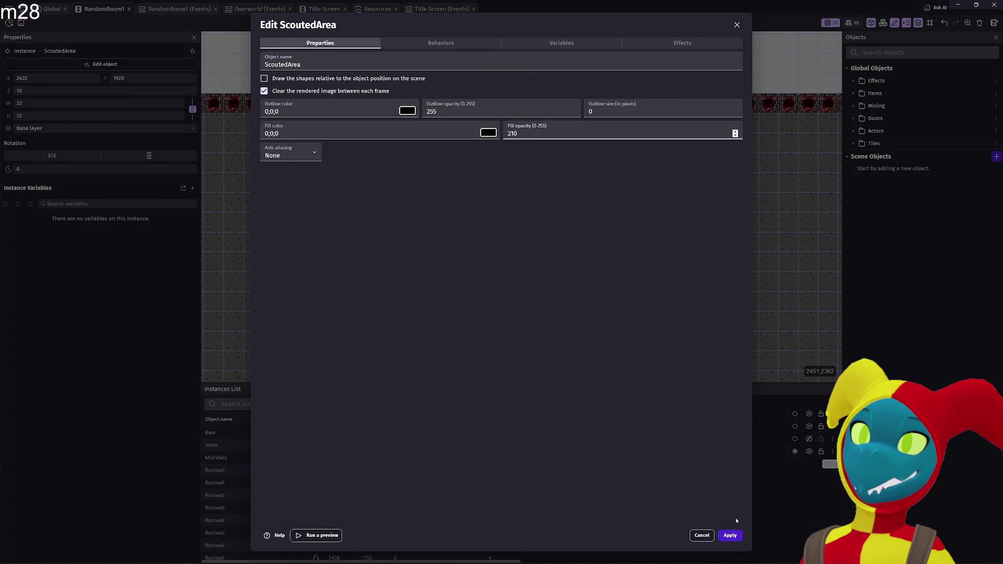
left_click(730, 535)
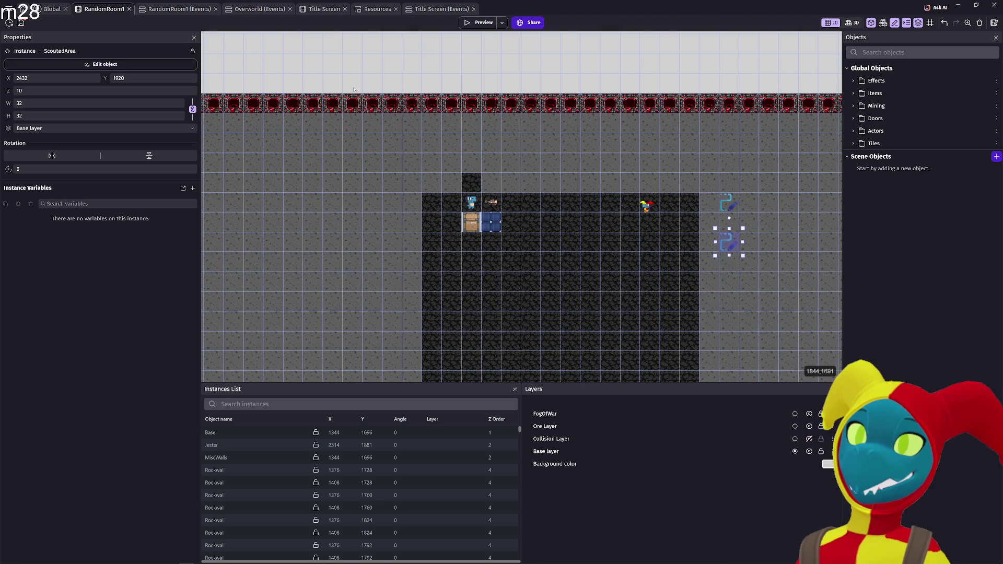
left_click(475, 23)
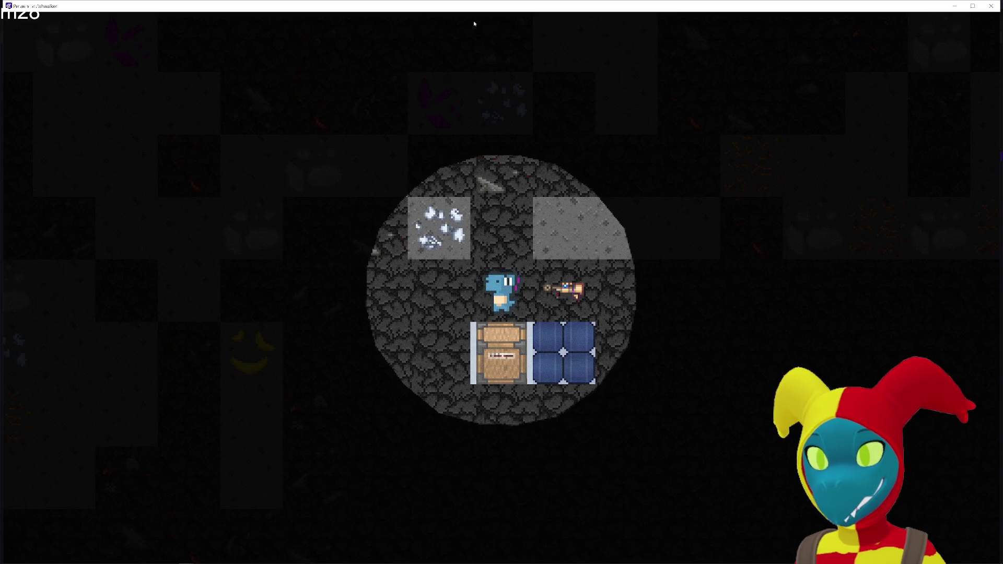
- Walk the player right, down, left and up through the cave, then close the preview
key("d")
key("d")
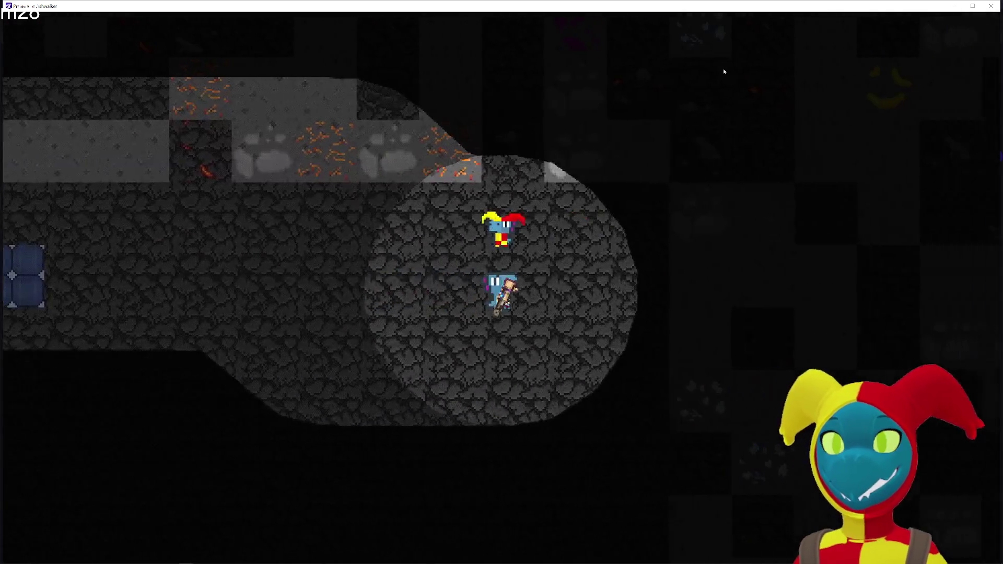
key("s")
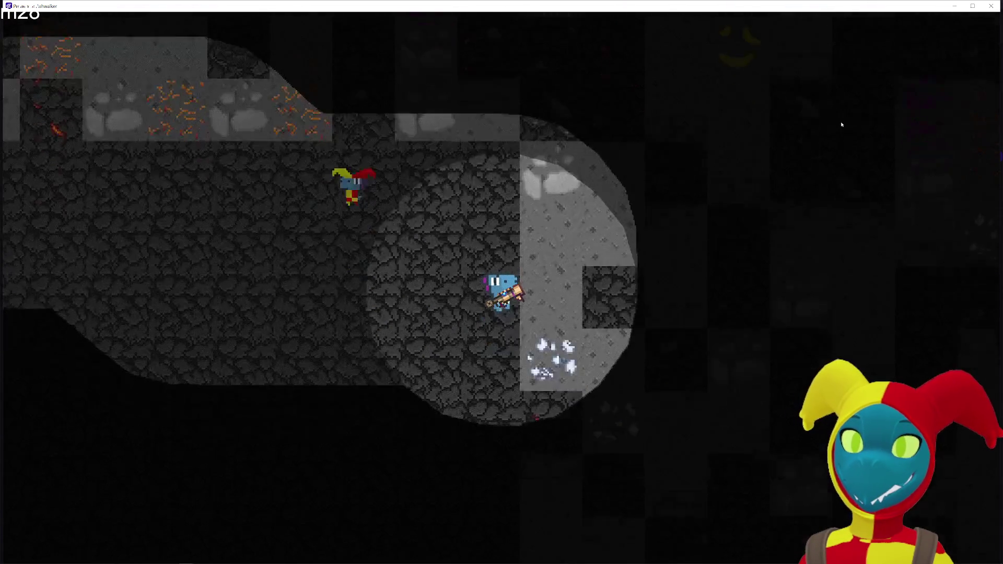
key("a")
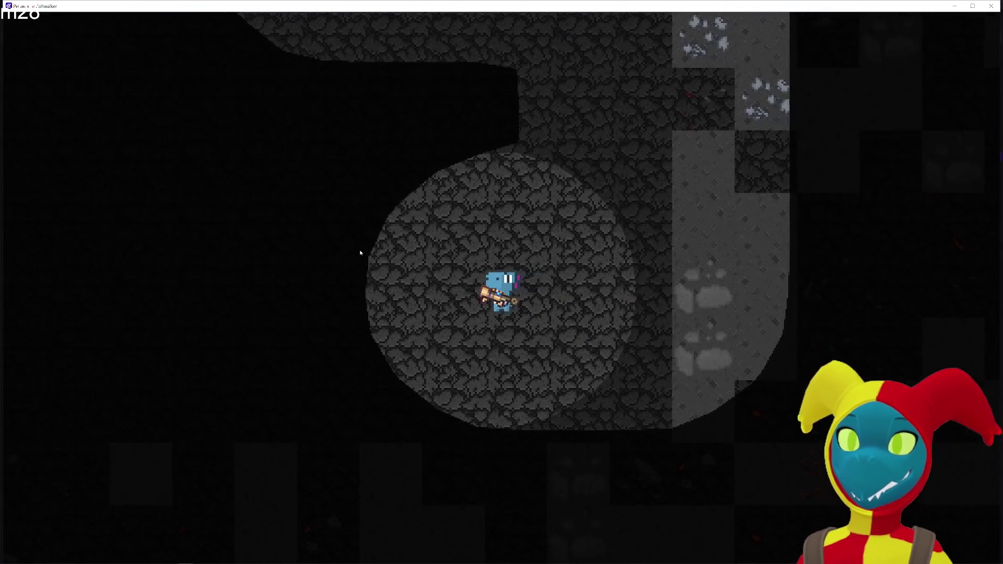
key("w")
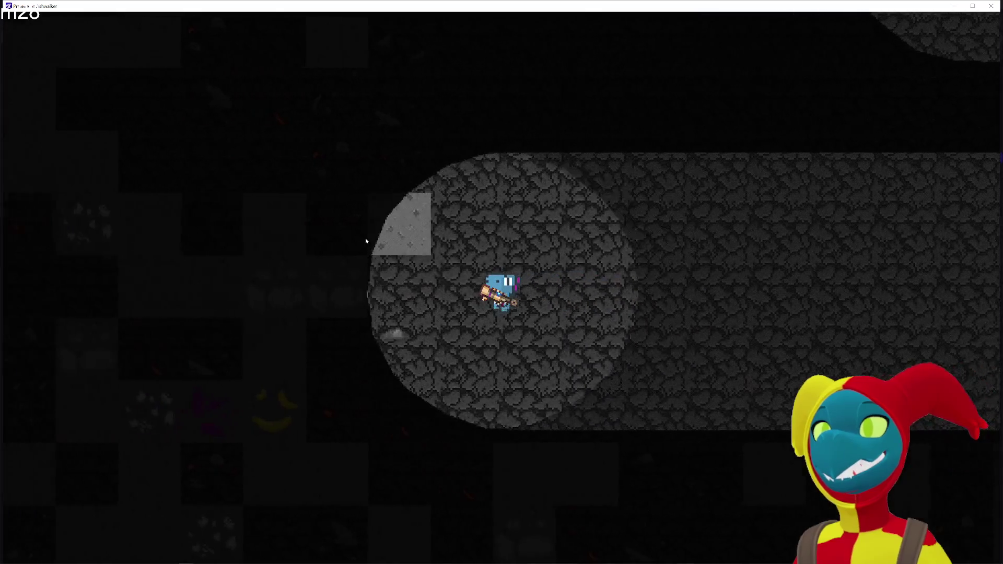
left_click(987, 7)
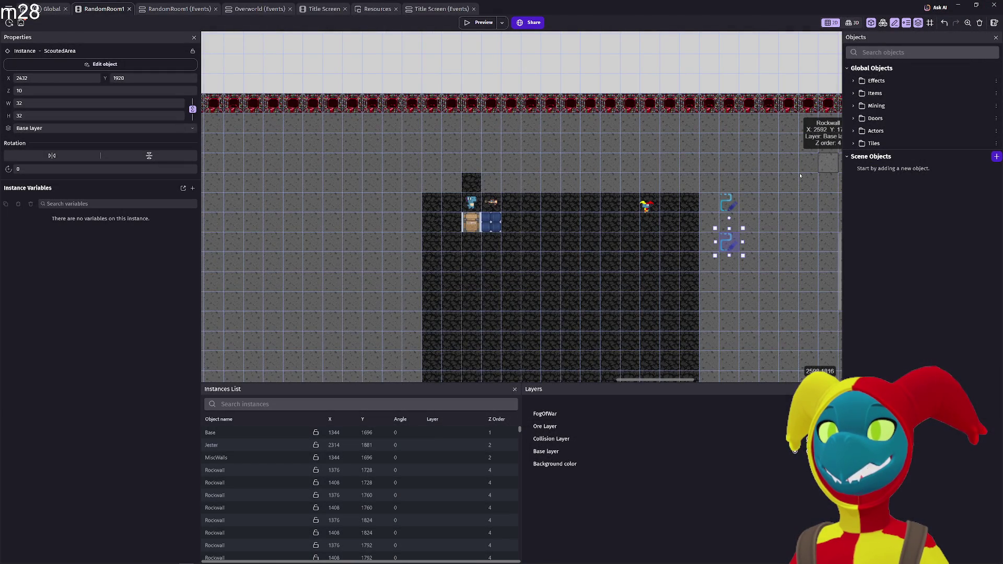
- Change VisionField's effect type to Blur (Kawase, fast) with padding 2 and apply
double_click(735, 206)
left_click(648, 44)
left_click(580, 64)
scroll(579, 130, "up", 5)
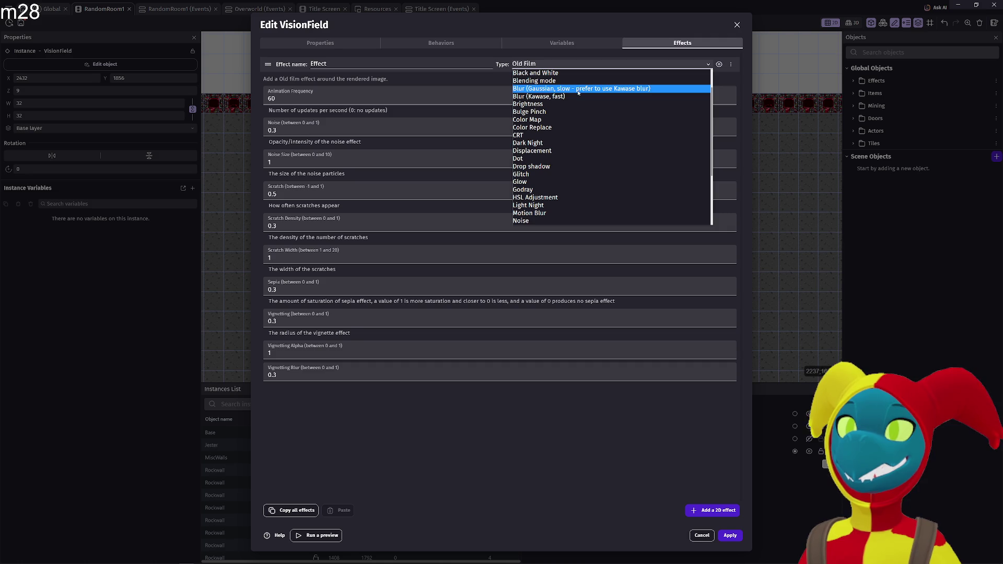
scroll(584, 78, "up", 2)
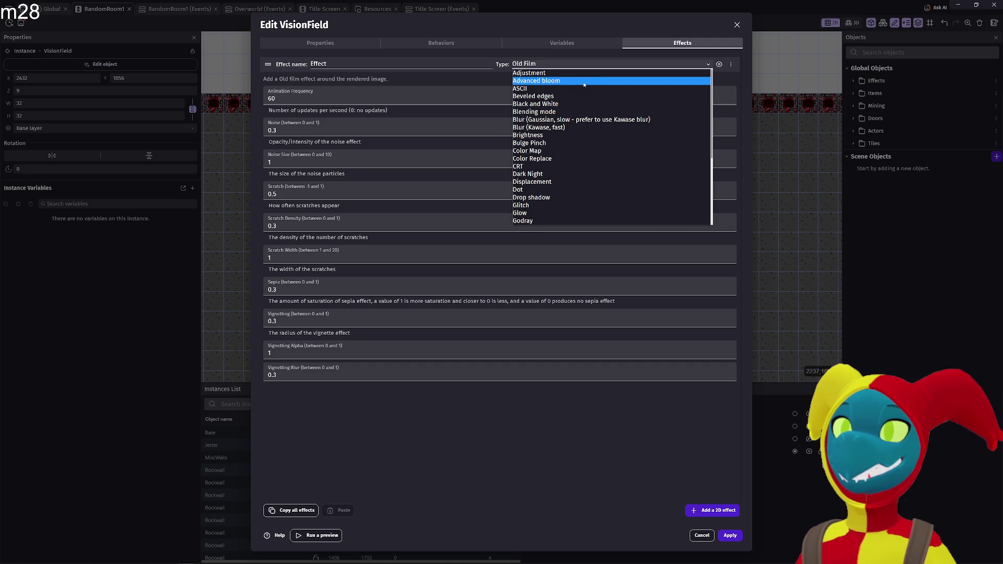
left_click(572, 128)
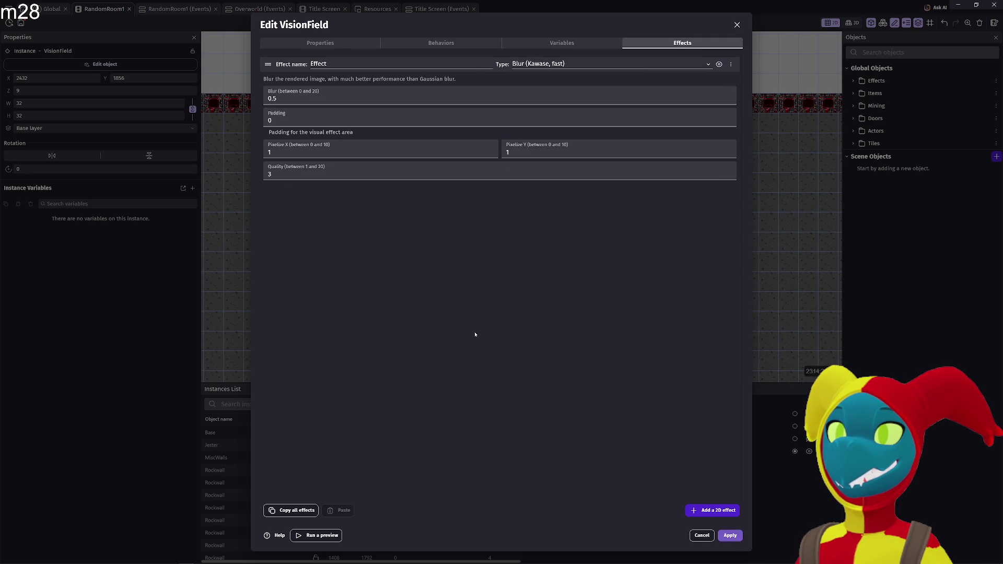
double_click(272, 120)
type("2")
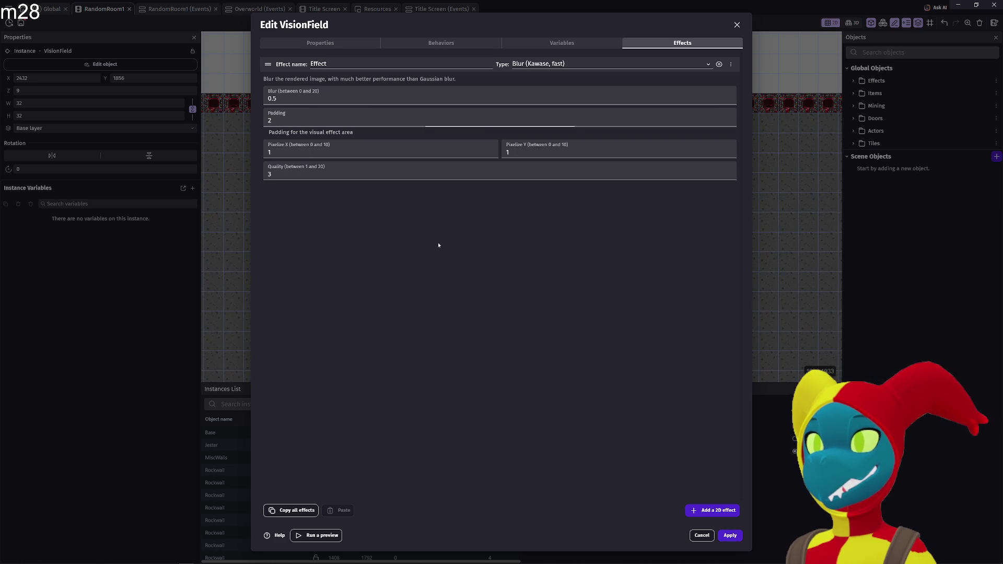
left_click(730, 535)
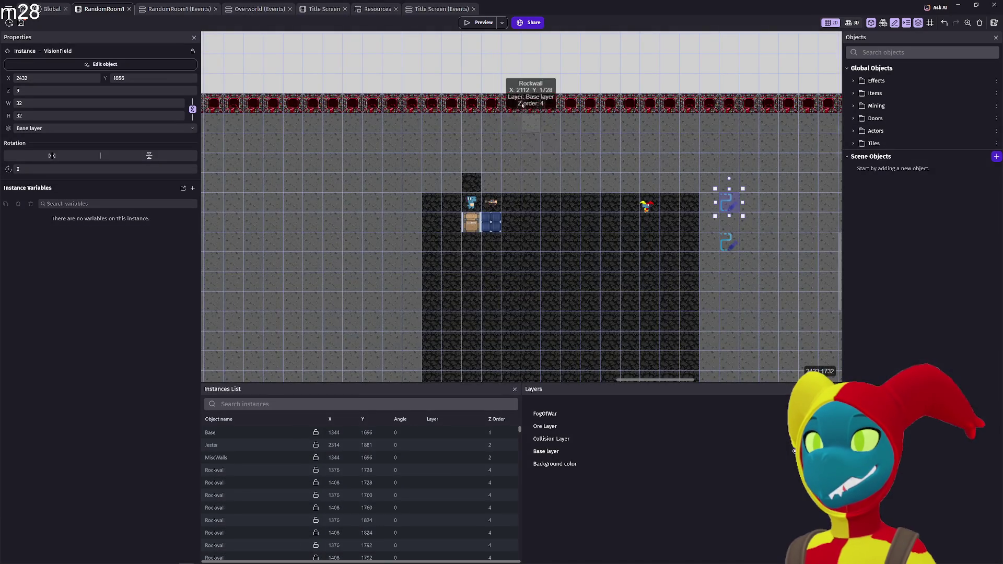
- Preview the game, walk the character past the gun, chest and corridor, then close it
left_click(482, 23)
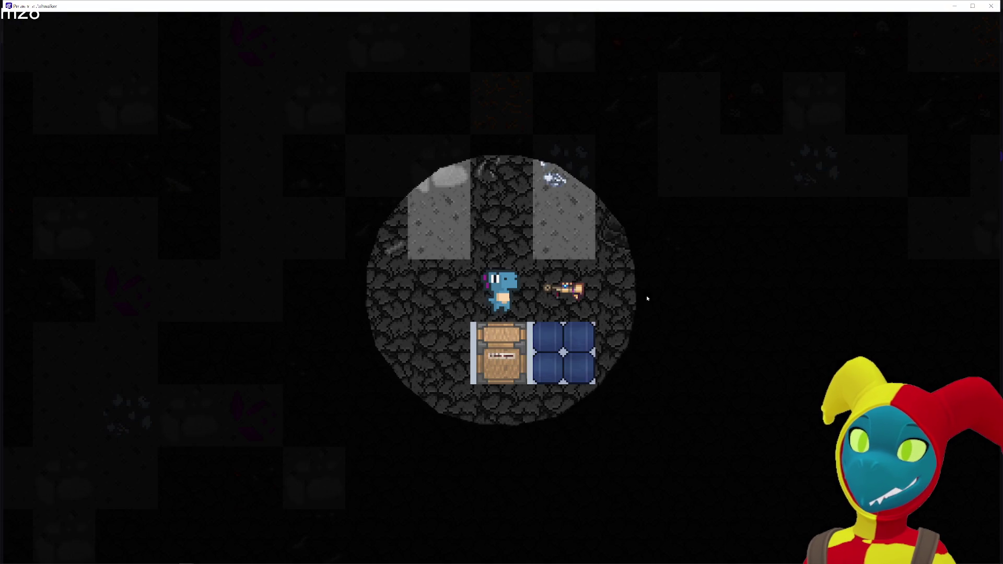
key("d")
key("s")
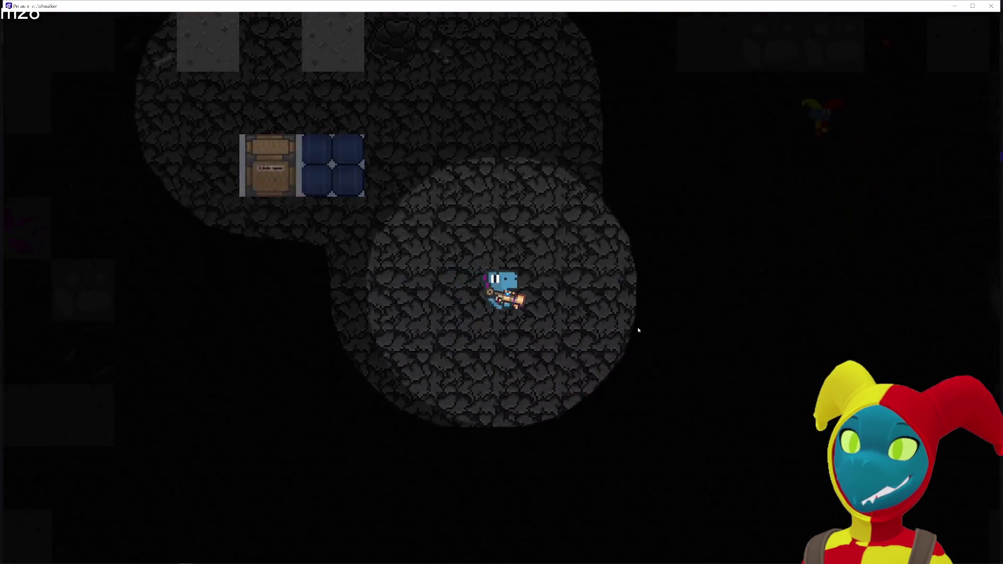
key("d")
key("a")
key("s")
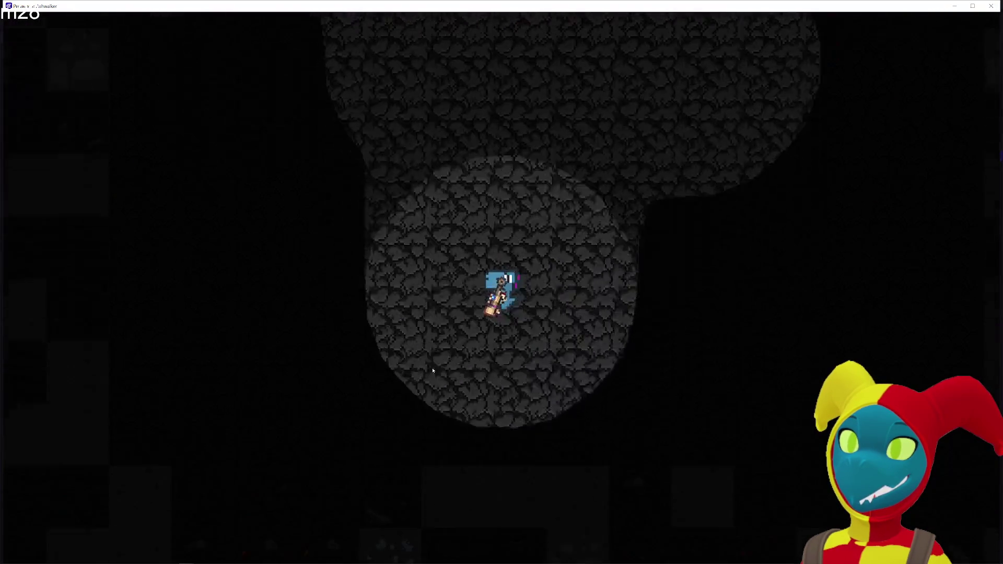
key("a")
key("w")
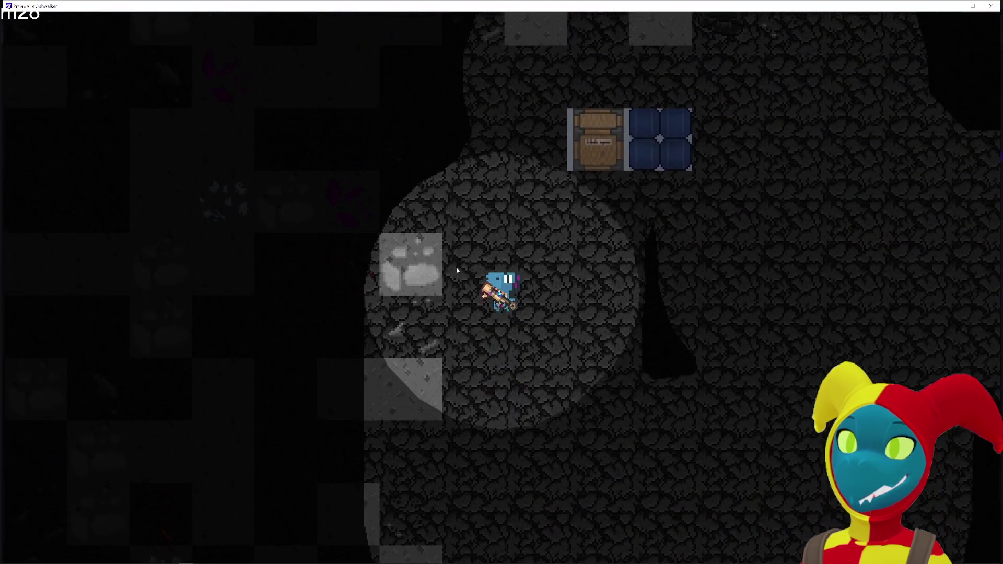
key("s")
key("d")
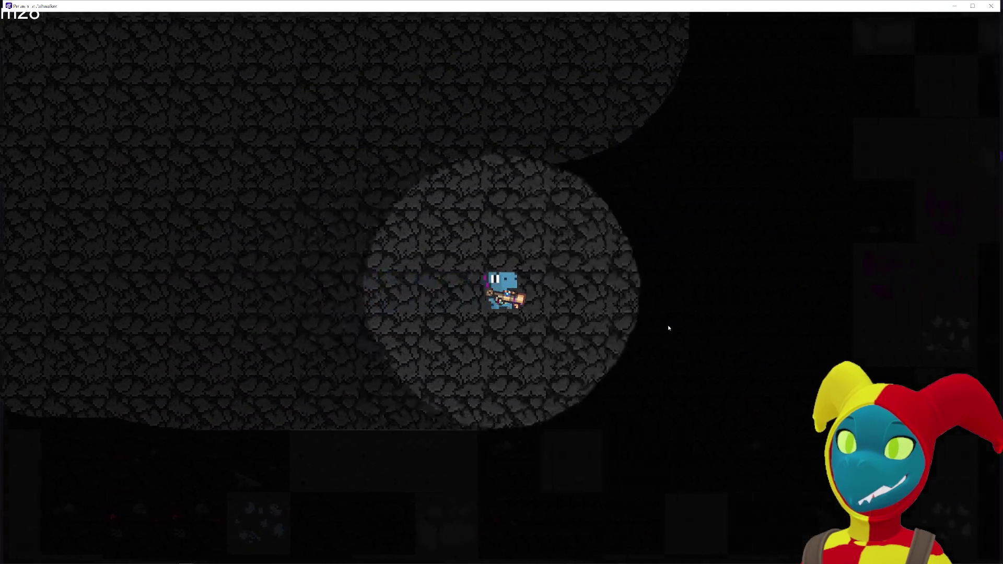
key("d")
key("s")
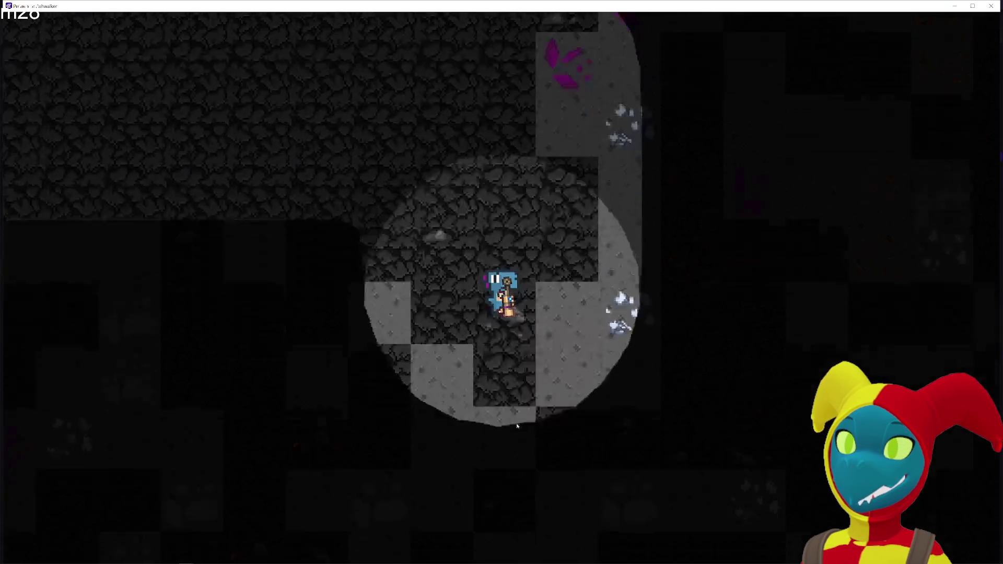
key("s")
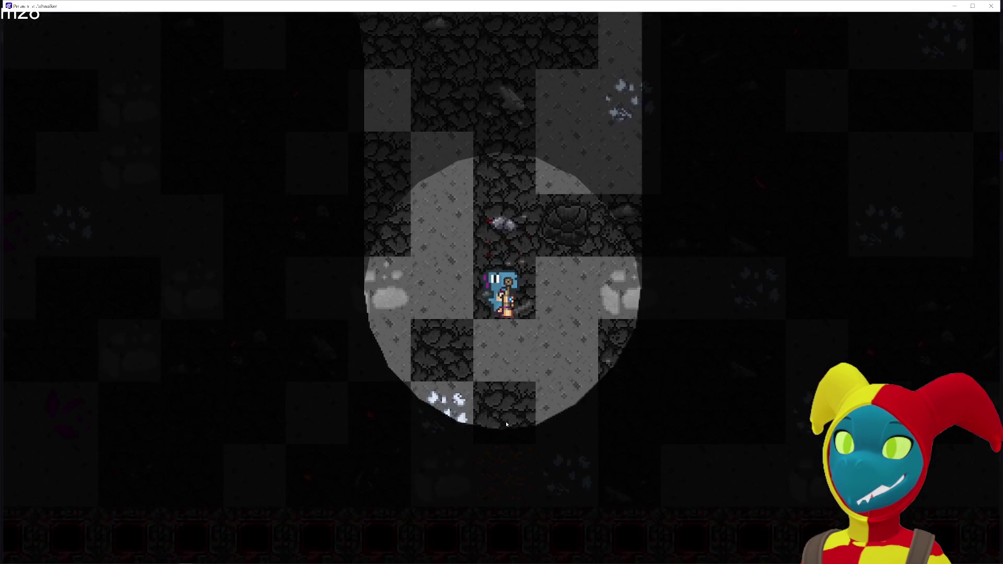
key("s")
key("w")
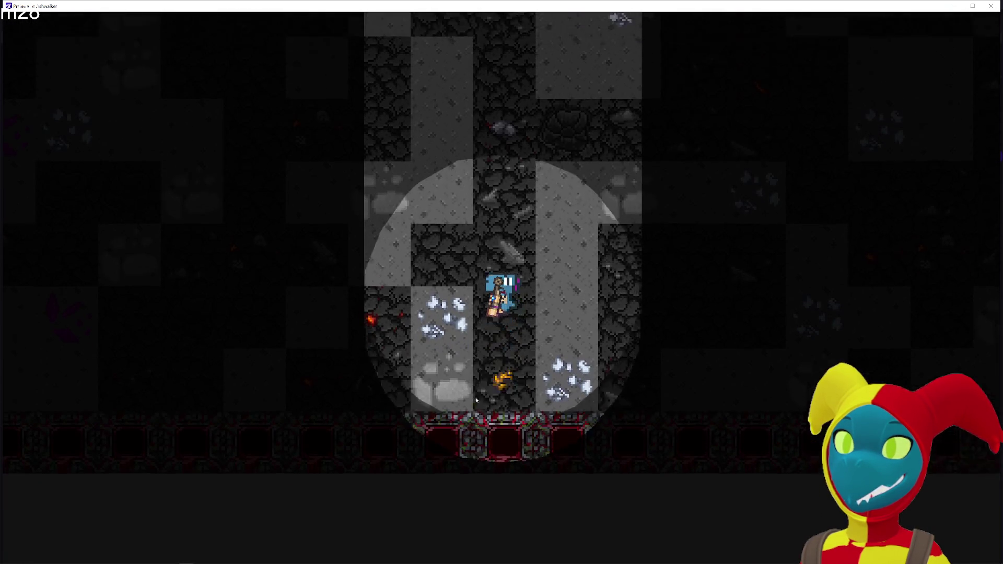
key("d")
key("alt+F4")
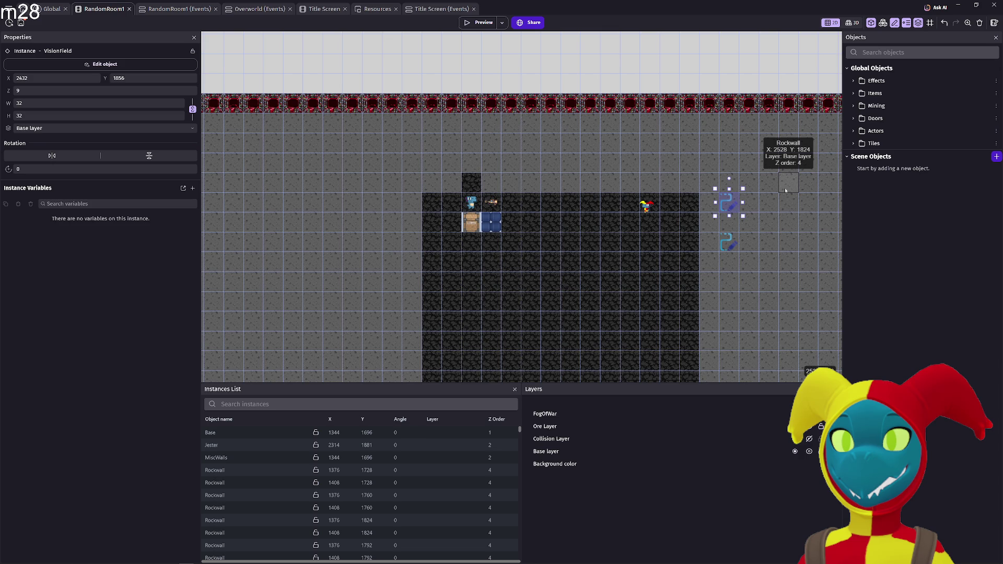
- Set the VisionField fill colour to grey 74;74;74 and apply
scroll(786, 191, "down", 3)
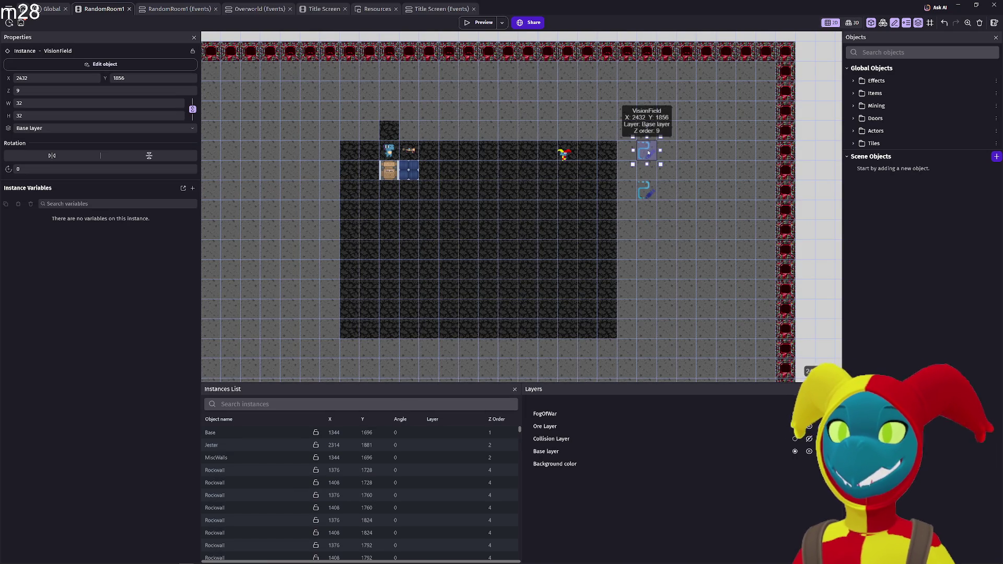
double_click(648, 153)
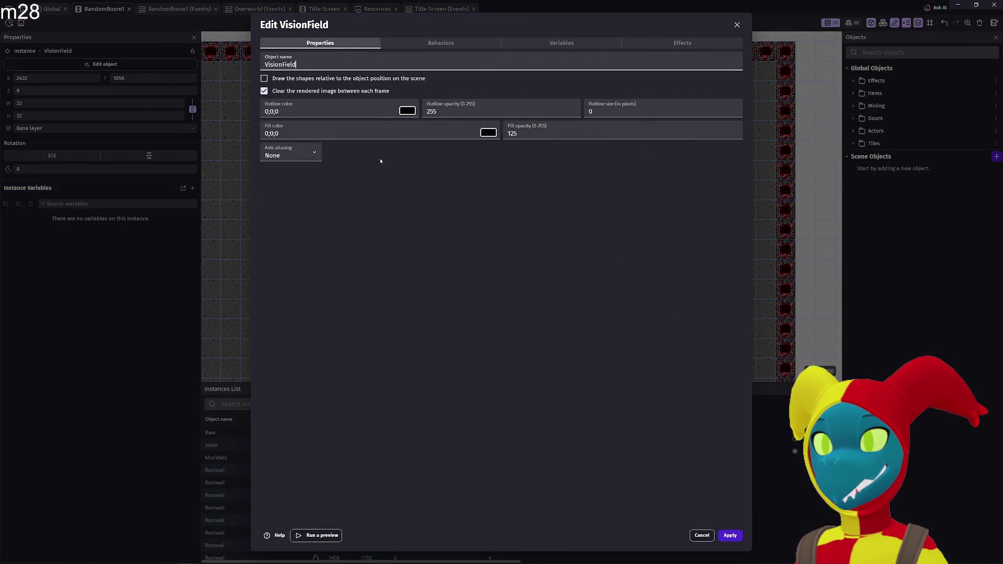
left_click(487, 133)
left_click(593, 326)
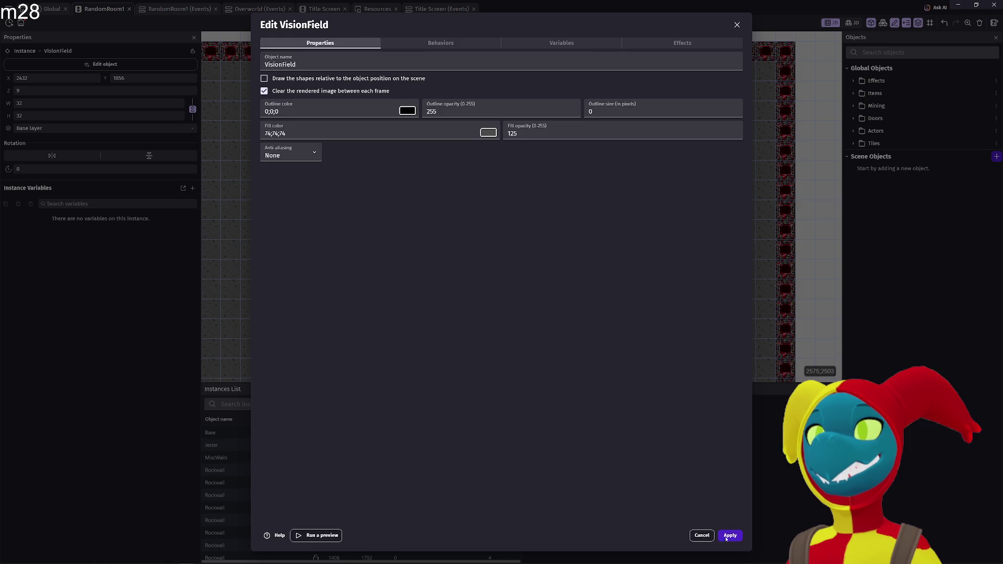
left_click(730, 535)
- Preview the game, walk right and left to view the grey circle, then close it
left_click(473, 24)
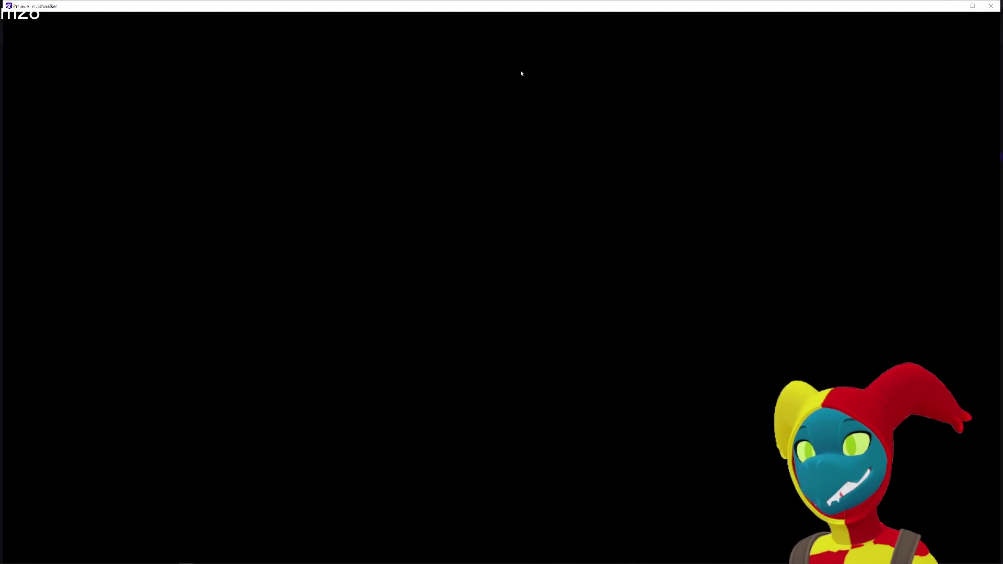
key("d")
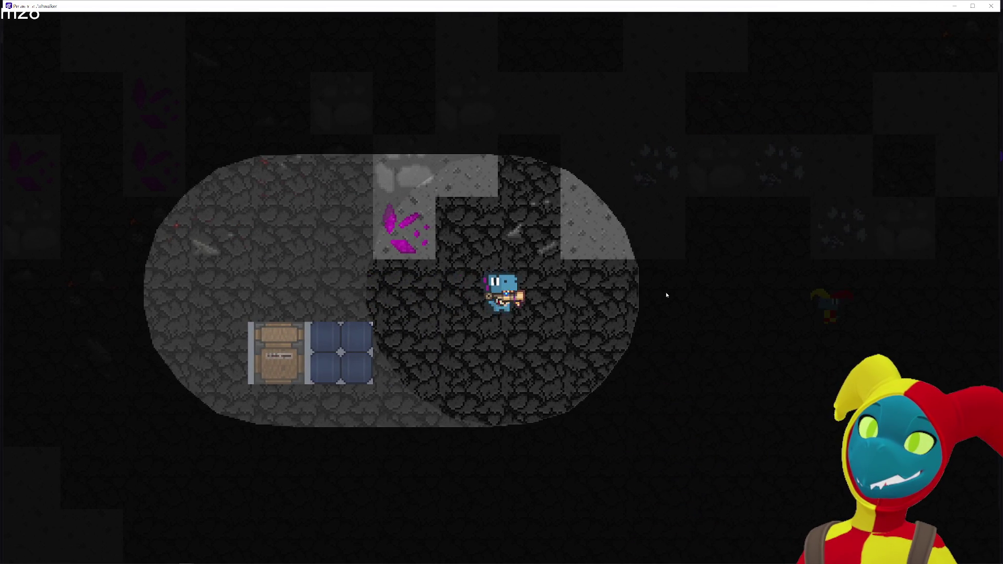
key("a")
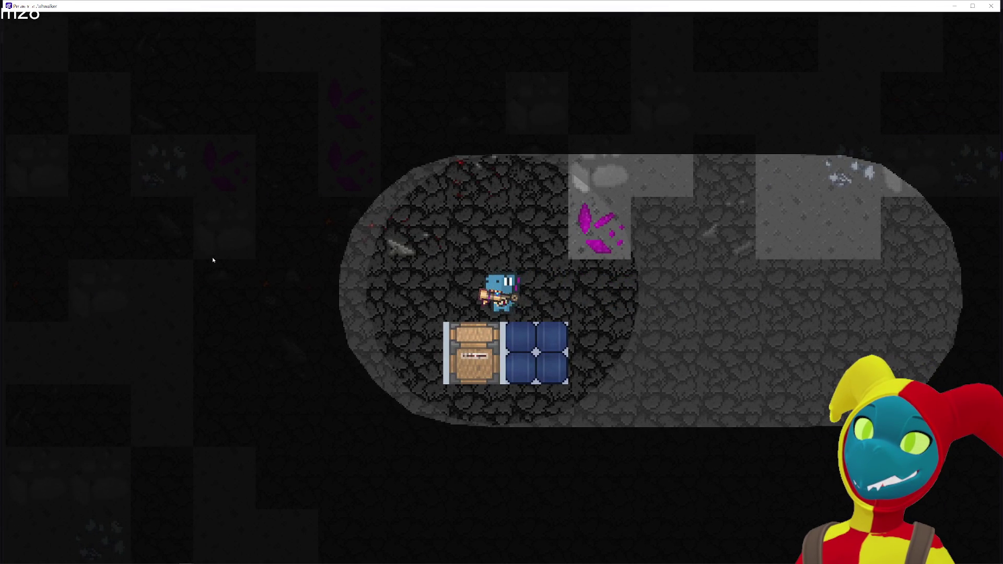
left_click(997, 6)
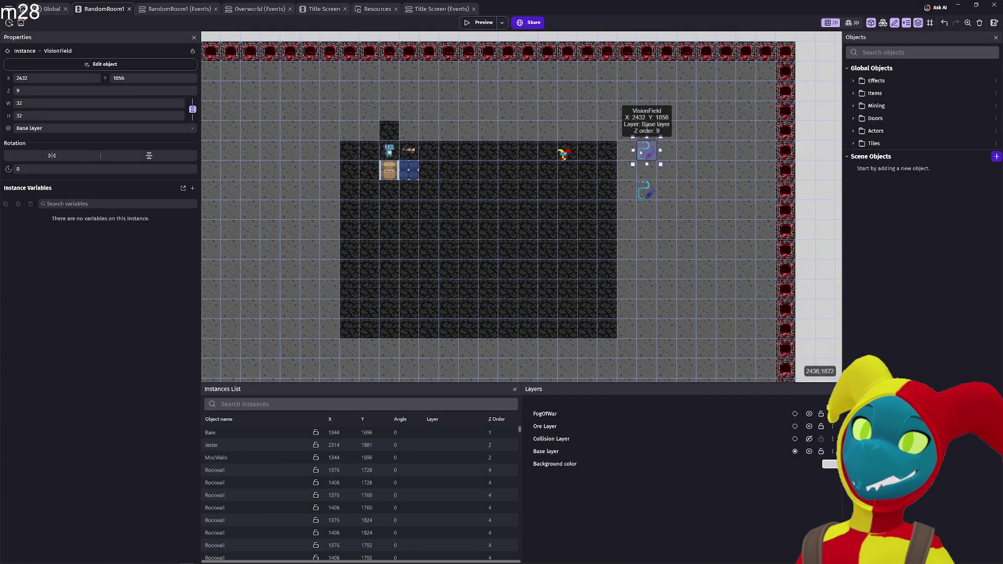
- Set the VisionField fill colour back to black 0;0;0
double_click(641, 153)
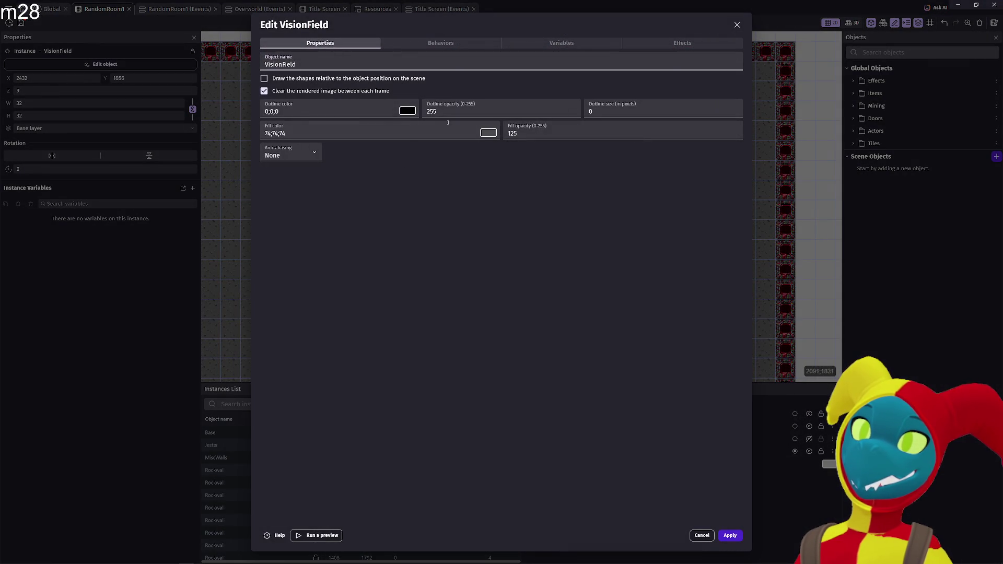
left_click(487, 135)
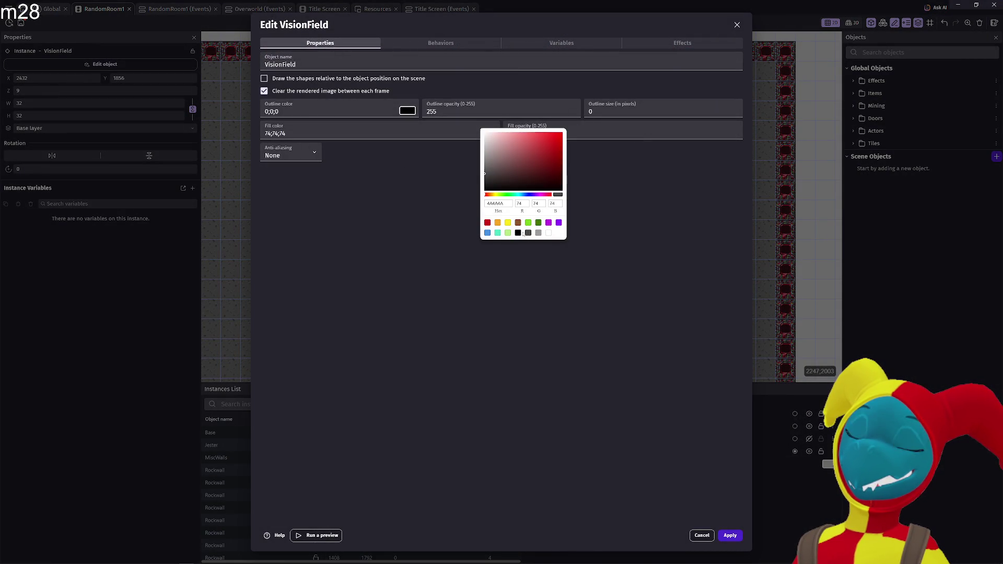
left_click(669, 322)
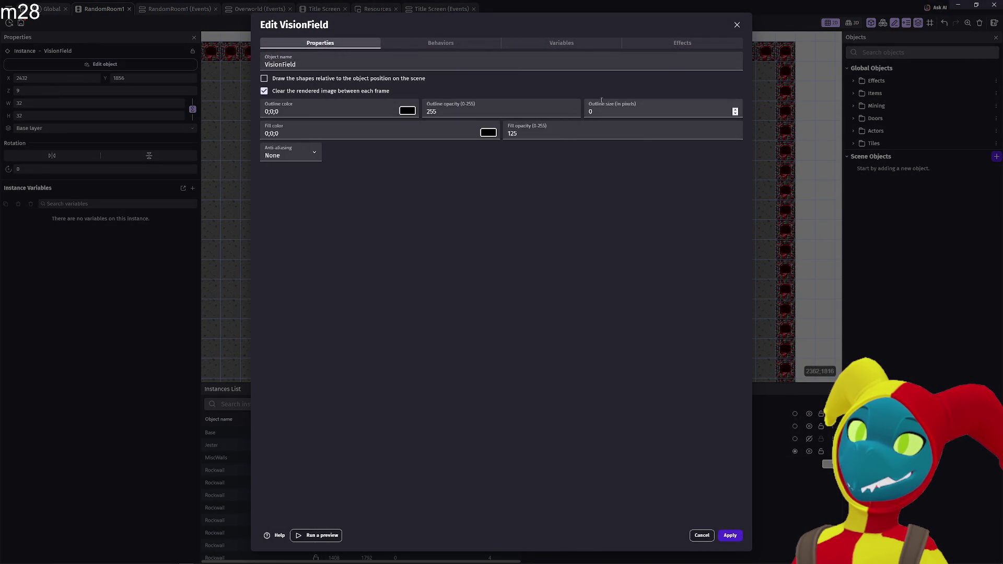
left_click(649, 44)
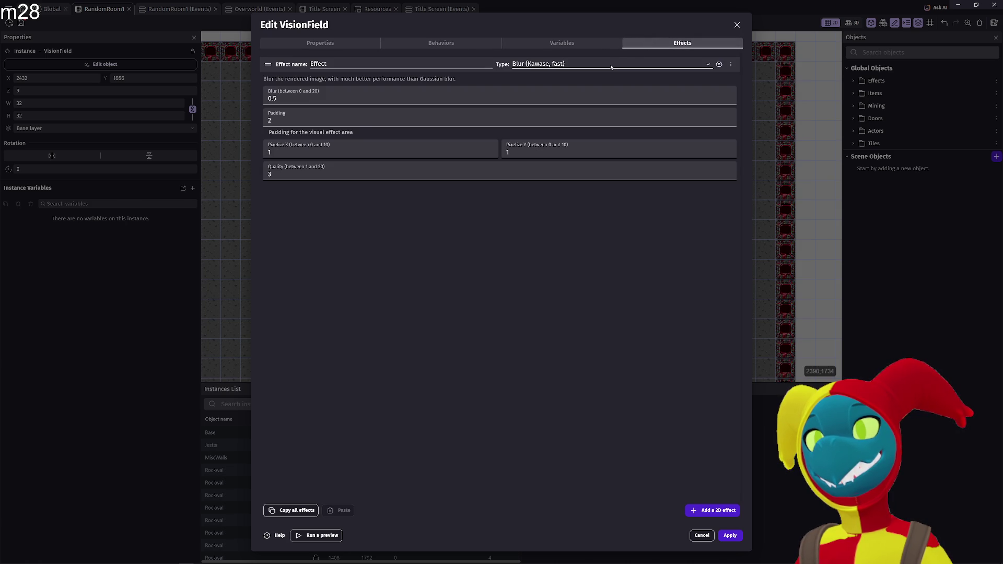
left_click(737, 24)
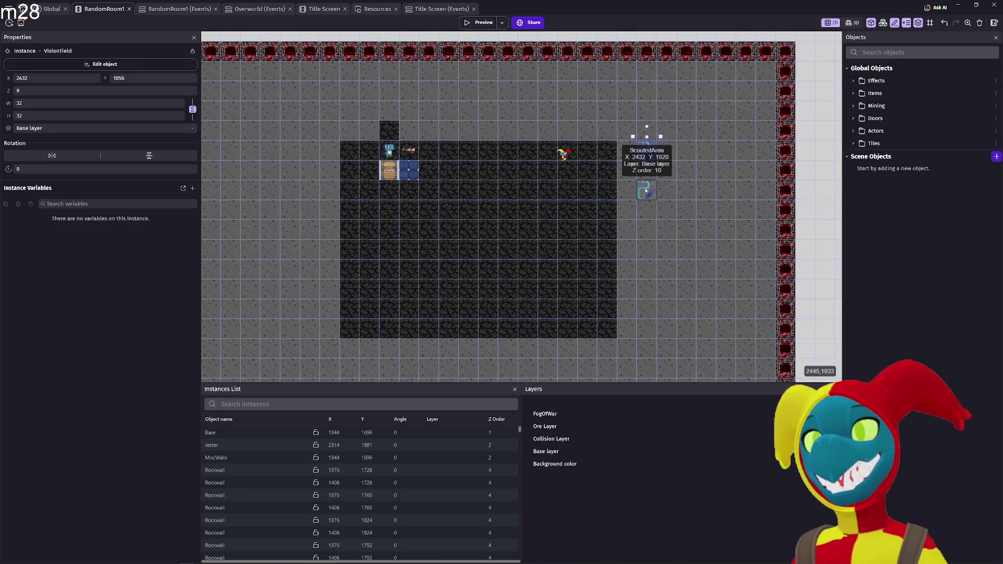
- Replace ScoutedArea's Pixelate effect with Noise at intensity 1, apply, and launch a preview
double_click(646, 190)
left_click(652, 43)
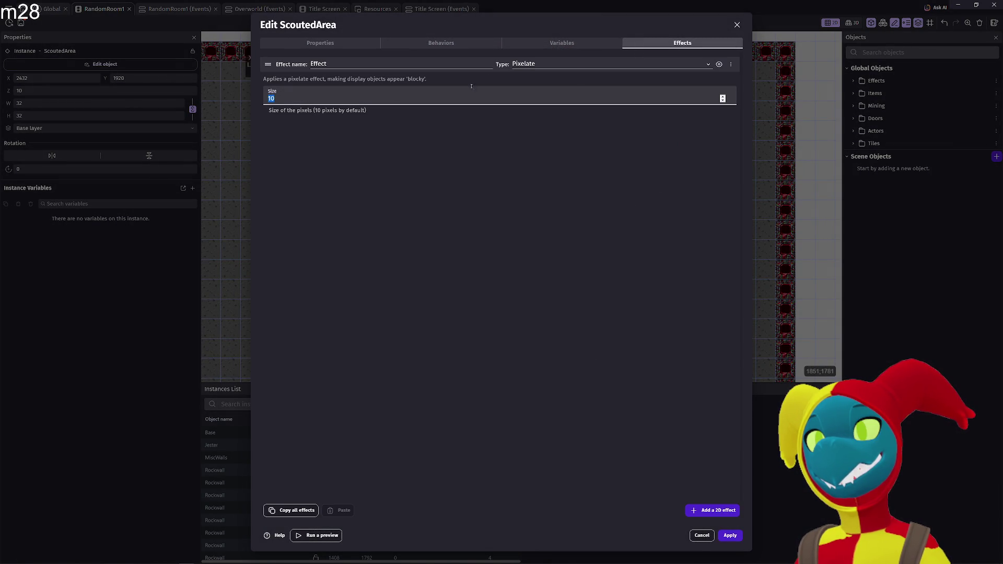
left_click(588, 64)
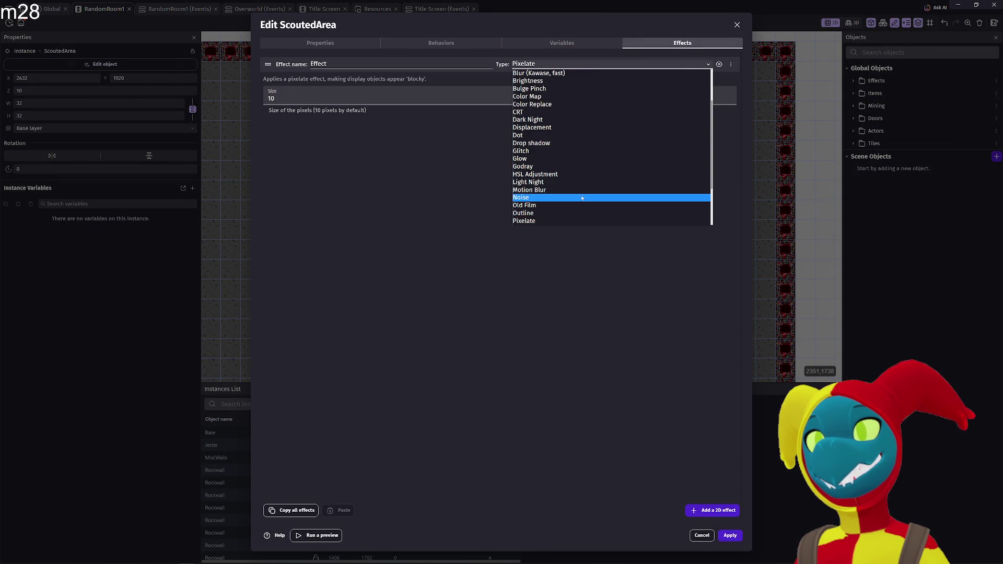
scroll(581, 198, "down", 3)
left_click(567, 136)
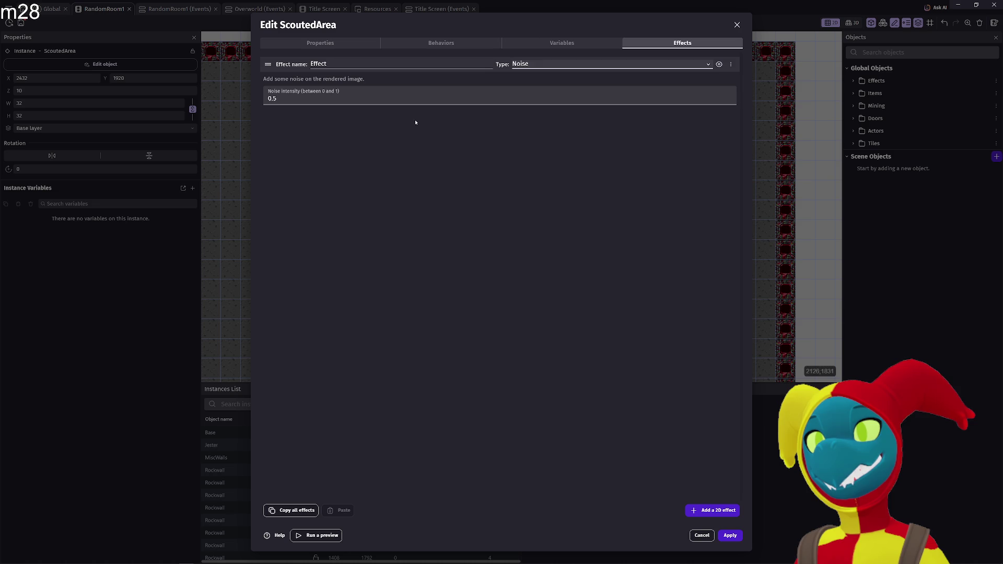
left_click(336, 102)
type("1")
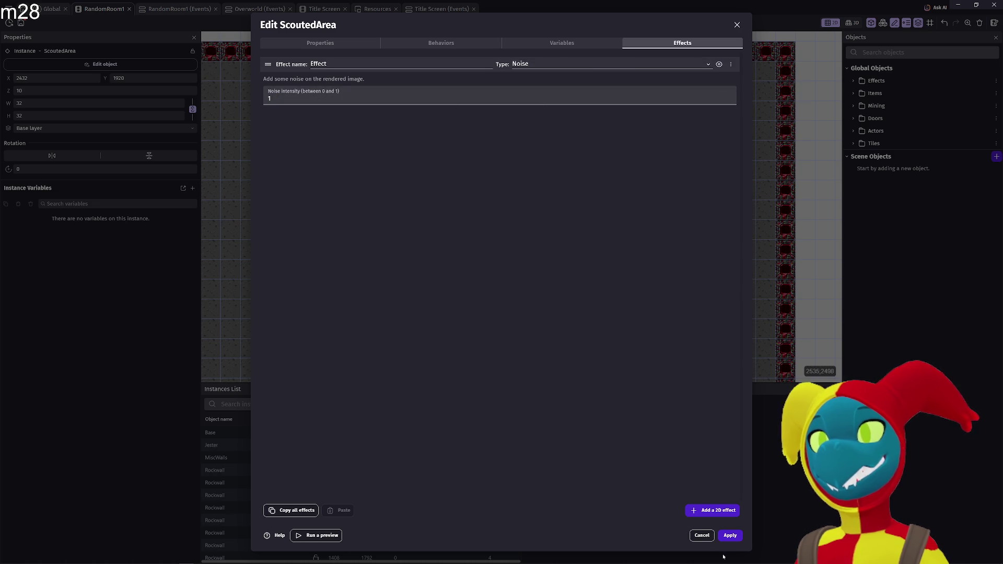
left_click(730, 536)
left_click(477, 25)
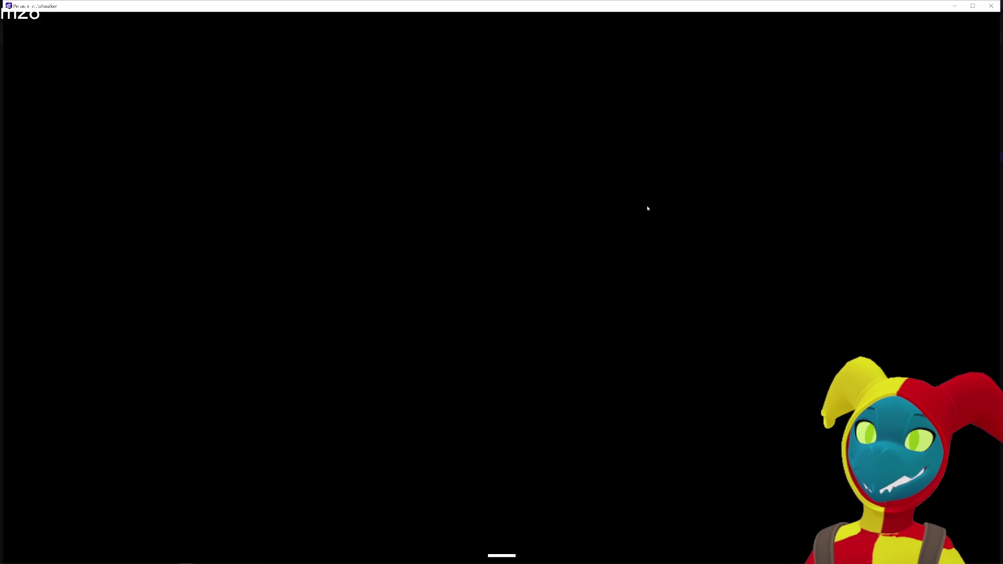
- Walk the character around the room toward the ore to view the noise, then close the preview
key("d")
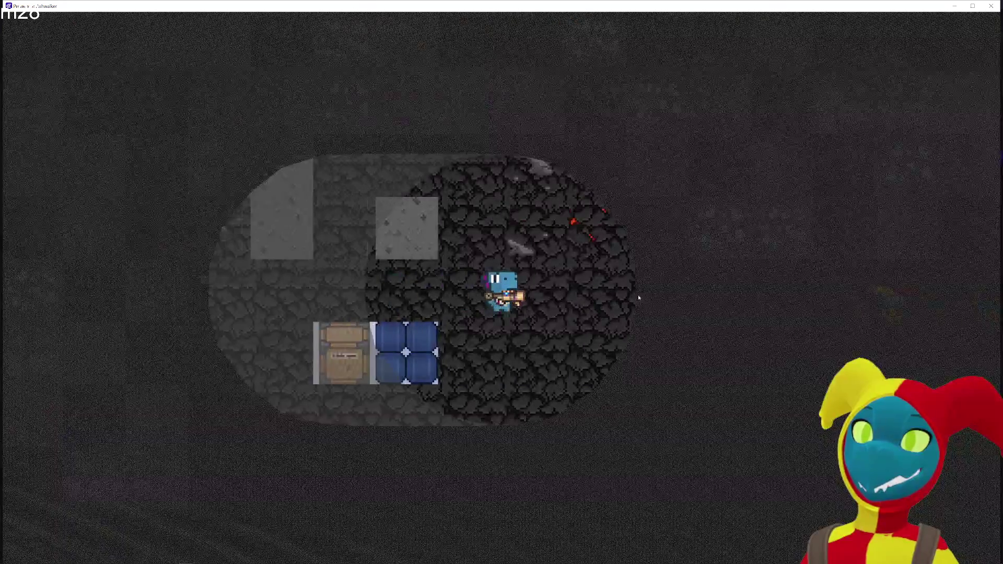
key("s")
key("a")
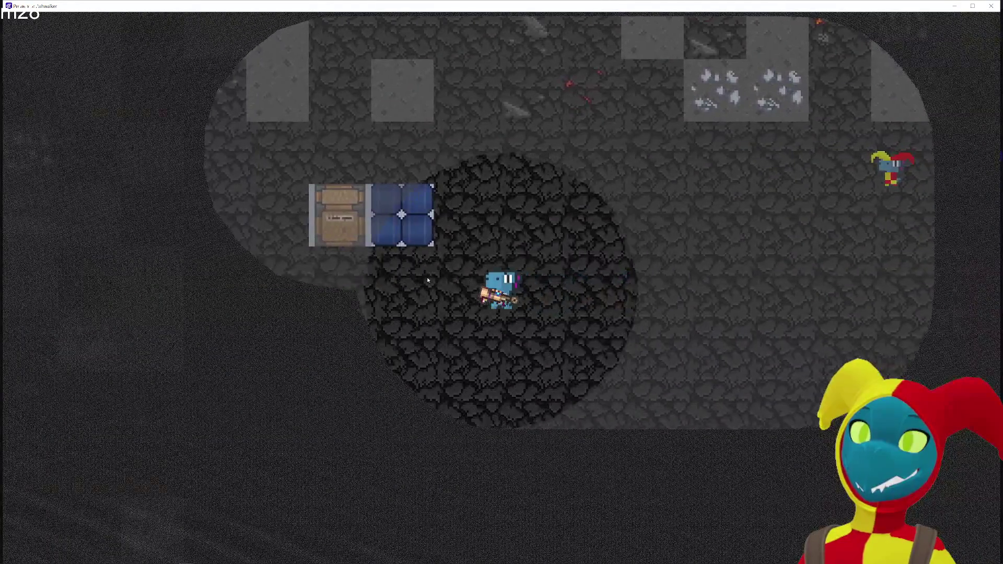
key("s")
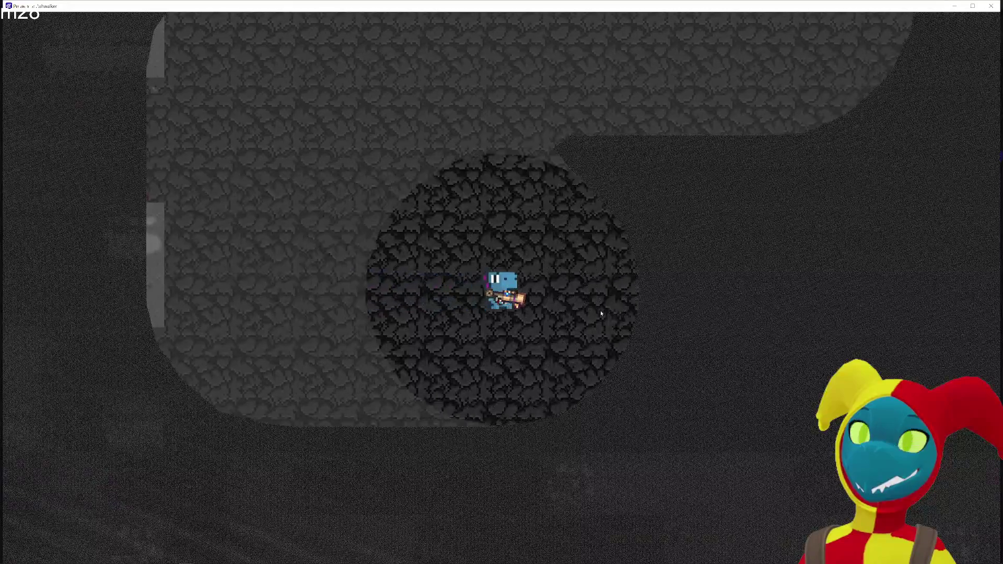
key("d")
key("w")
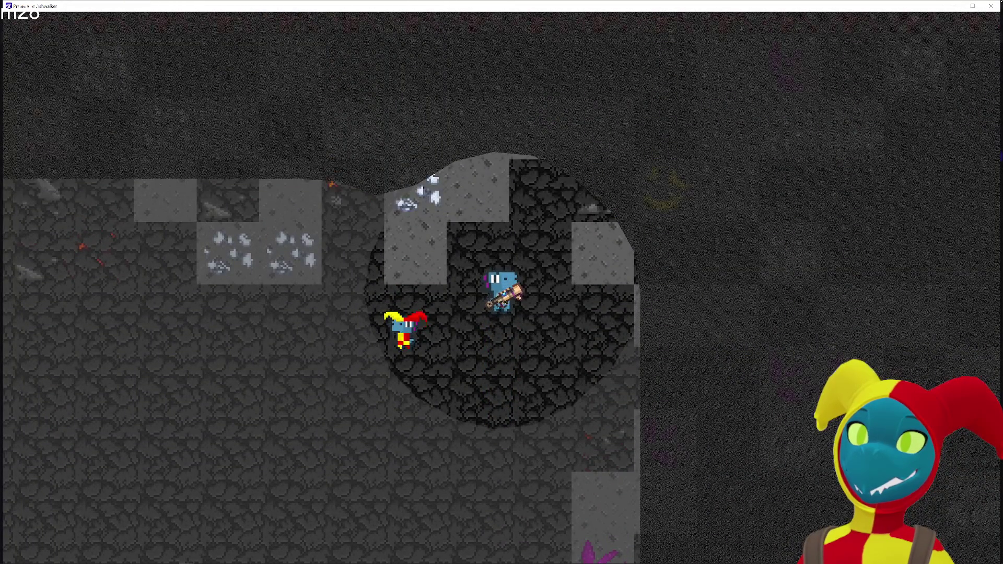
left_click(991, 5)
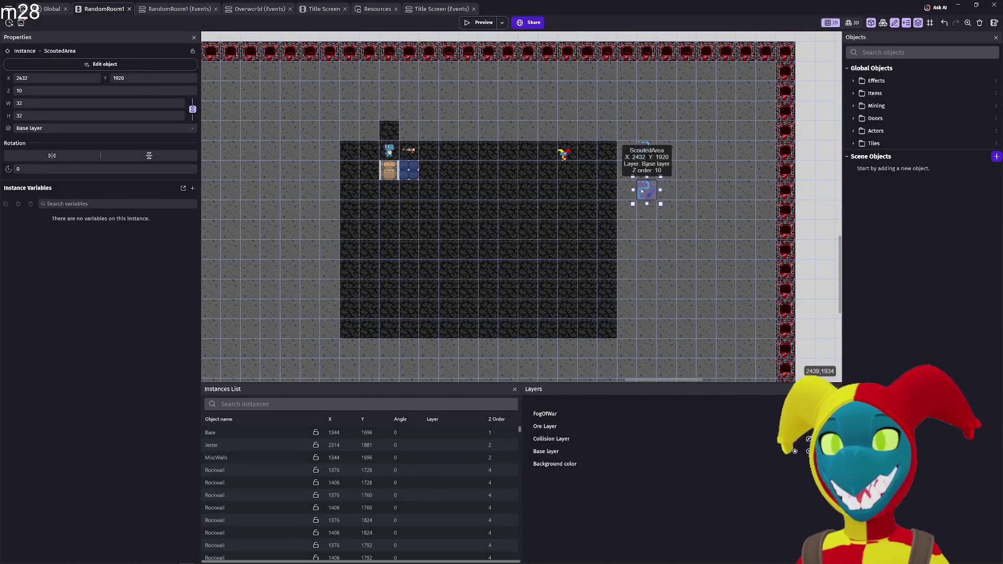
- Change ScoutedArea's effect type from Noise to Bulge Pinch and apply
double_click(642, 191)
left_click(597, 44)
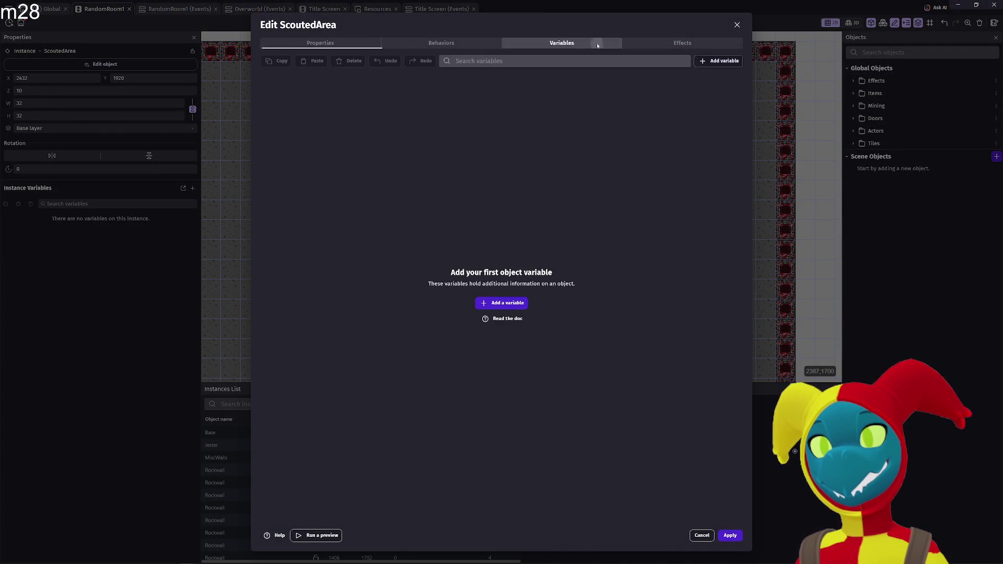
left_click(683, 42)
left_click(533, 64)
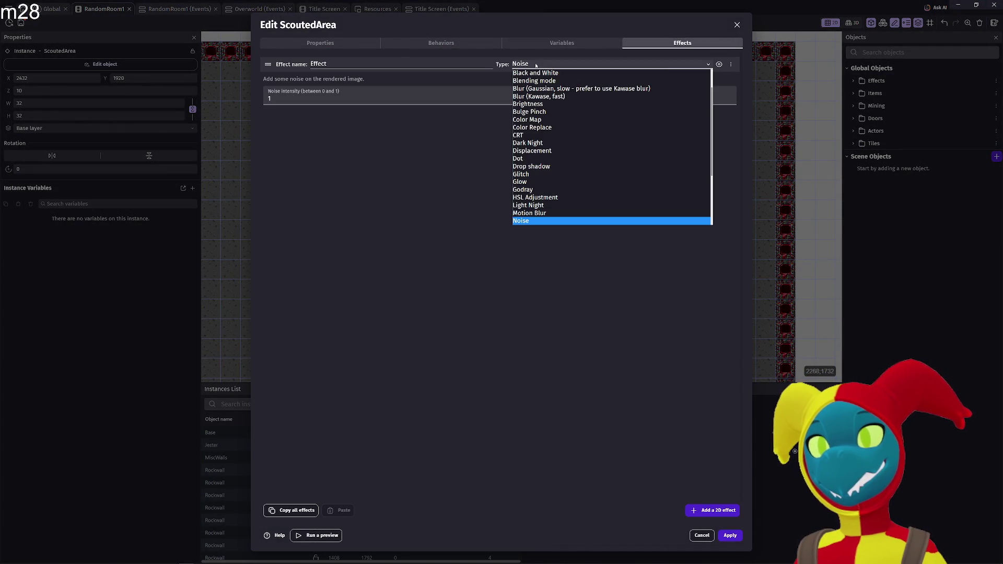
left_click(538, 112)
left_click(731, 535)
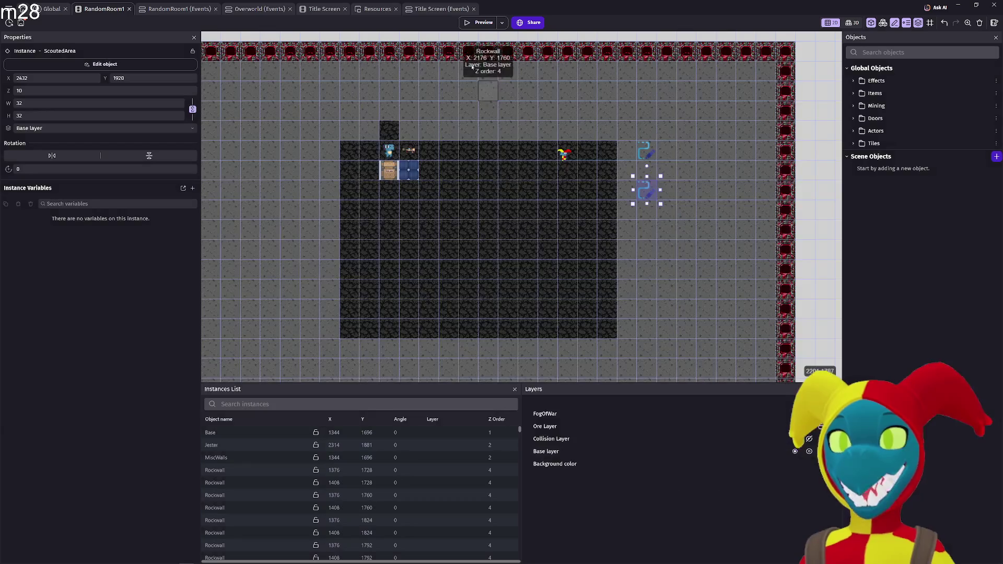
- Preview the game, walk right and down, then close it without quitting GDevelop
left_click(475, 24)
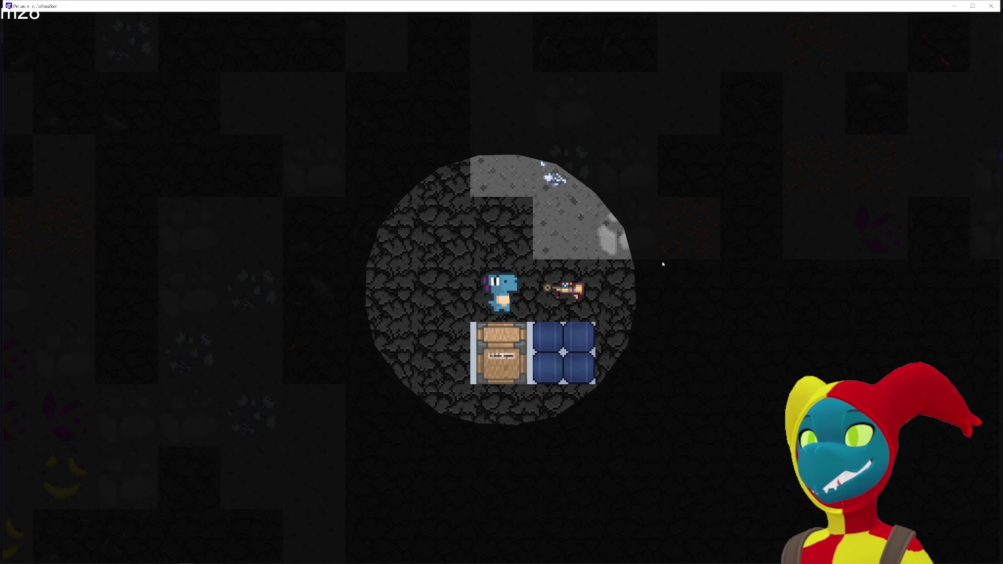
key("d")
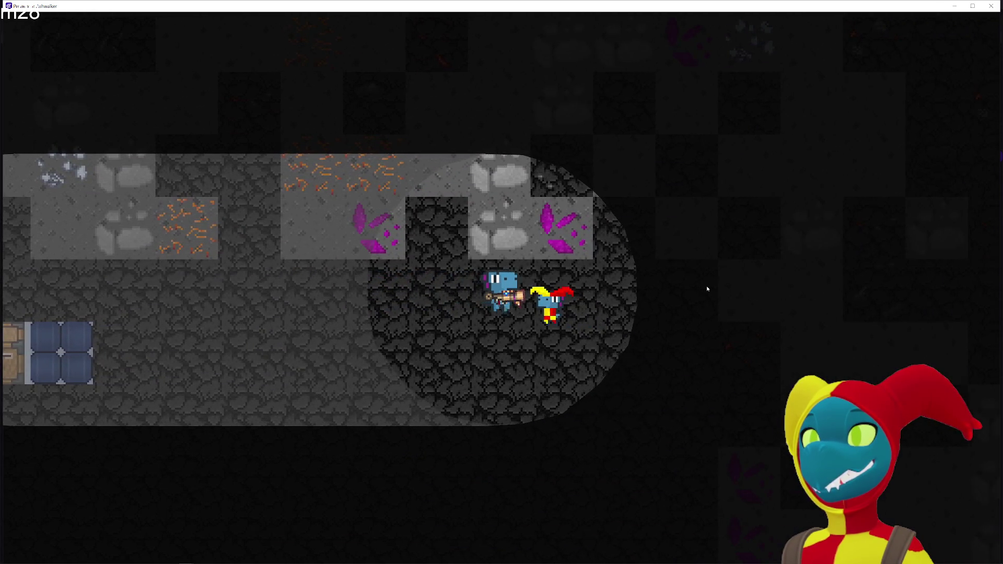
key("s")
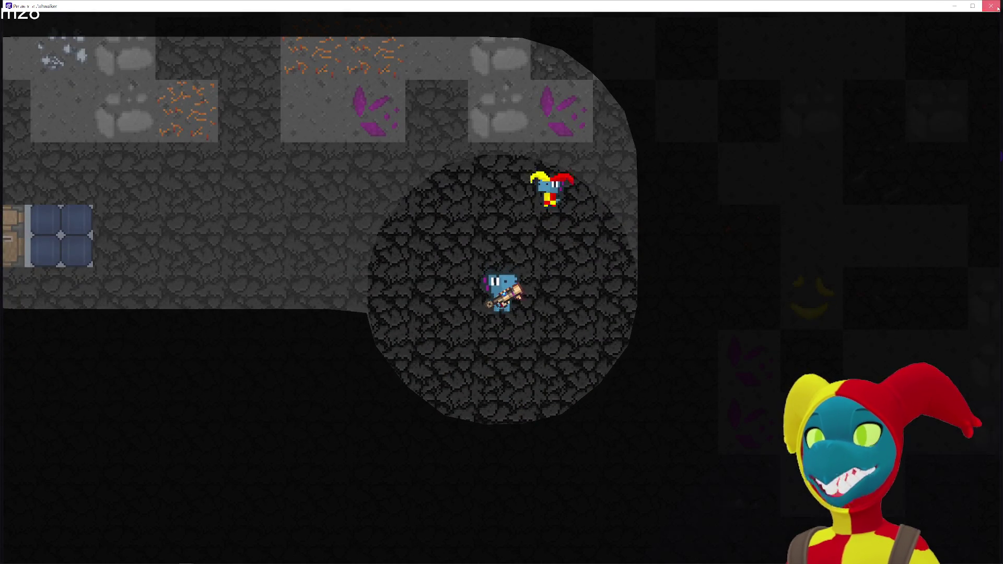
left_click(991, 5)
left_click(994, 5)
left_click(555, 290)
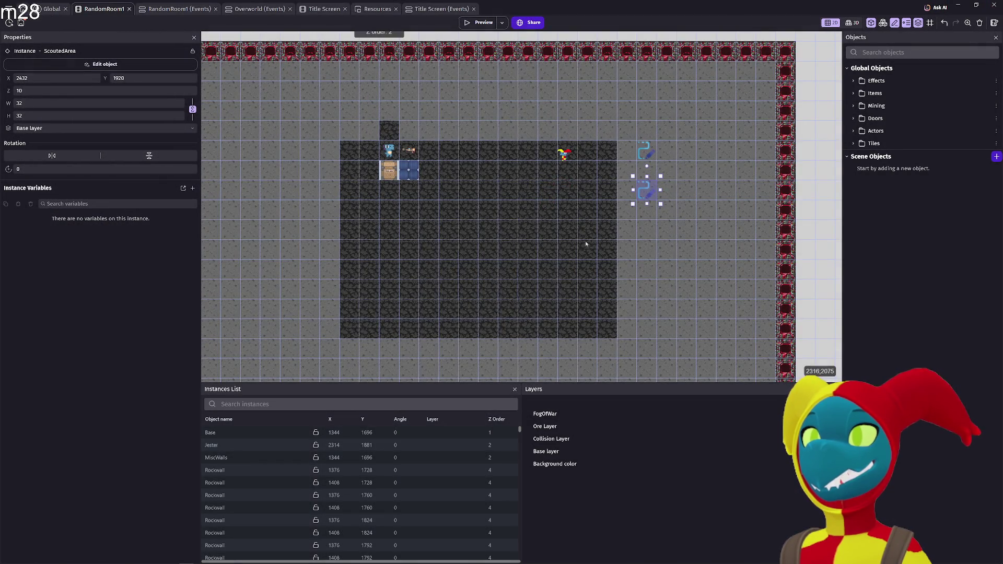
- Change VisionField's fill colour from grey to black (0;0;0), apply, and launch a preview
double_click(643, 149)
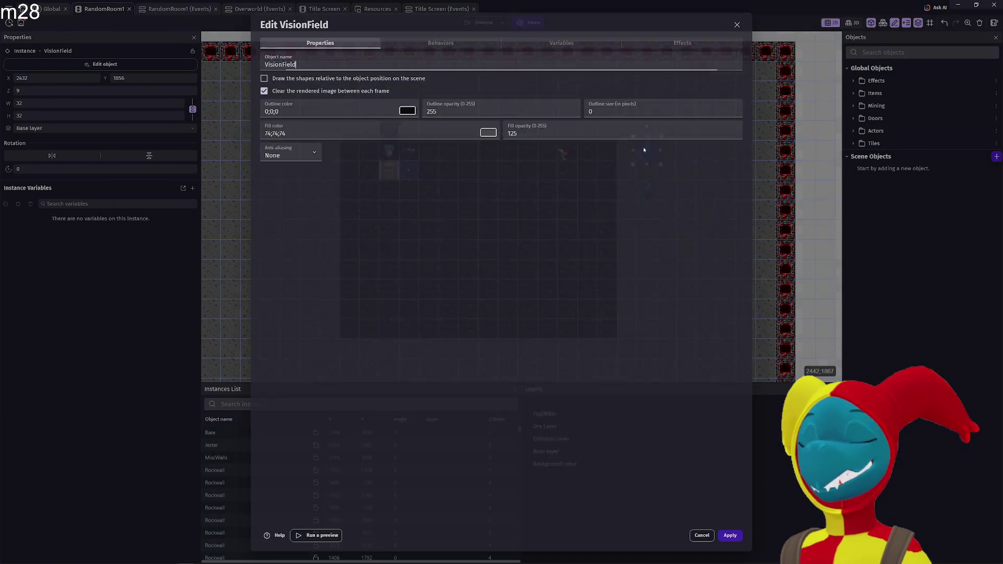
left_click(489, 133)
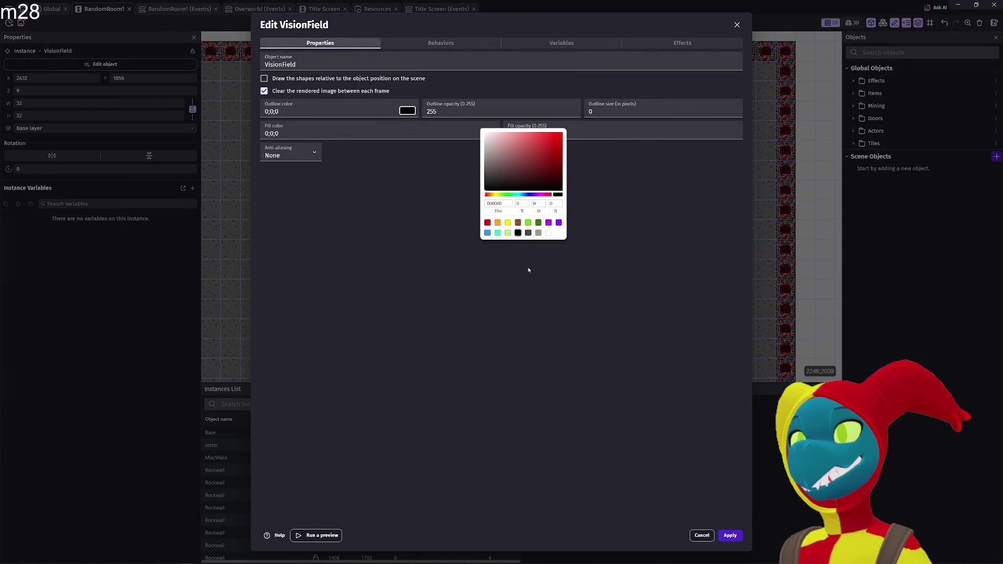
left_click(520, 247)
left_click(740, 535)
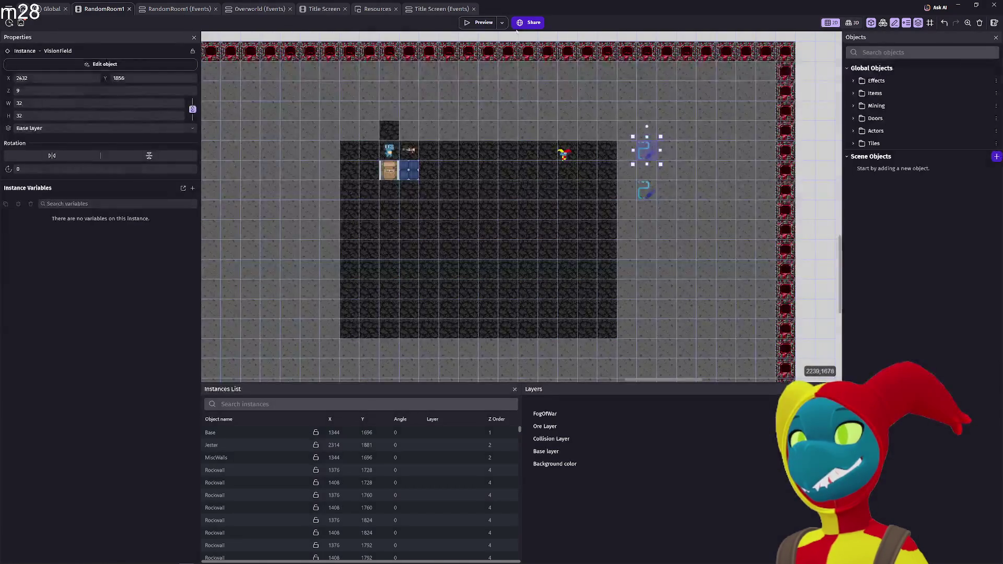
left_click(492, 24)
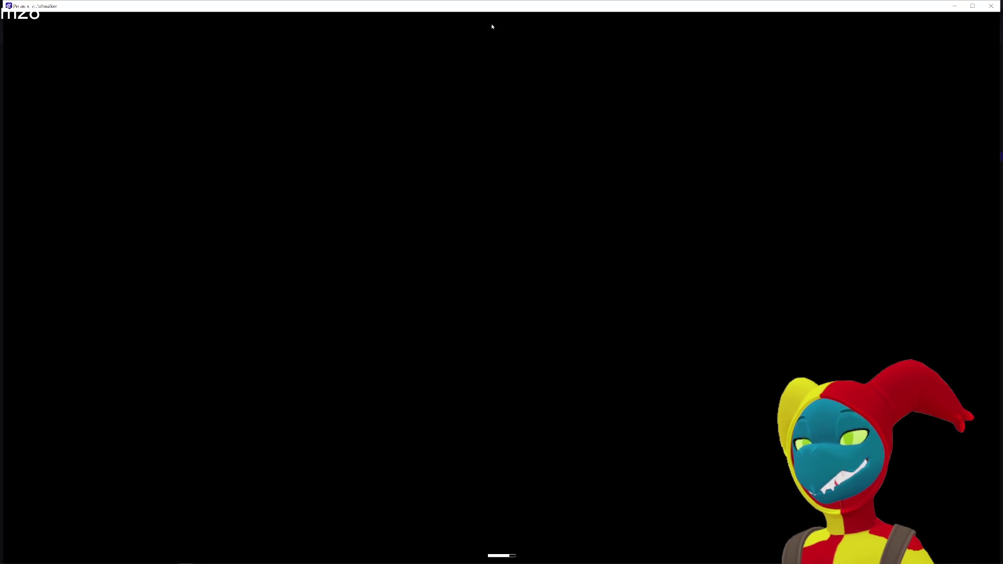
- Walk the character right, left, down and up to test the black circle, then reopen VisionField's settings
key("d")
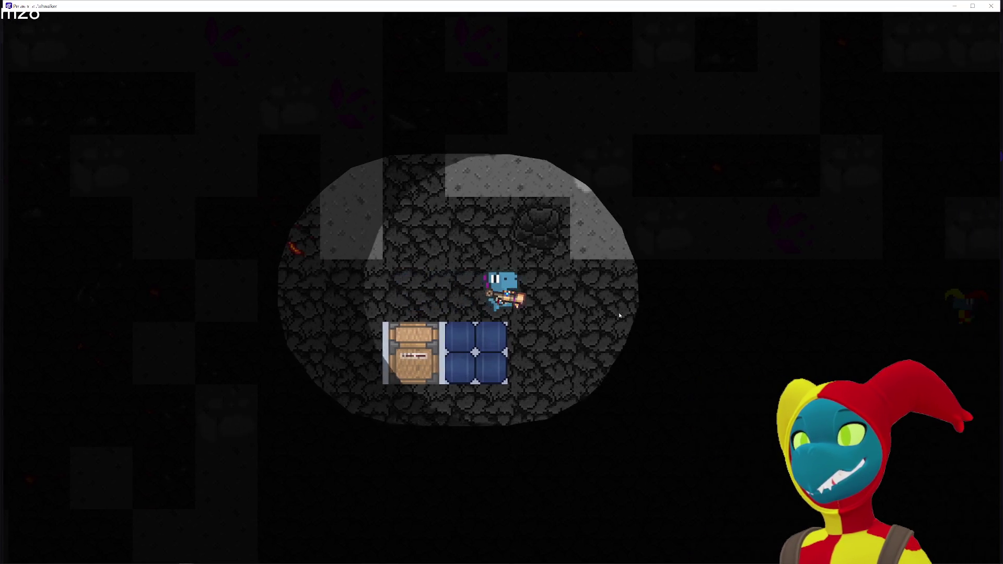
key("d")
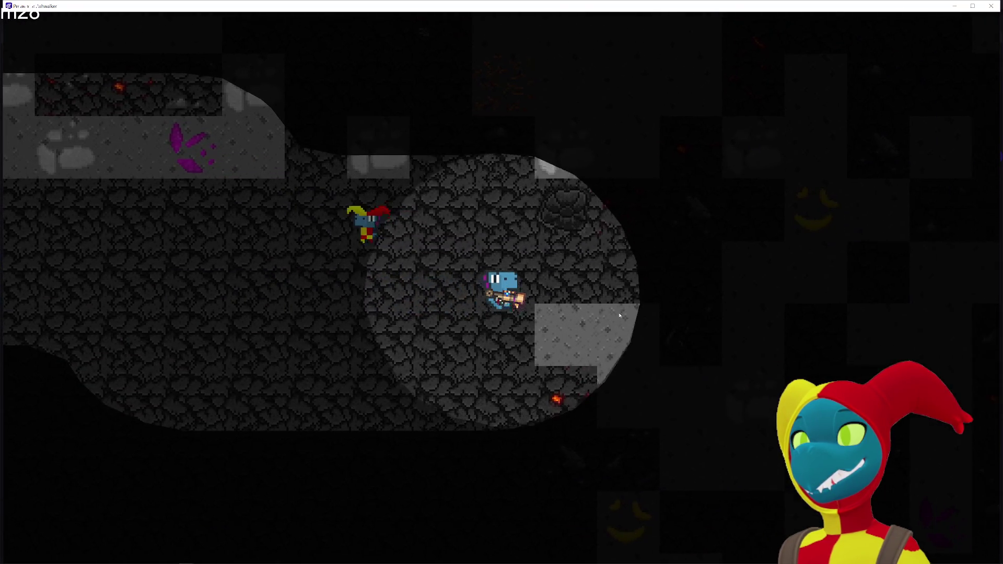
key("a")
key("s")
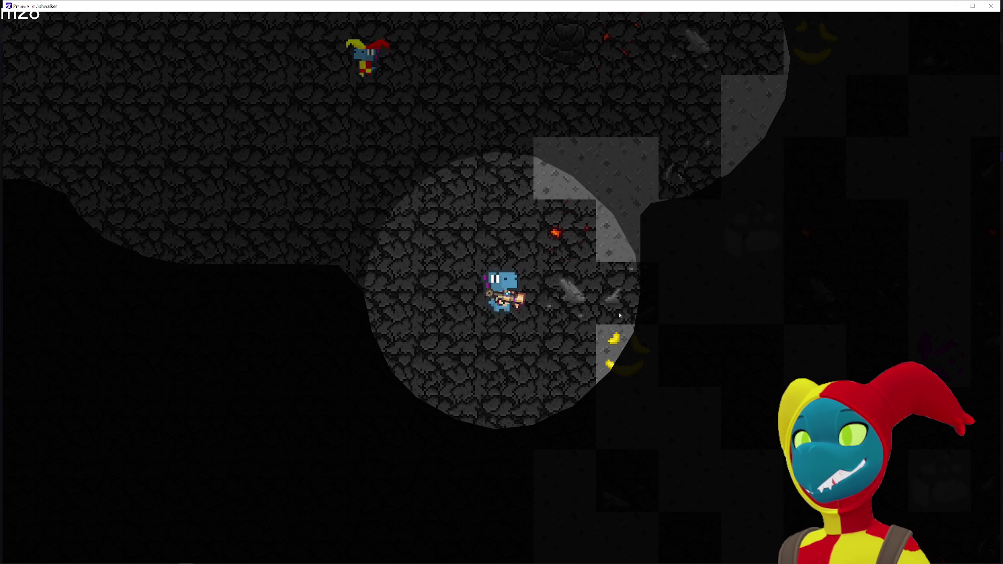
key("s")
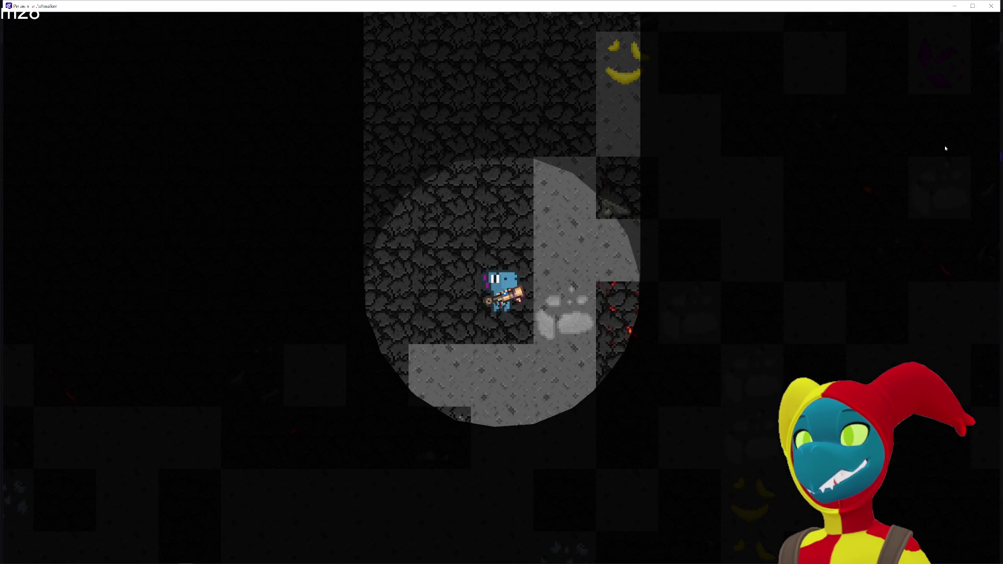
key("w")
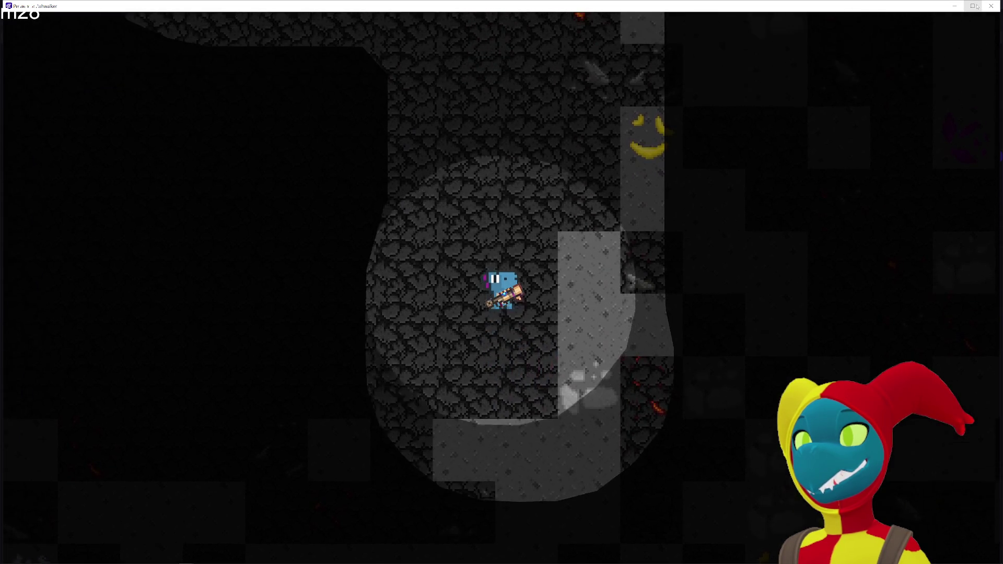
key("d")
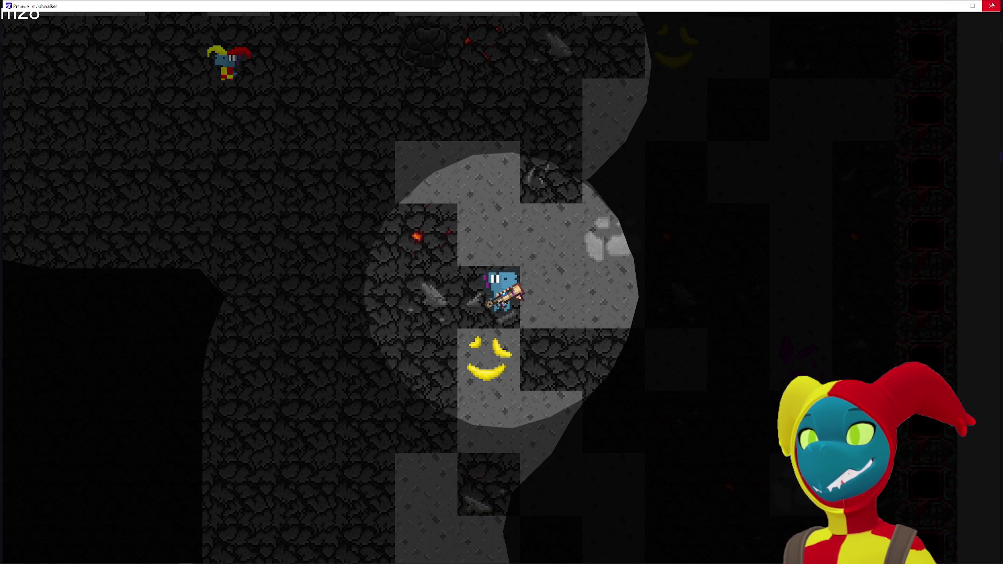
left_click(992, 6)
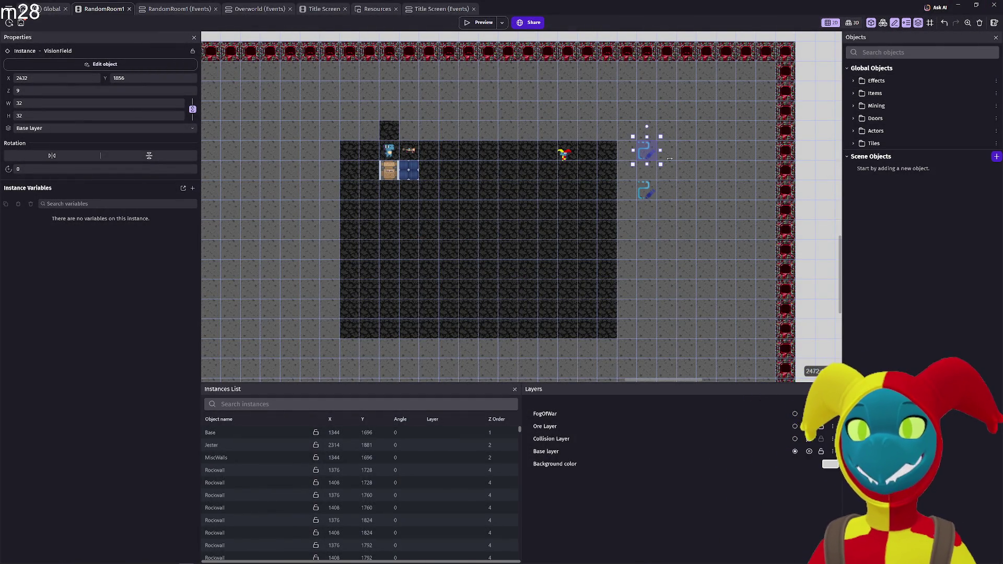
double_click(654, 153)
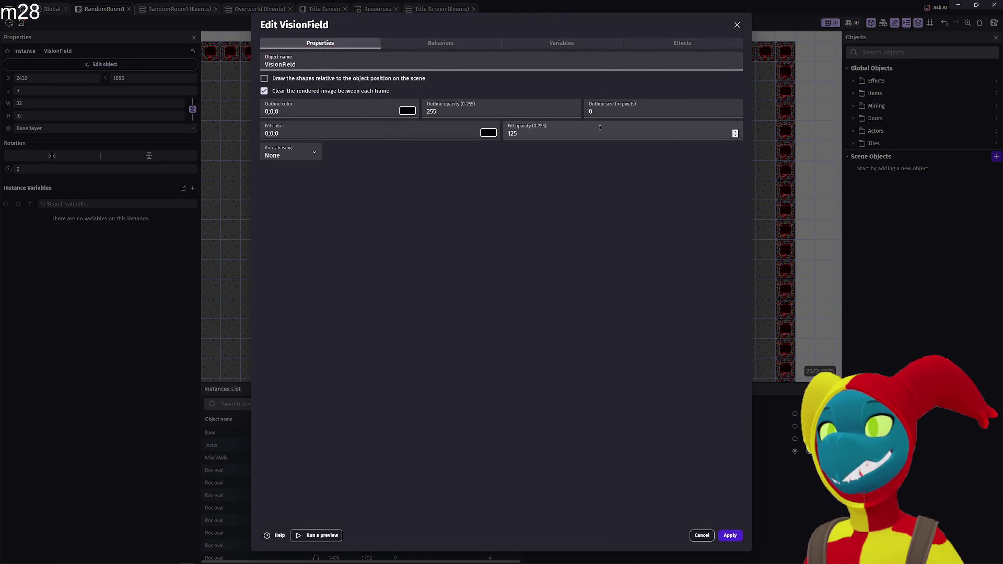
- After checking VisionField's blur effect, switch ScoutedArea's effect type to Dark Night and preview
left_click(649, 44)
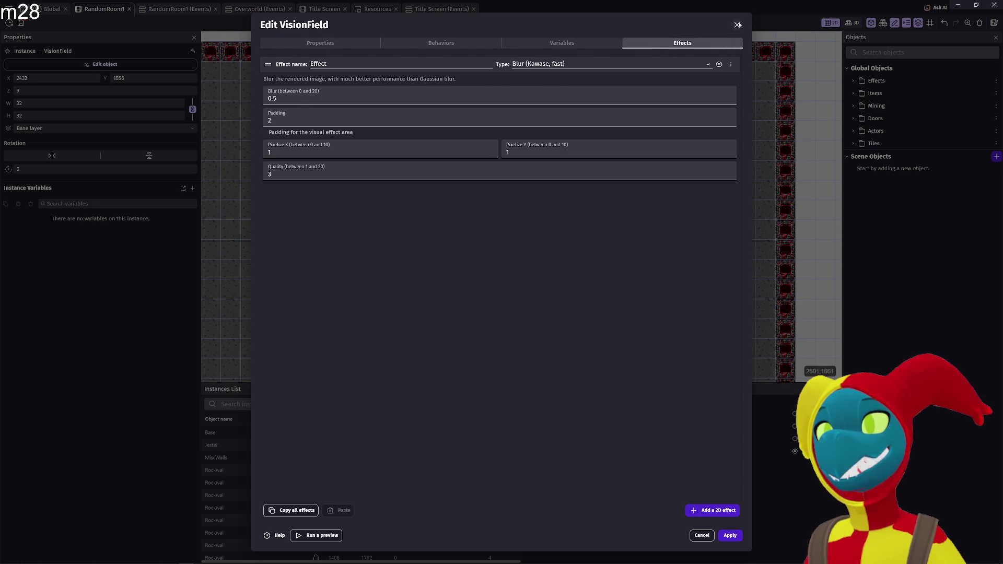
left_click(738, 25)
double_click(645, 187)
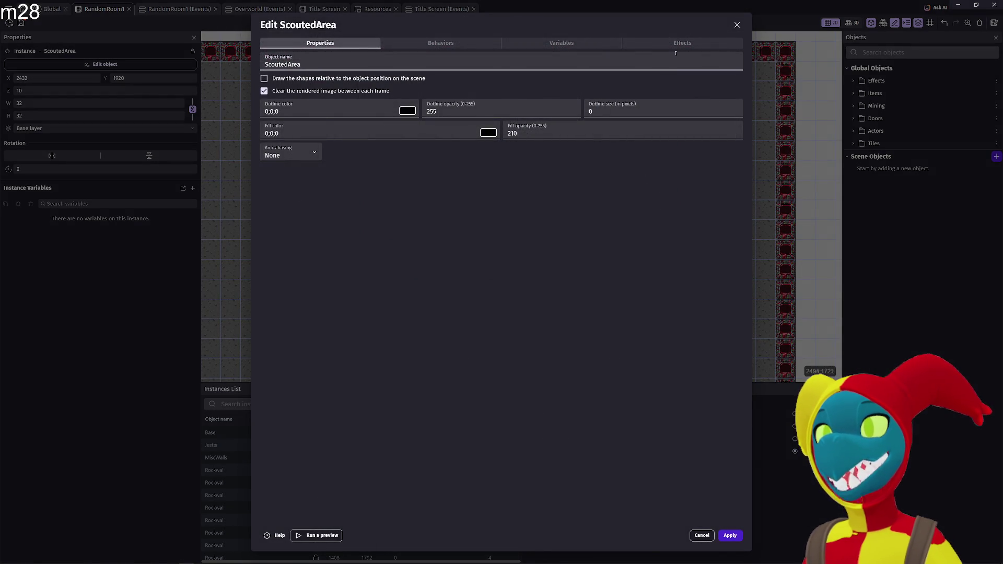
left_click(679, 42)
left_click(664, 64)
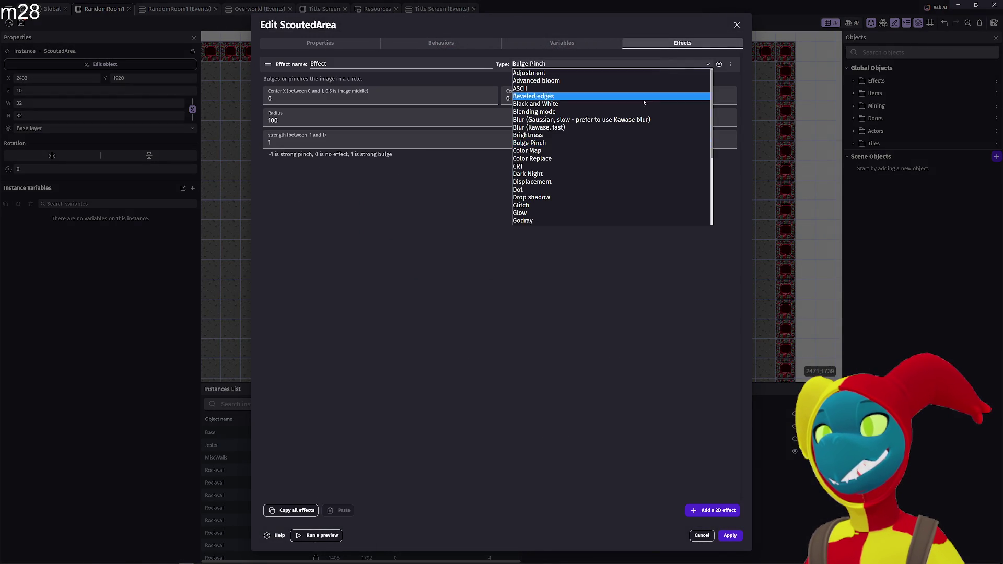
left_click(612, 173)
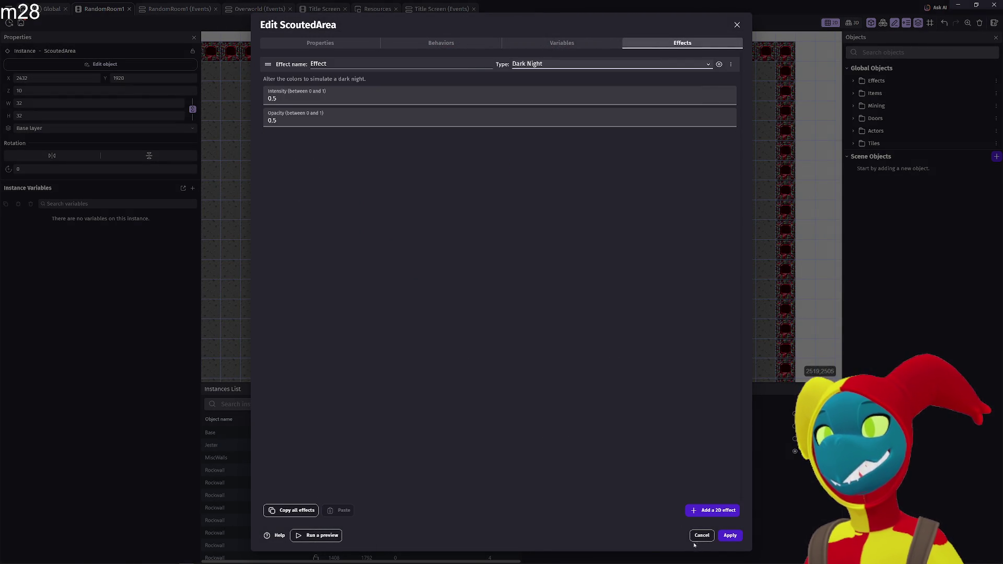
left_click(729, 536)
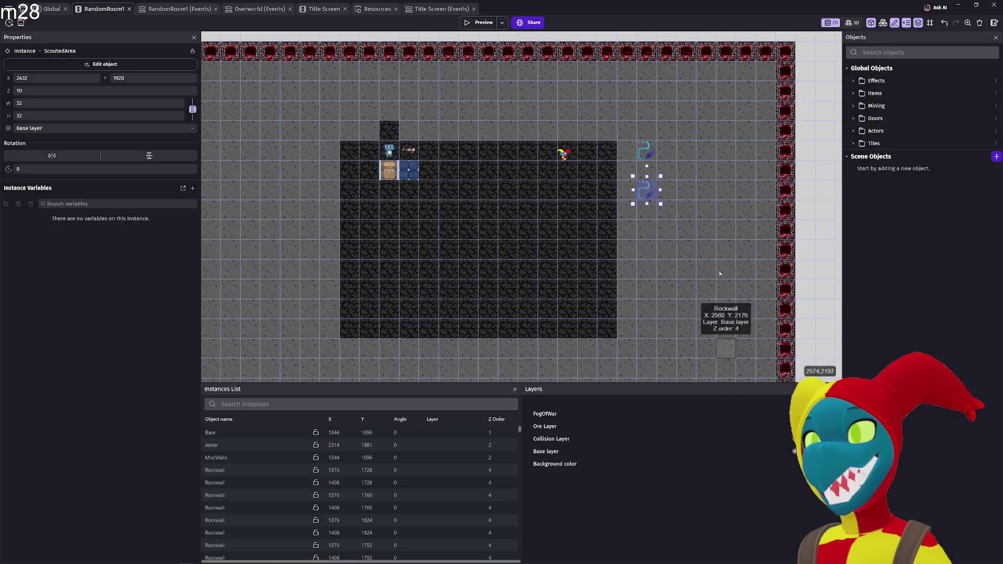
left_click(473, 23)
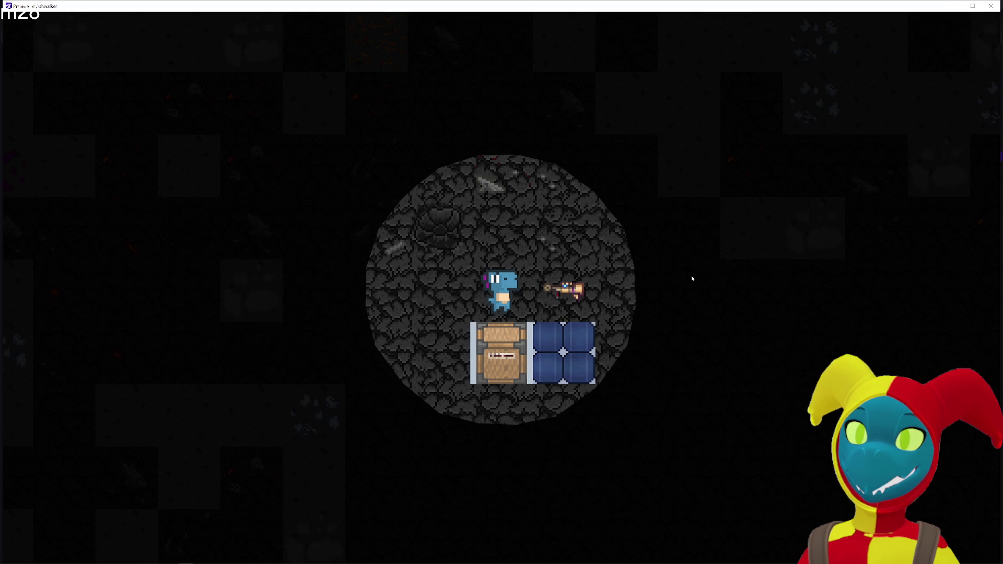
- Walk the character right to the gun, up, back left and down, then close the preview
key("d")
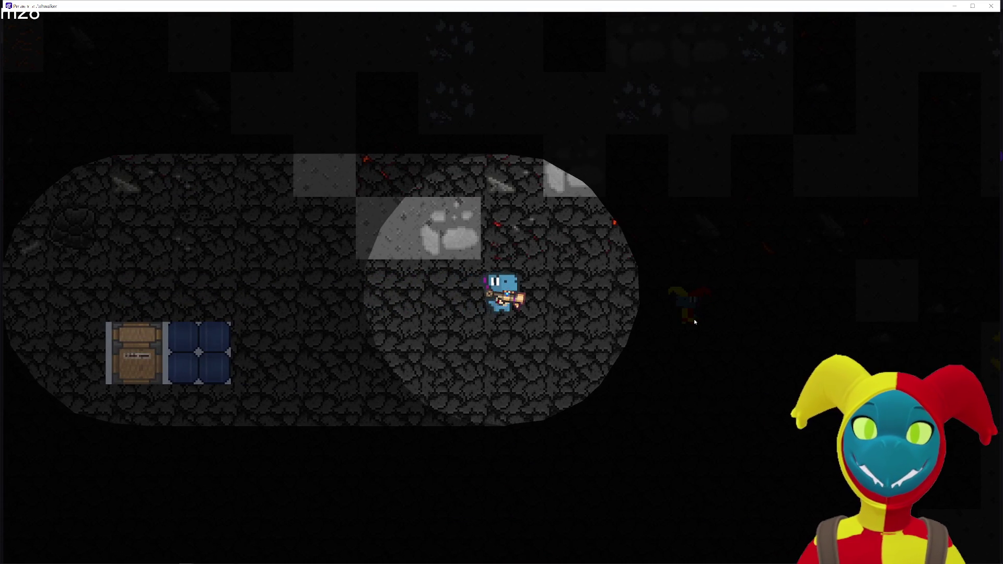
key("w")
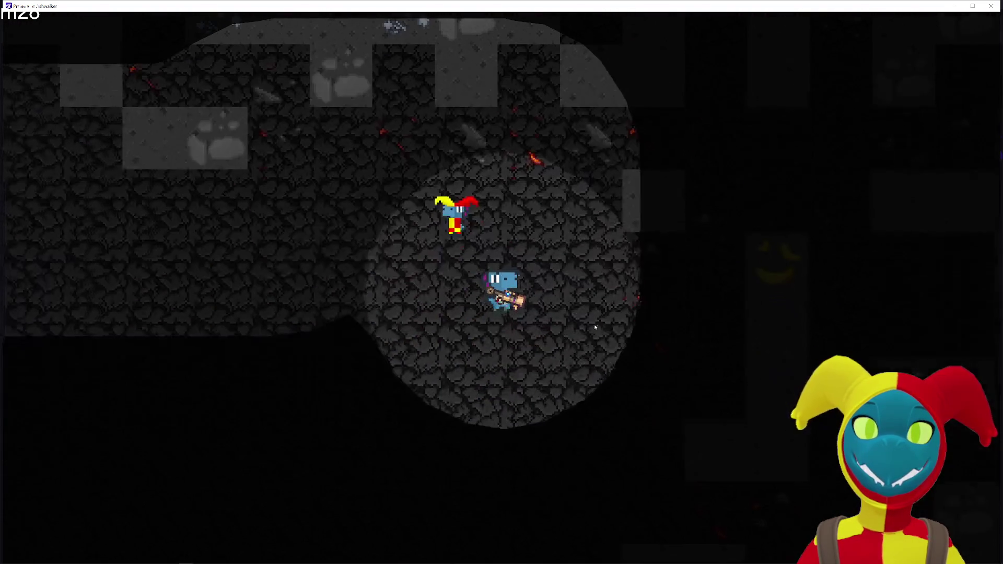
key("d")
key("w")
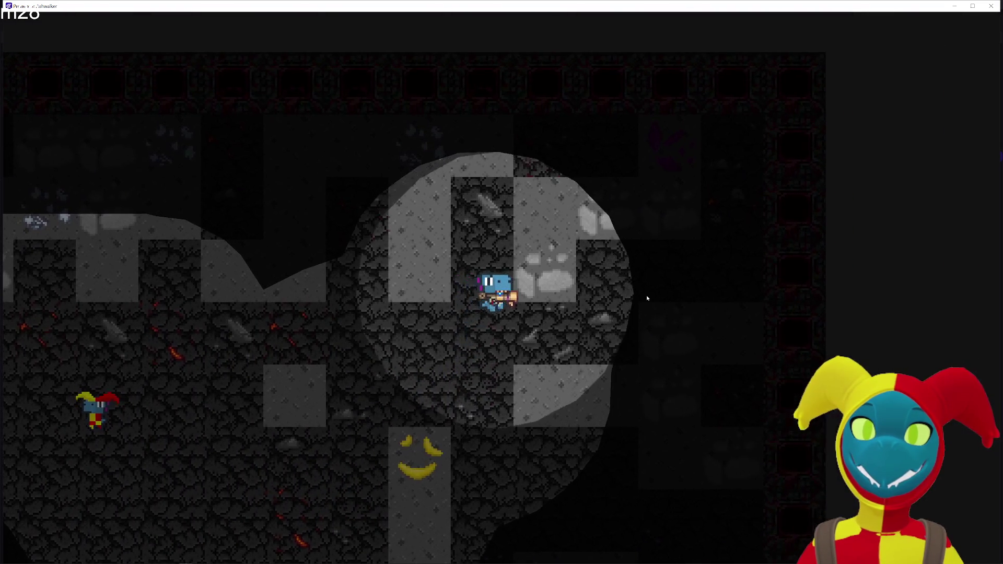
key("d")
key("a")
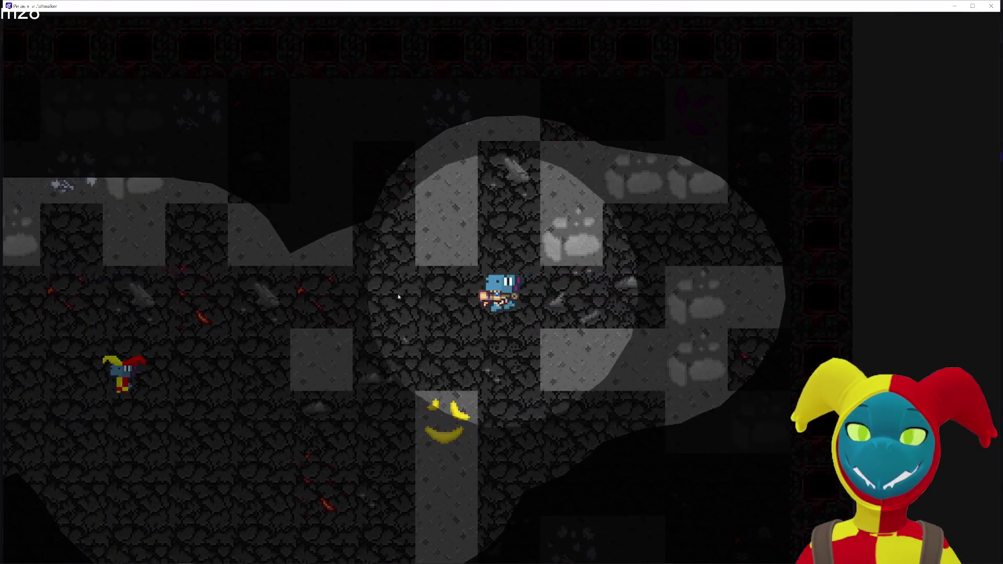
key("a")
key("s")
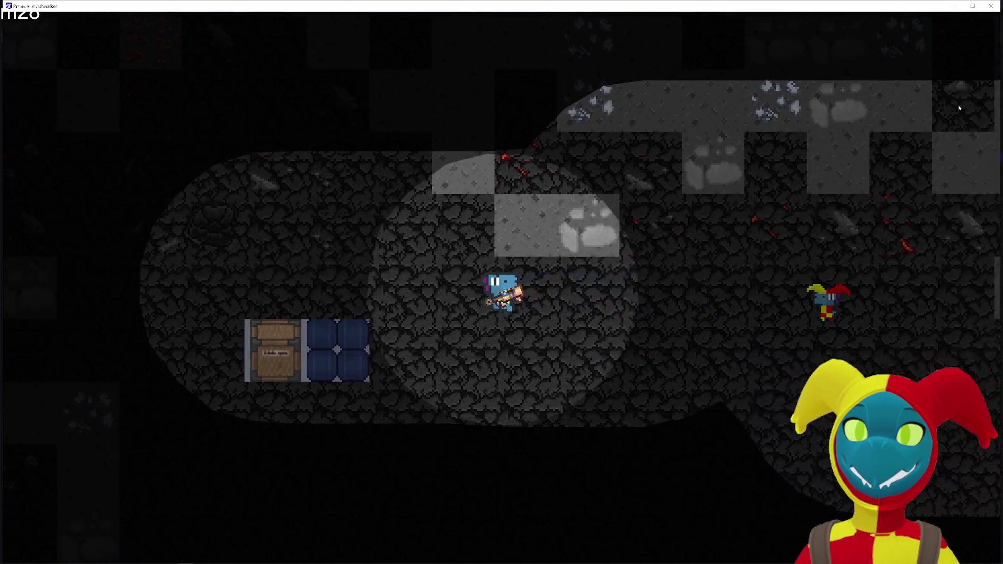
left_click(991, 6)
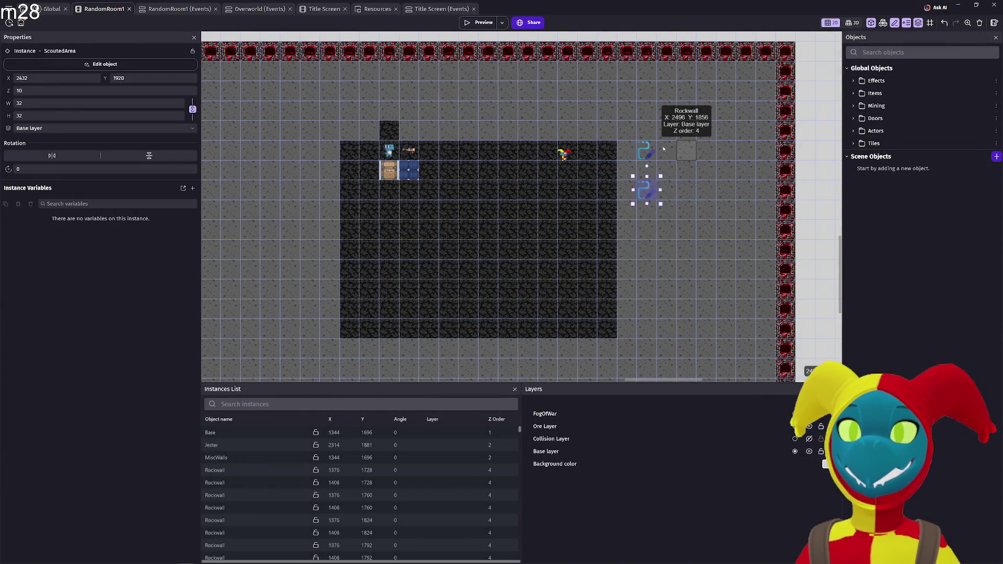
- Switch VisionField's effect type from Blur (Kawase, fast) to Light Night and launch a preview
left_click(641, 151)
double_click(641, 151)
left_click(678, 44)
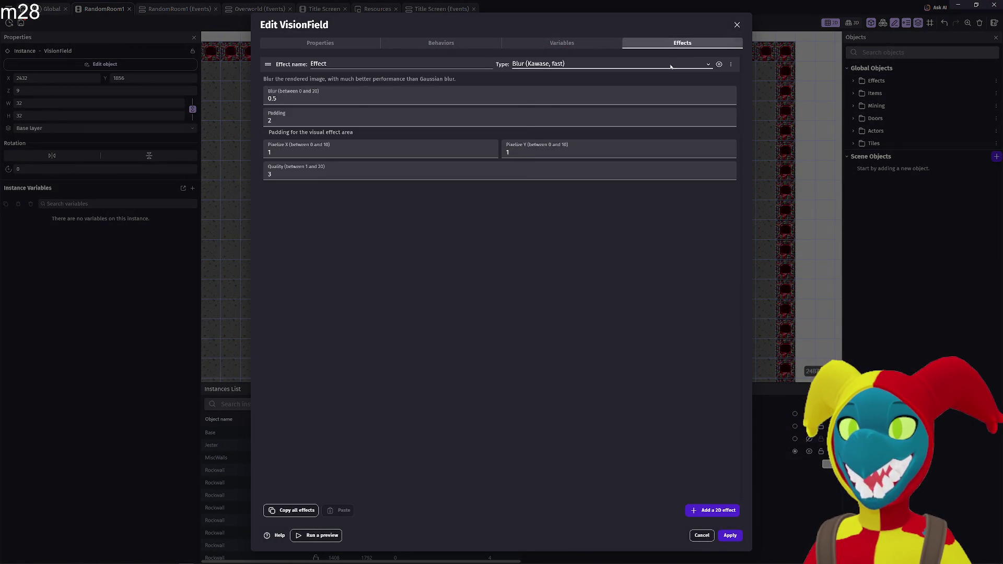
left_click(627, 64)
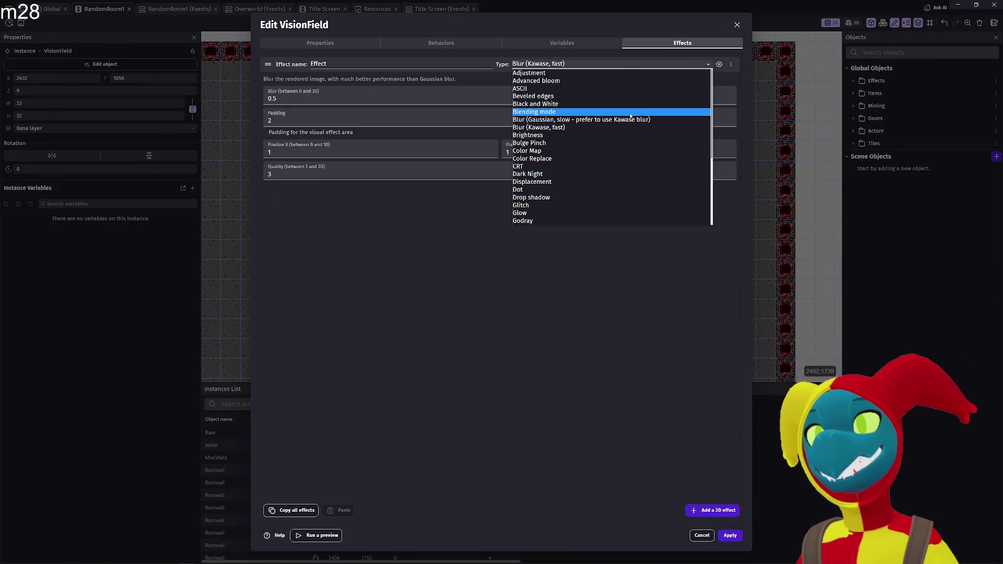
scroll(620, 162, "down", 3)
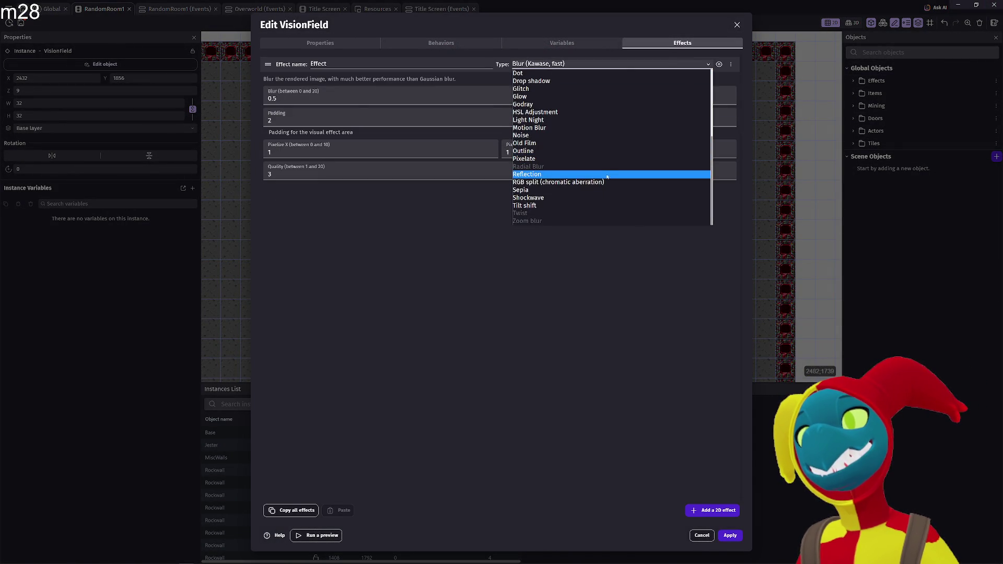
left_click(616, 120)
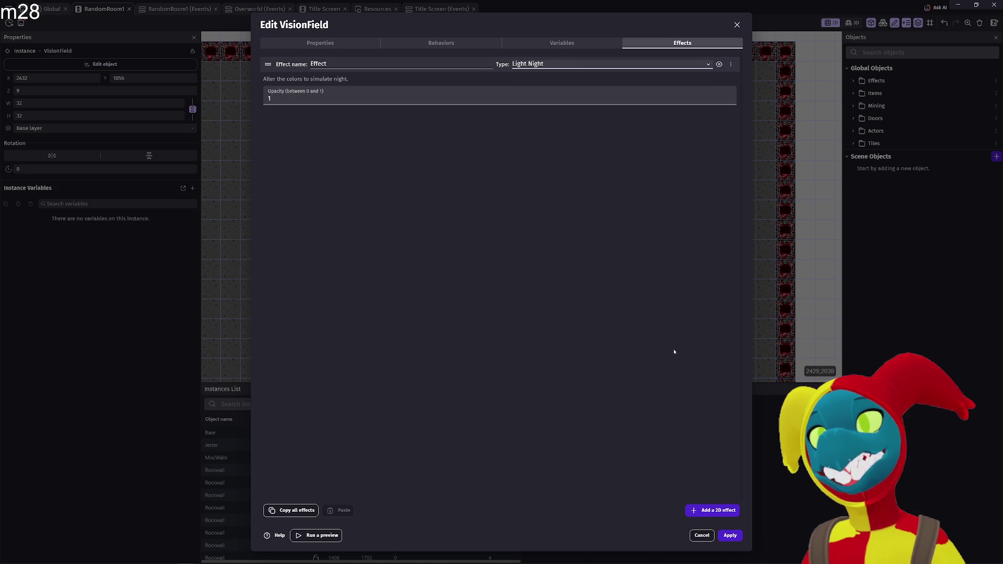
left_click(729, 535)
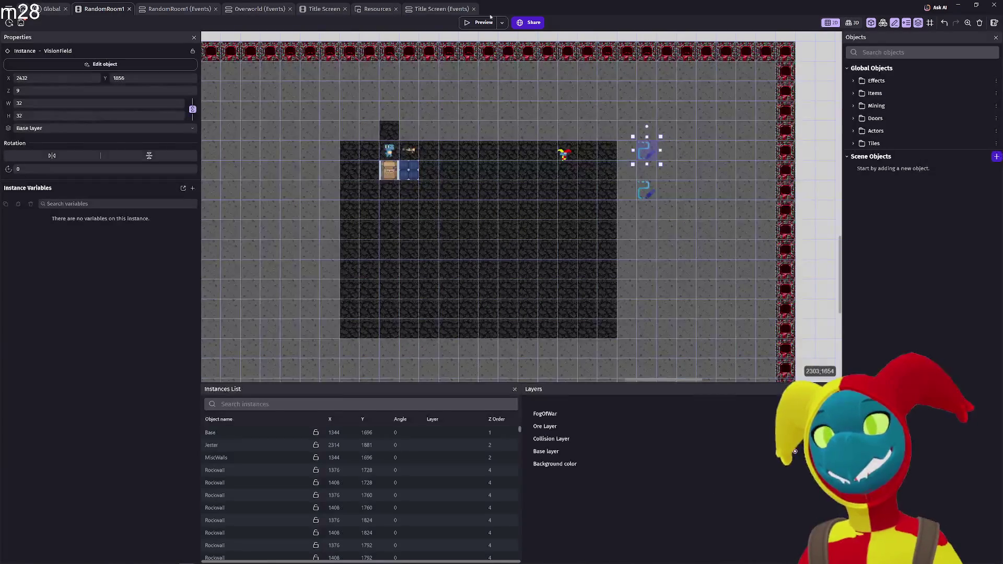
left_click(484, 24)
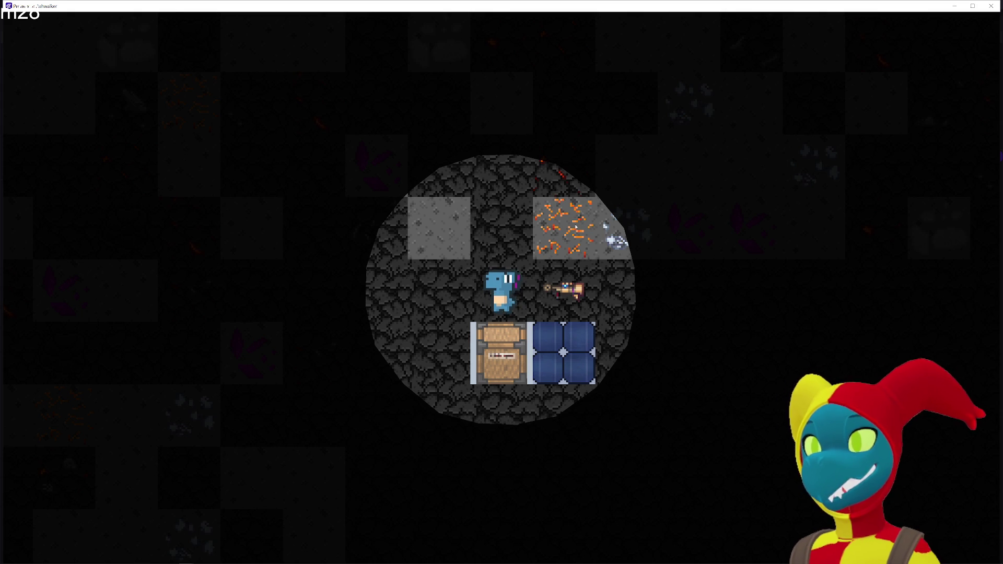
- Walk the player around the cave past the jester, crystals and chest, leaving a scouted trail
key("d")
key("s")
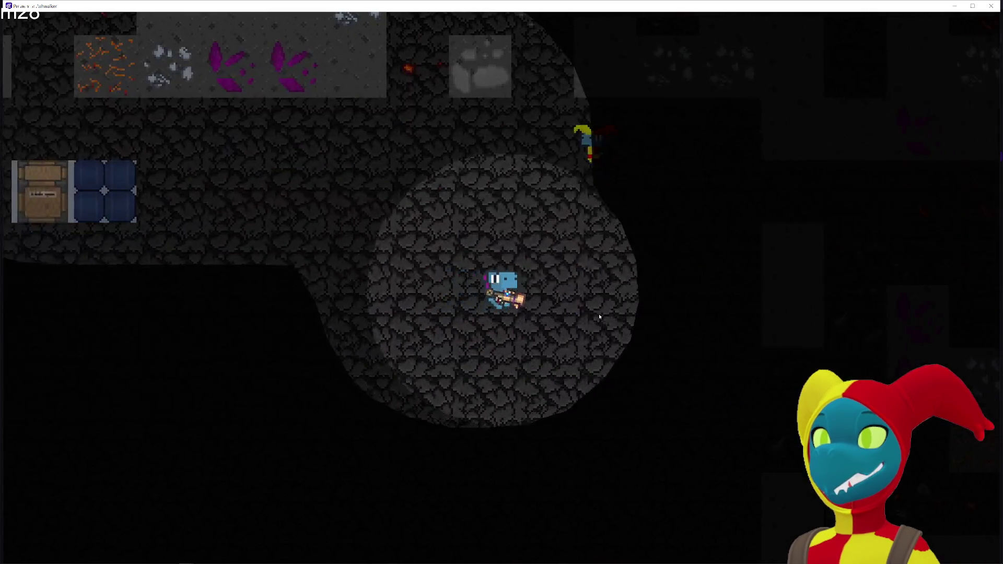
key("d")
key("w")
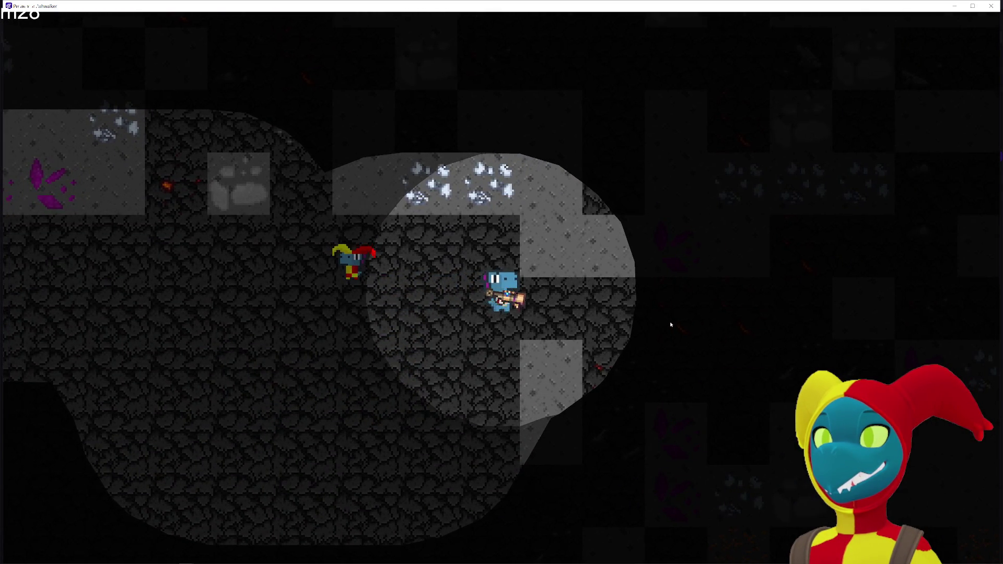
key("s")
key("s")
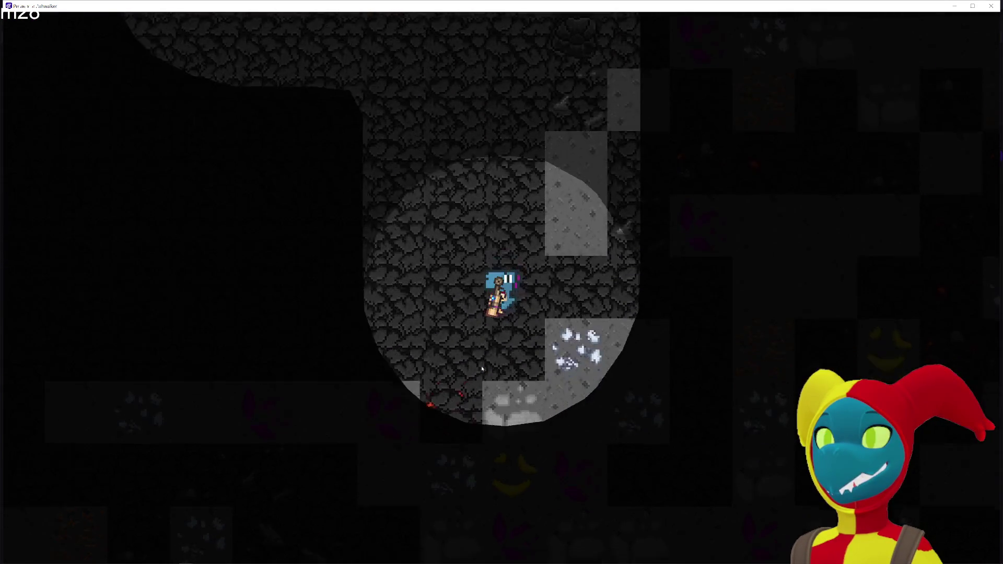
key("w")
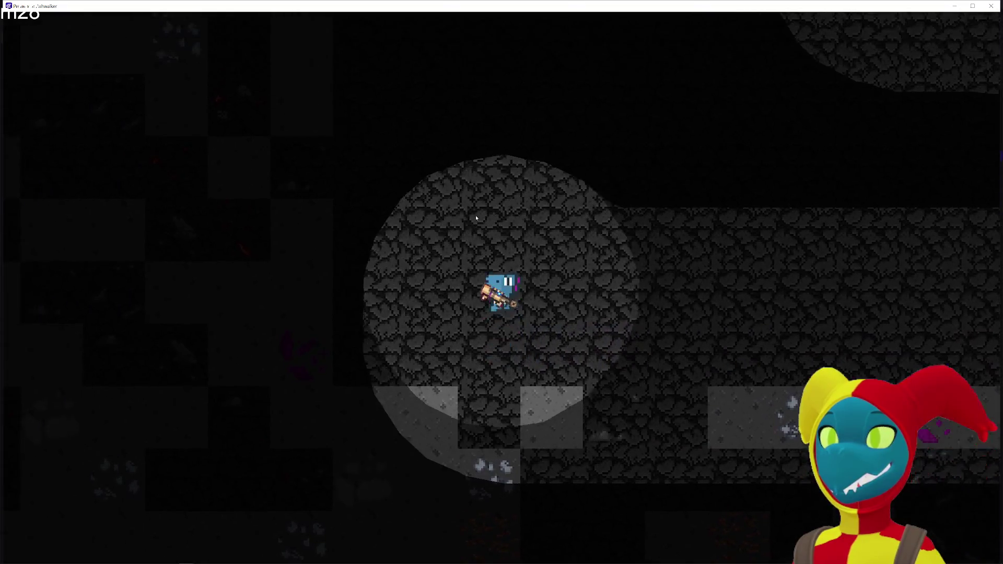
key("s")
key("d")
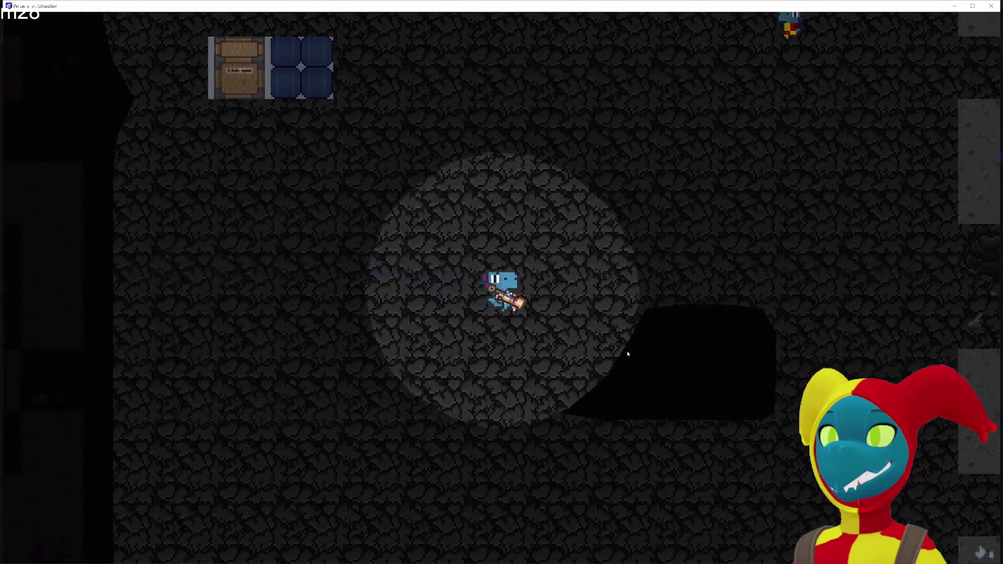
key("w")
key("d")
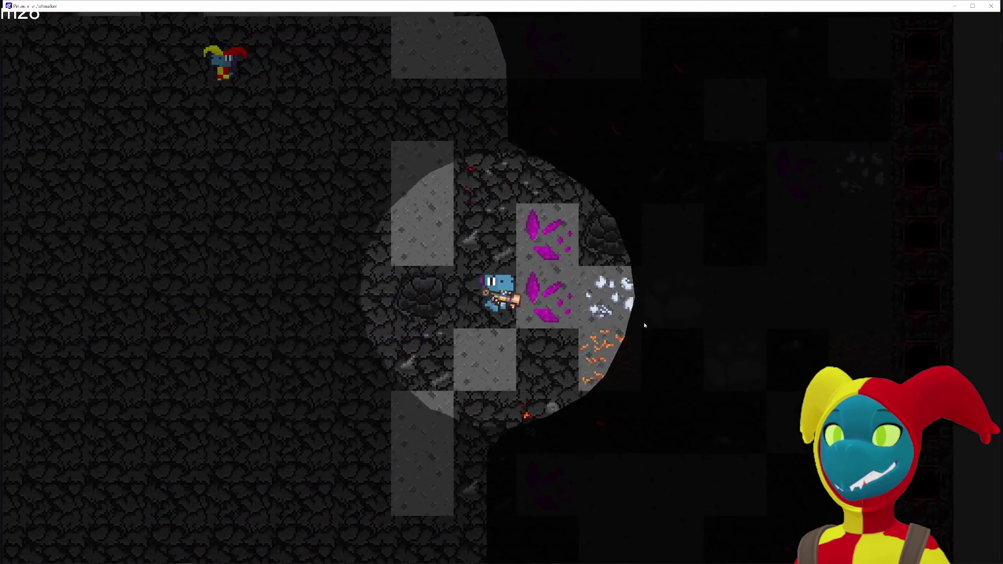
key("w")
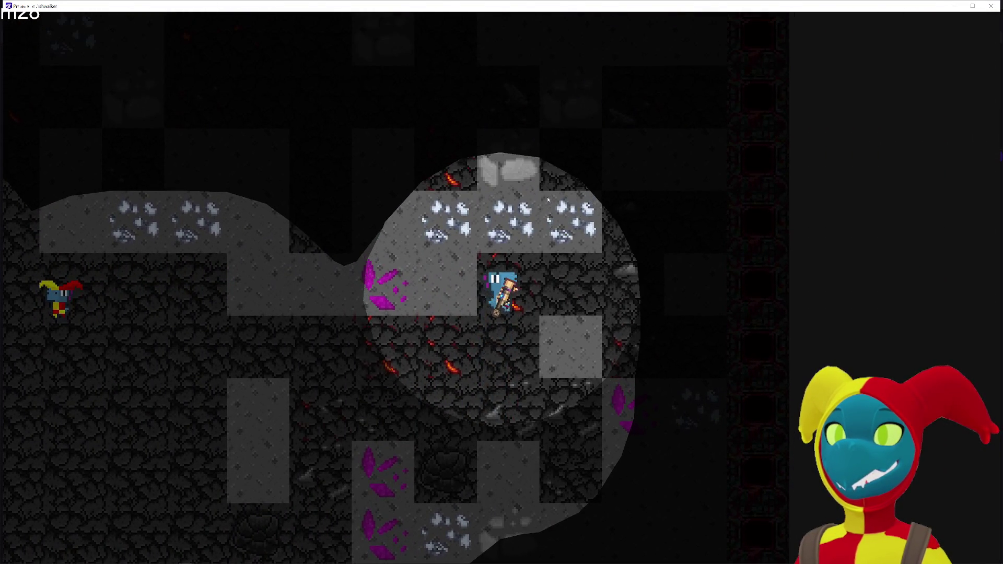
key("a")
key("a")
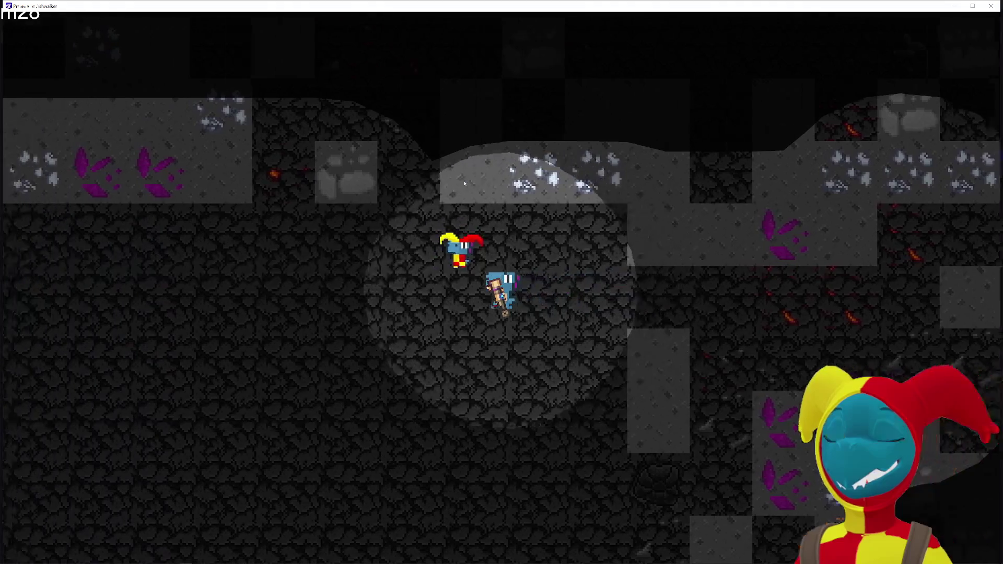
key("a")
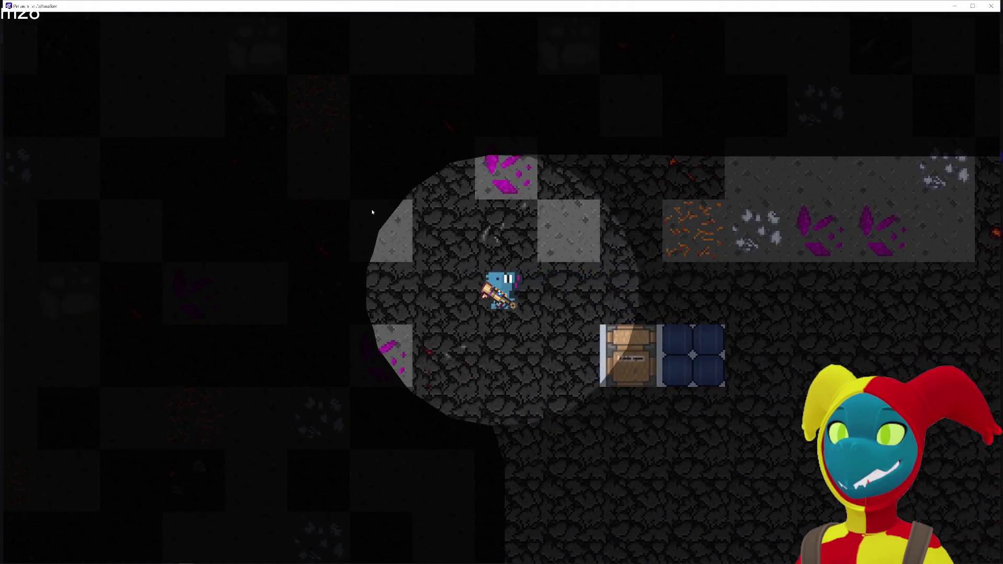
key("w")
key("w")
key("a")
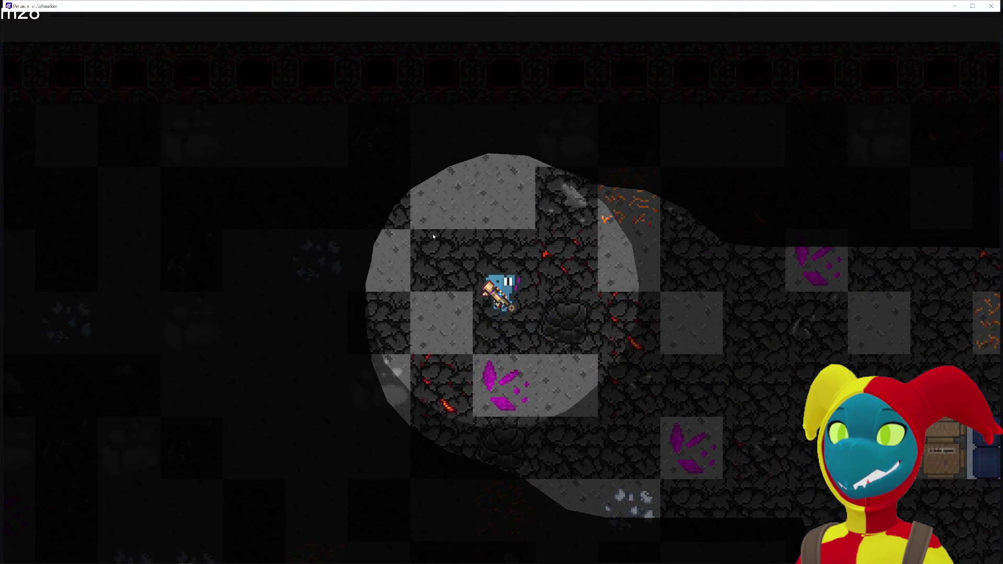
- Walk the player along the wall, down the cave and into the ore tunnel
key("d")
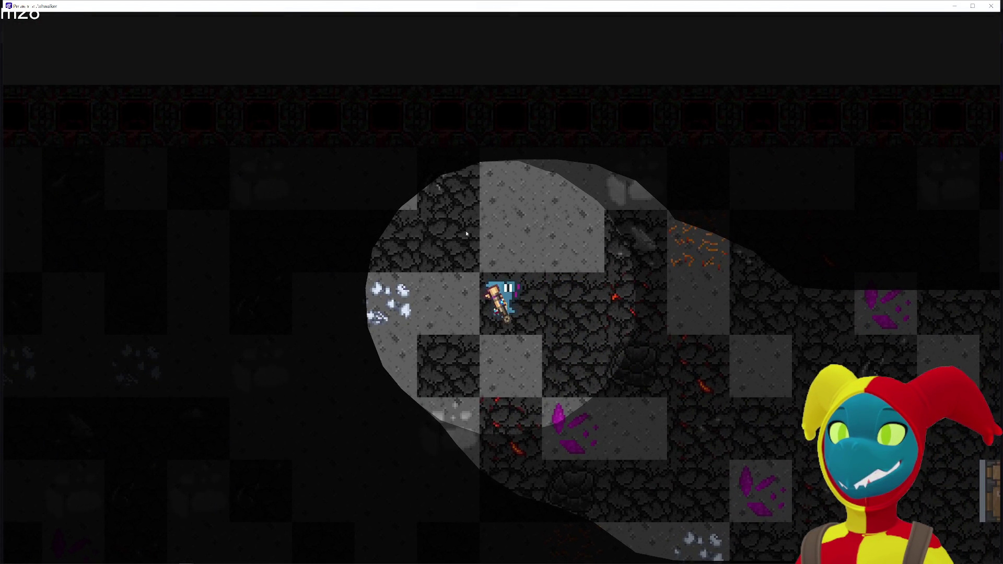
key("s")
key("s")
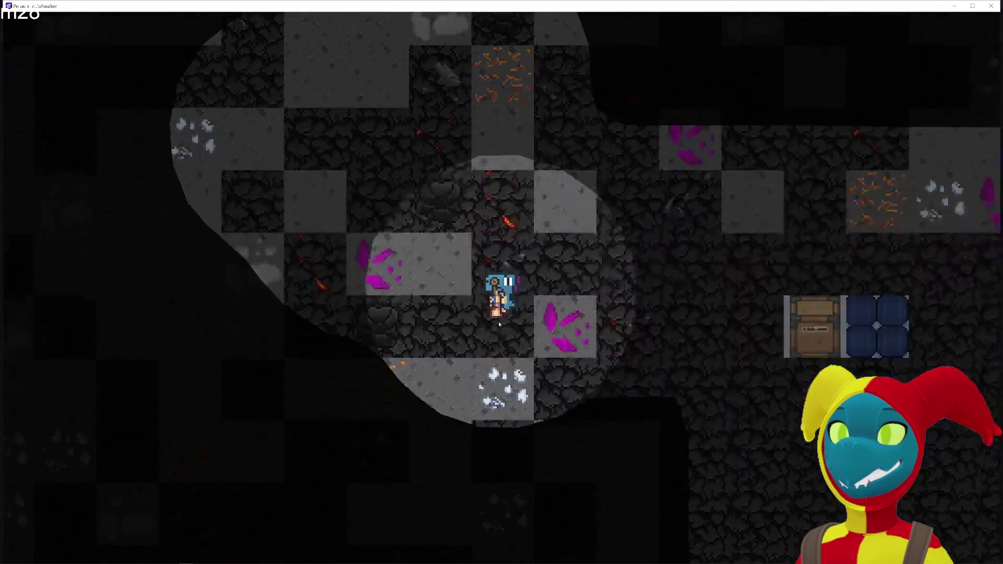
key("a")
key("d")
key("d")
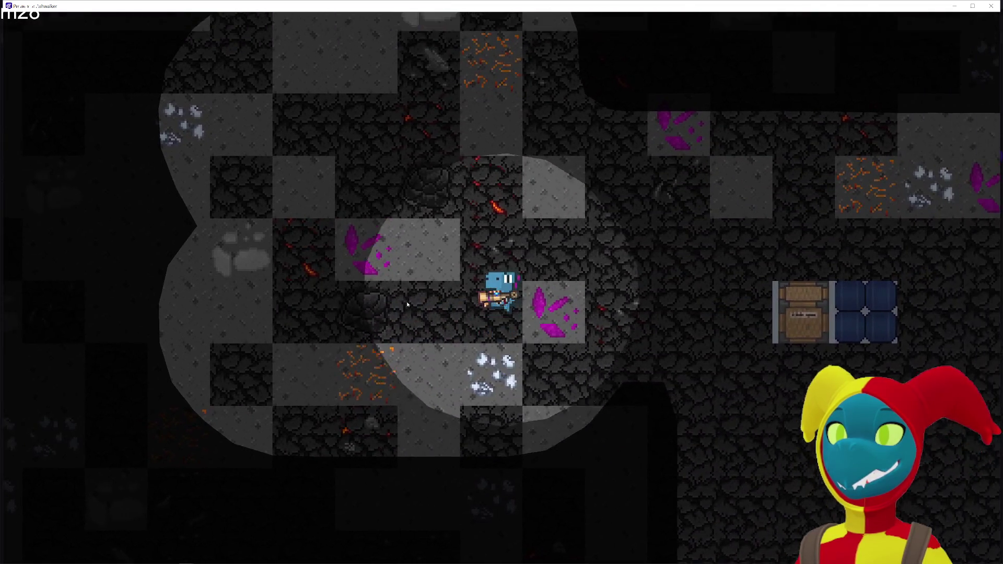
key("w")
key("s")
key("s")
key("d")
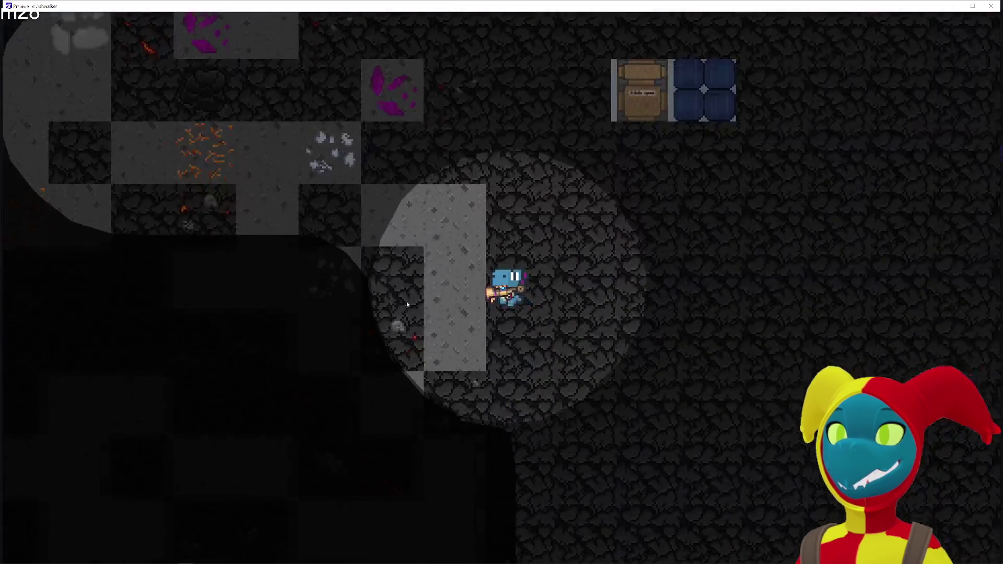
key("s")
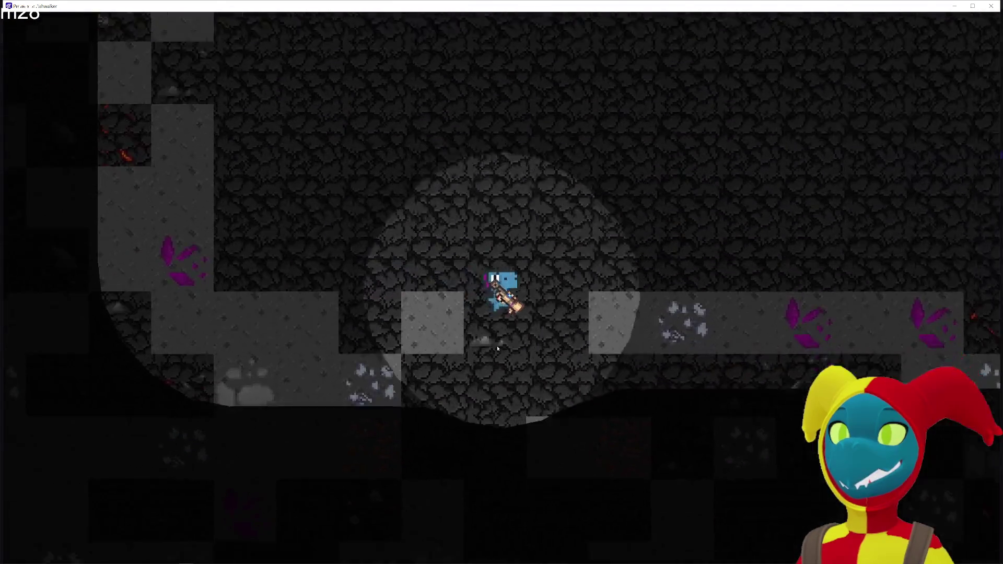
key("s")
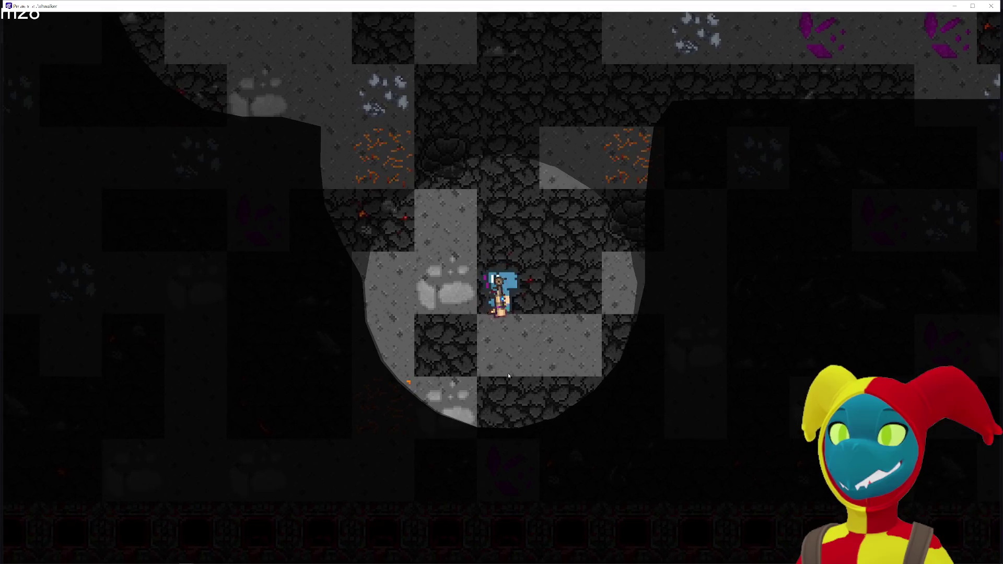
key("w")
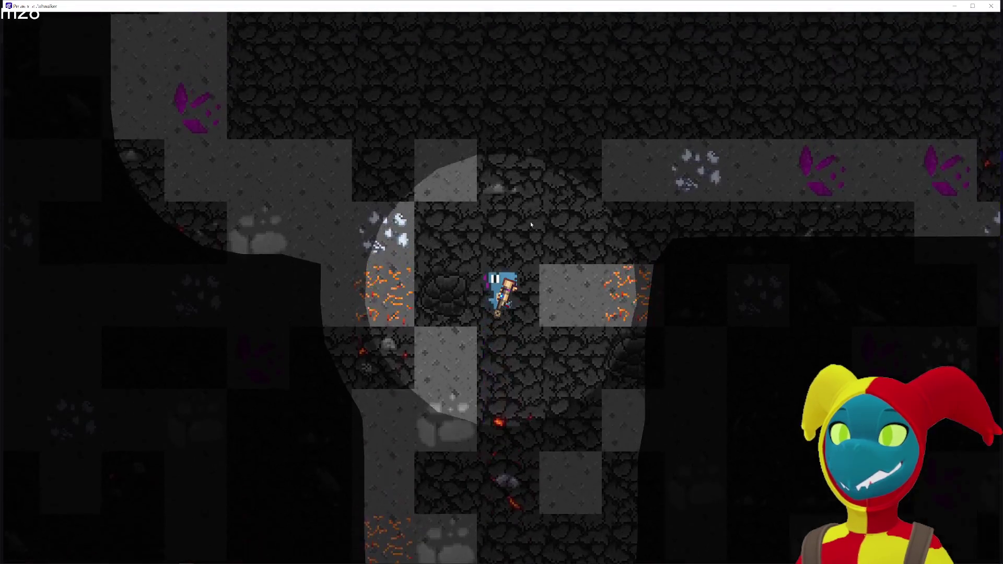
key("d")
key("w")
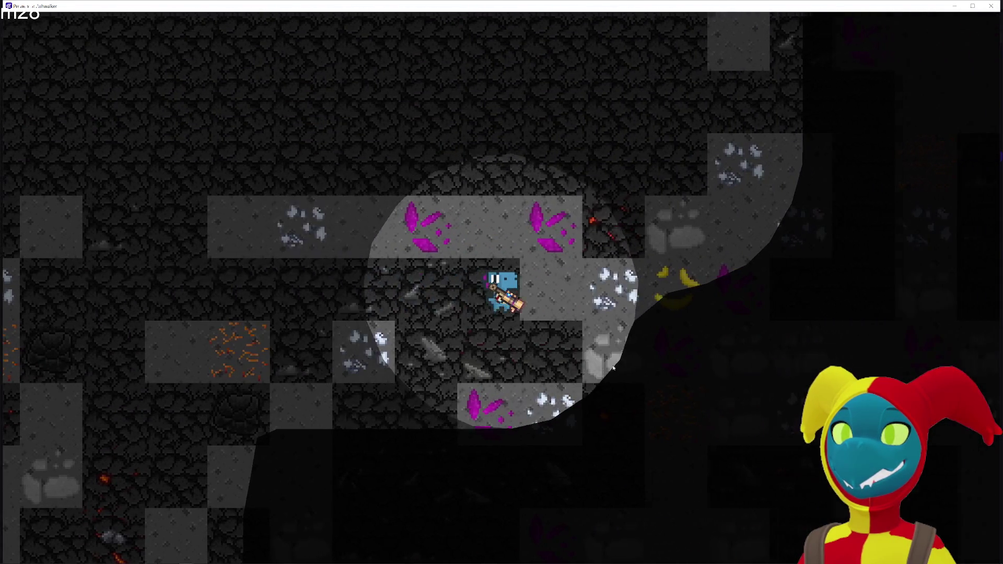
key("a")
key("d")
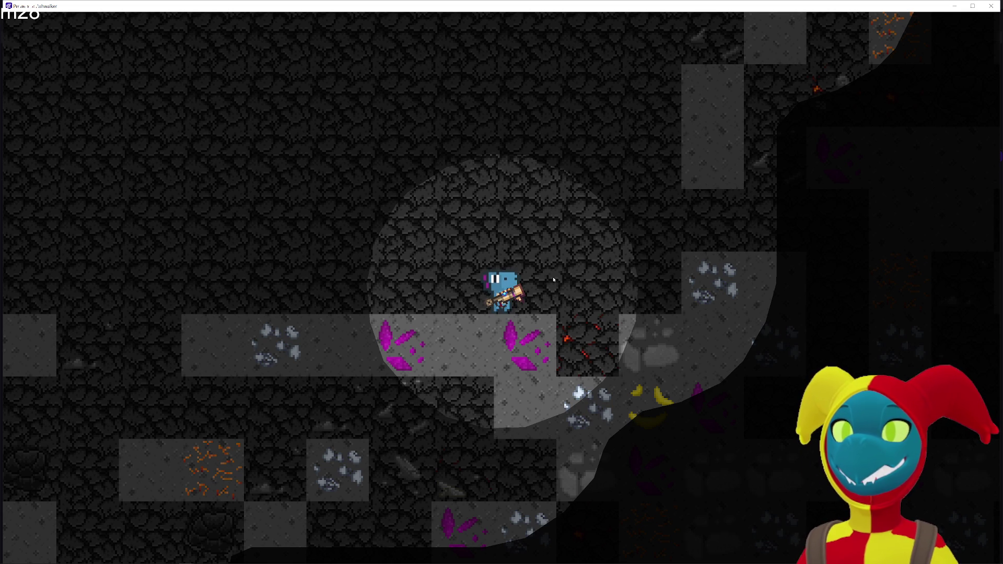
- Glance over the other open windows with Alt+Tab twice, staying in the game preview
key("alt+Tab")
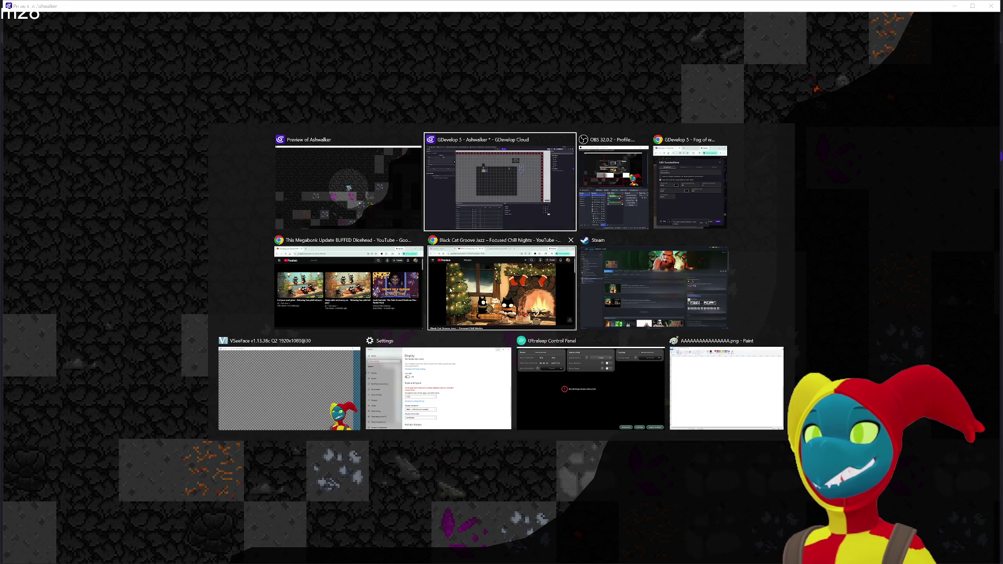
key("Escape")
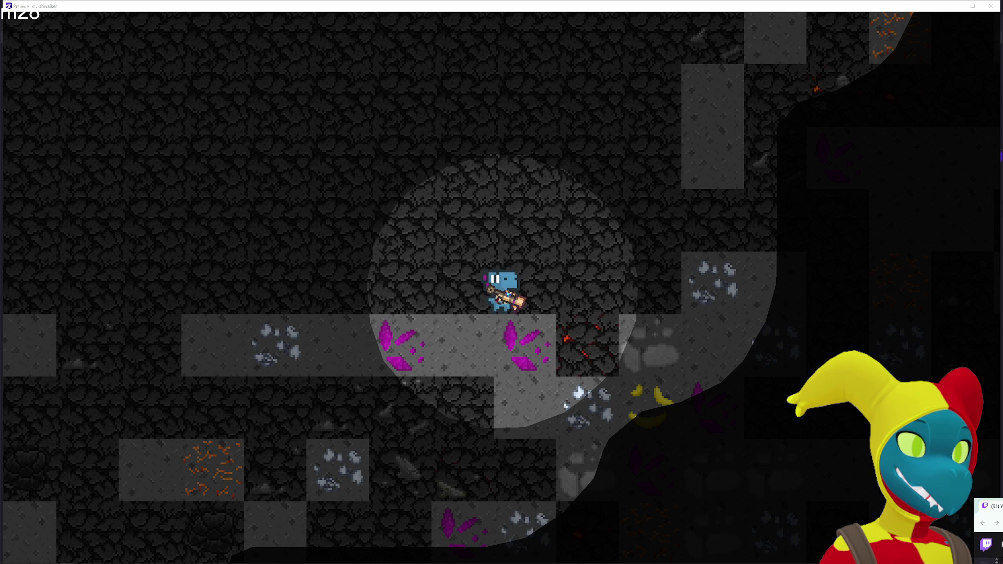
key("alt+Tab")
key("alt+Tab")
key("alt+Tab")
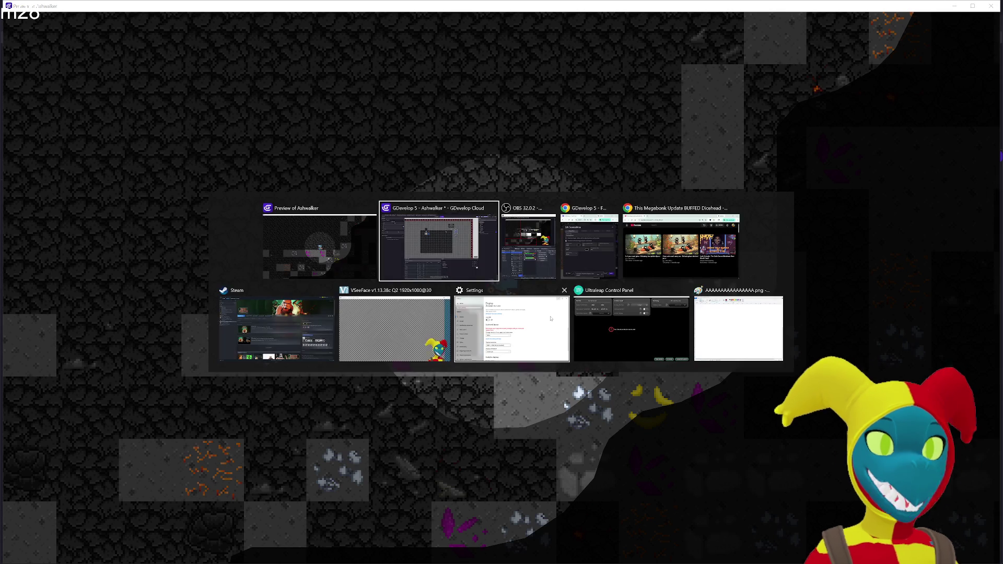
key("Escape")
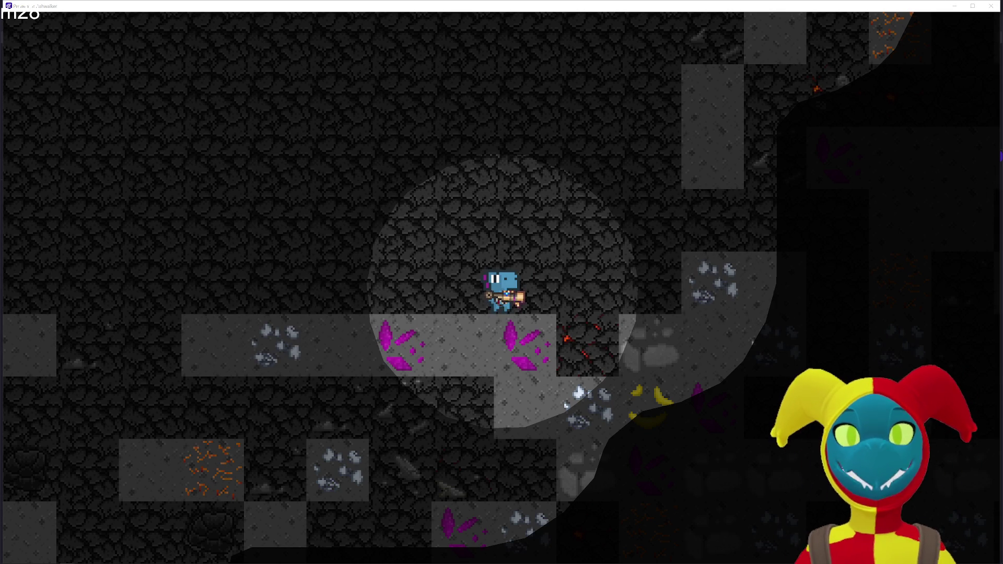
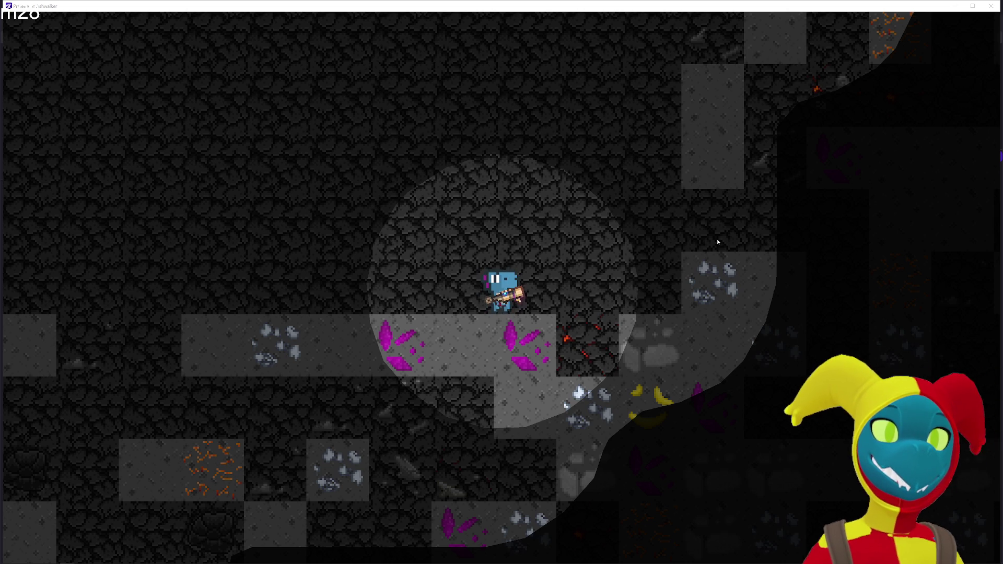
- Walk the character back and forth around the cave in the game preview
key("w")
key("w")
key("a")
key("s")
key("d")
key("d")
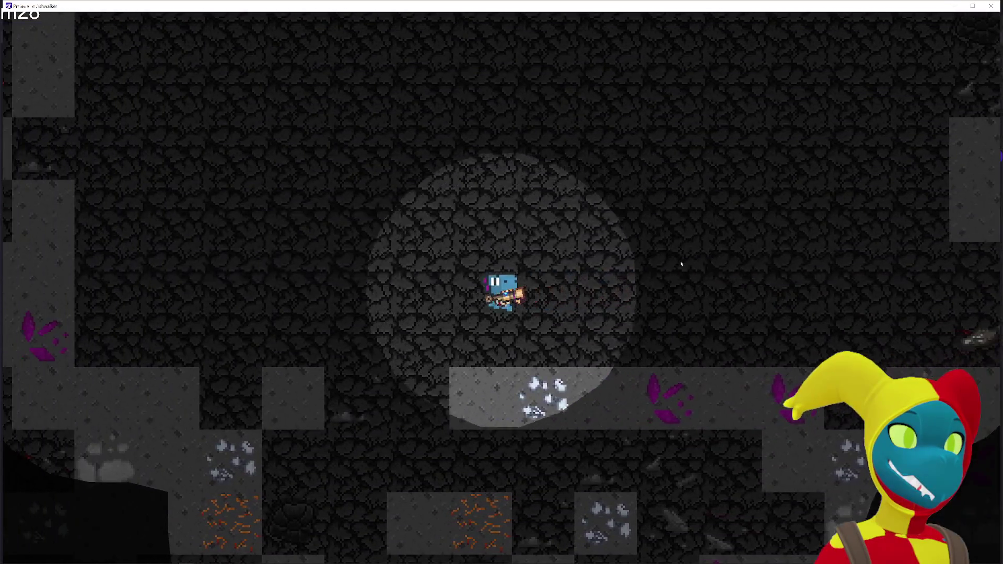
key("d")
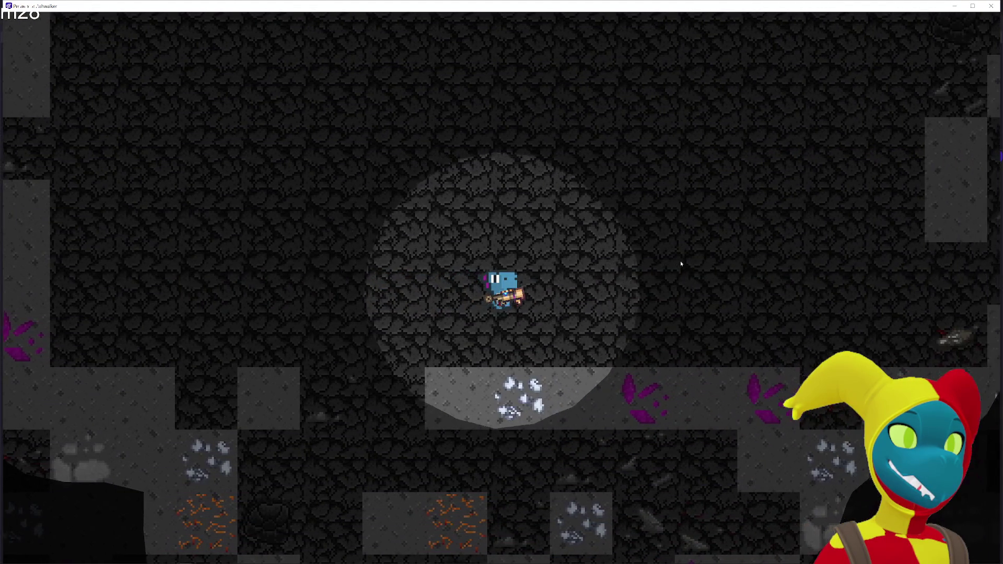
key("a")
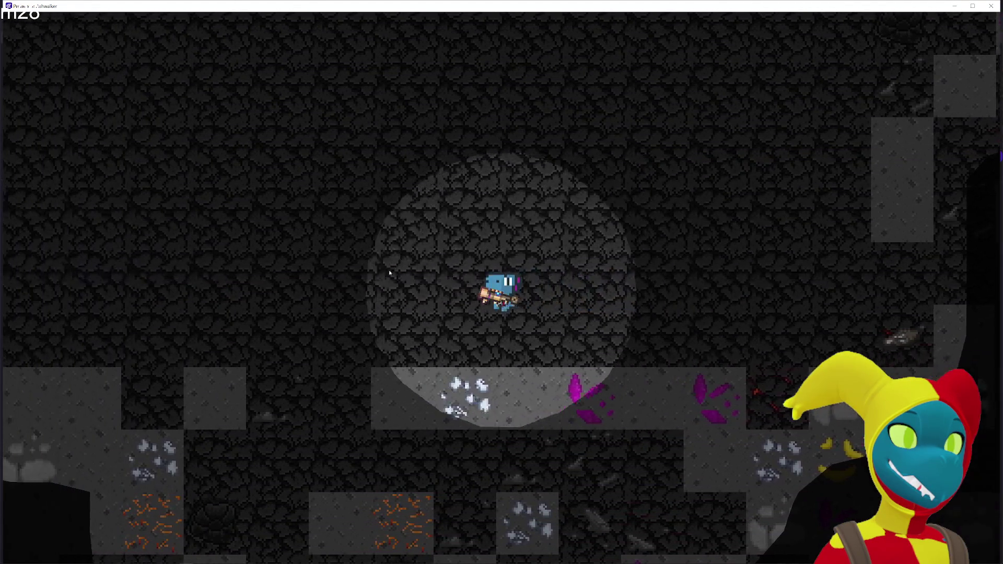
key("d")
key("a")
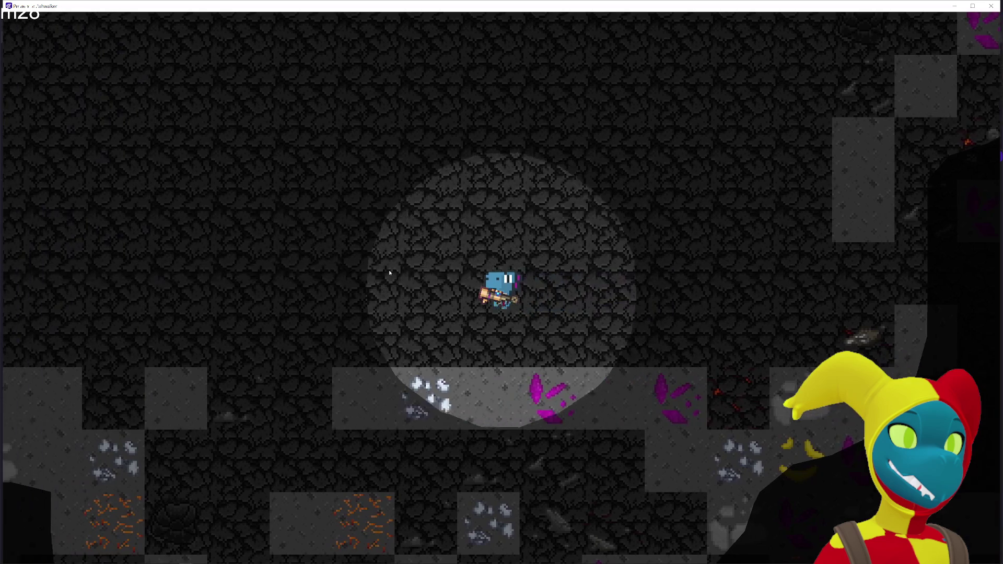
key("d")
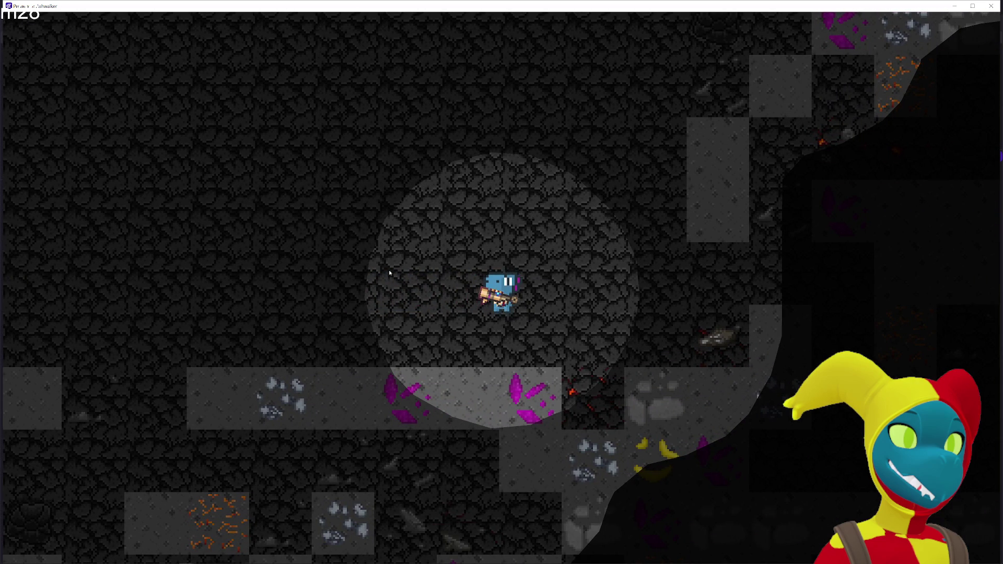
key("a")
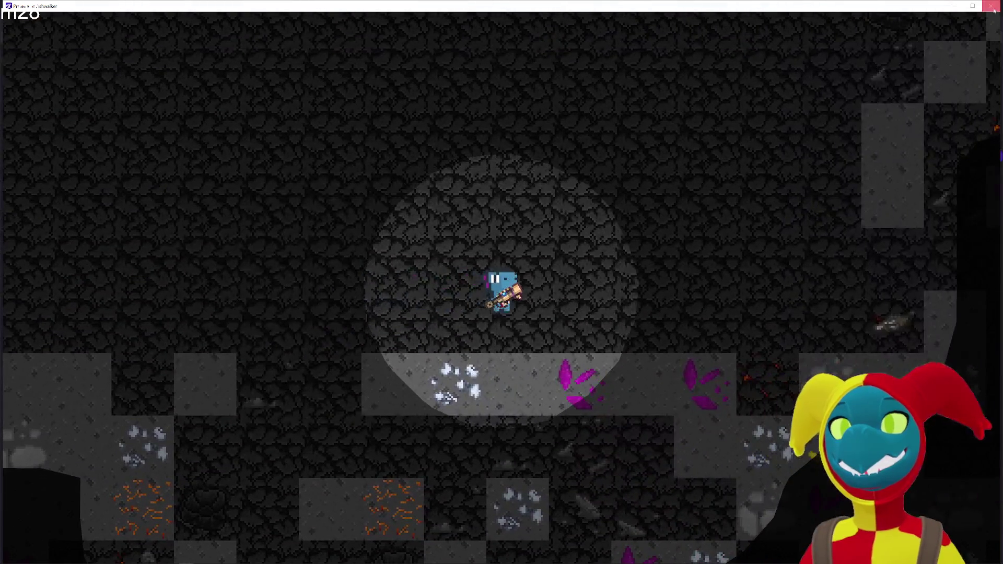
- Close the preview and search the project's global variables for OutOfSight
left_click(995, 6)
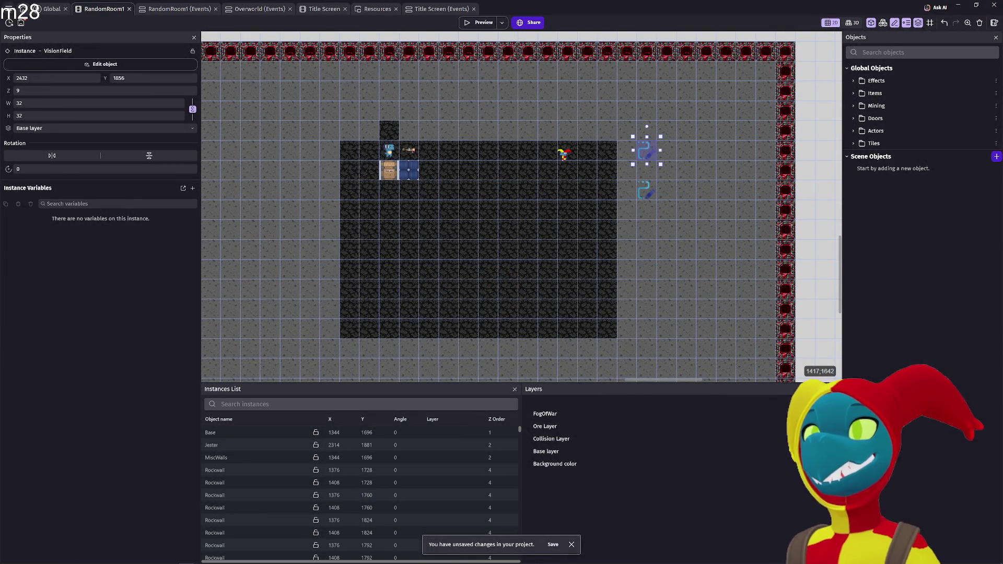
left_click(9, 8)
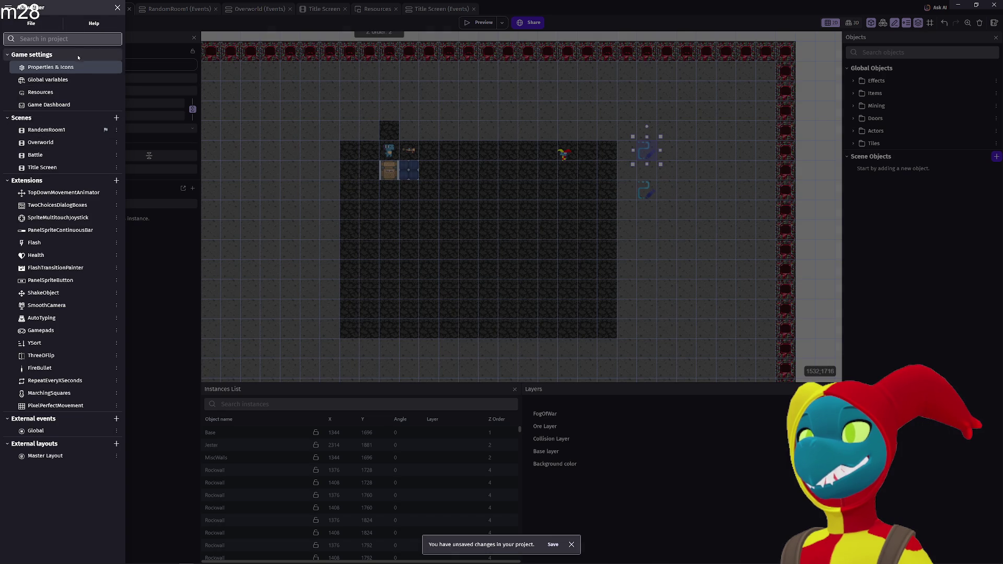
left_click(69, 82)
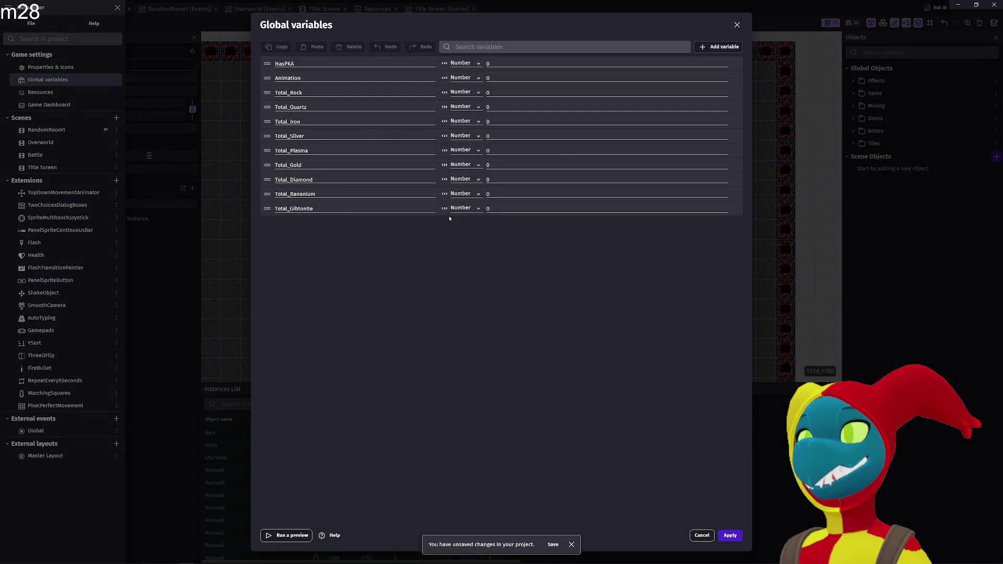
left_click(493, 47)
type("0")
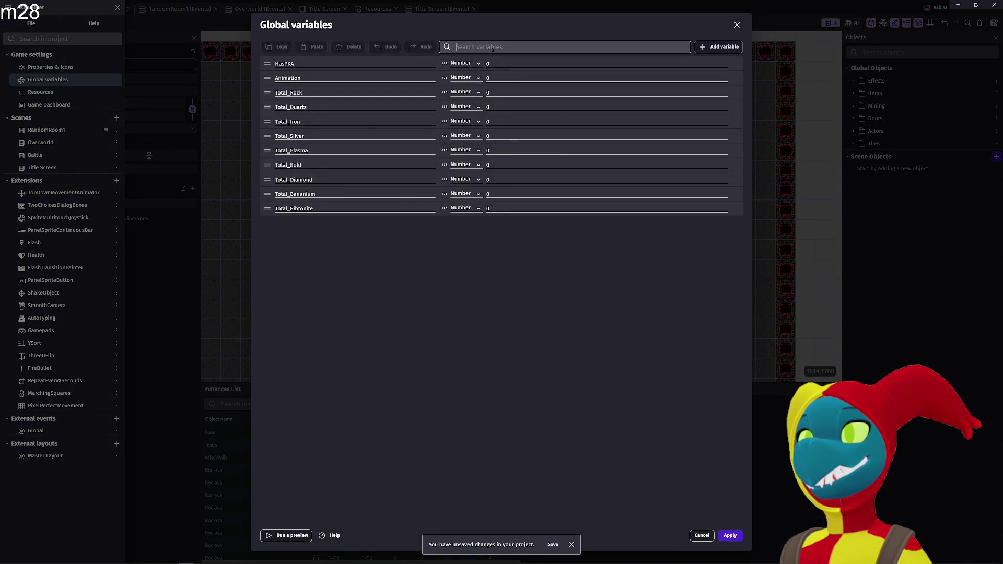
type("utOfSight")
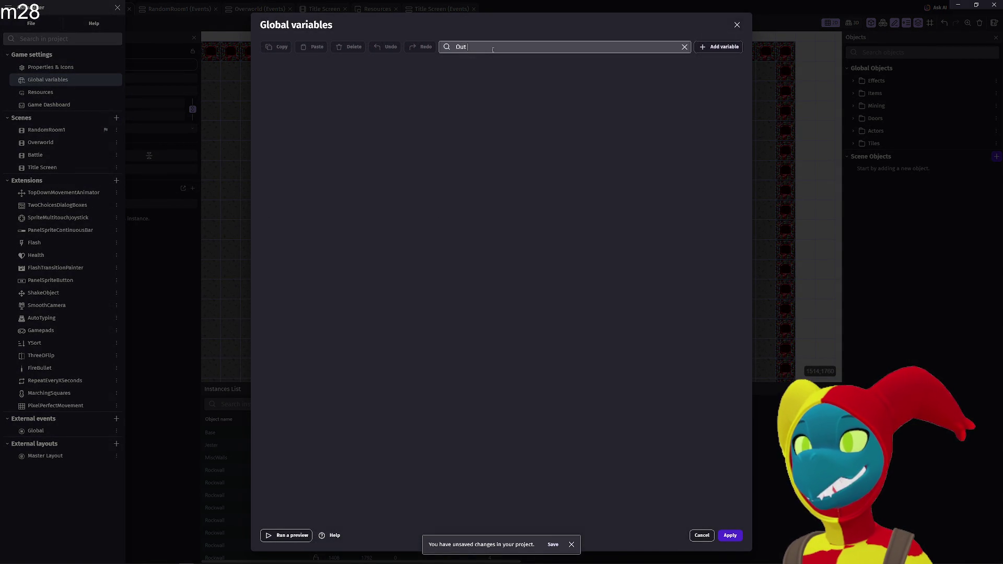
- Add two global variables and make the first, InSight, a Boolean set to False
left_click(684, 47)
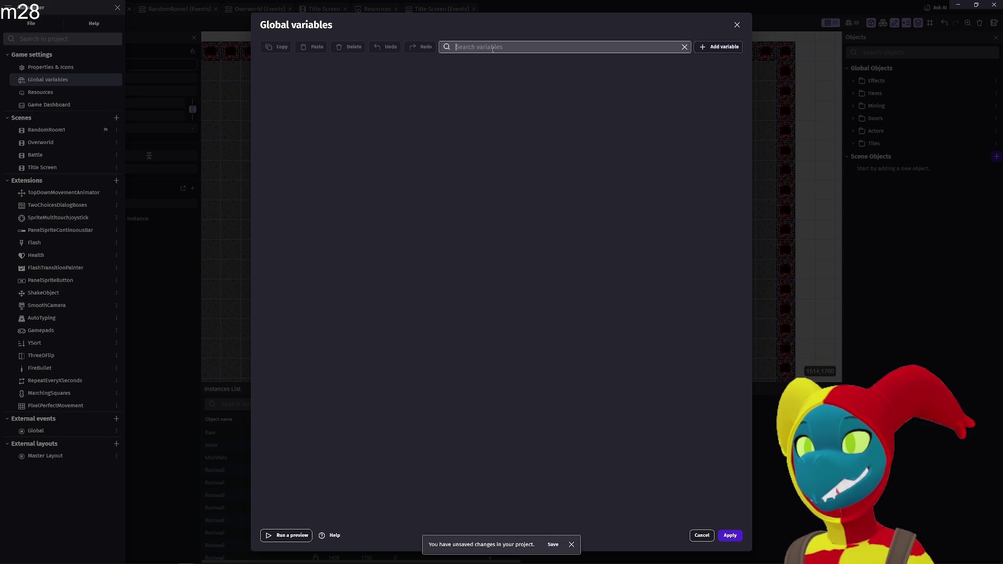
left_click(713, 51)
left_click(714, 52)
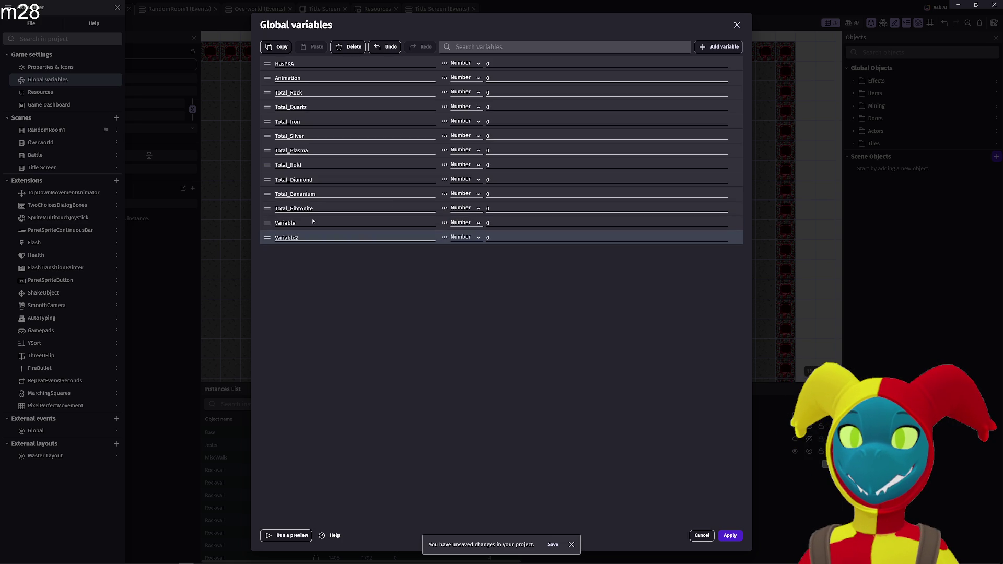
type("InSight")
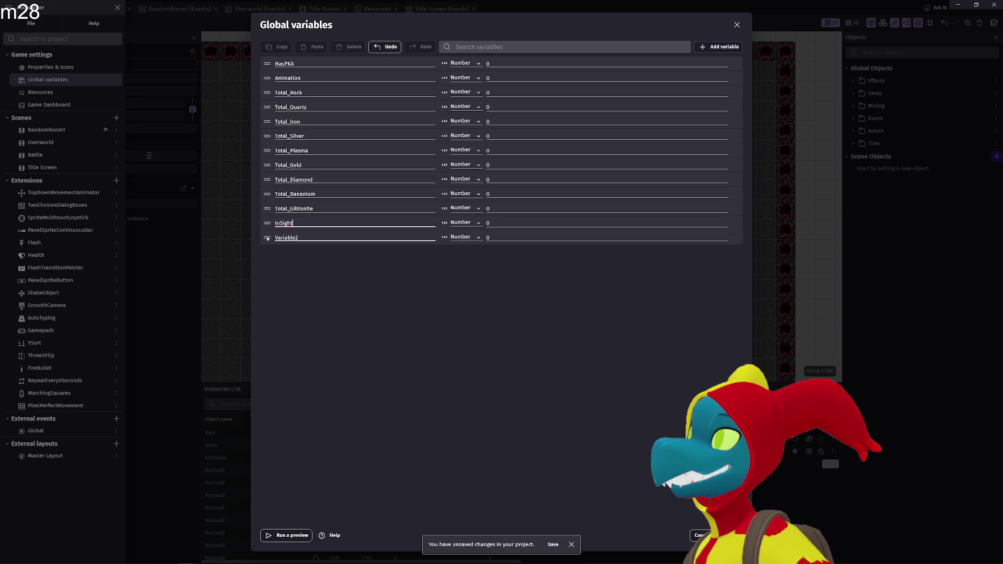
left_click(464, 223)
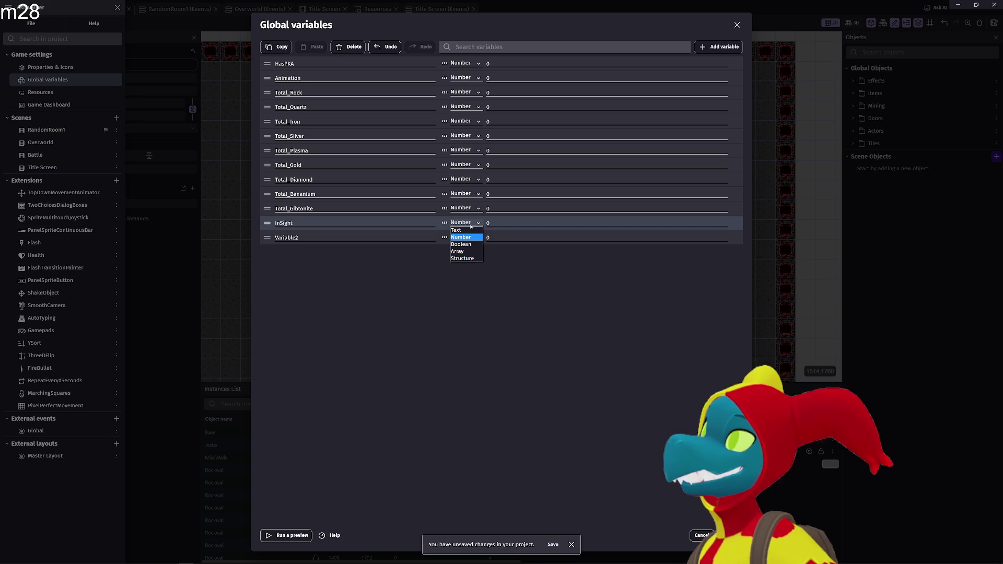
left_click(462, 244)
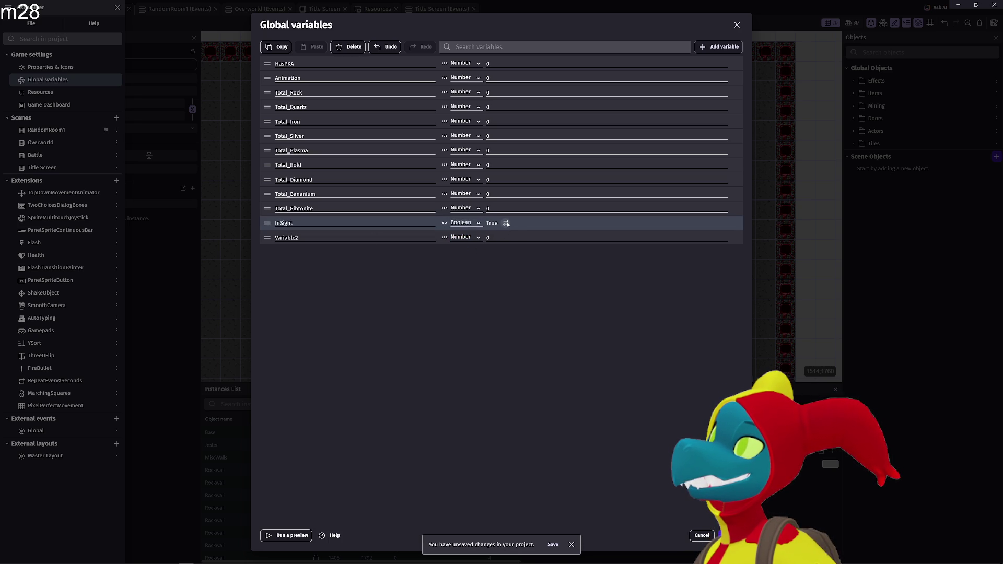
left_click(506, 223)
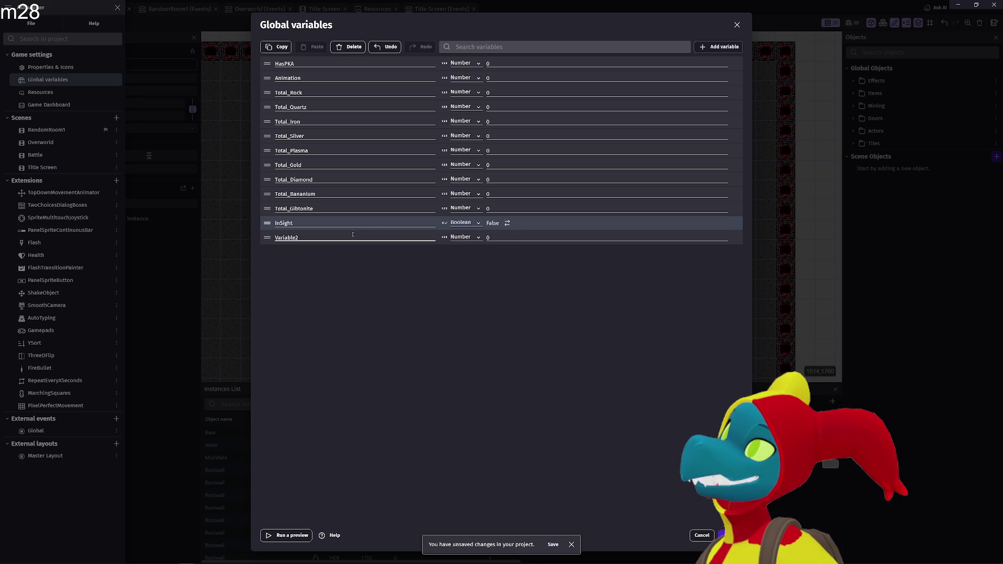
- Name the second global variable OutOfSight, make it Boolean, and apply
type("OutO")
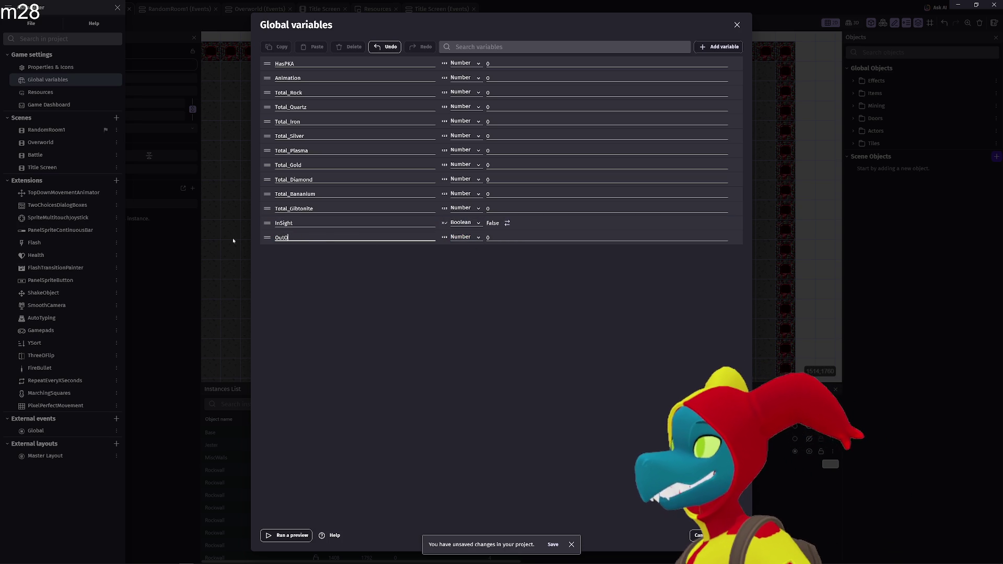
type("fSight")
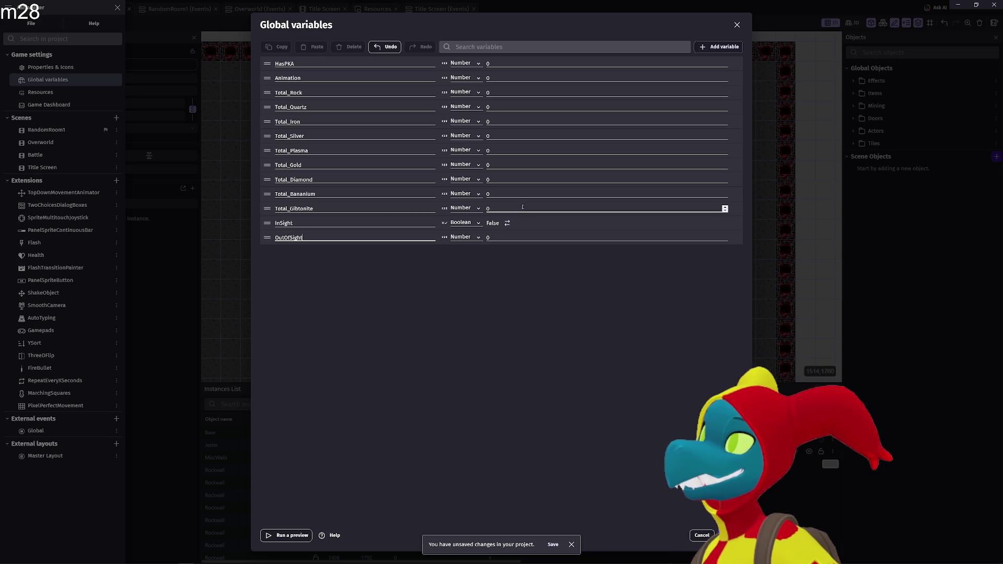
left_click(462, 238)
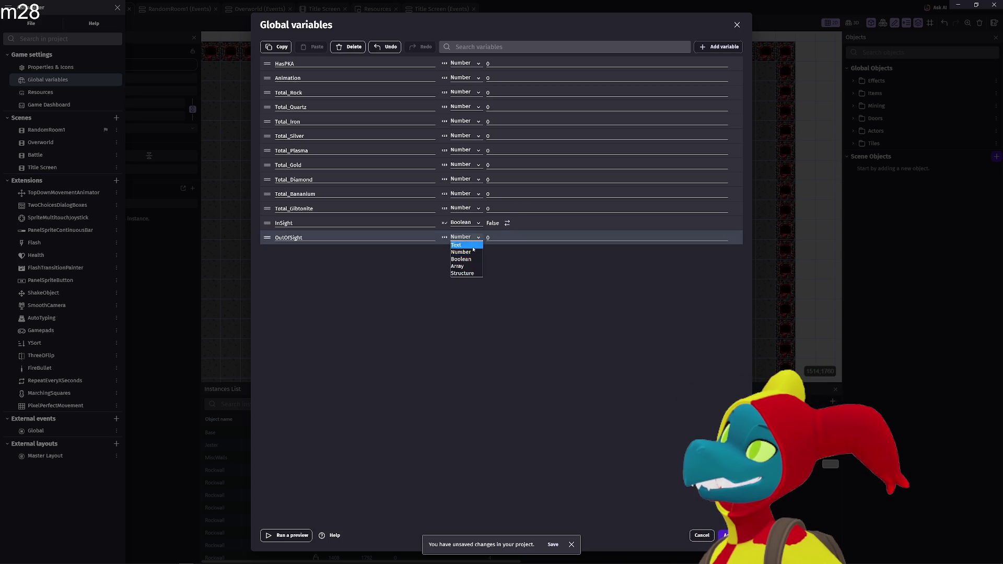
left_click(472, 259)
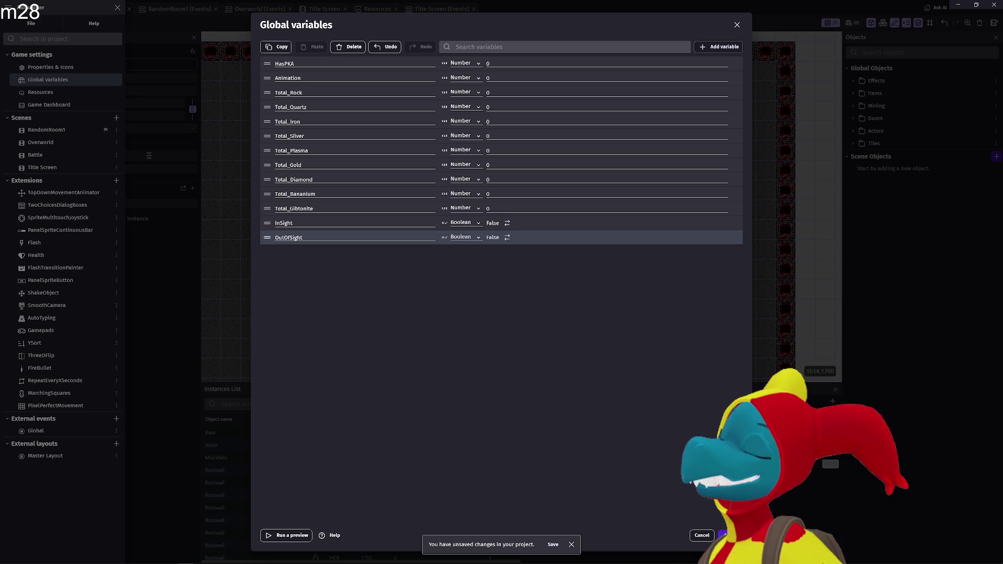
left_click(730, 535)
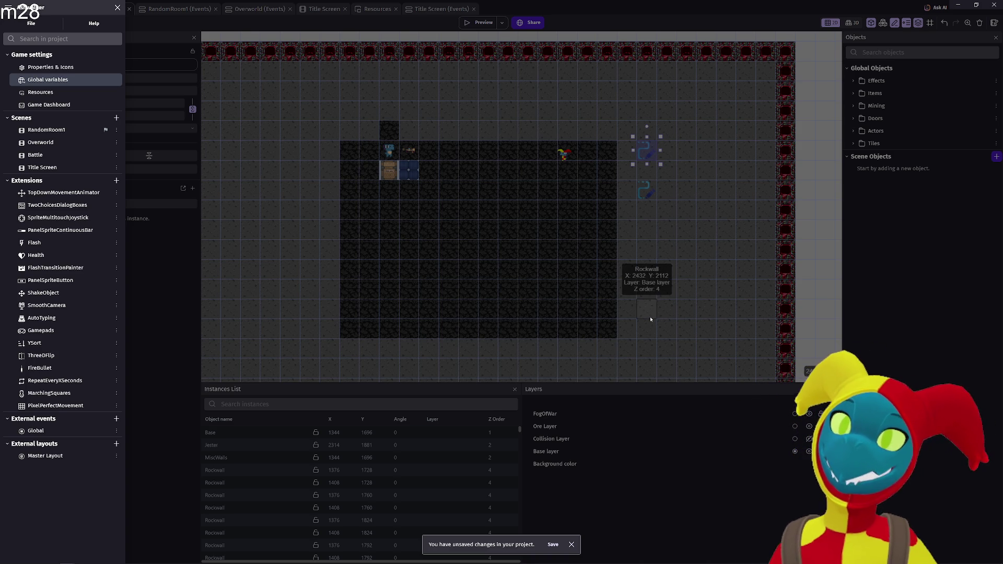
- Expand the Items object folder and reopen the global variables
left_click(913, 275)
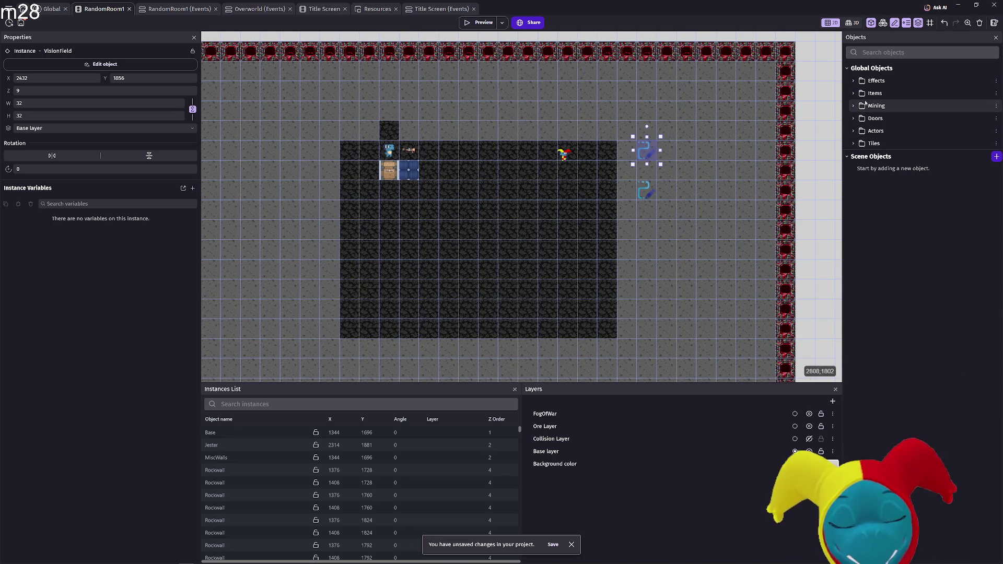
left_click(855, 93)
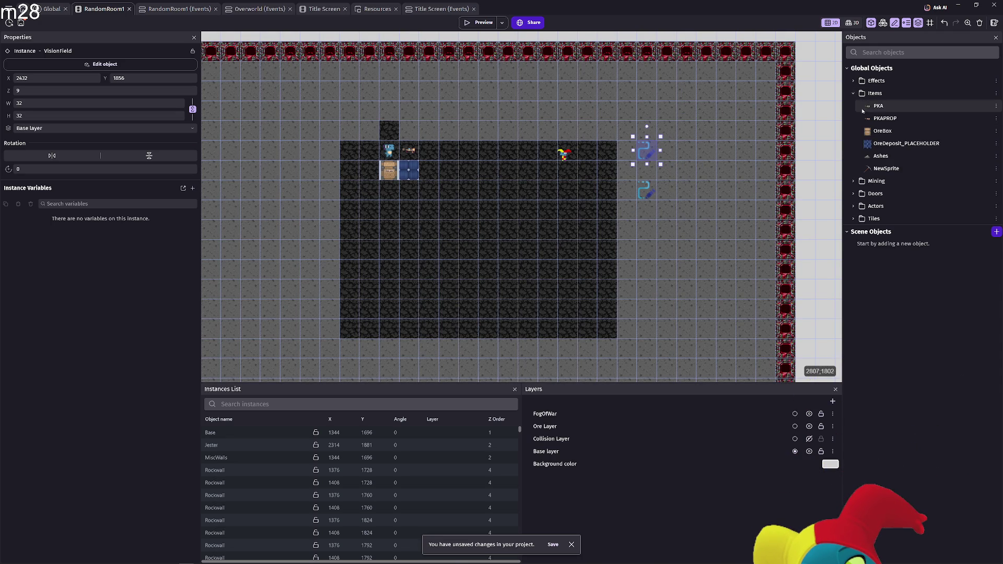
left_click(8, 8)
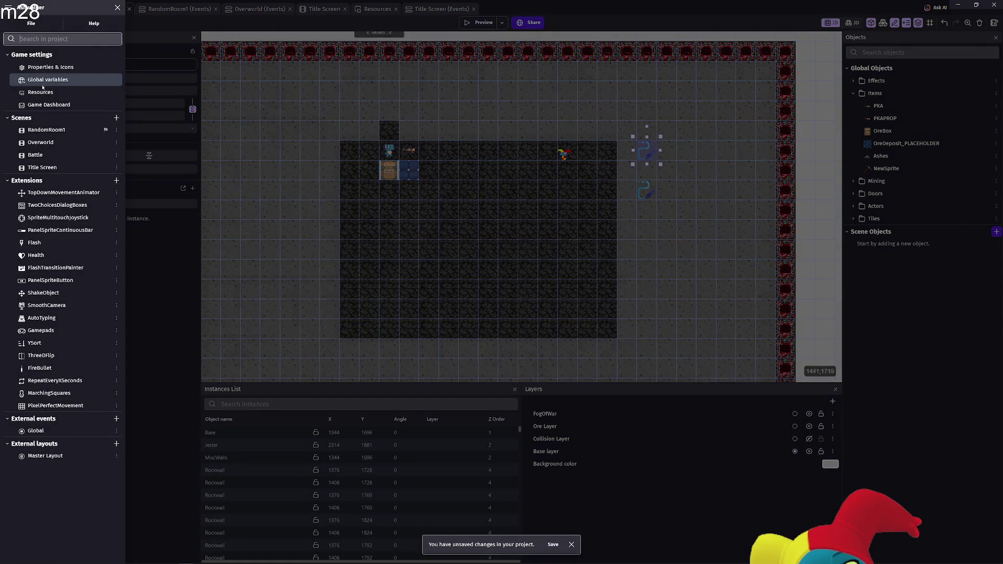
left_click(84, 81)
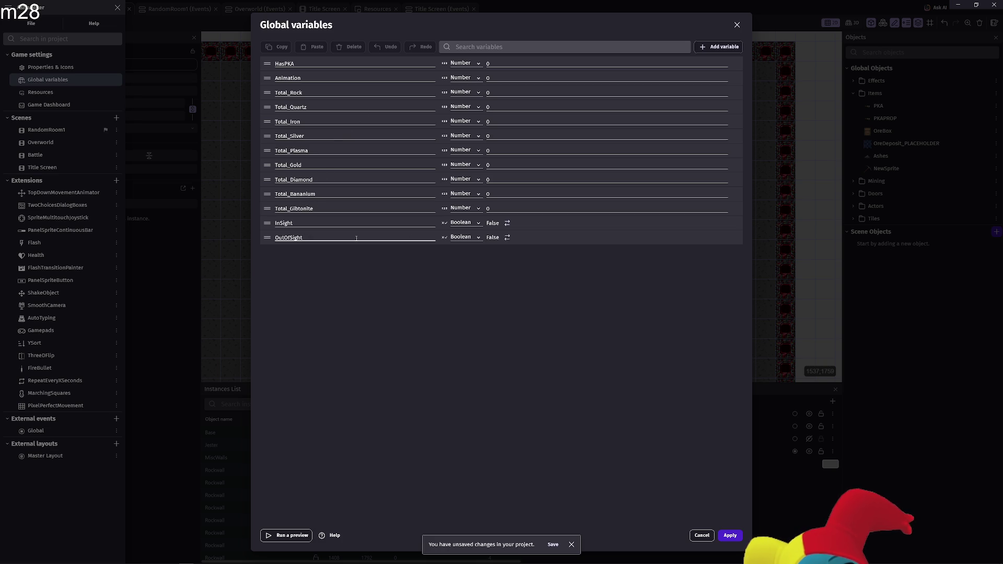
- Delete OutOfSight and InSight, then discard the changes so both variables stay
left_click(268, 237)
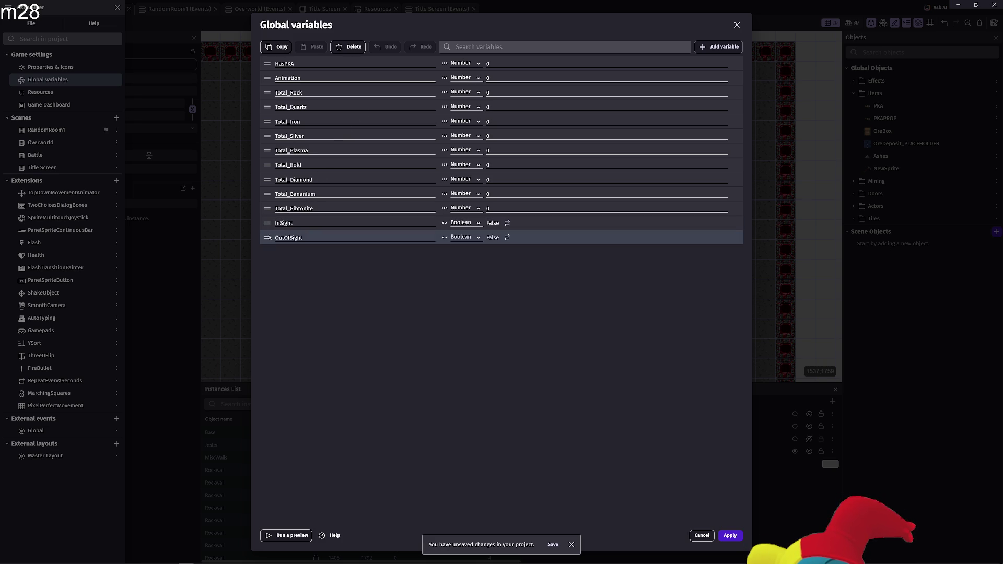
left_click(349, 47)
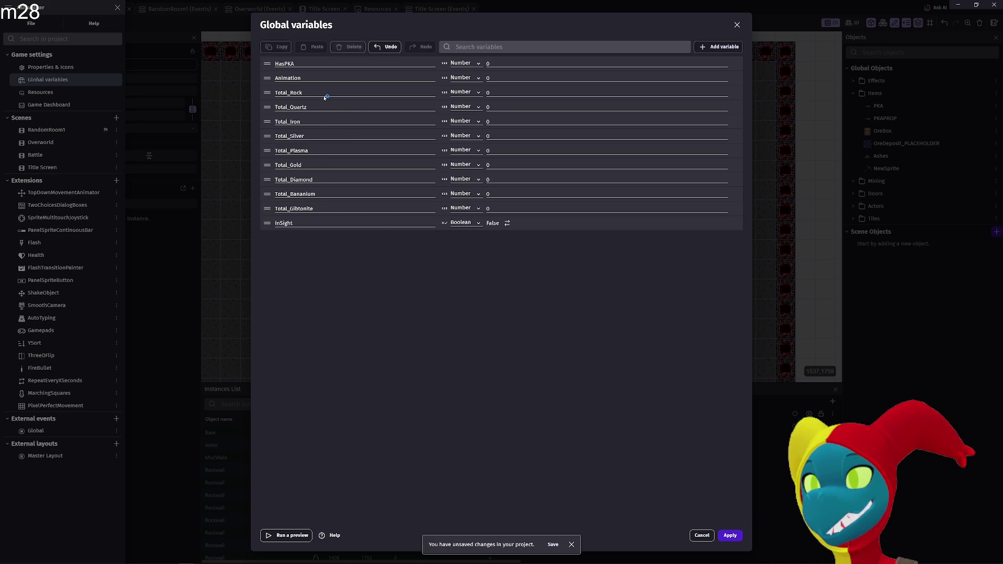
left_click(267, 222)
left_click(353, 46)
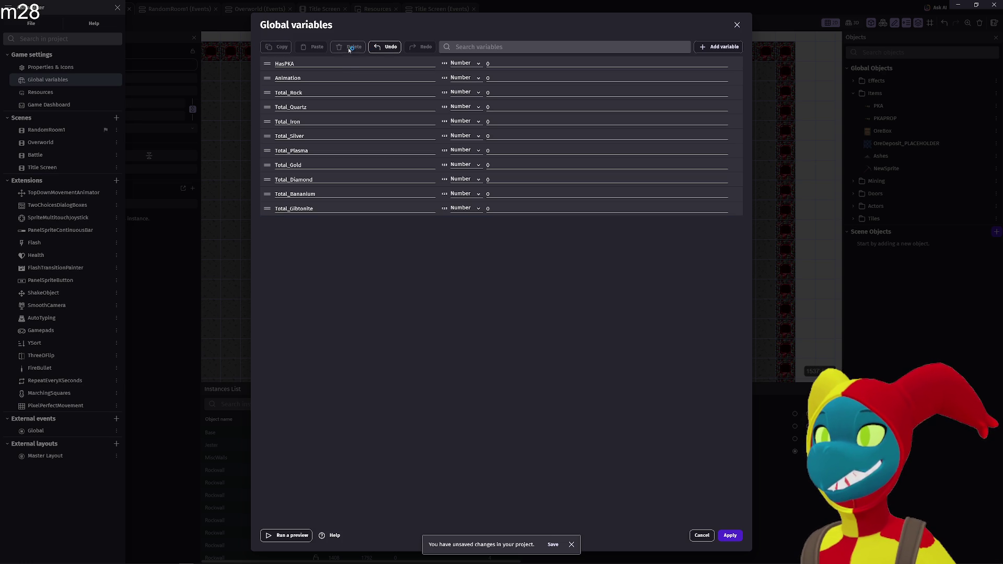
key("Escape")
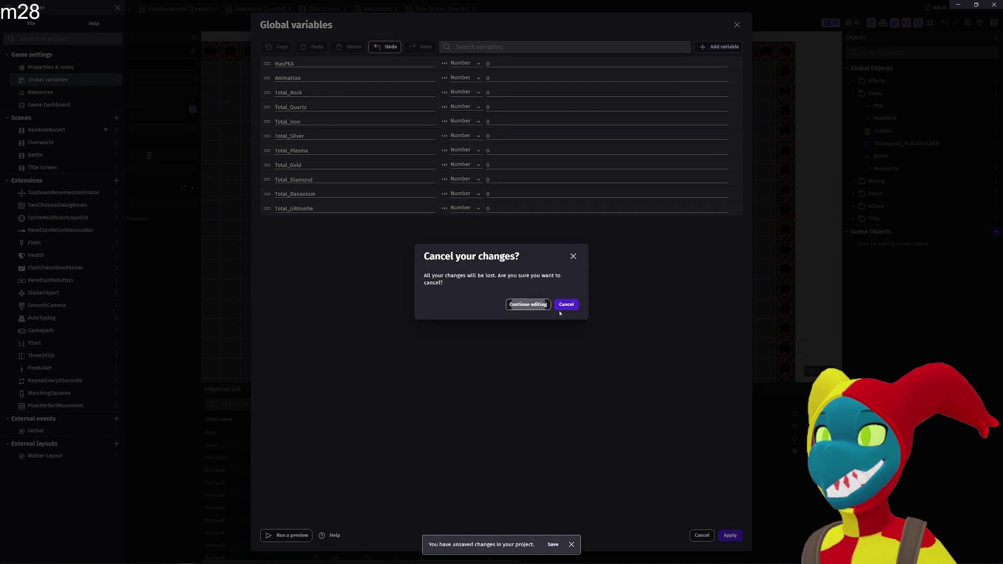
key("Return")
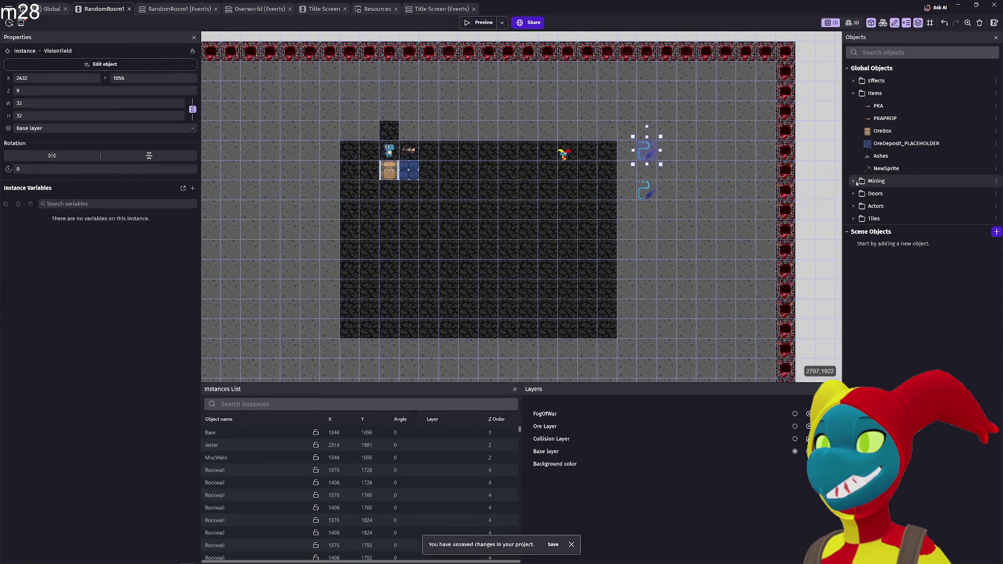
- Open RockOre from the Mining > Ore folder and show its object variables
left_click(856, 182)
left_click(860, 243)
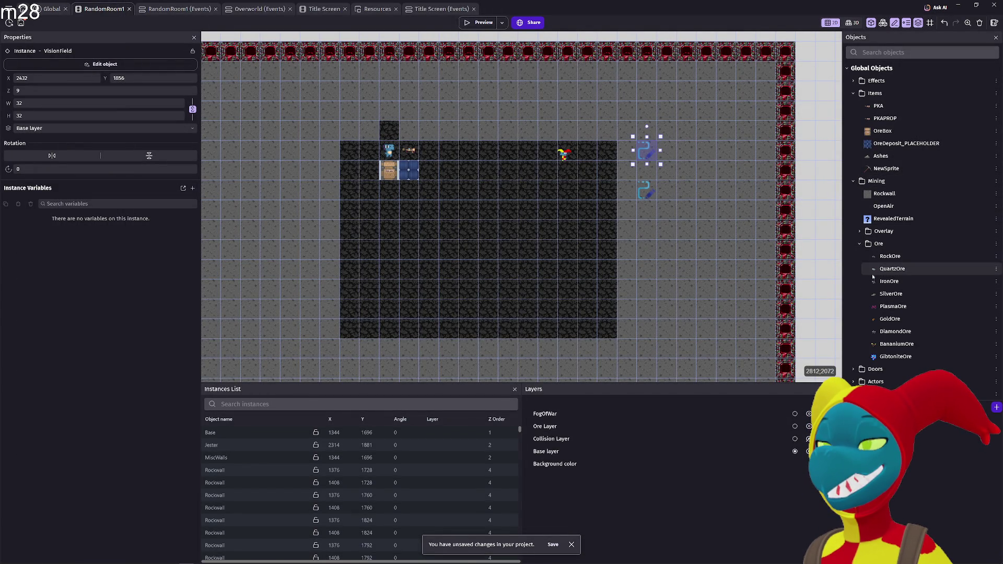
left_click(888, 256)
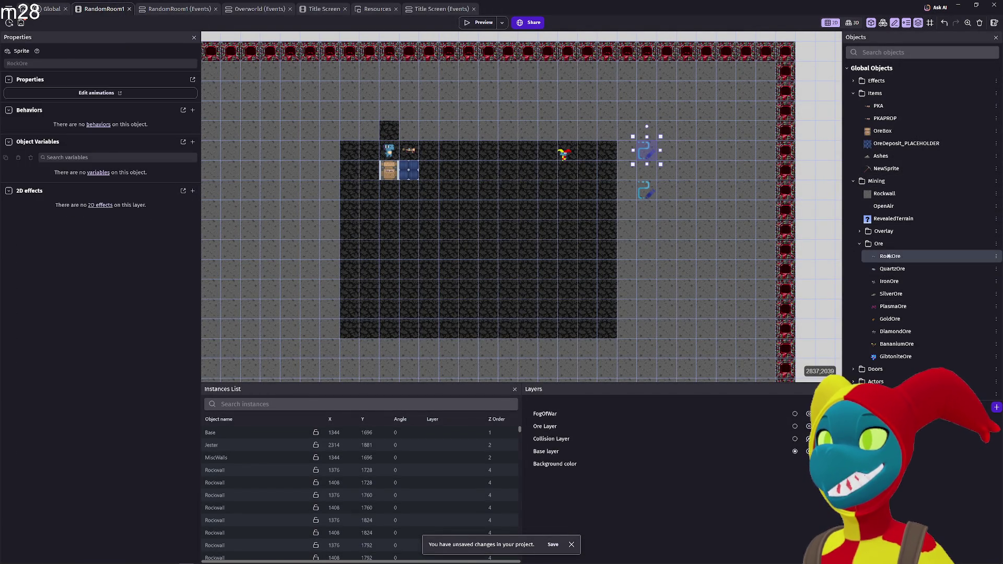
double_click(889, 256)
left_click(514, 47)
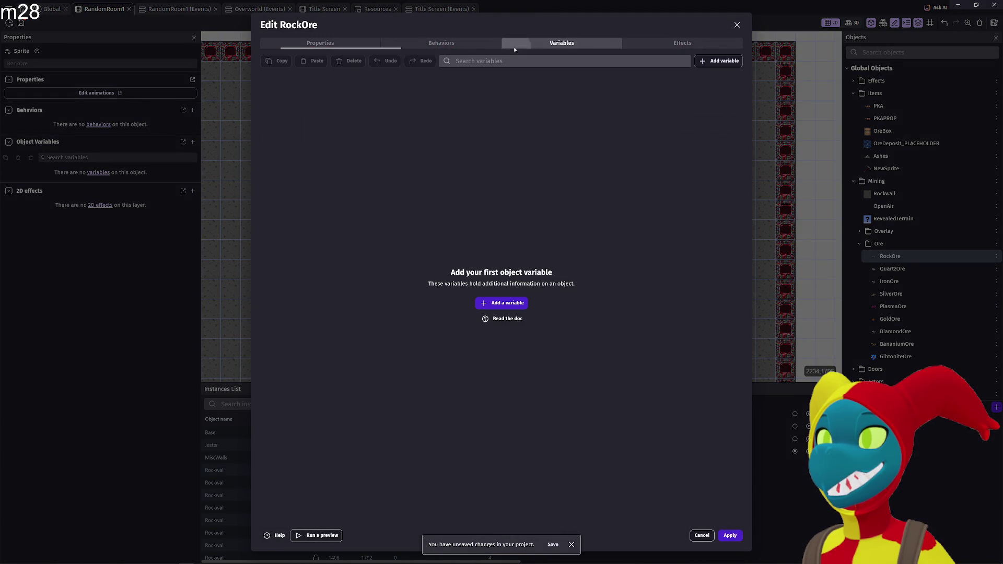
left_click(679, 44)
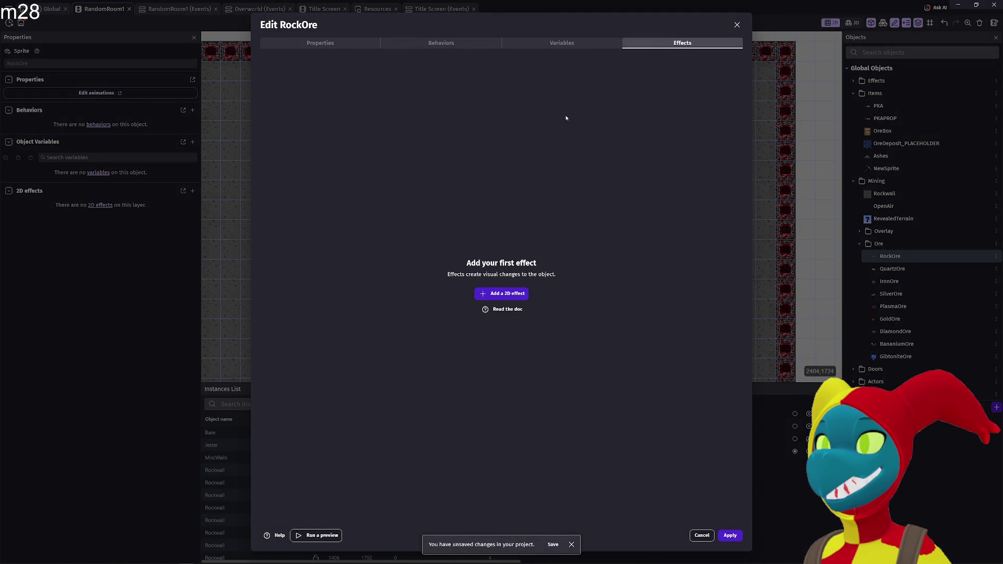
left_click(461, 45)
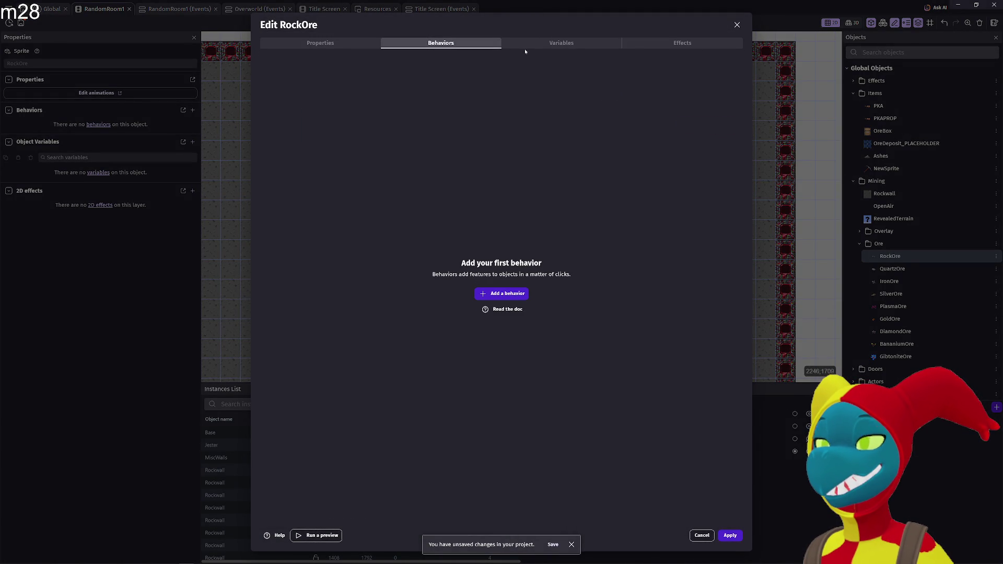
left_click(635, 45)
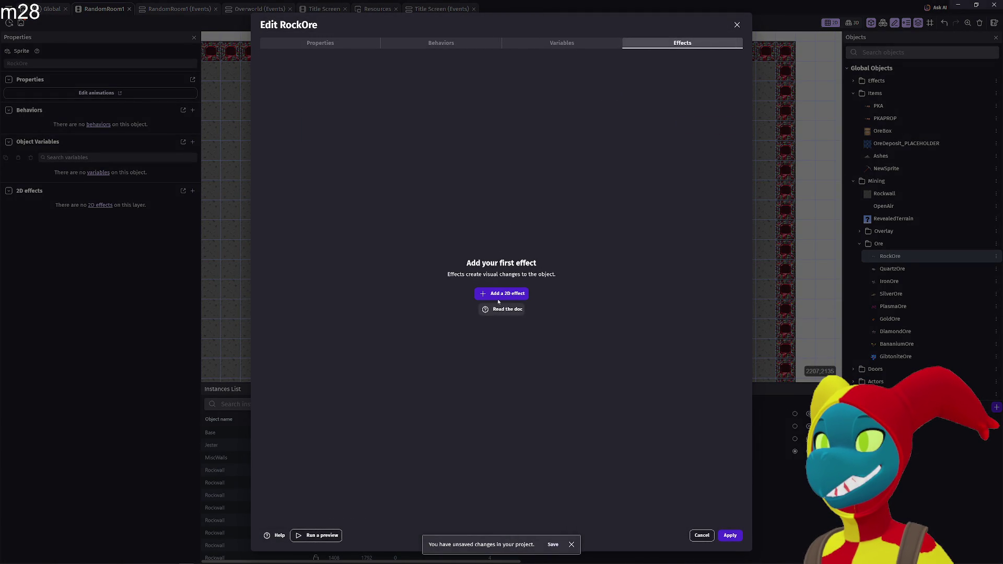
left_click(536, 46)
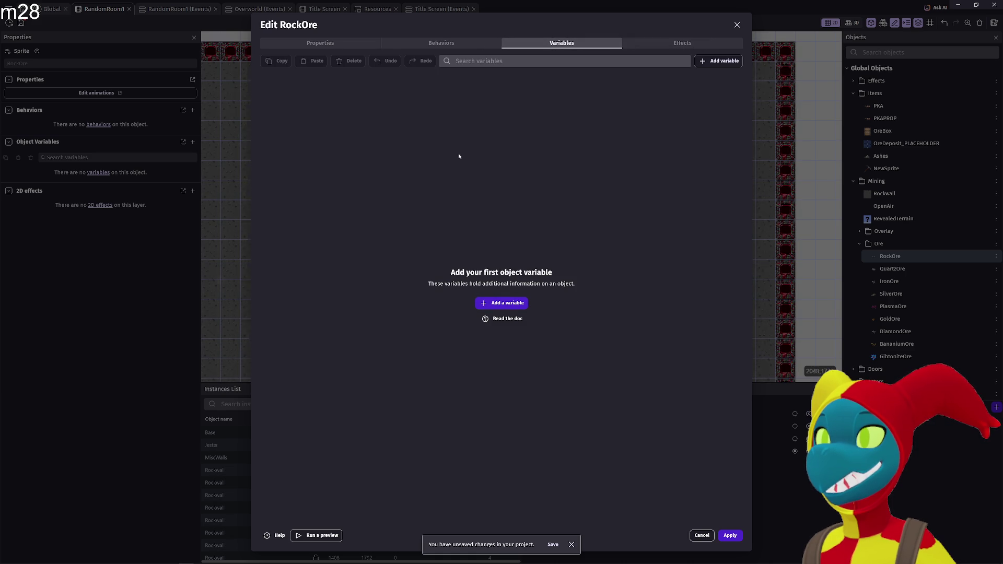
- Add two object variables to RockOre and make InSight a Boolean
left_click(502, 303)
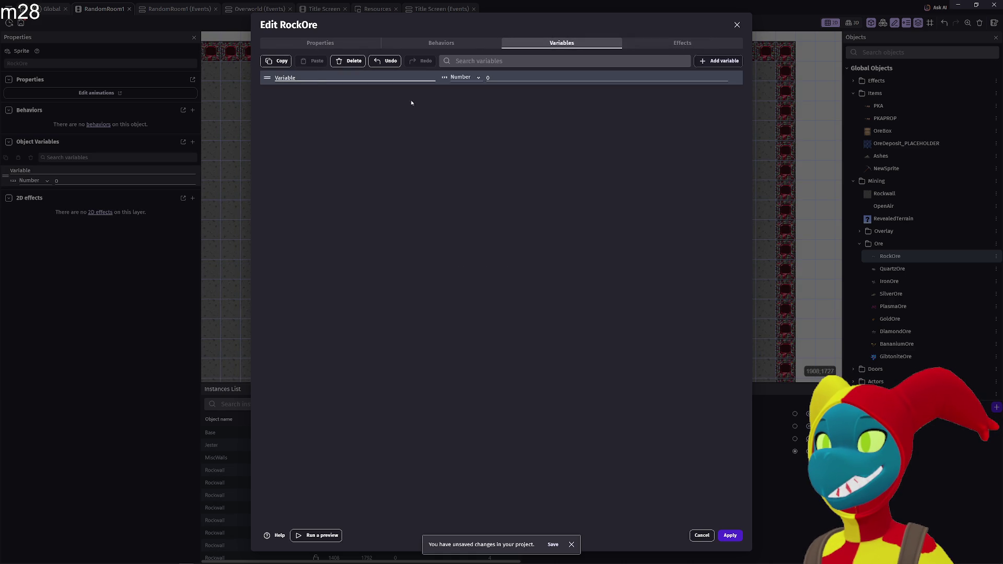
left_click(699, 63)
type("InSight")
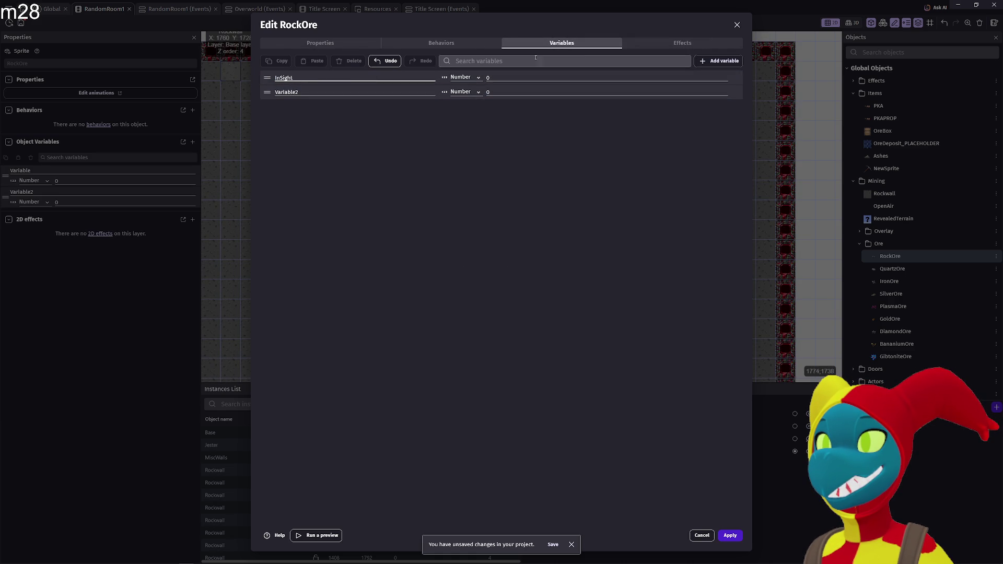
left_click(454, 78)
left_click(463, 77)
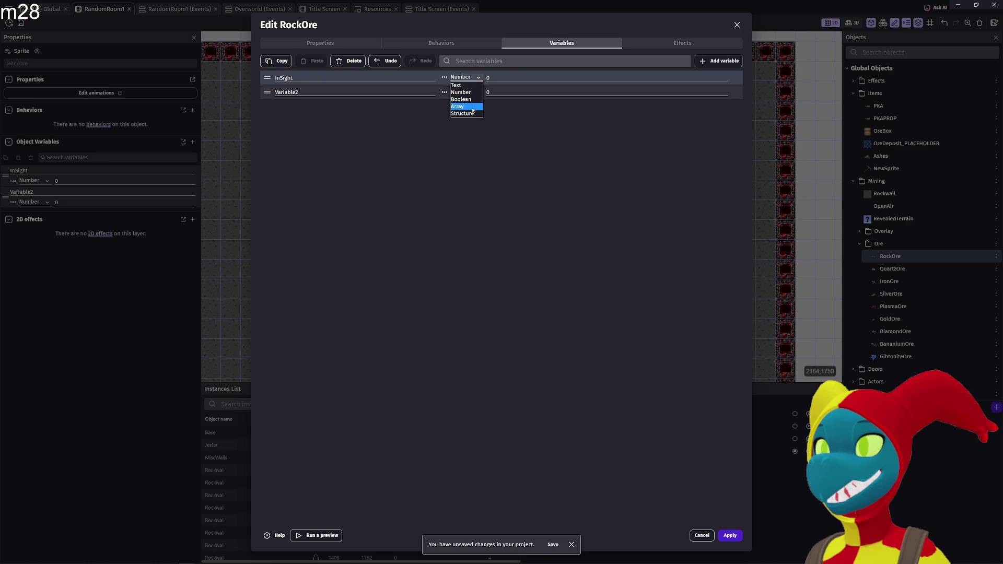
left_click(461, 99)
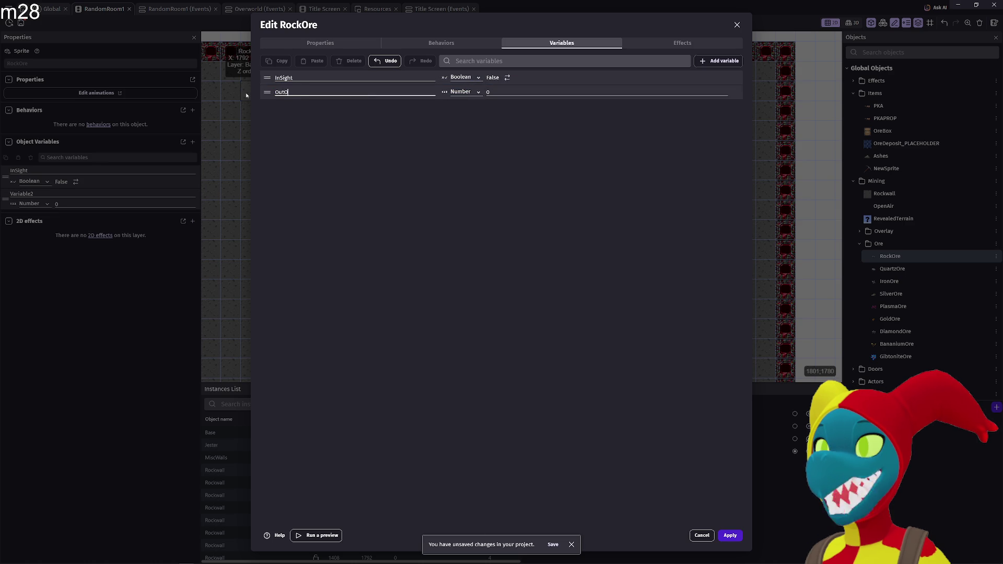
- Make OutOfSight a Boolean as well, select both variables, and apply
left_click(458, 94)
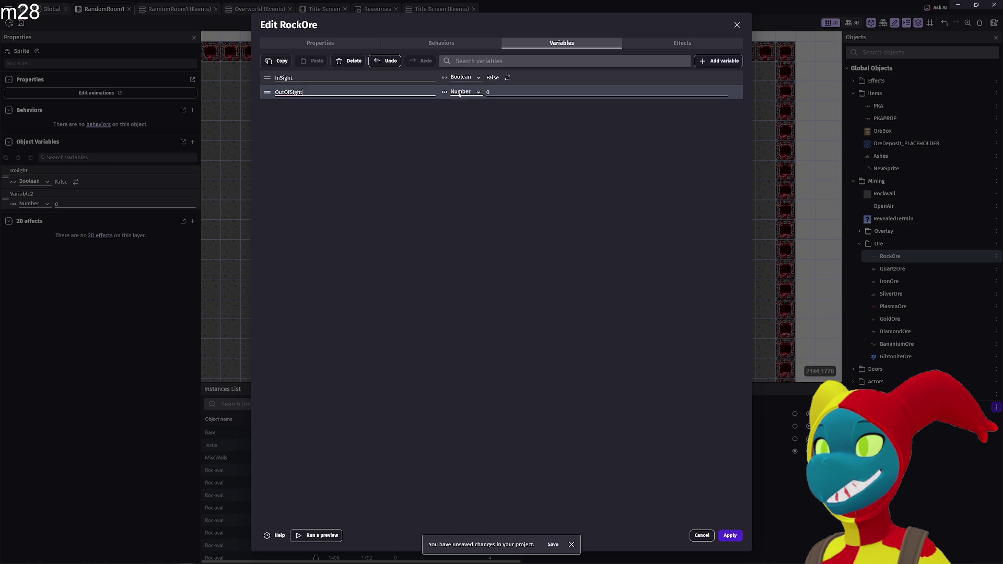
left_click(464, 93)
left_click(470, 114)
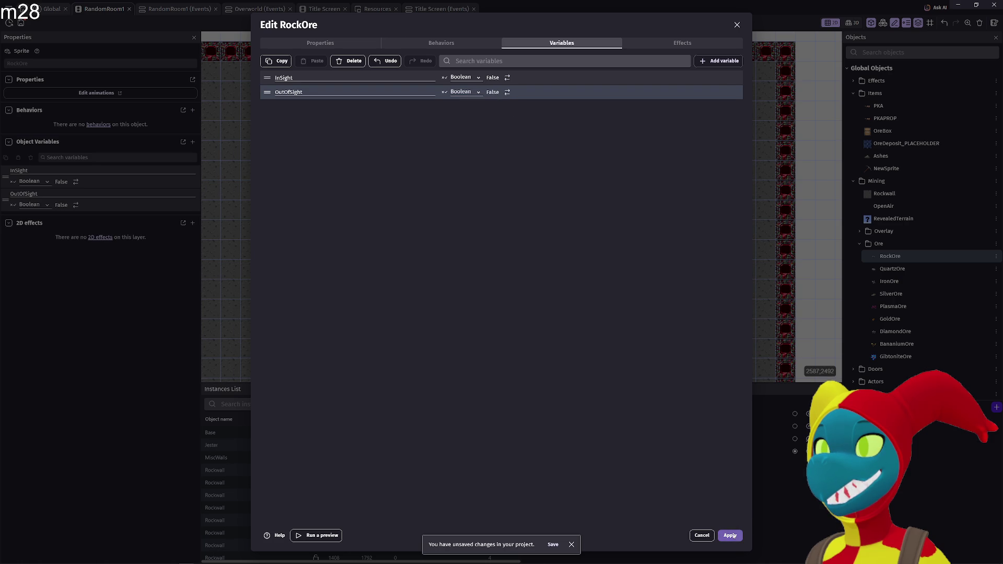
left_click(349, 179)
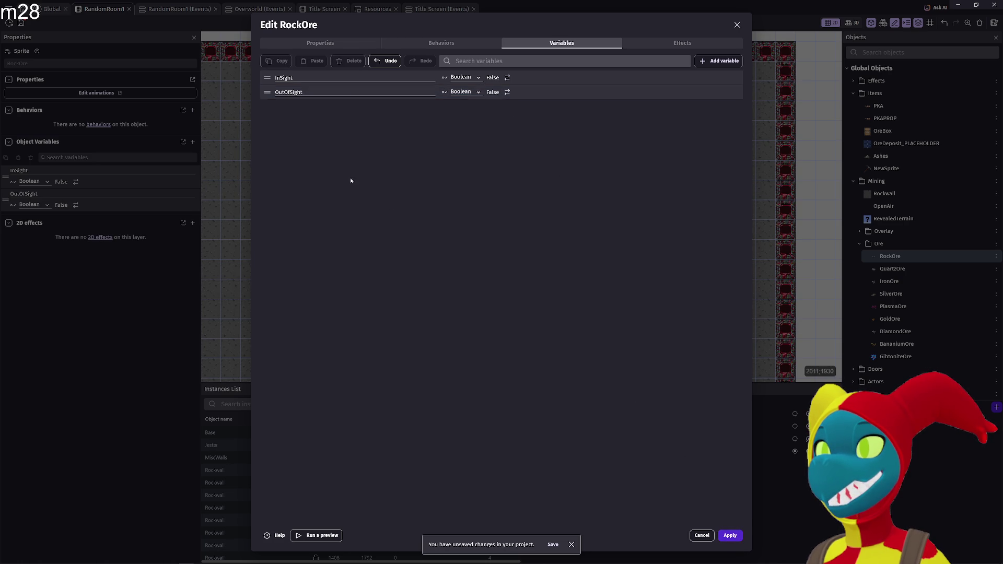
left_click(269, 94)
left_click(269, 83, "shift")
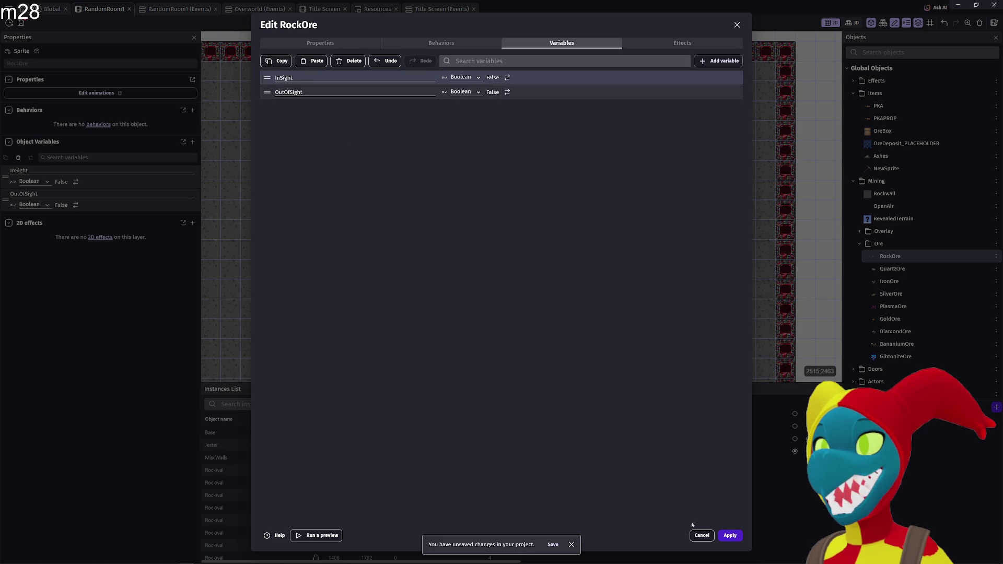
left_click(730, 535)
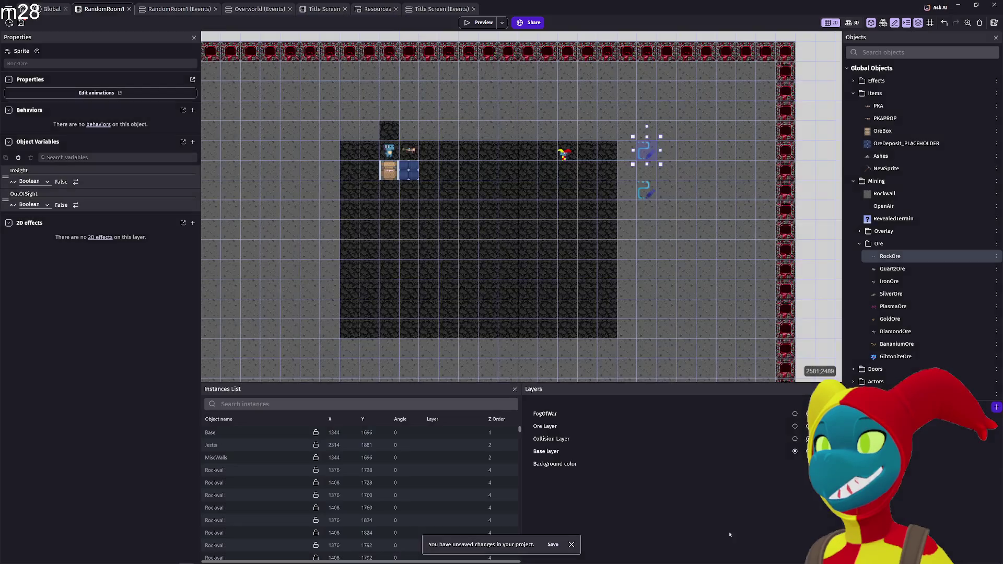
- Add InSight and OutOfSight variables to QuartzOre and apply
double_click(887, 269)
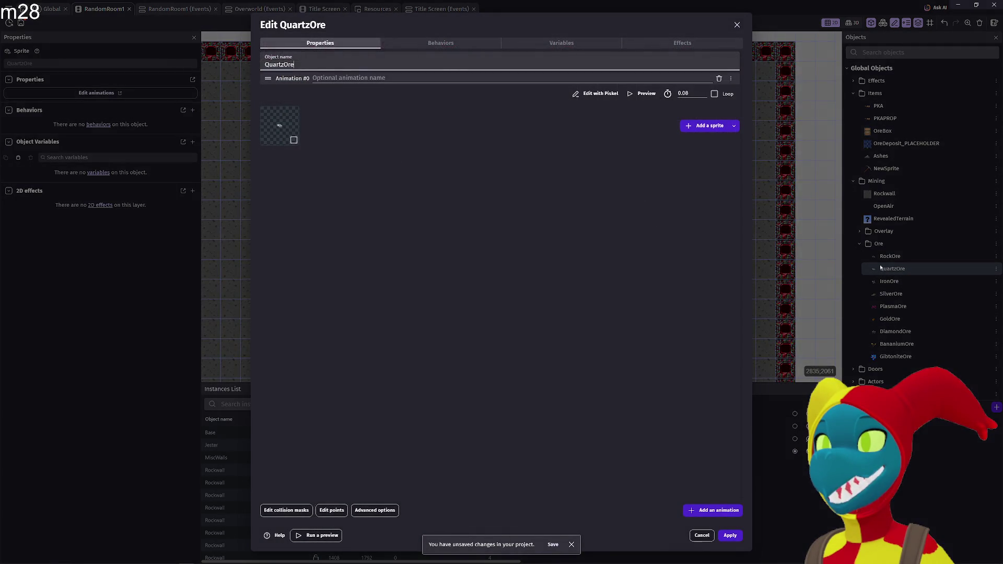
left_click(458, 46)
left_click(561, 43)
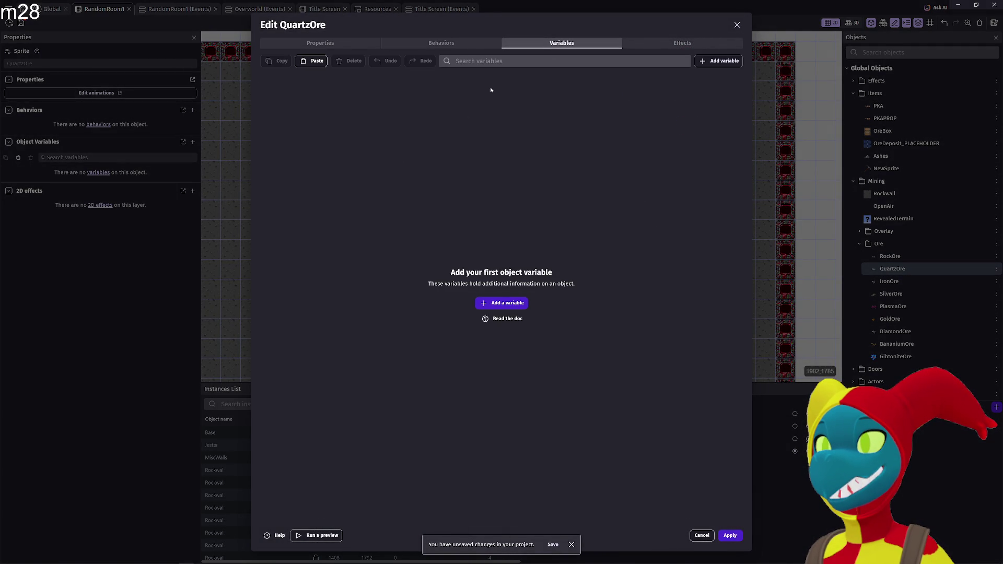
double_click(713, 61)
double_click(285, 77)
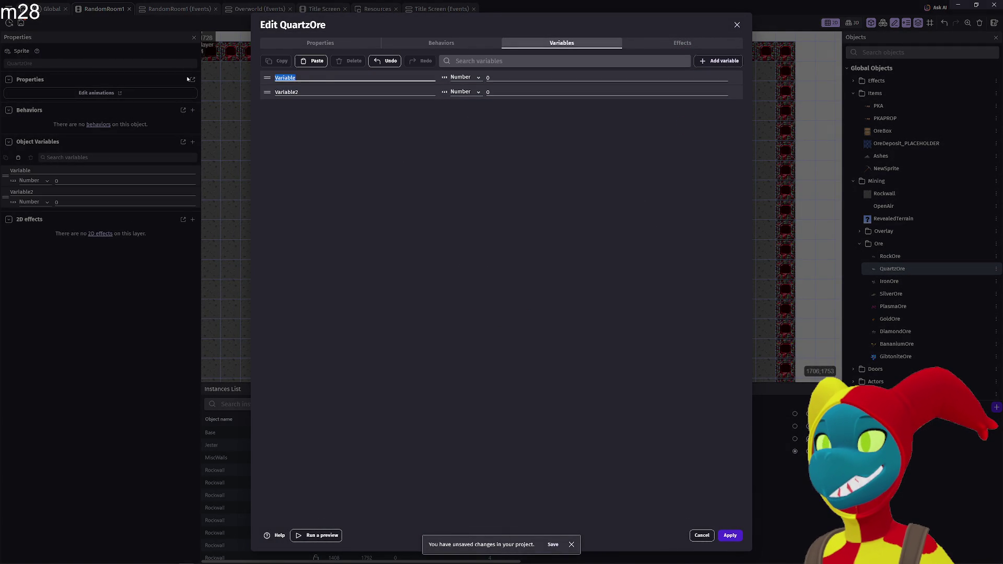
key("Tab")
key("Tab")
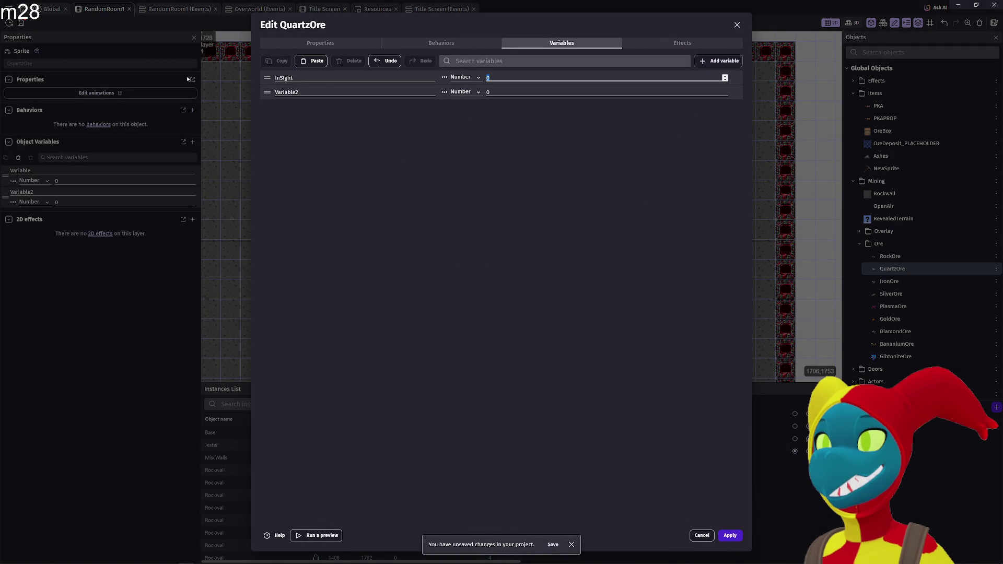
type("OutOfSight")
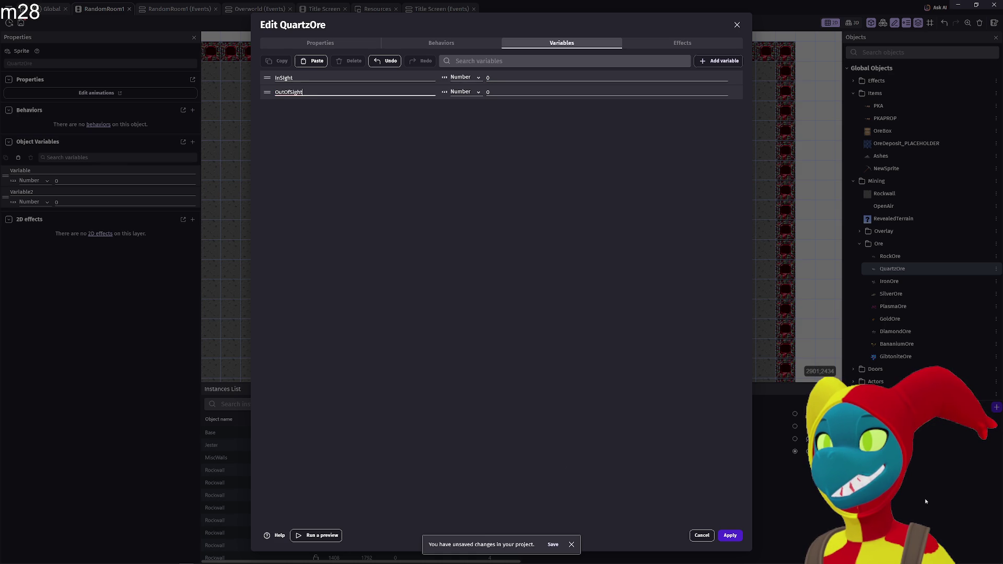
left_click(732, 535)
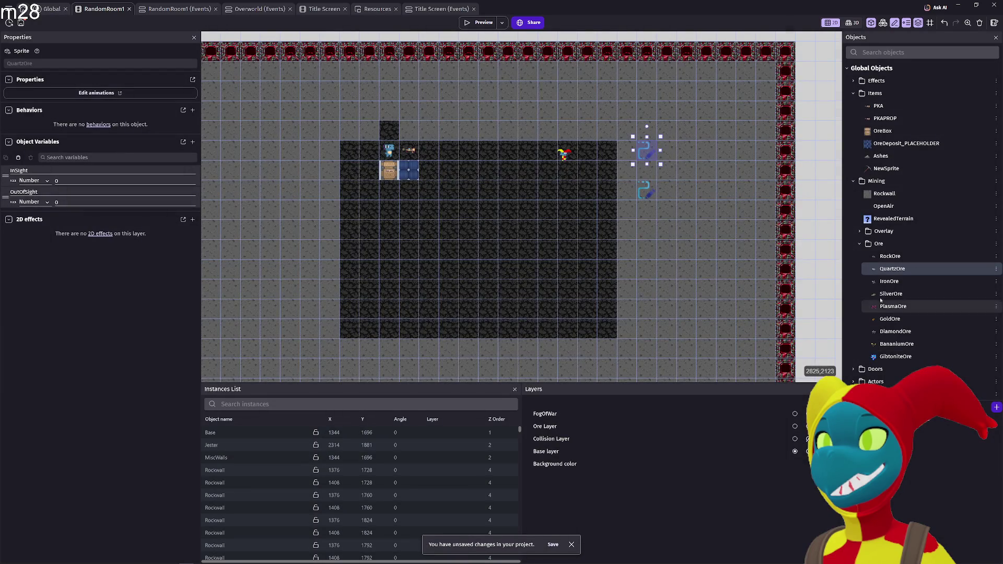
- Open the IronOre object's editor and close it unchanged
left_click(895, 282)
double_click(894, 282)
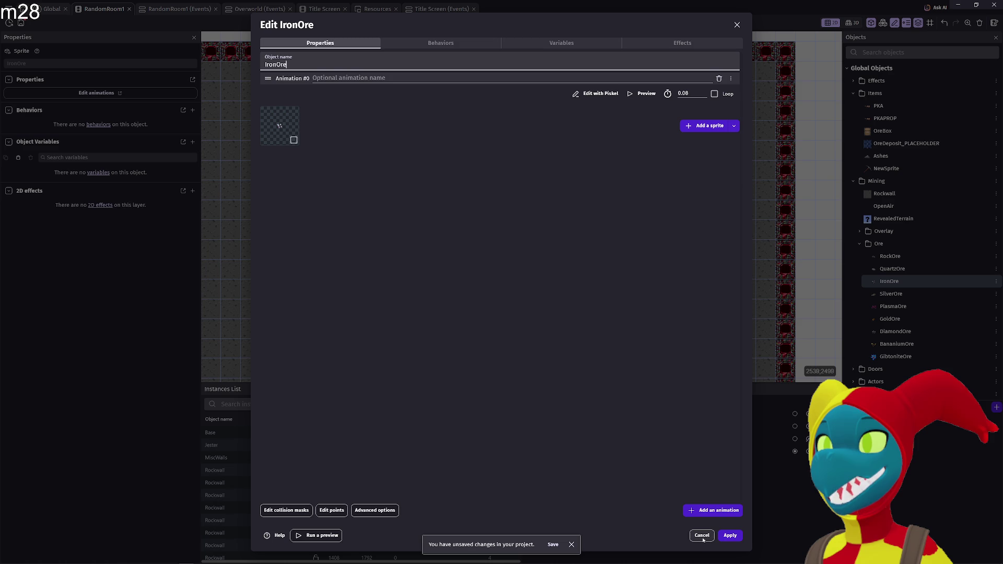
left_click(730, 536)
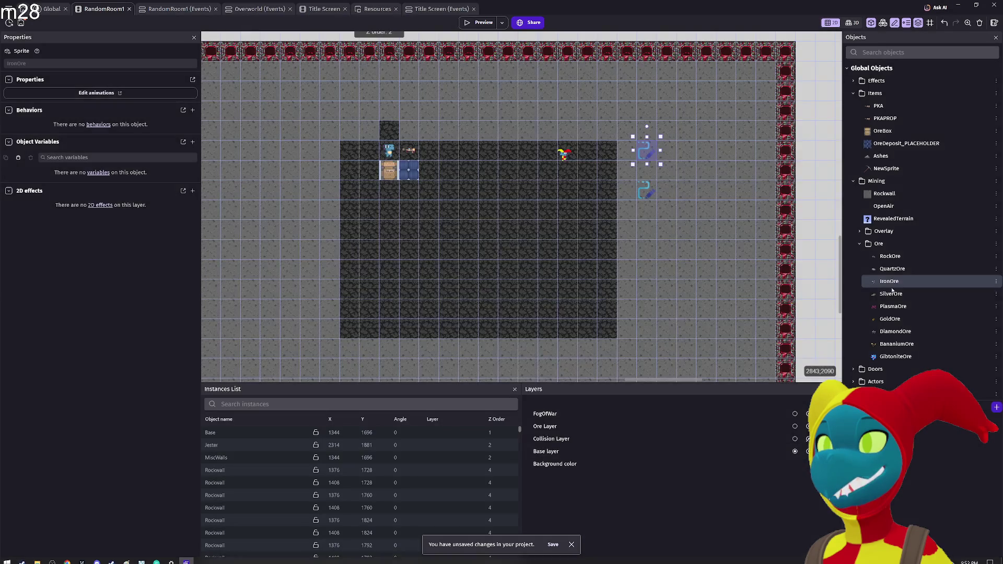
- Delete QuartzOre's InSight and OutOfSight variables and apply
double_click(892, 269)
left_click(564, 42)
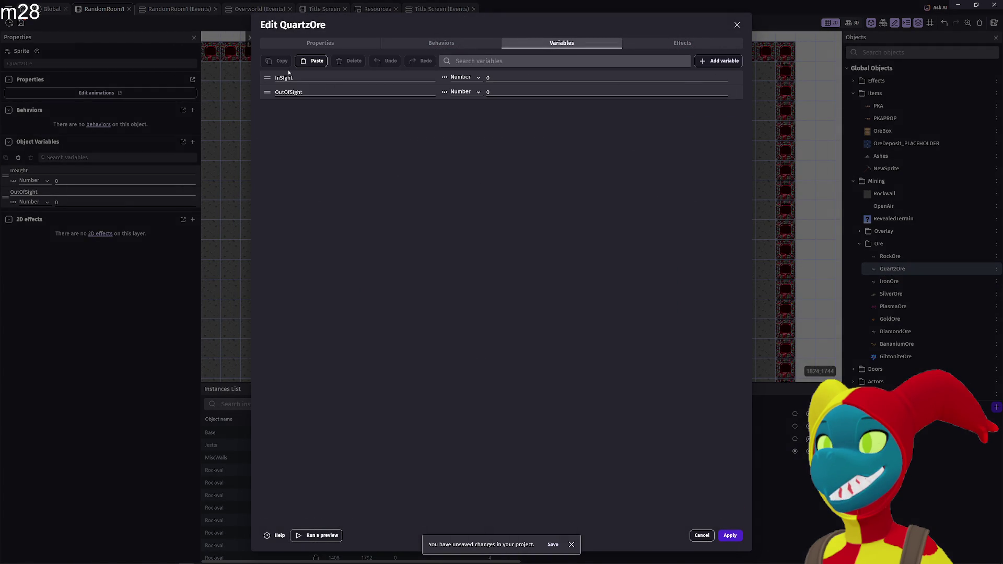
left_click(268, 83)
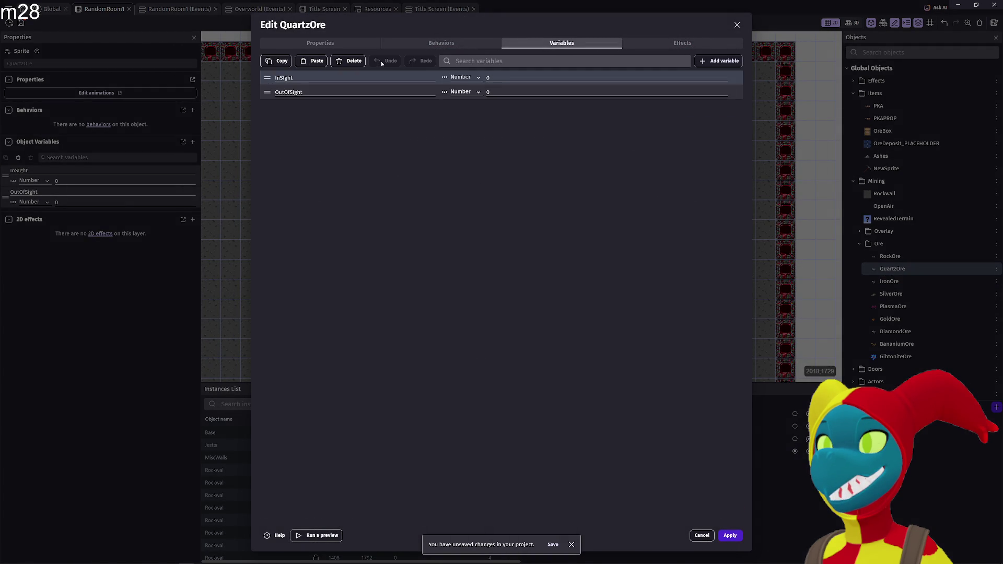
left_click(347, 62)
left_click(347, 61)
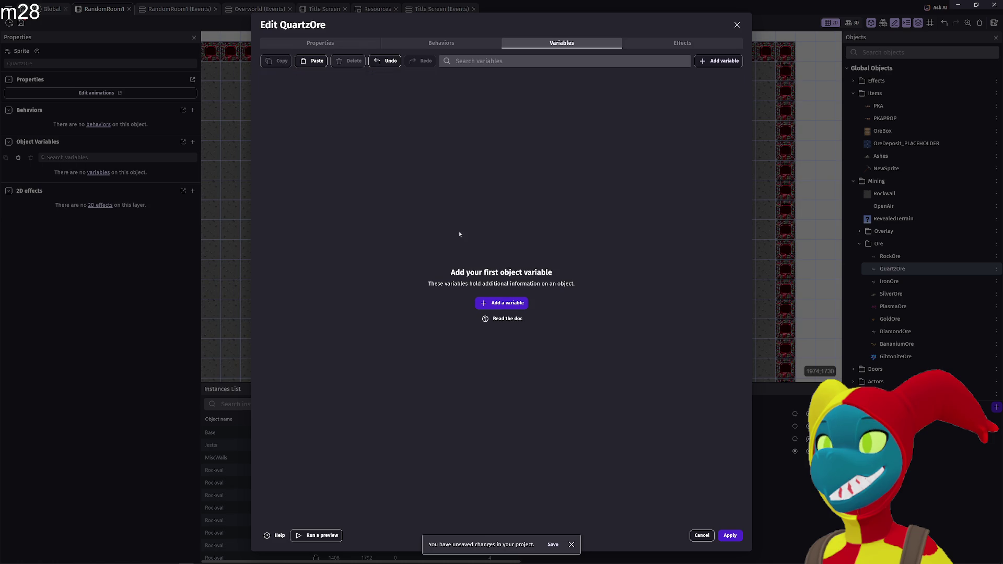
left_click(730, 535)
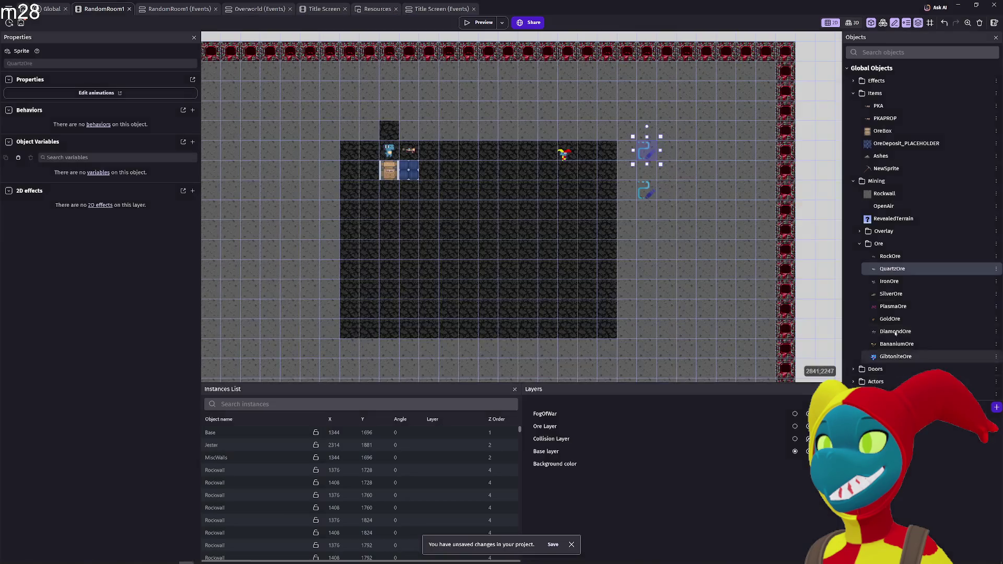
- Delete RockOre's InSight and OutOfSight variables and apply
double_click(889, 256)
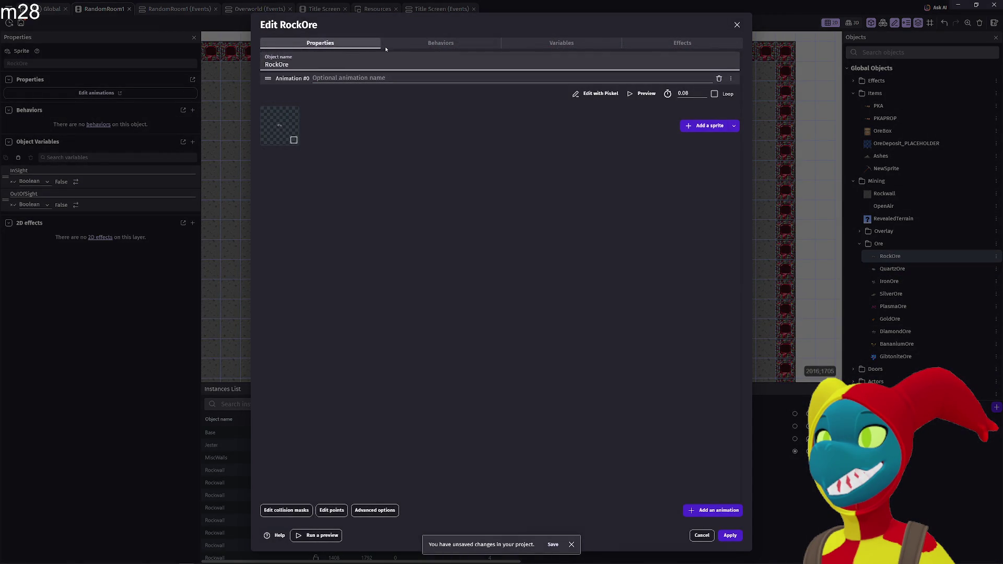
left_click(440, 42)
left_click(532, 44)
left_click(267, 83)
left_click(347, 61)
left_click(267, 79)
left_click(354, 61)
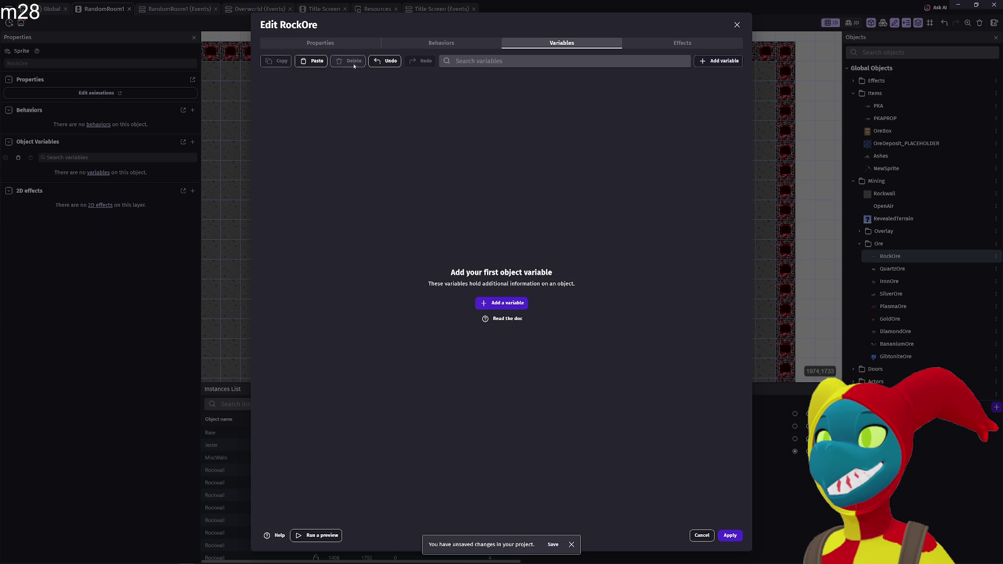
left_click(729, 535)
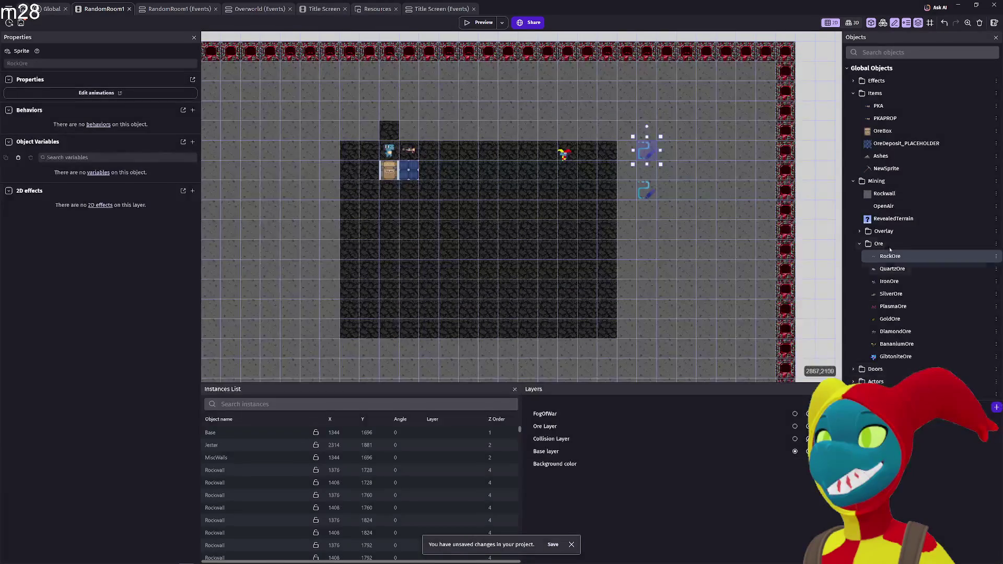
- Delete the BananiumOverlay2 object from the Overlay folder
left_click(860, 231)
double_click(896, 243)
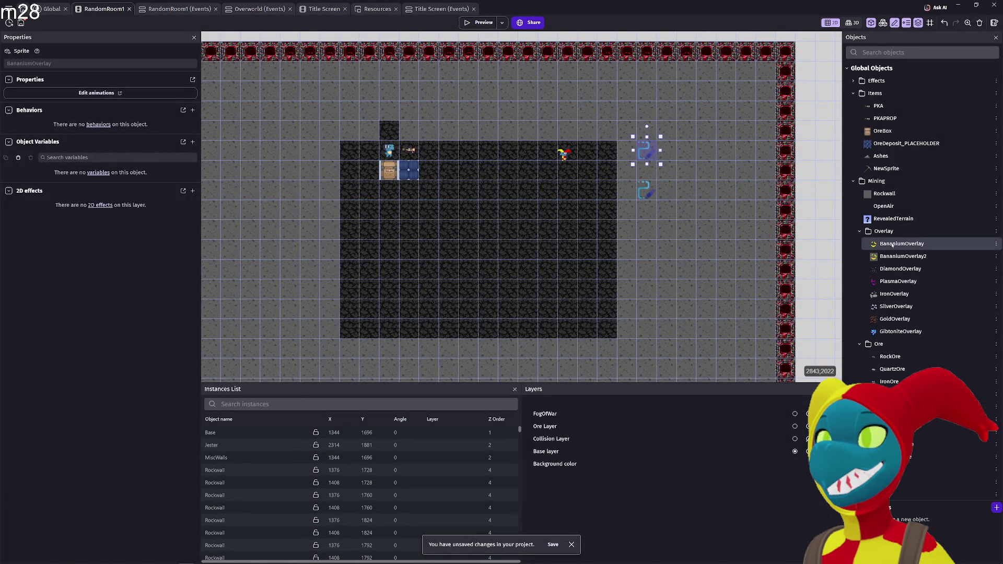
key("Escape")
left_click(941, 256)
key("Delete")
key("Return")
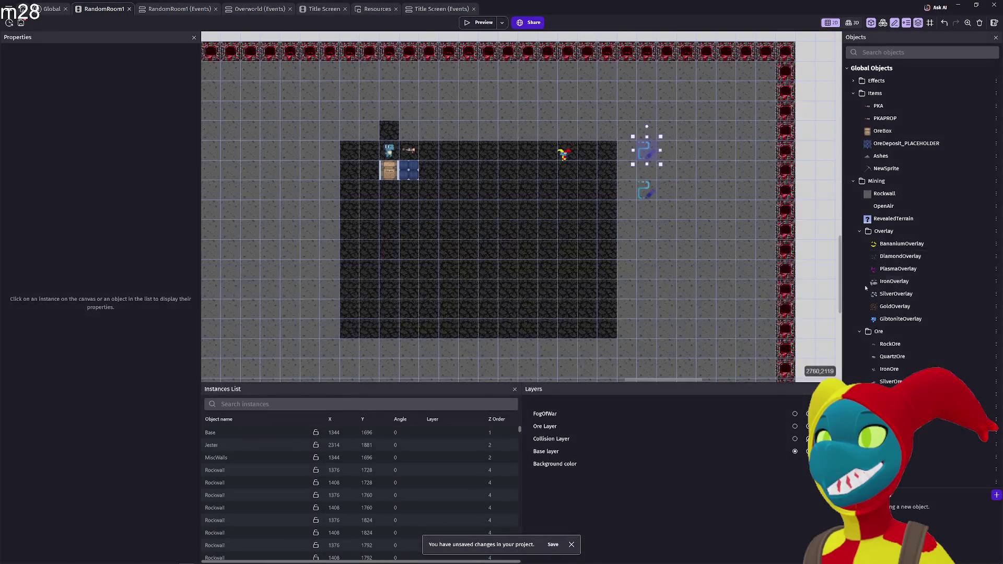
- Open BananiumOverlay's object variables
left_click(920, 244)
double_click(921, 245)
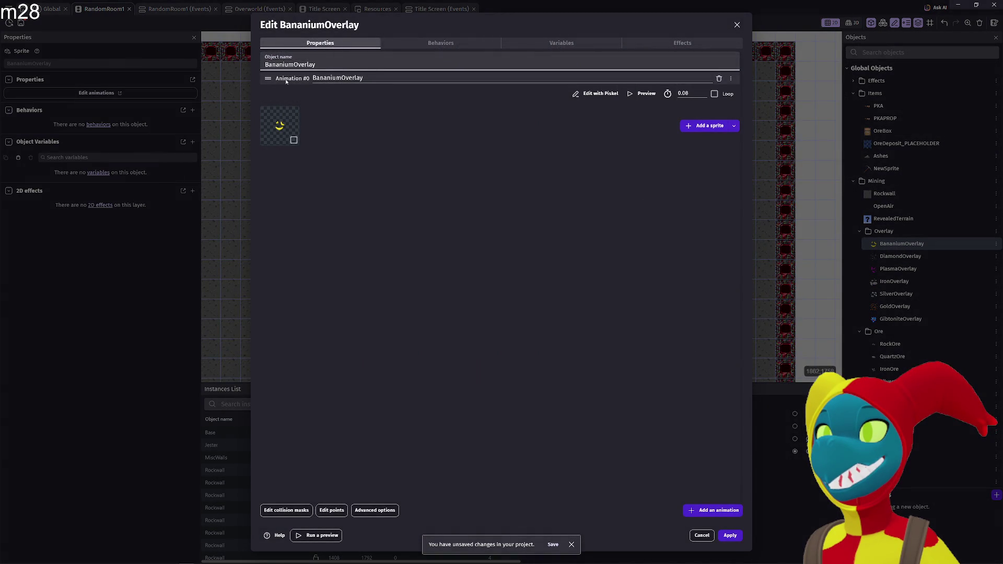
left_click(429, 43)
left_click(365, 45)
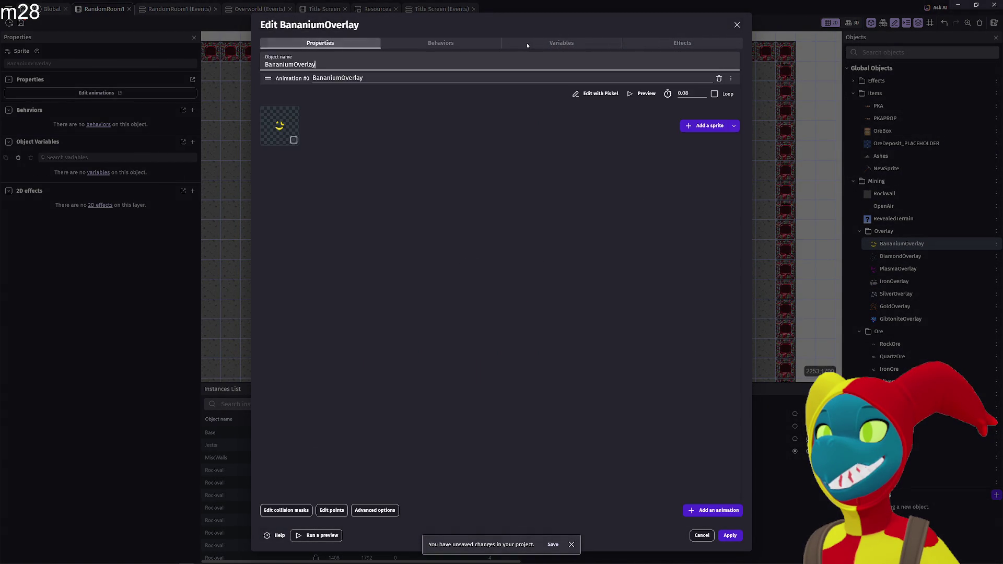
left_click(527, 45)
- Add a Boolean object variable named InSight and a second new variable
left_click(506, 302)
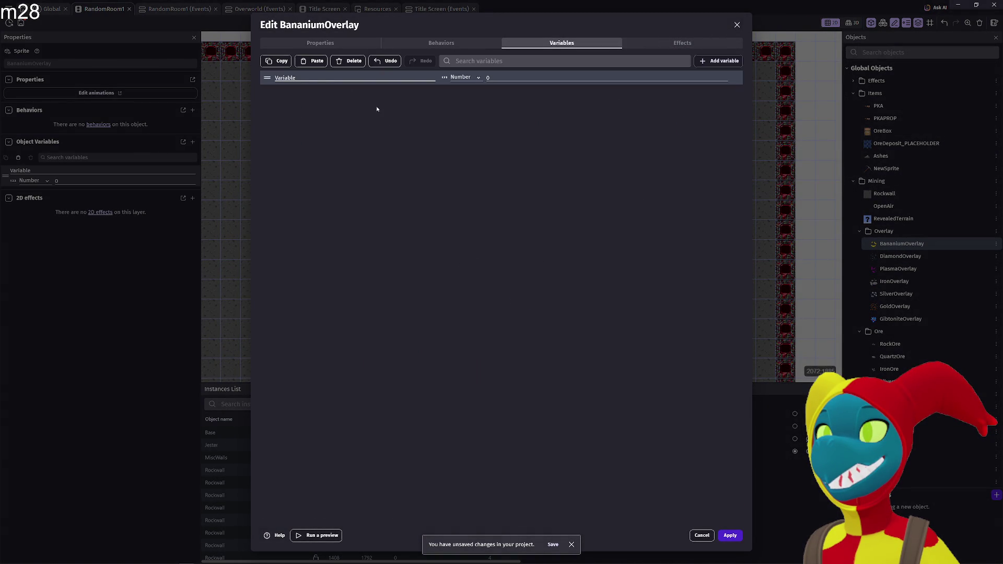
double_click(315, 74)
type("O")
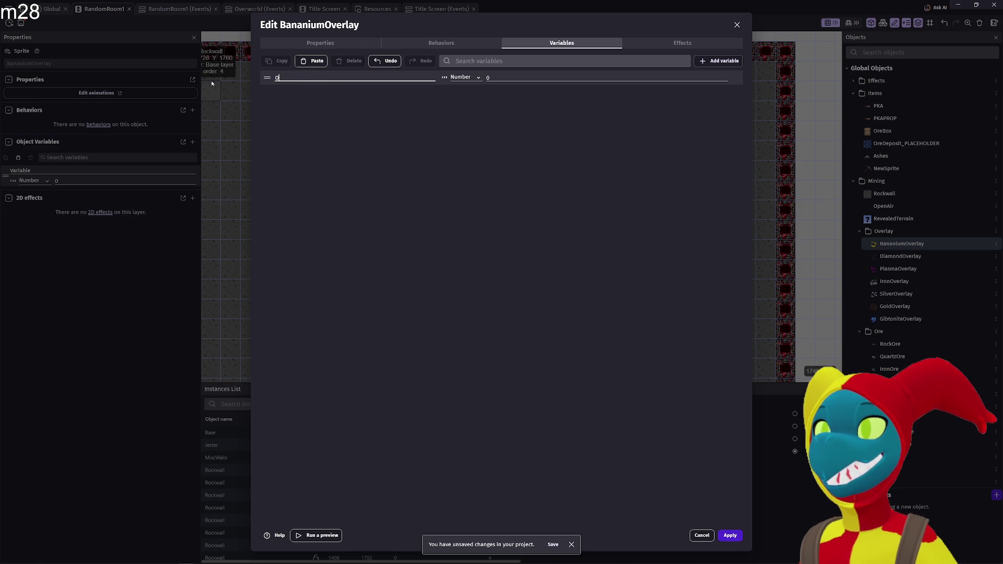
type("utOfSight")
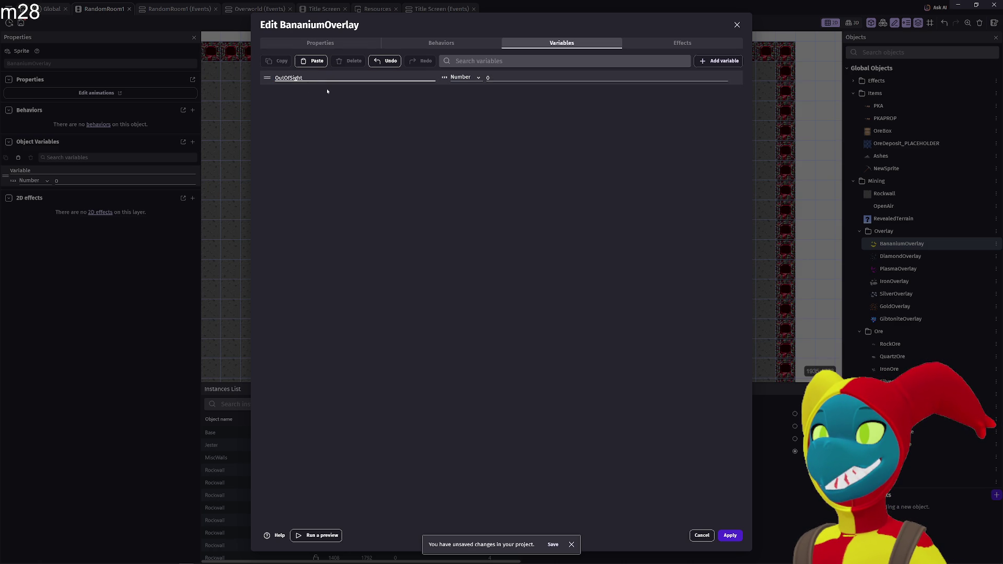
double_click(308, 76)
type("InSight")
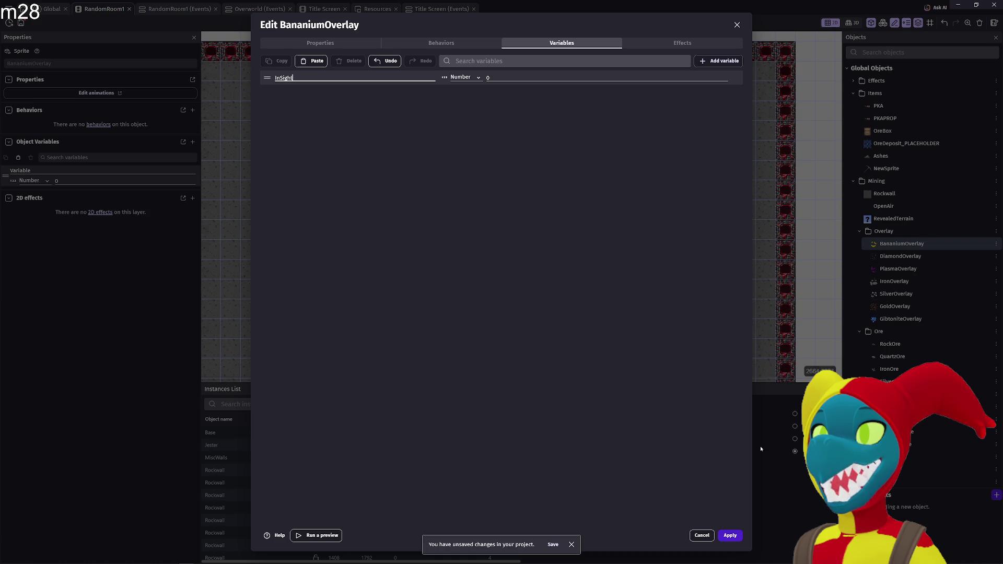
left_click(717, 66)
left_click(472, 78)
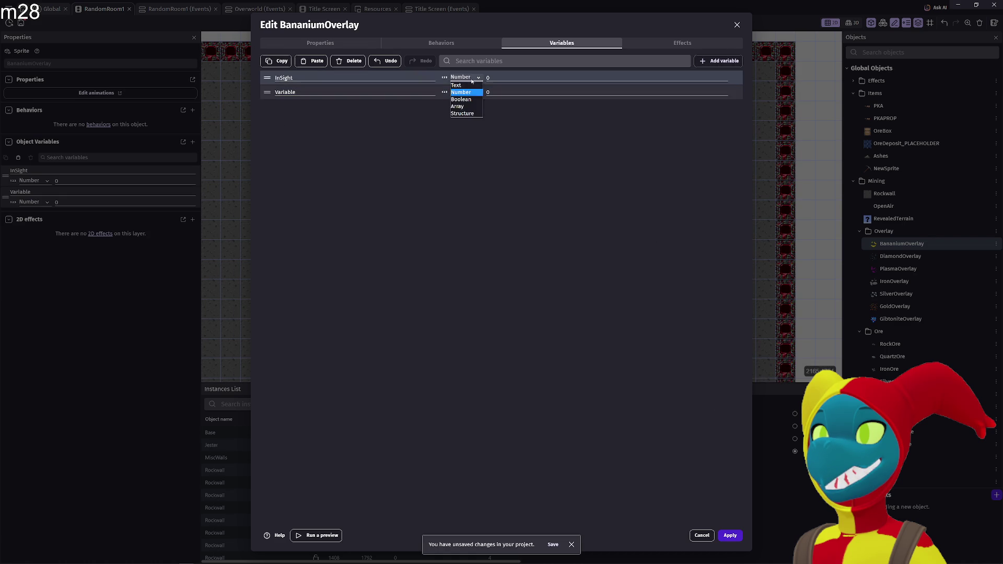
left_click(469, 102)
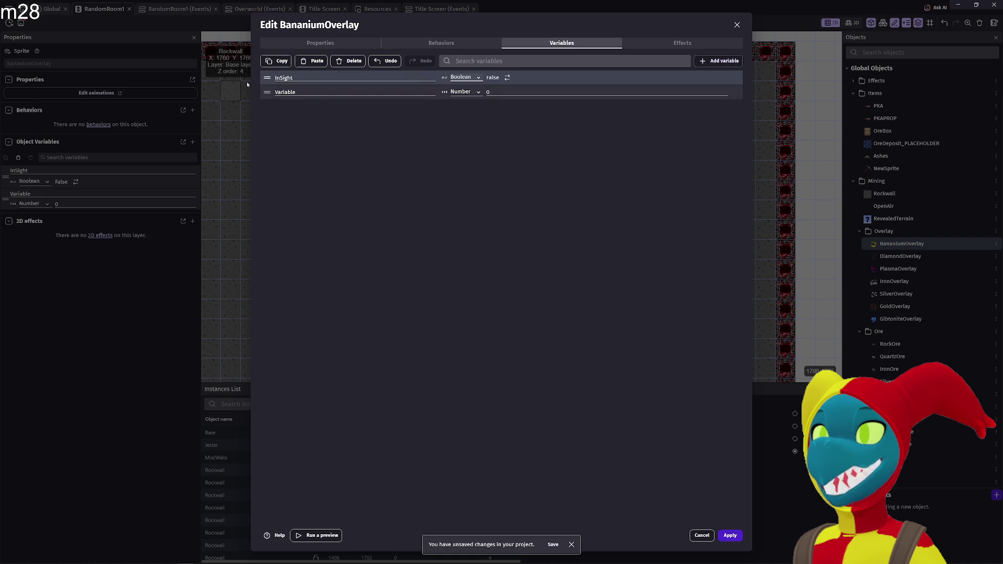
- Name the second variable OutOfSight, make it Boolean, and apply
double_click(300, 92)
type("O")
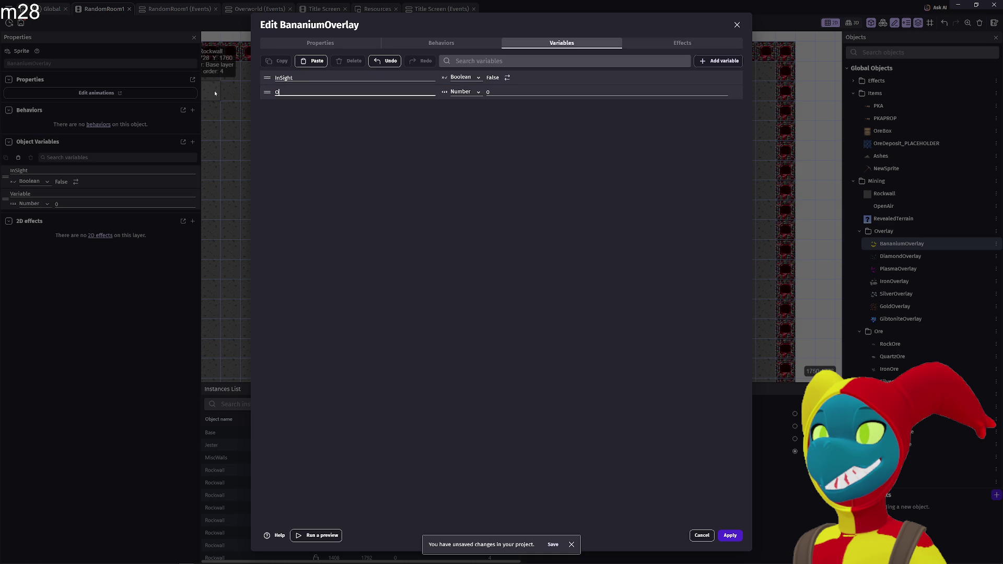
type("utOf")
type("Sight")
left_click(464, 91)
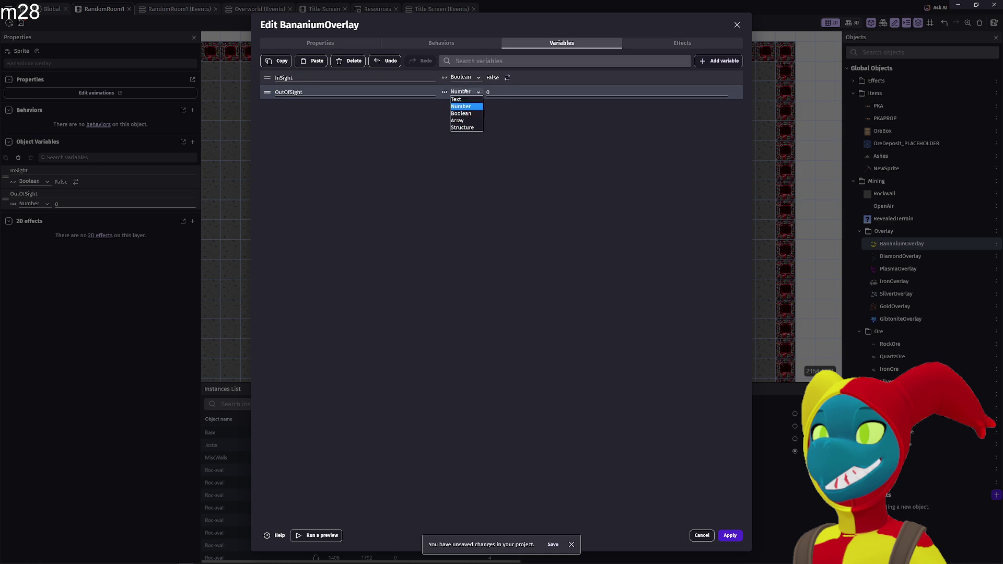
left_click(465, 114)
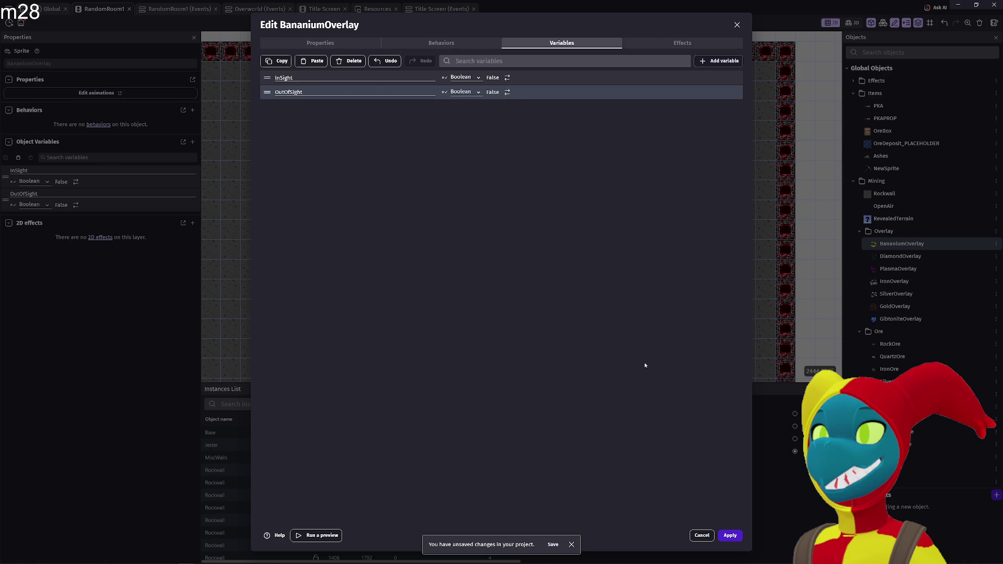
left_click(740, 535)
- Paste the InSight and OutOfSight Boolean variables into DiamondOverlay
double_click(900, 256)
left_click(441, 43)
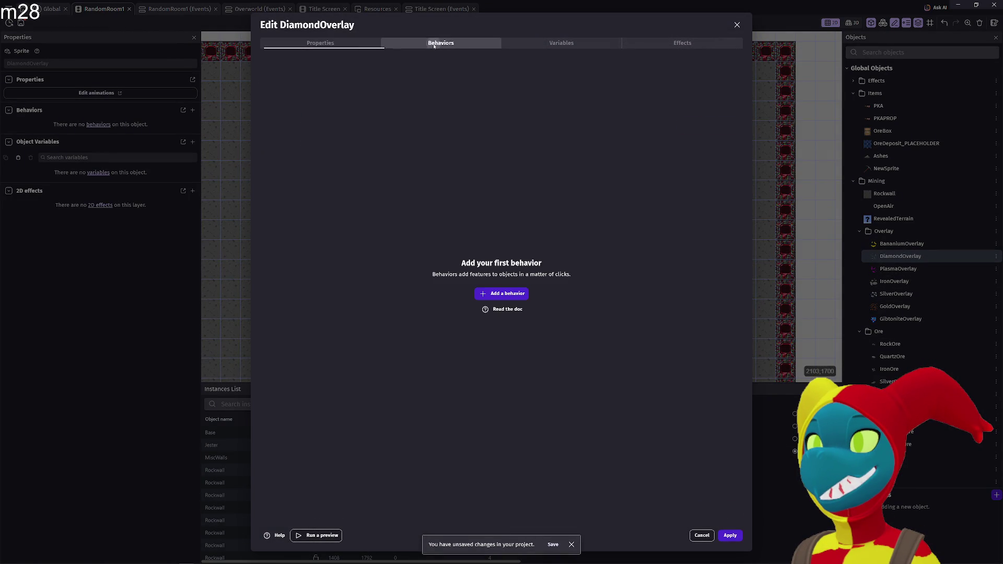
left_click(558, 44)
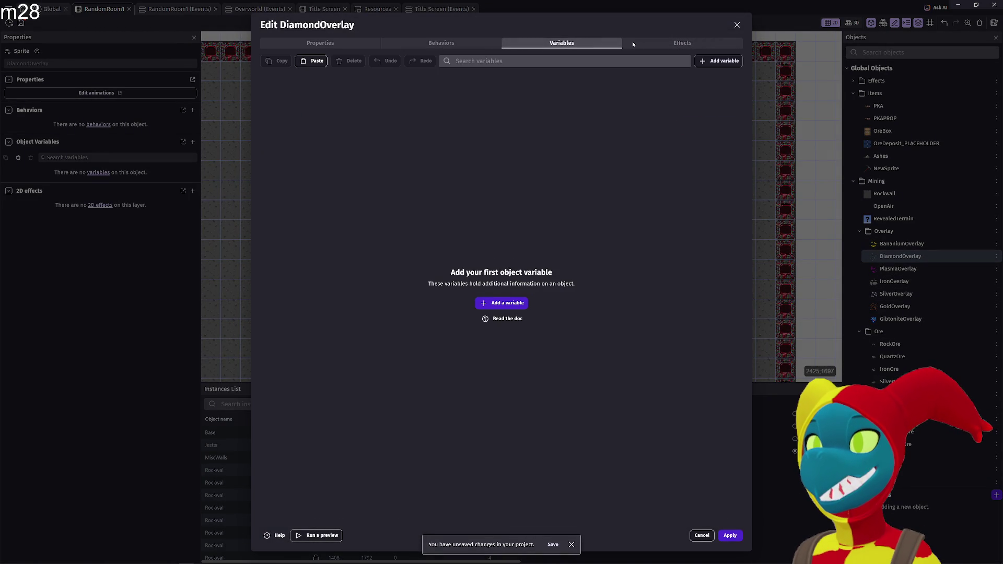
left_click(305, 63)
left_click(305, 63)
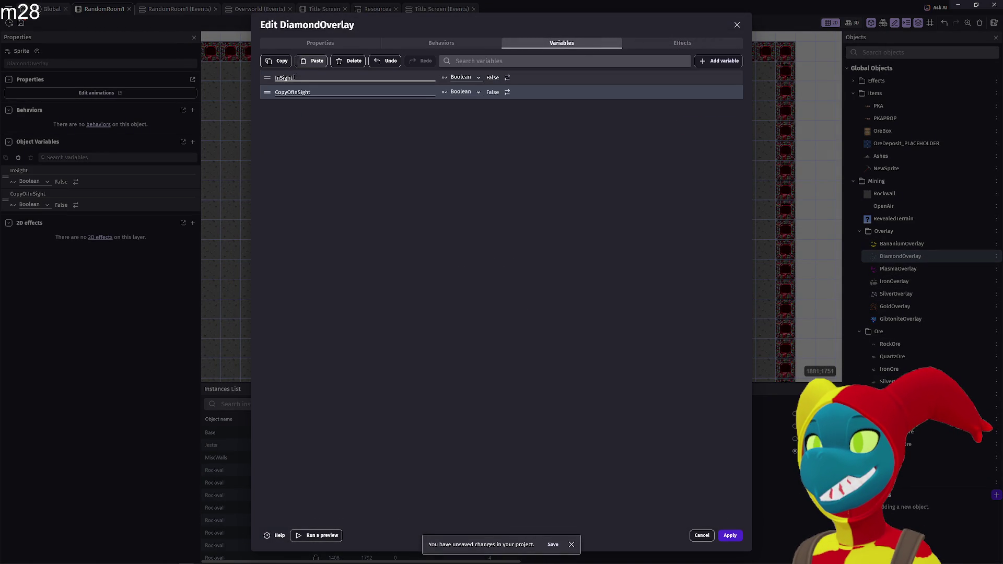
left_click_drag(297, 93, 256, 94)
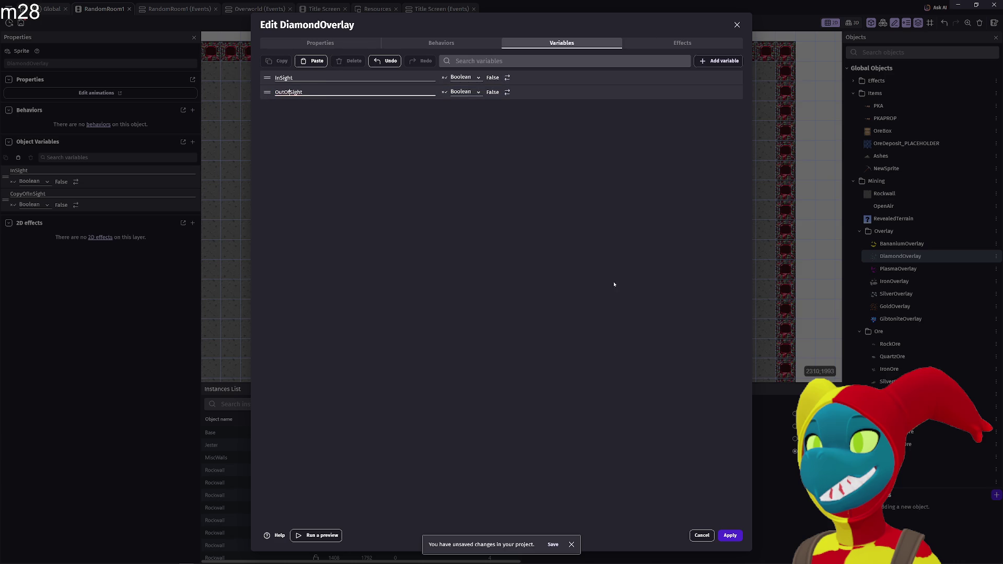
left_click(732, 536)
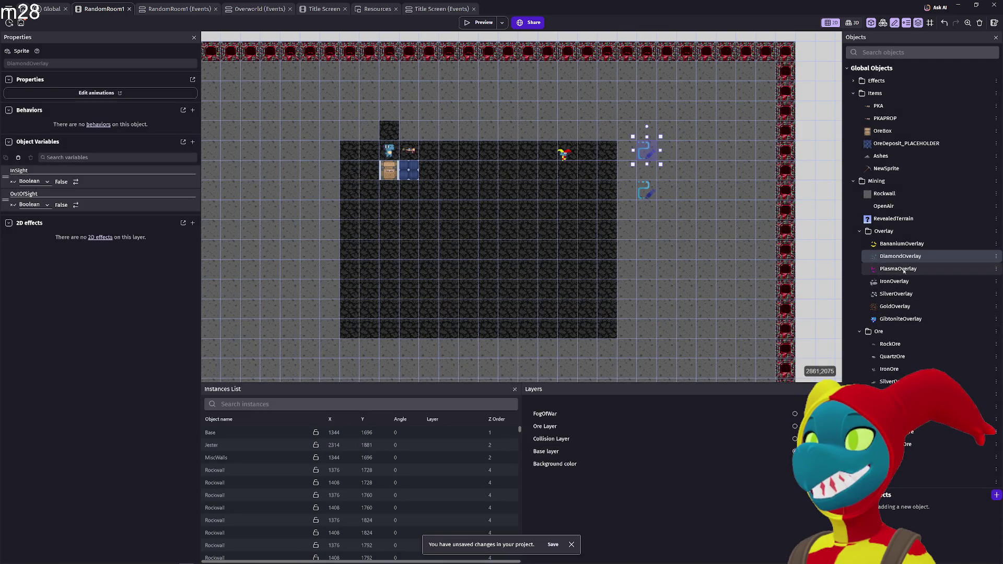
- Paste the Boolean variables into PlasmaOverlay, renaming CopyOfInSight to OutOfSight
double_click(898, 268)
left_click(418, 43)
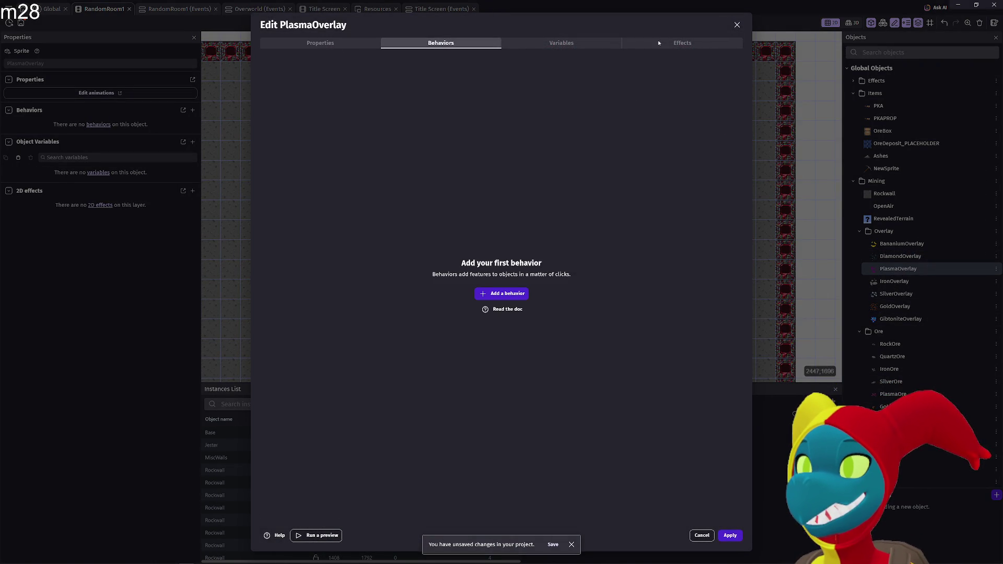
left_click(682, 43)
left_click(562, 43)
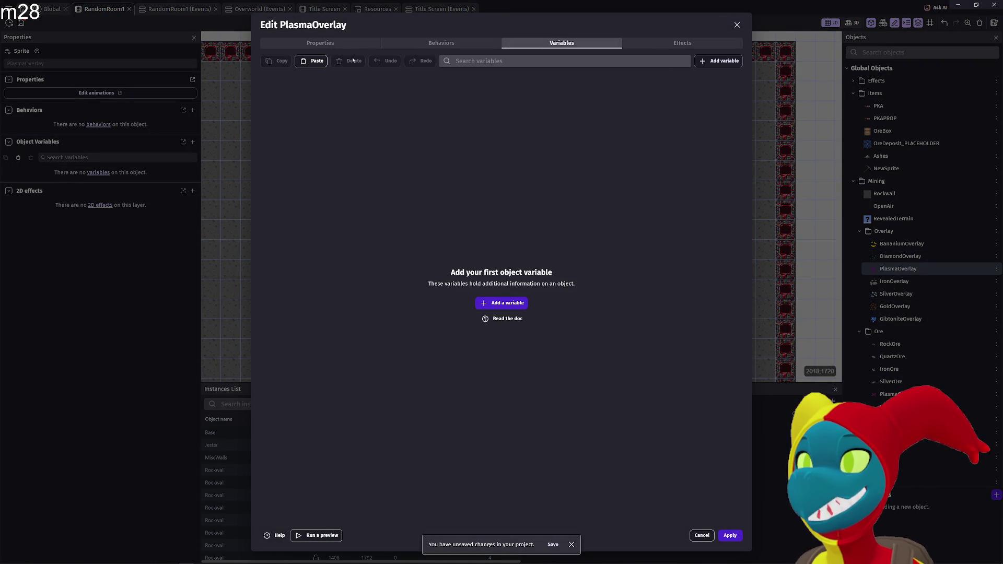
left_click(304, 62)
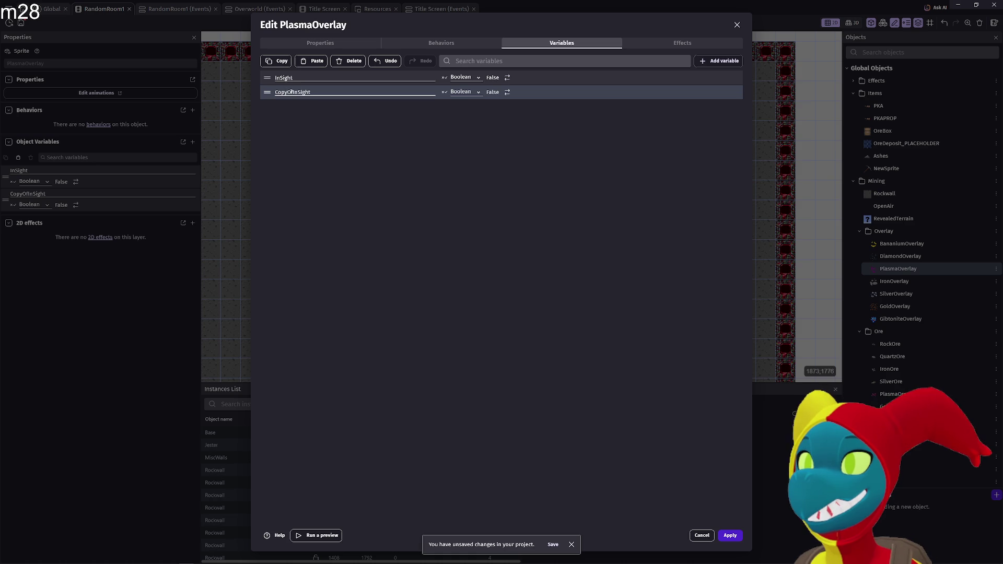
double_click(295, 92)
type("OutOfSight")
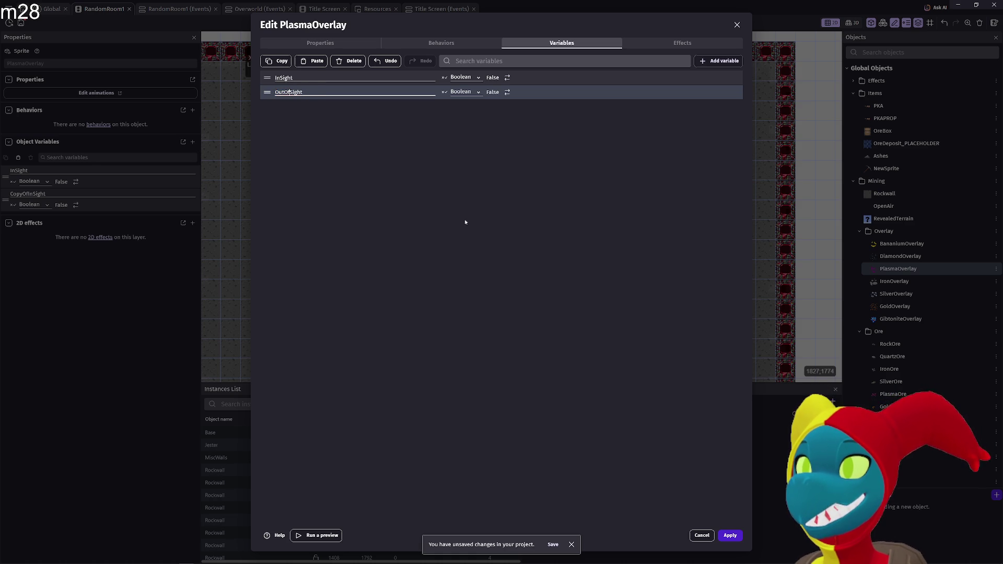
left_click(730, 535)
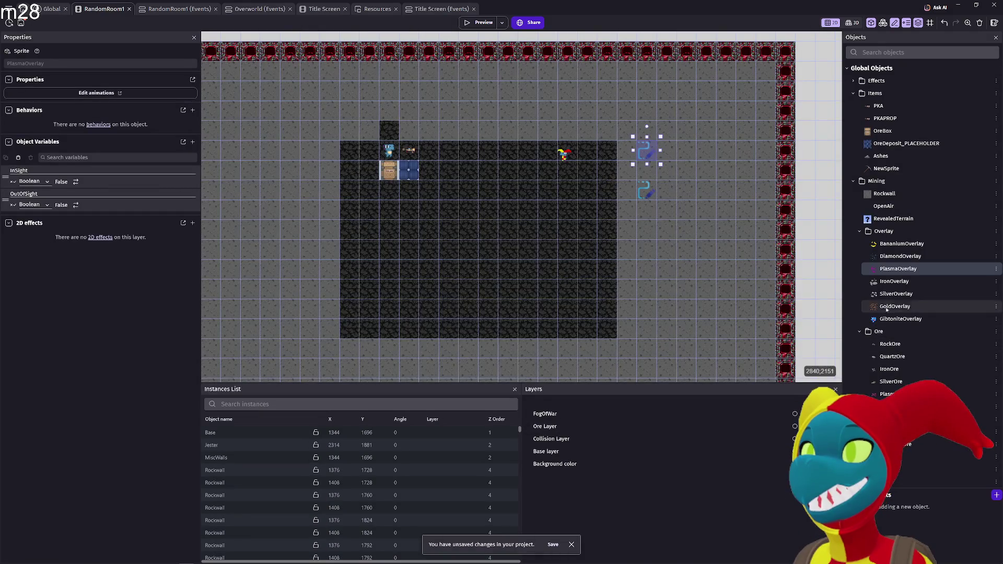
- Give IronOverlay the pasted InSight and OutOfSight Boolean variables
left_click(885, 285)
double_click(894, 281)
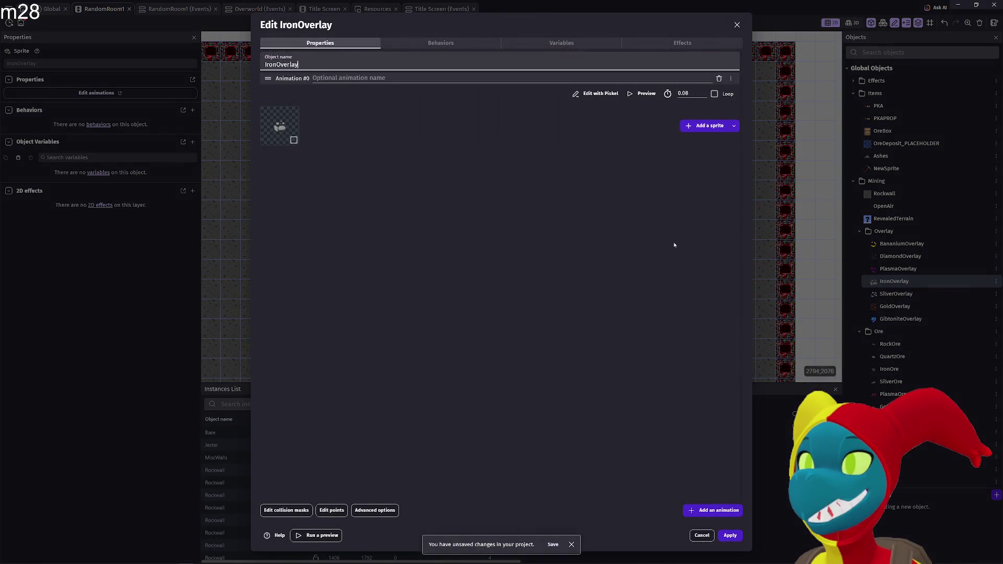
left_click(578, 41)
left_click(679, 44)
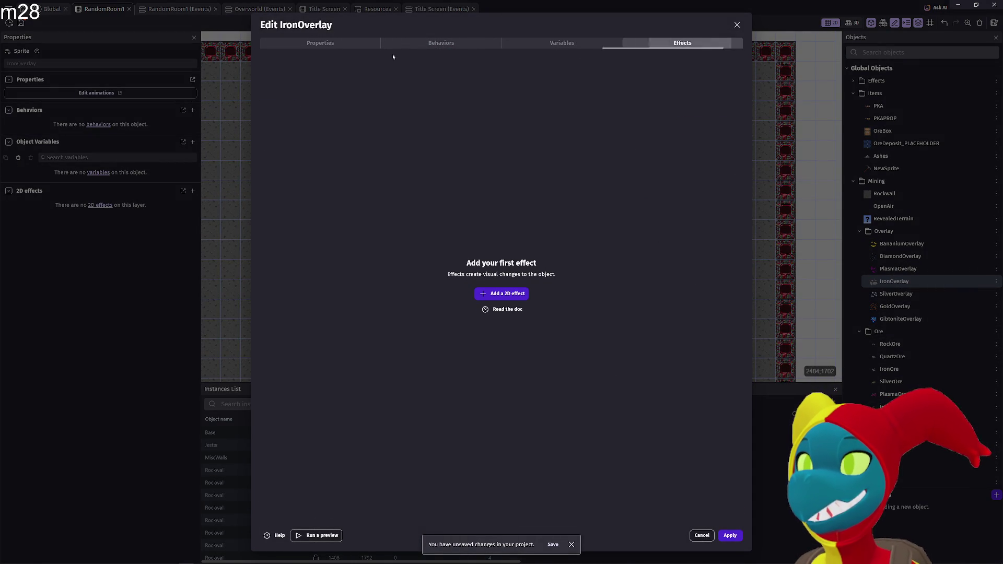
left_click(556, 45)
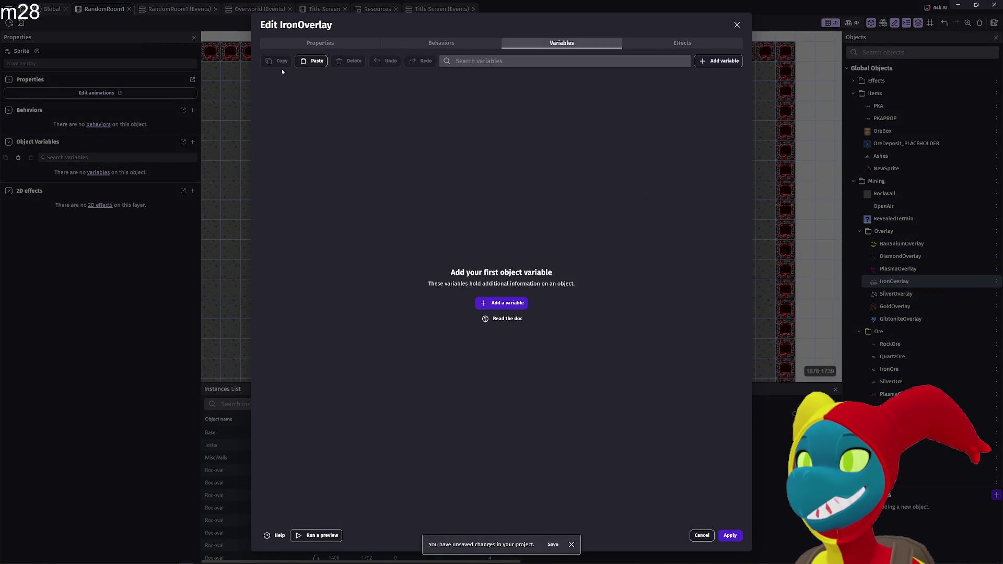
left_click(303, 61)
left_click_drag(298, 92, 272, 92)
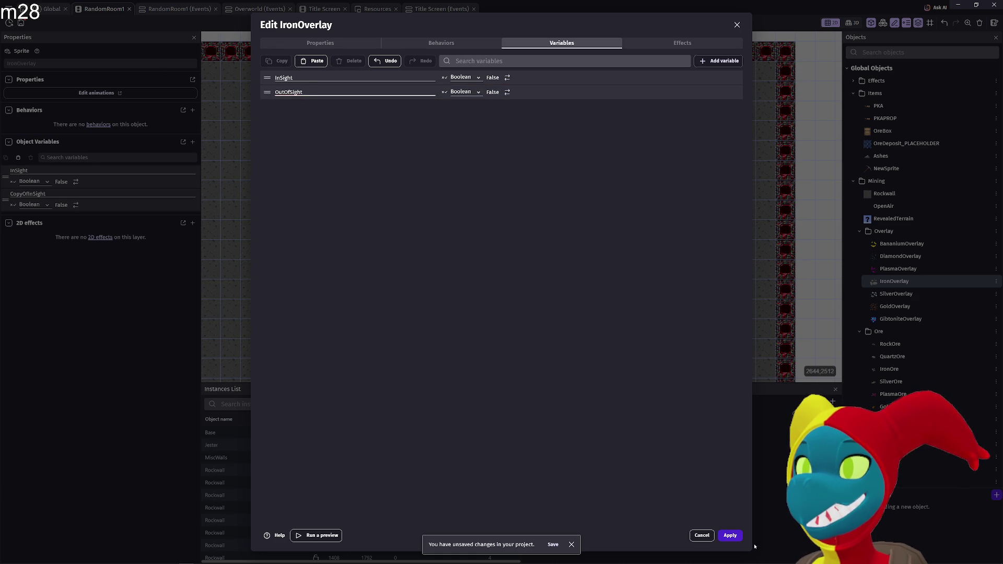
left_click(740, 537)
- Paste the Boolean variables into SilverOverlay, renaming the copy to OutOfSight
double_click(896, 294)
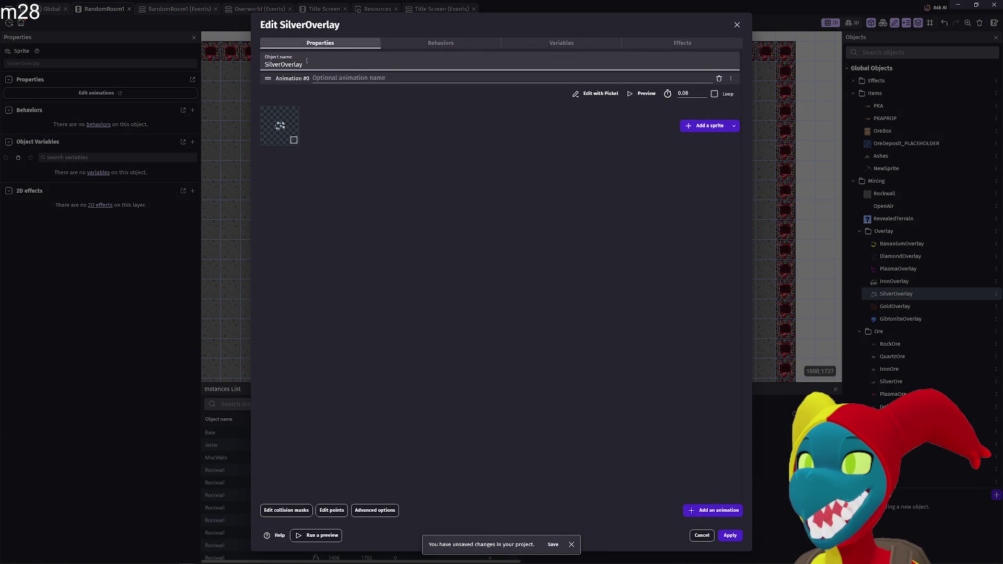
left_click(424, 43)
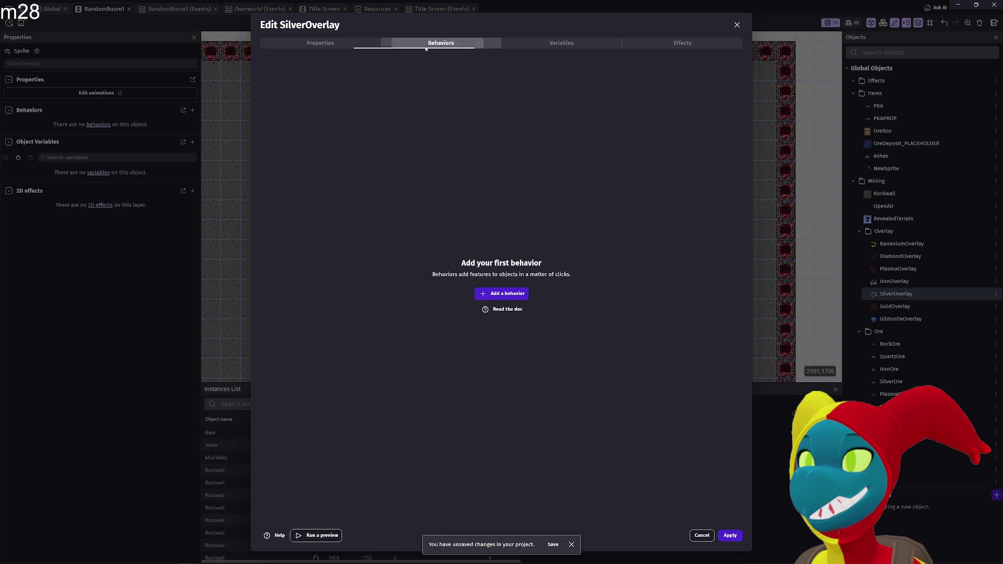
left_click(559, 43)
left_click(308, 61)
left_click(308, 60)
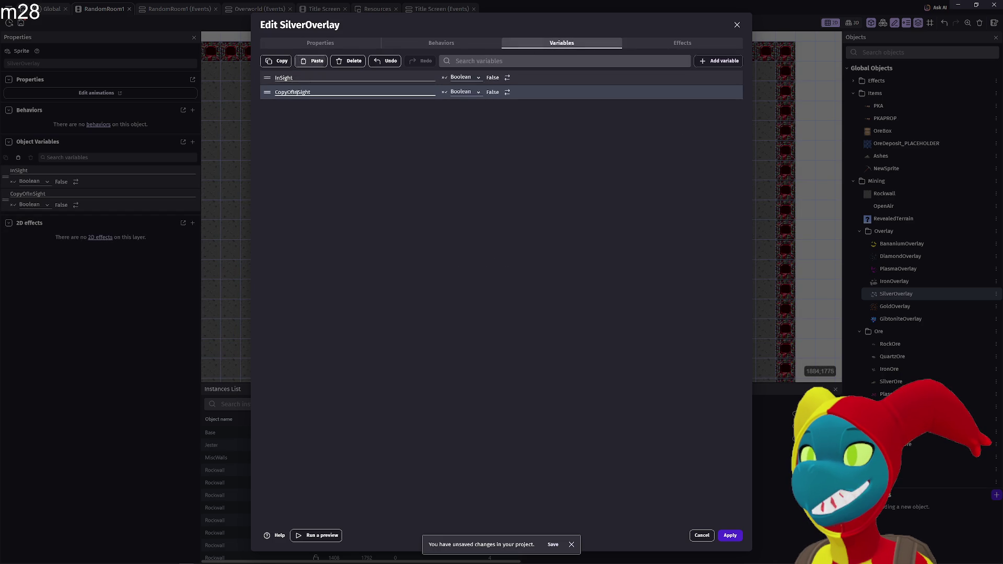
double_click(293, 92)
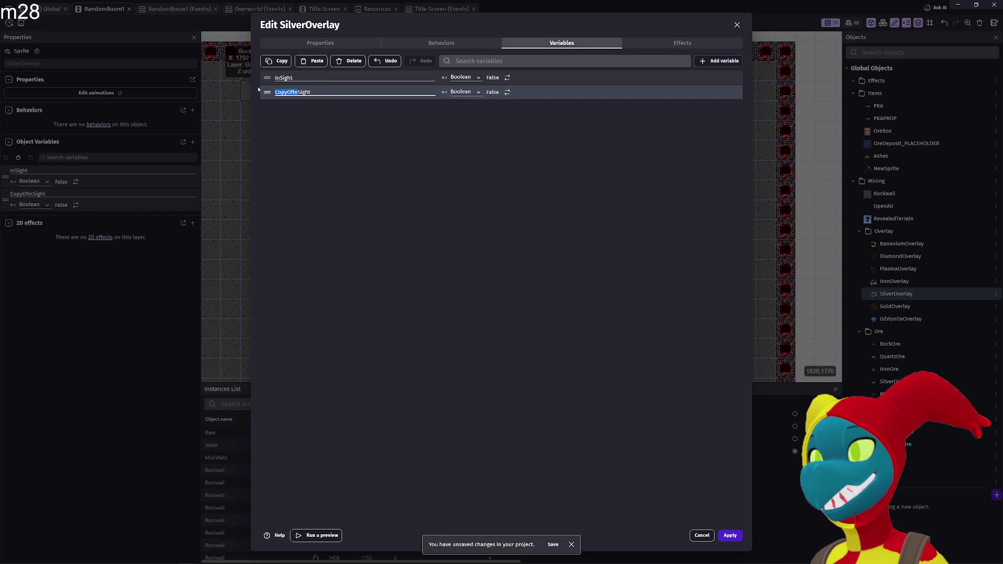
type("OutOfSight")
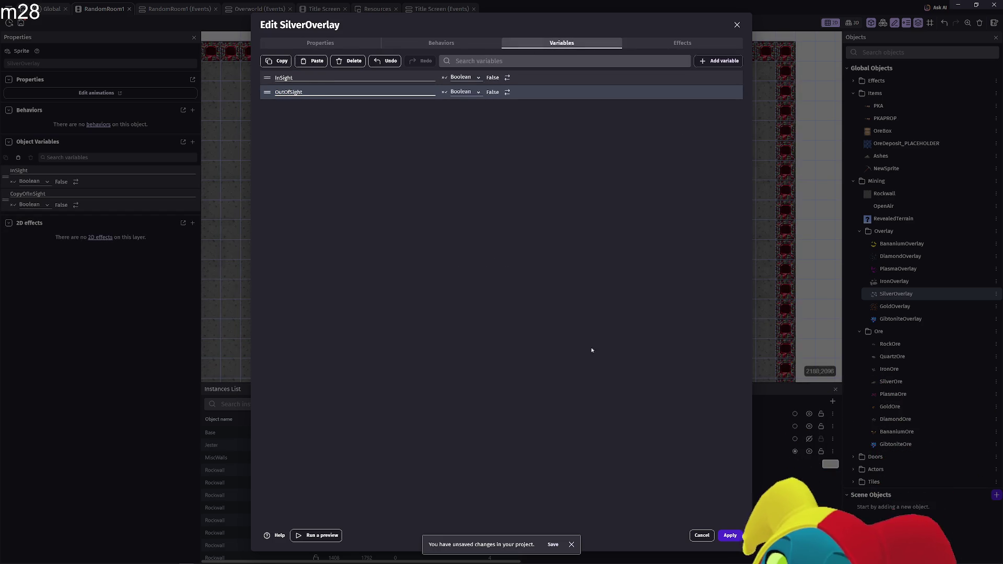
left_click(730, 535)
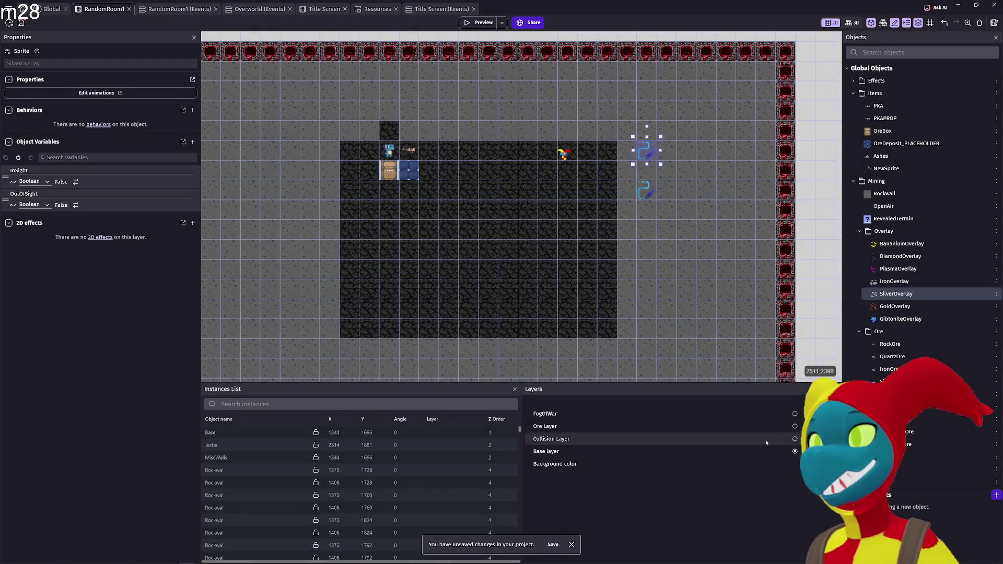
- Give GoldOverlay the InSight and OutOfSight Boolean variables
left_click(894, 307)
double_click(895, 306)
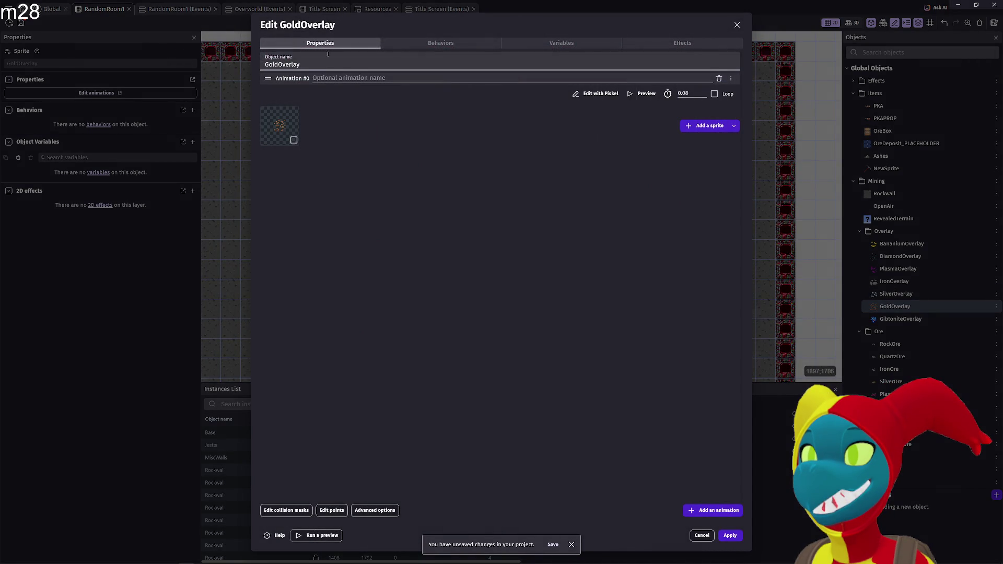
left_click(440, 43)
left_click(369, 43)
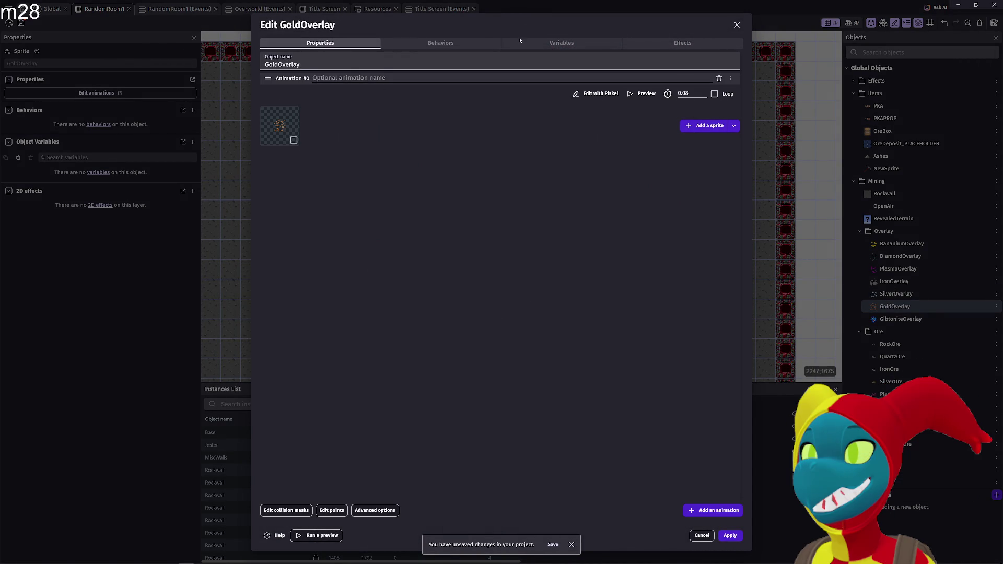
left_click(561, 43)
left_click(445, 43)
left_click(556, 43)
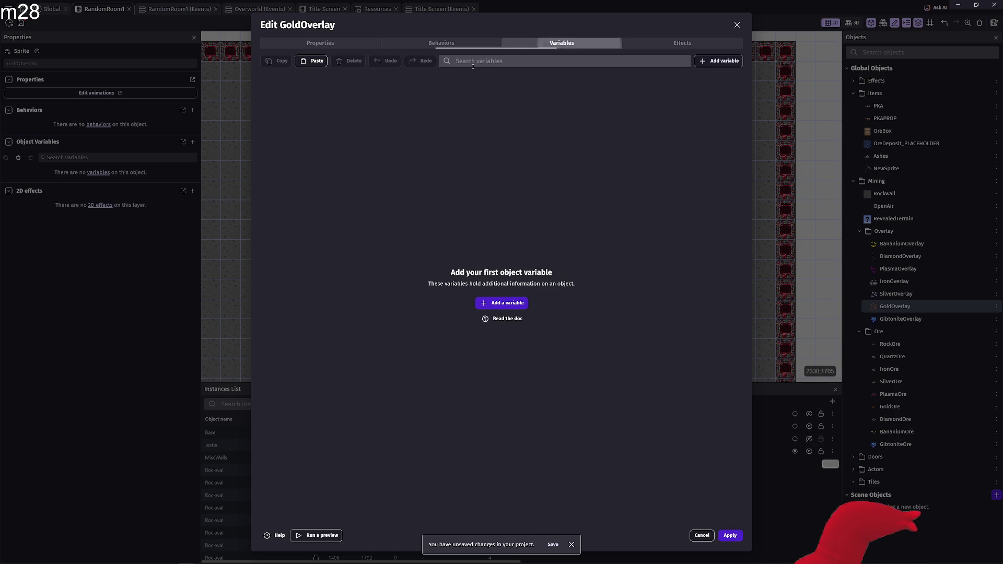
left_click(311, 60)
left_click_drag(299, 98, 216, 98)
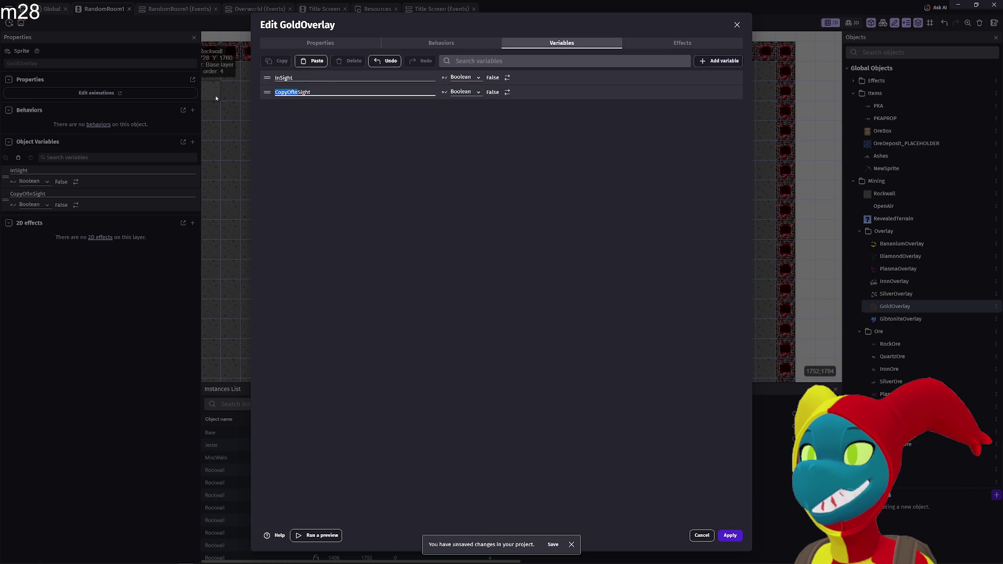
type("OutOf")
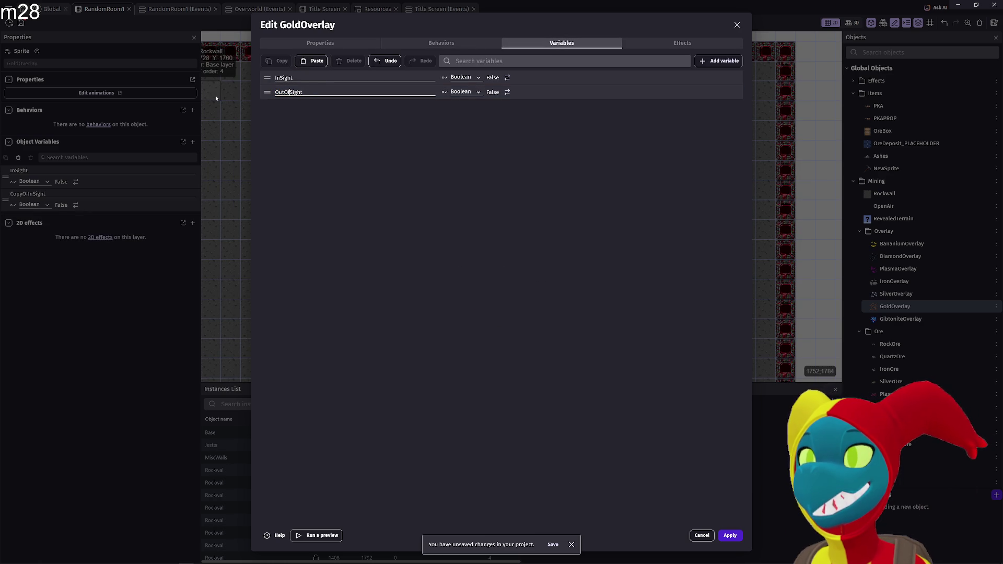
left_click(730, 536)
- Give GibtoniteOverlay the InSight and OutOfSight Boolean variables
double_click(935, 318)
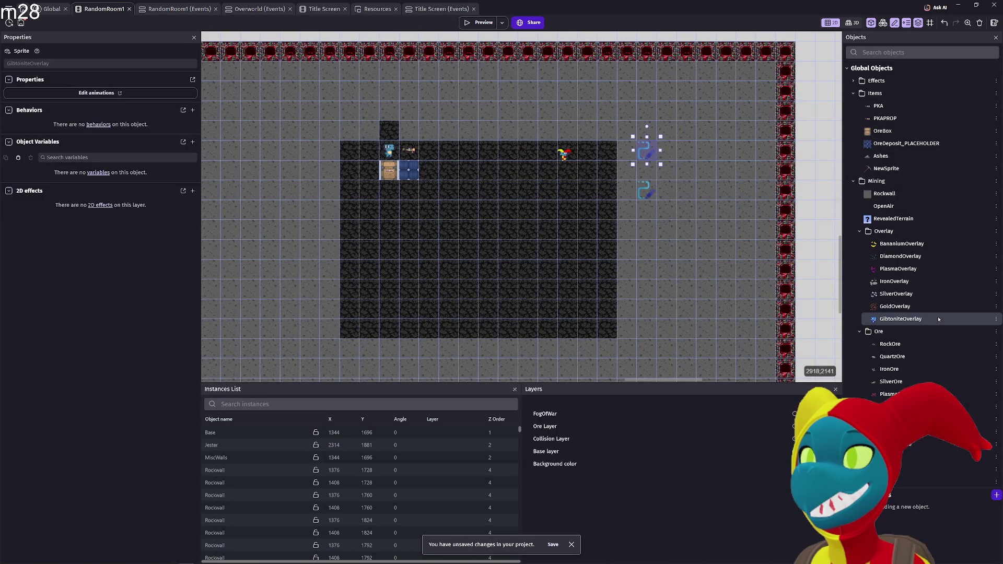
left_click(470, 45)
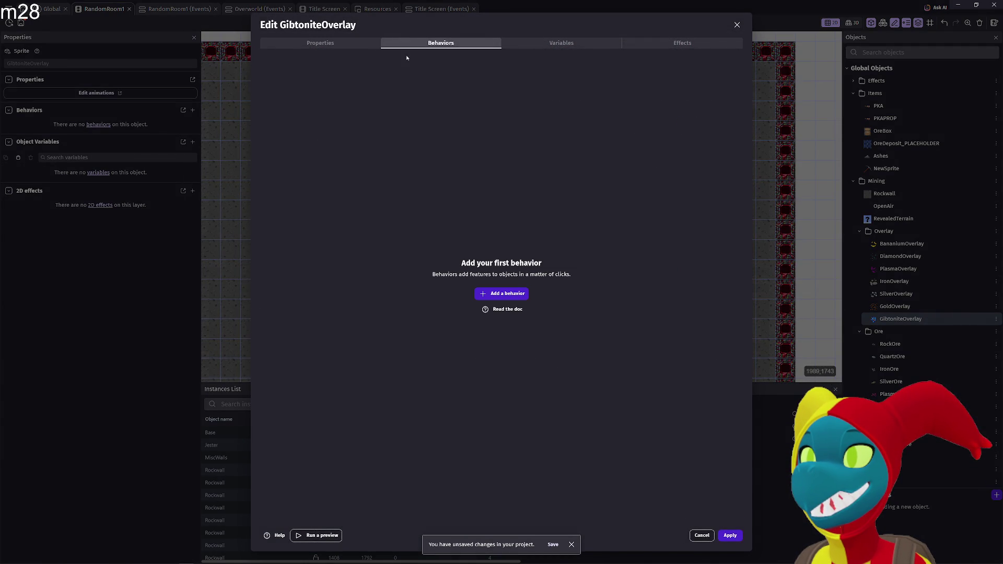
left_click(592, 45)
left_click(317, 61)
left_click(317, 61)
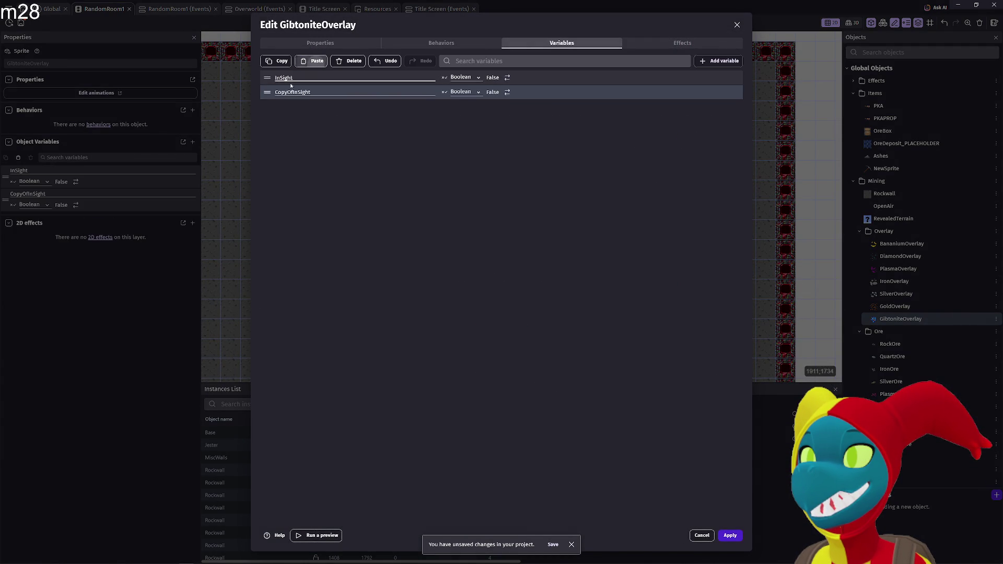
left_click_drag(297, 92, 203, 87)
type("Out")
left_click(560, 305)
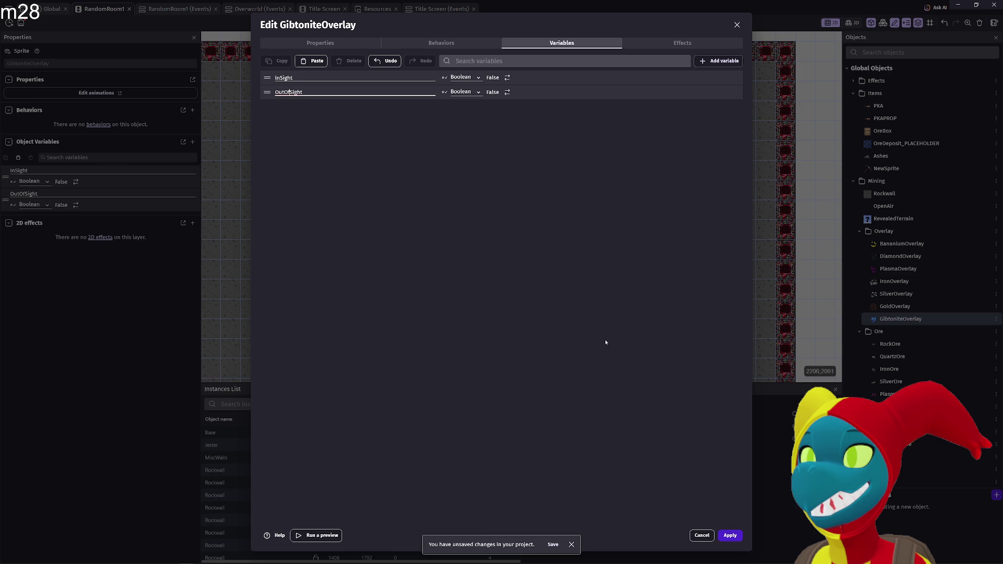
left_click(730, 535)
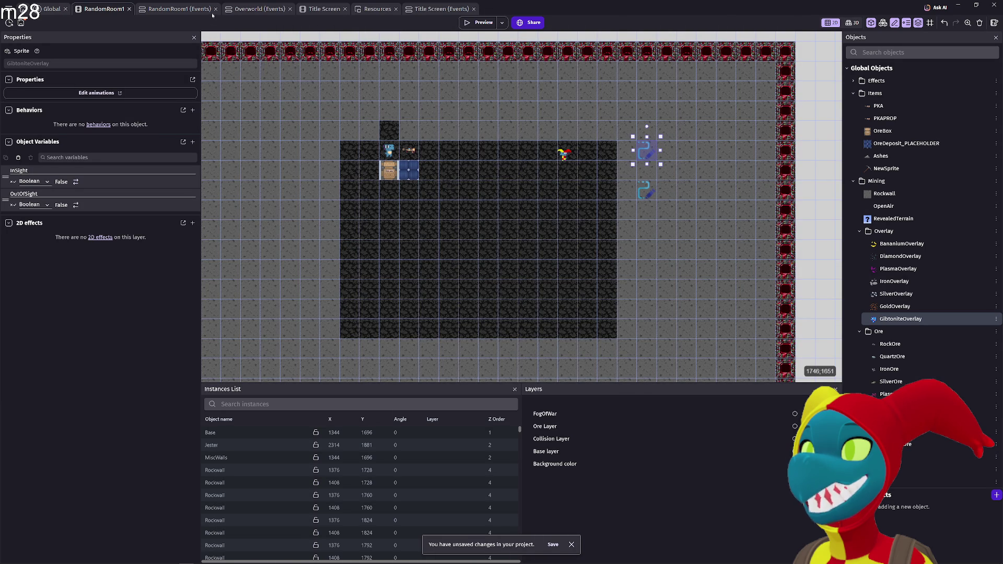
- Check the RandomRoom1 and Overworld event sheets, then switch to the Global events sheet
left_click(166, 9)
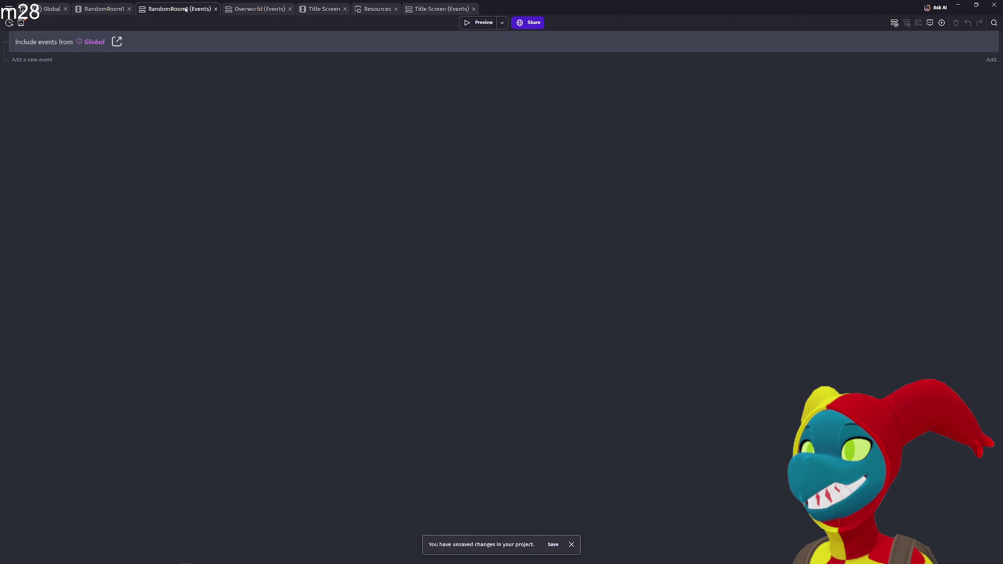
left_click(250, 10)
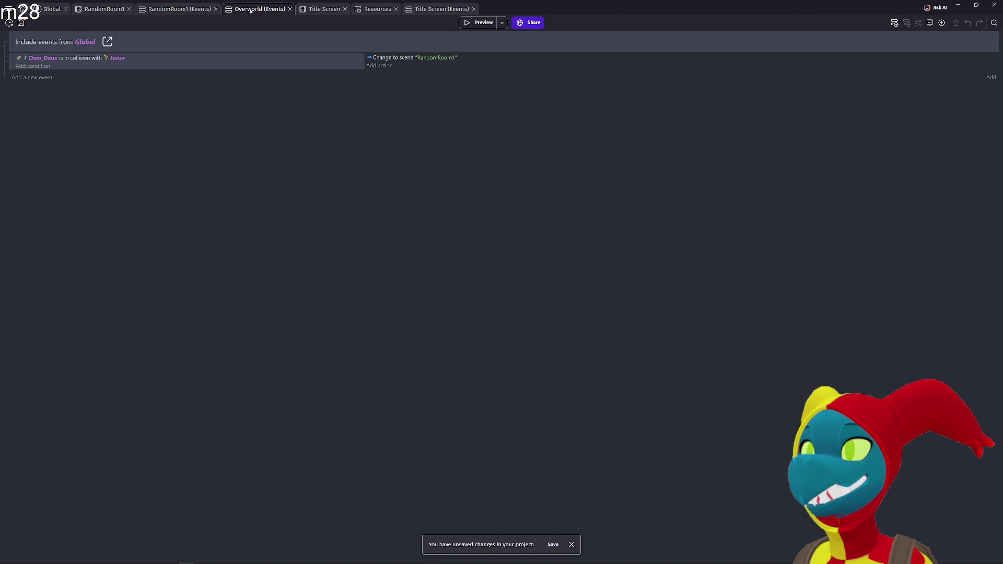
left_click(180, 10)
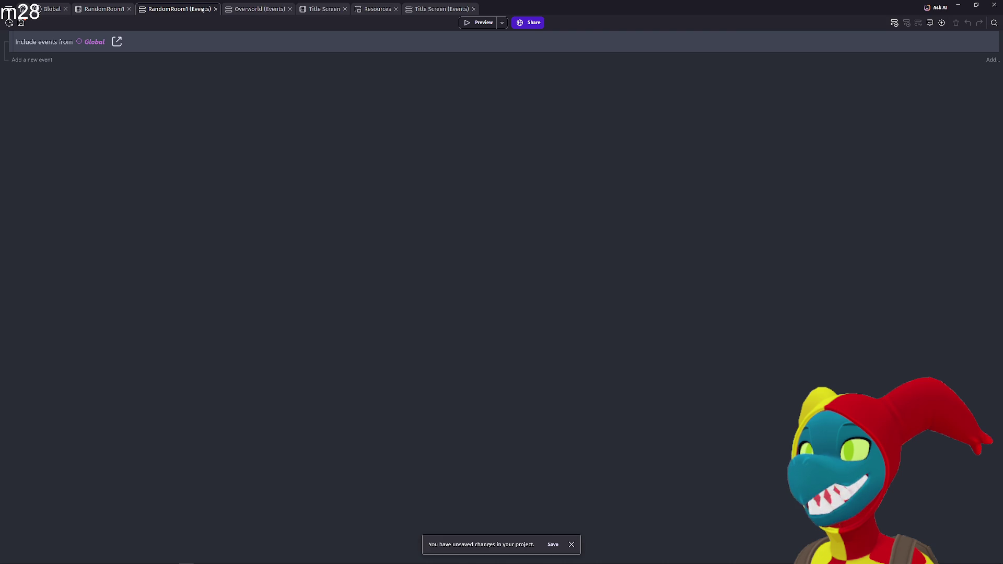
left_click(120, 9)
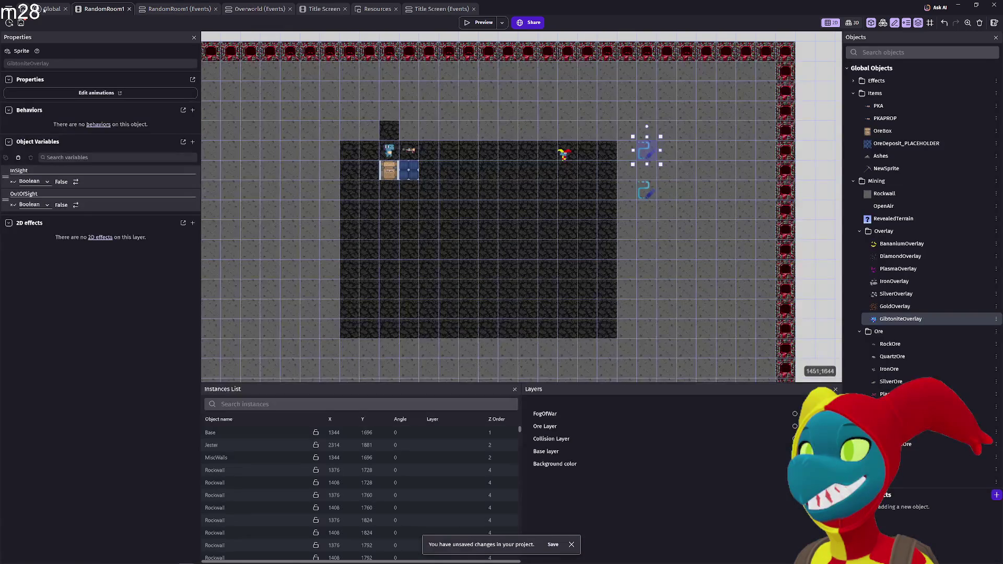
left_click(53, 9)
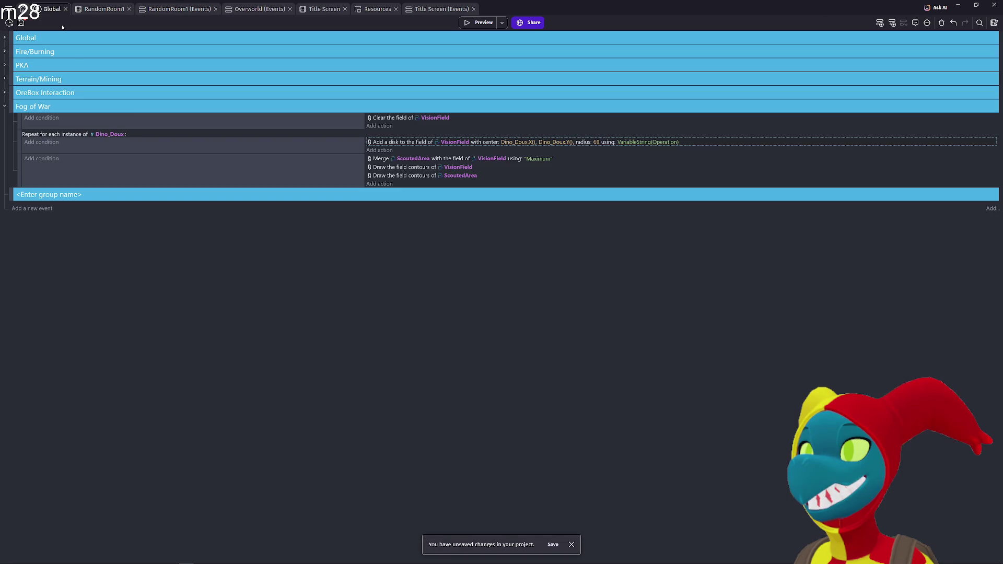
- Expand Terrain/Mining and change BananiumOverlay's z-order from 4 to 3
left_click(5, 105)
left_click(5, 78)
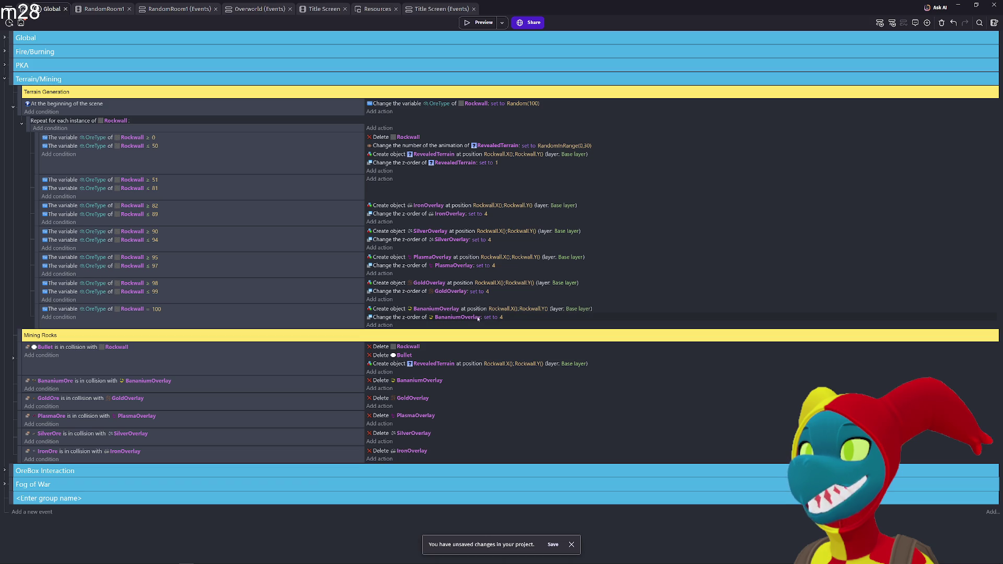
left_click(500, 317)
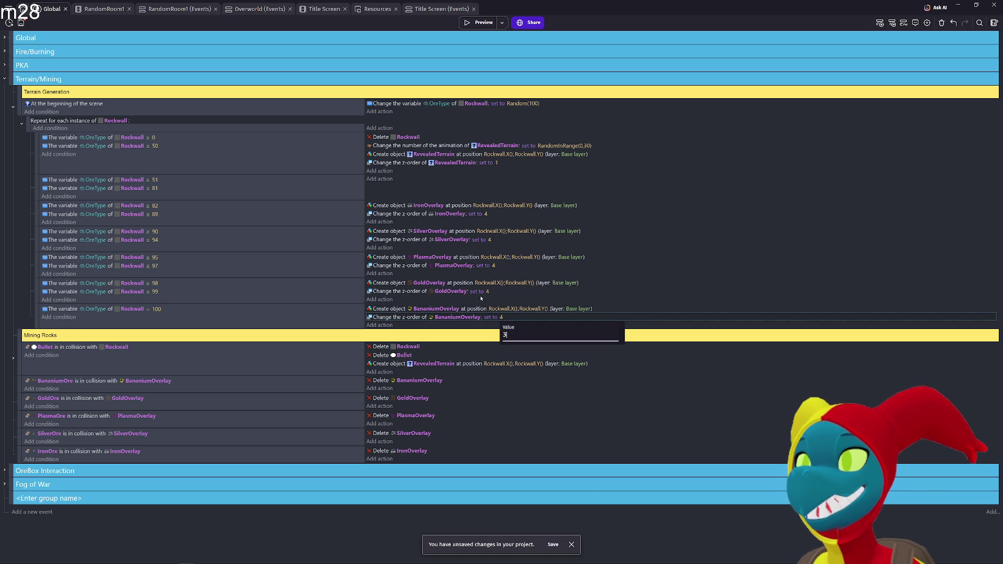
type("3")
key("Return")
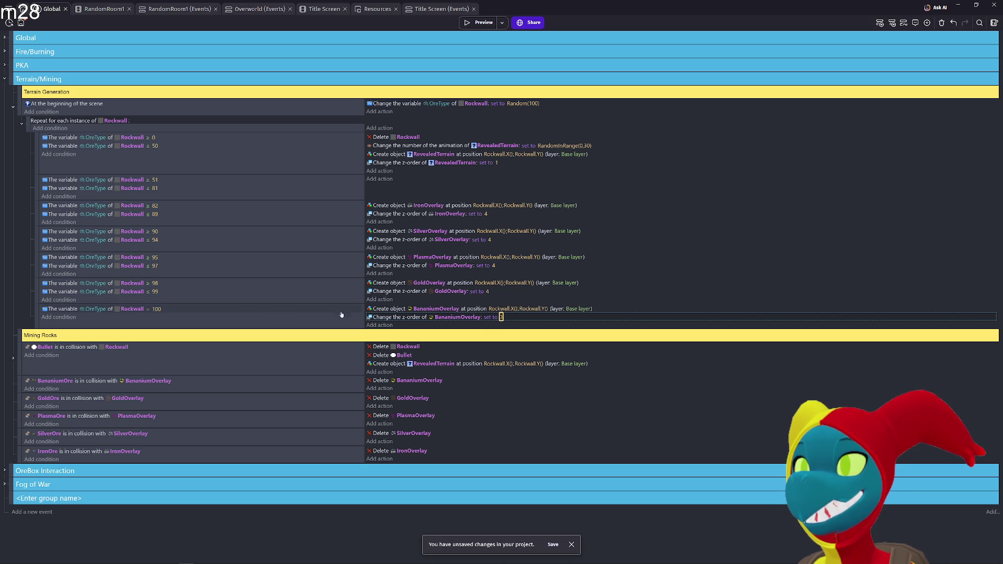
left_click(409, 317)
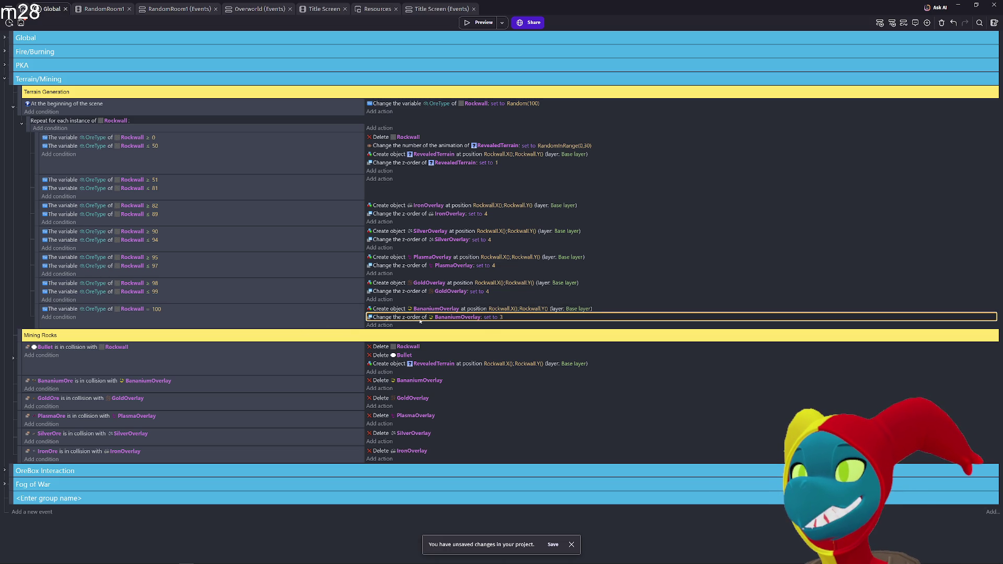
- Set the Gold, Plasma and Silver overlay z-orders to 3 and launch a game preview
left_click(488, 291)
type("3")
key("Return")
left_click(493, 266)
left_click(491, 240)
left_click(486, 214)
left_click(480, 22)
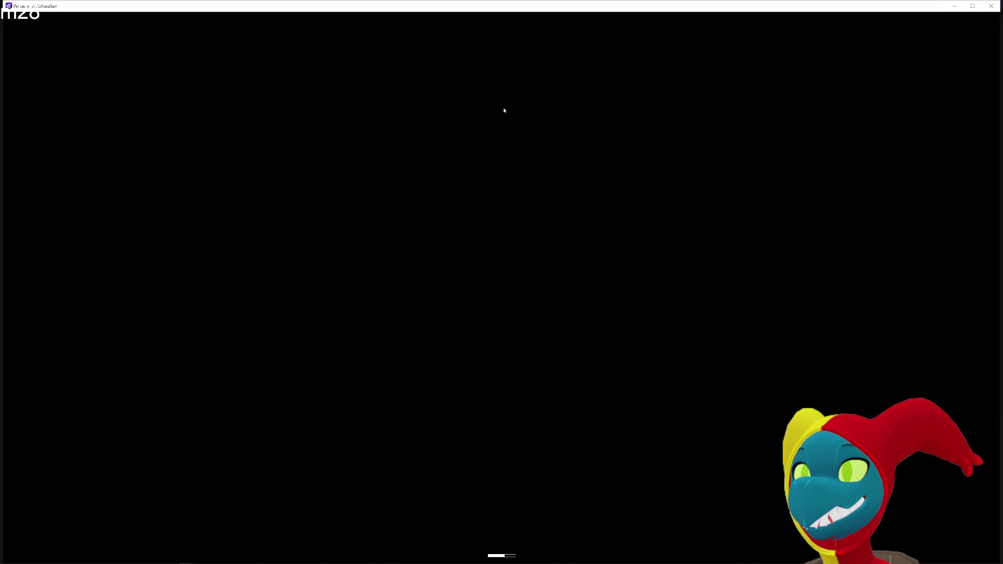
key("d")
key("s")
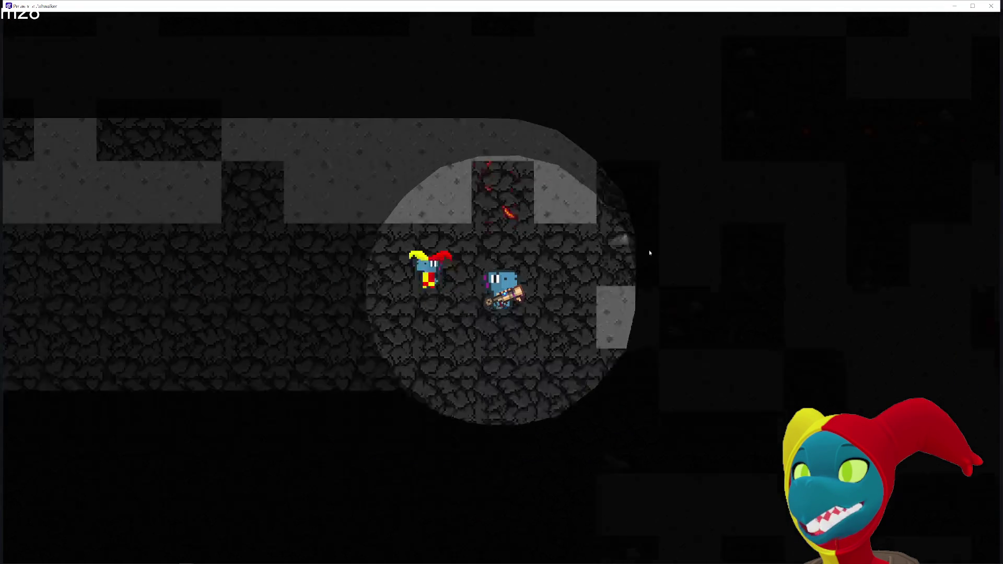
key("s")
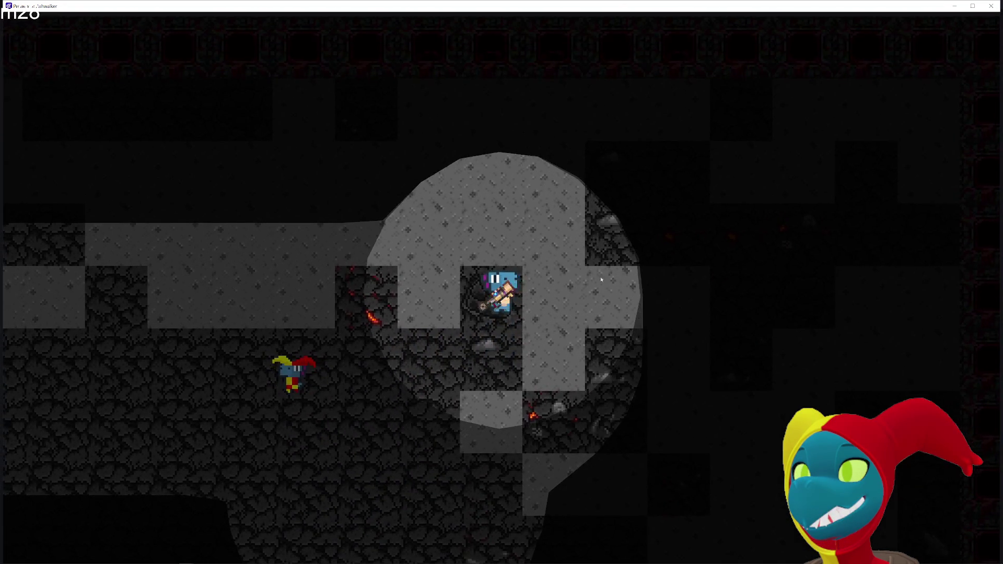
key("s")
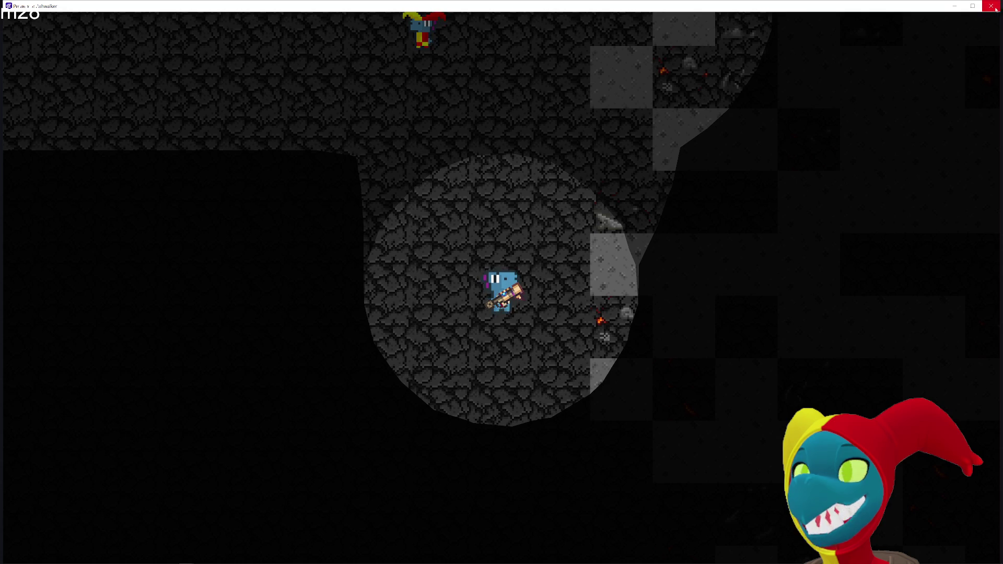
key("alt+F4")
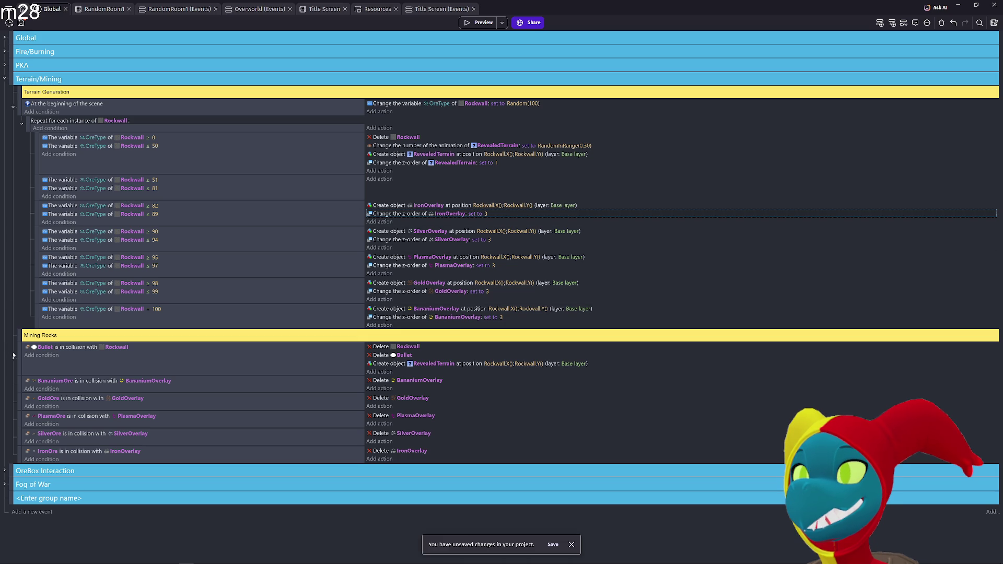
- Move the five ore collision events into a new event group
left_click(12, 108)
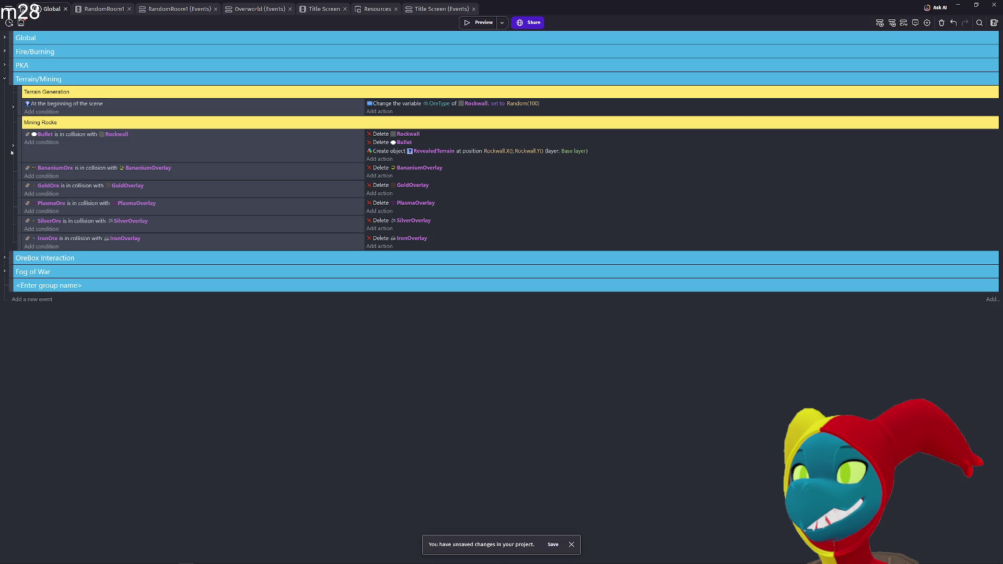
left_click(19, 172)
mouse_move(19, 172)
left_mouse_down()
mouse_move(15, 298)
mouse_move(11, 291)
left_mouse_up()
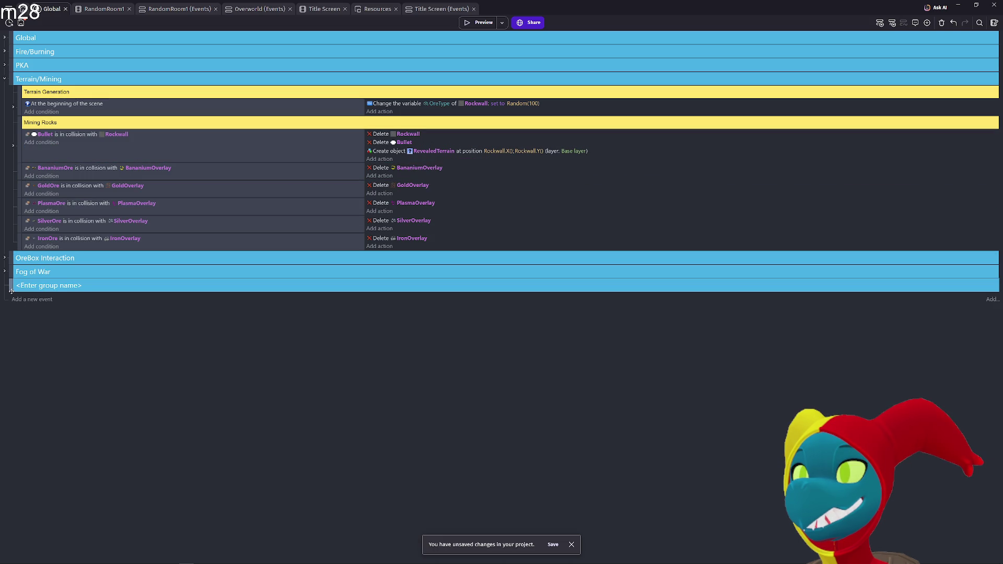
left_click_drag(22, 179, 27, 255)
left_click(13, 170)
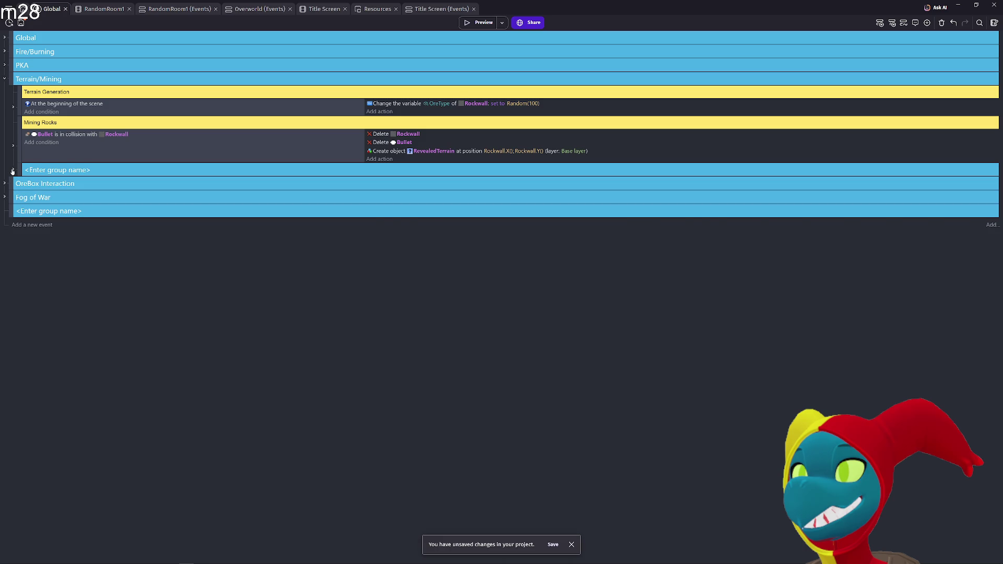
left_click(13, 170)
- Name the group 'Overlay Shennanigans' and add empty events after the IronOre collision event
left_click(86, 170)
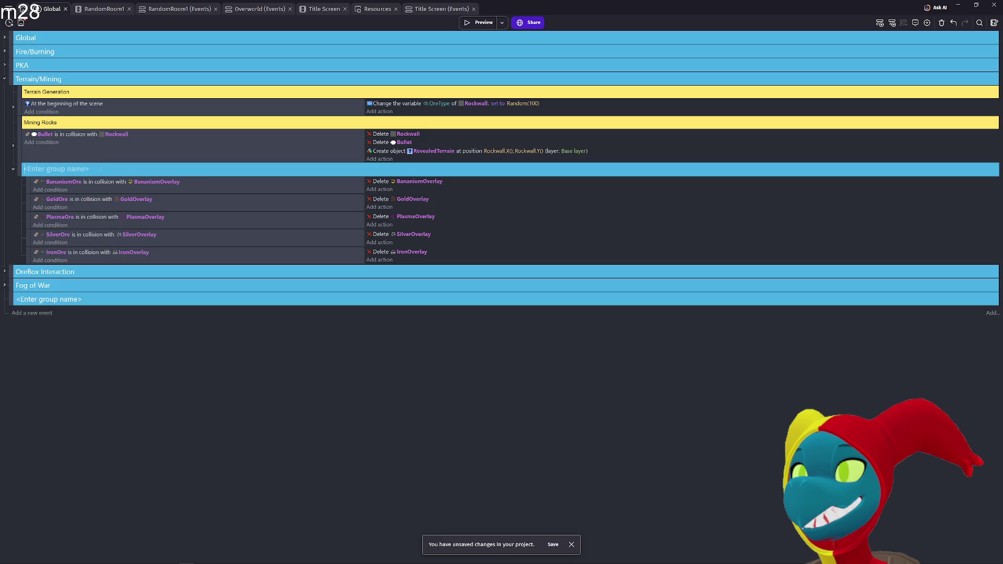
type("Over")
type("lay Shennanigans")
key("Return")
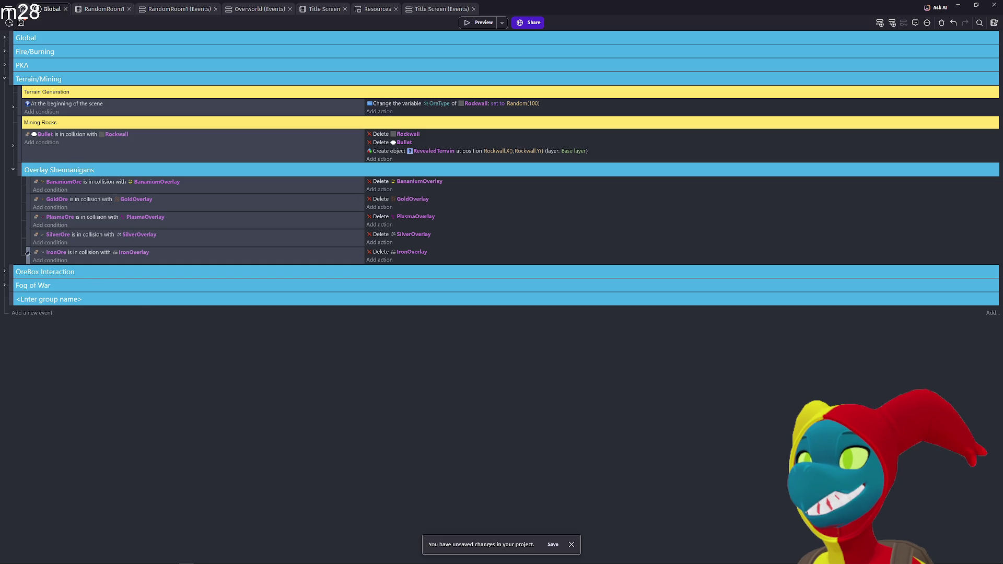
left_click(13, 169)
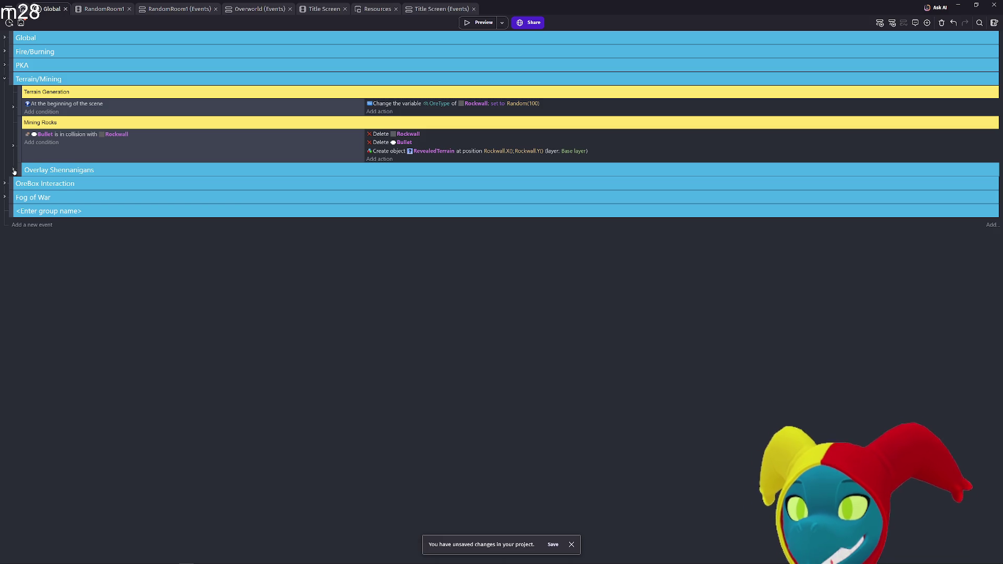
left_click(13, 170)
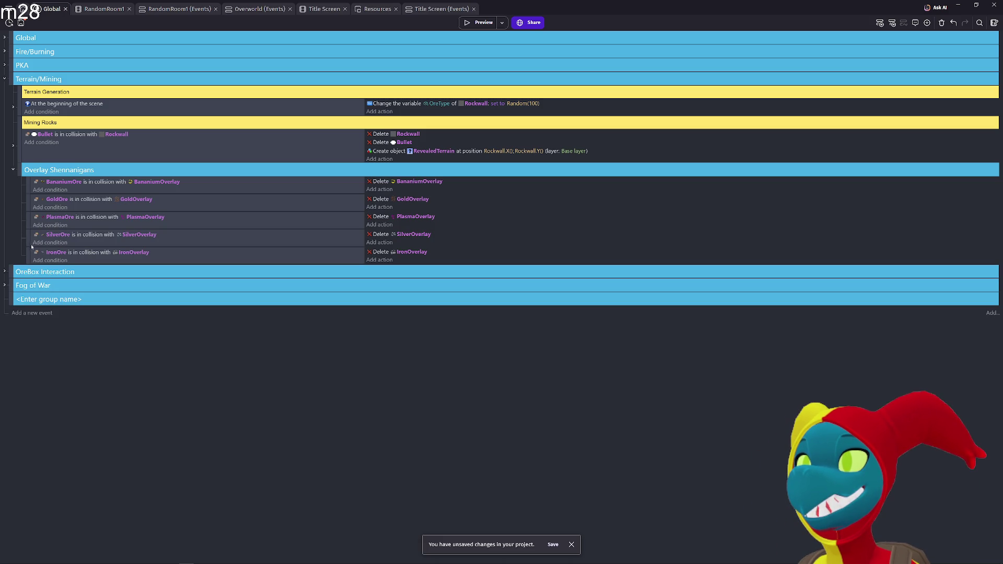
left_click(26, 261)
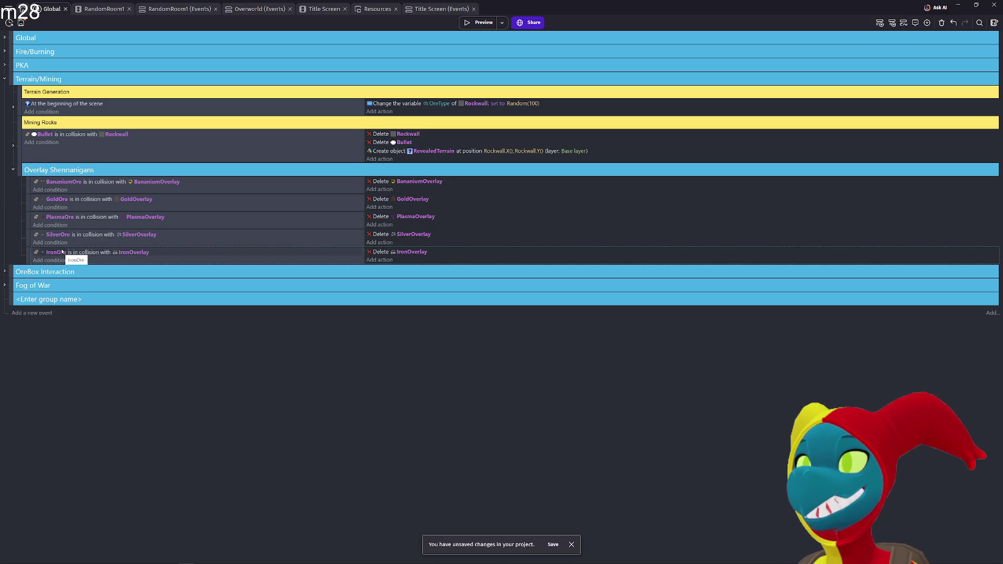
key("shift+a")
key("shift+a")
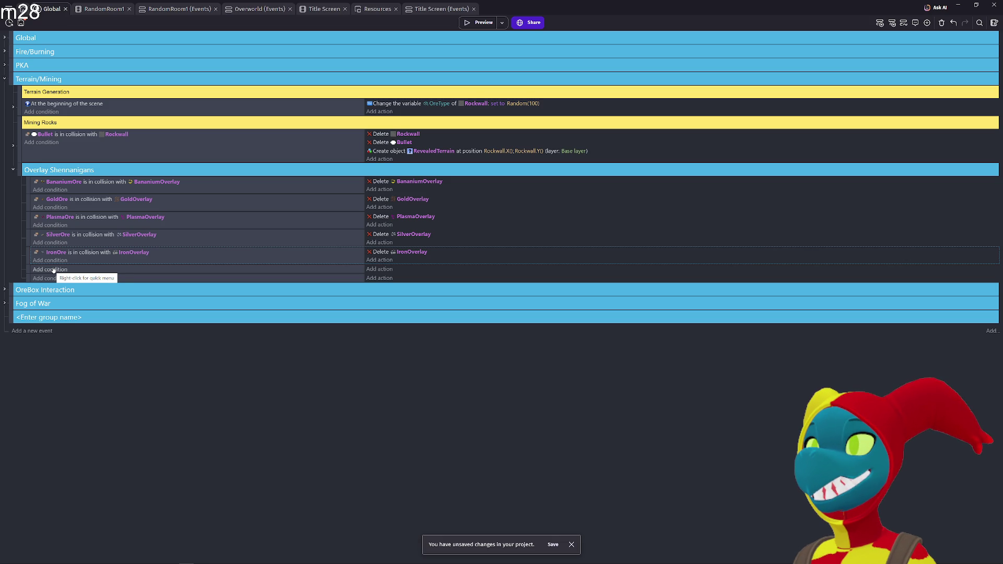
- Add a For each object loop to the group and duplicate it into five loops
right_click(32, 333)
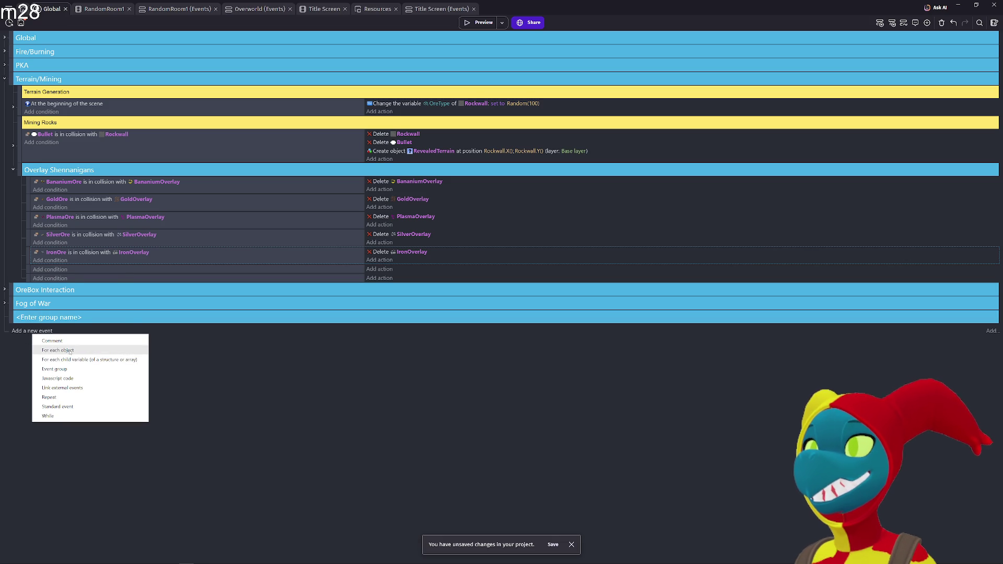
left_click(70, 353)
mouse_move(23, 338)
left_mouse_down()
mouse_move(32, 245)
mouse_move(27, 287)
mouse_move(29, 275)
left_mouse_up()
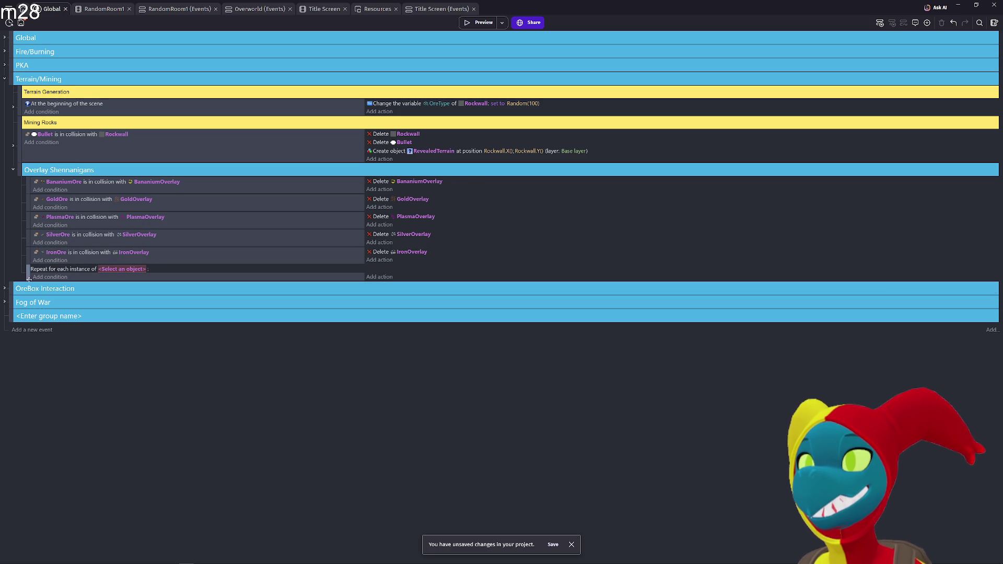
key("ctrl+v")
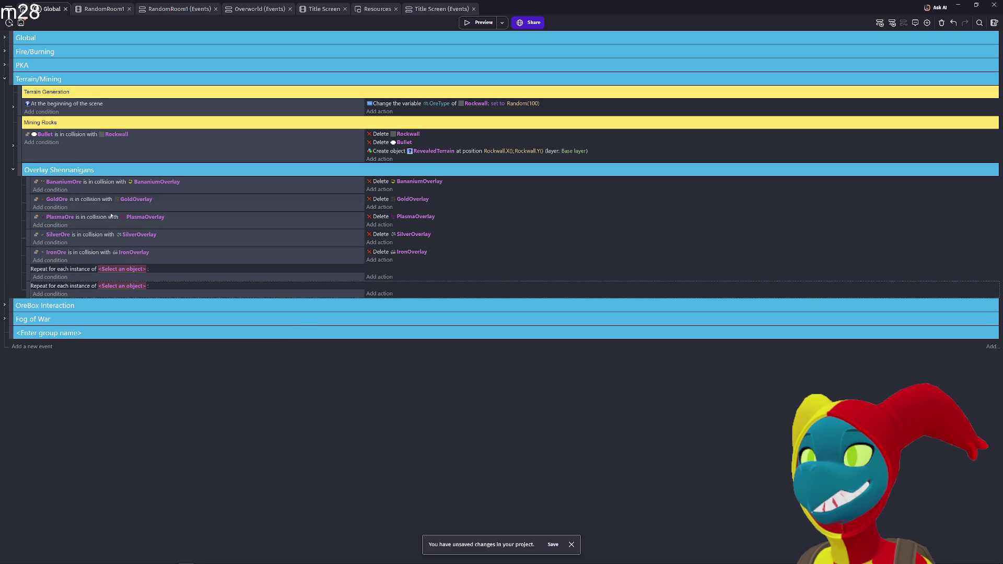
key("ctrl+v")
key("ctrl+v")
key("ctrl+v")
- Set the first two loops to BananiumOverlay and GoldOverlay
left_click(117, 270)
type("Bana")
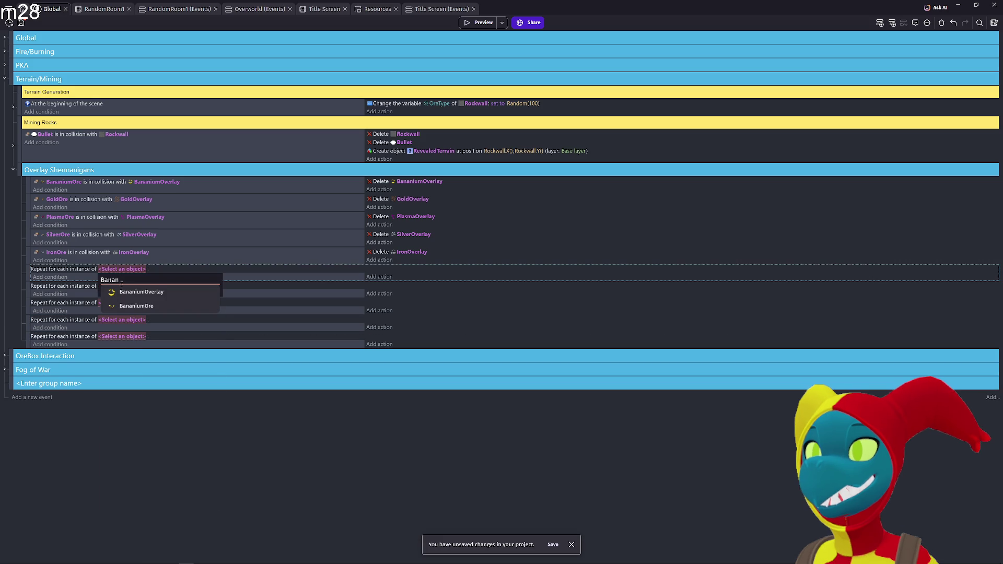
left_click(118, 291)
left_click(119, 285)
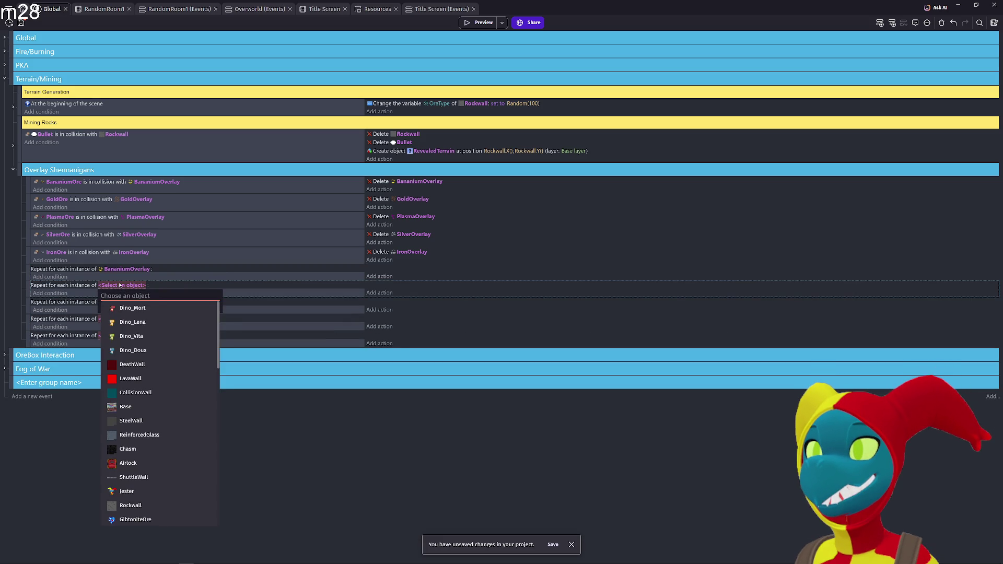
type("Gold")
left_click(129, 320)
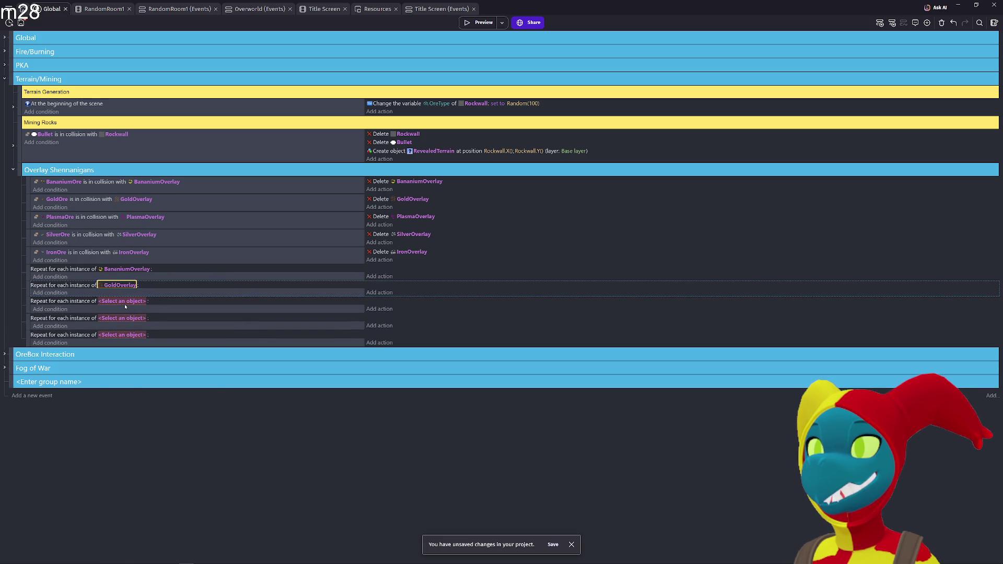
- Set the remaining loops to PlasmaOverlay, SilverOverlay and IronOverlay
left_click(123, 302)
type("Plasma")
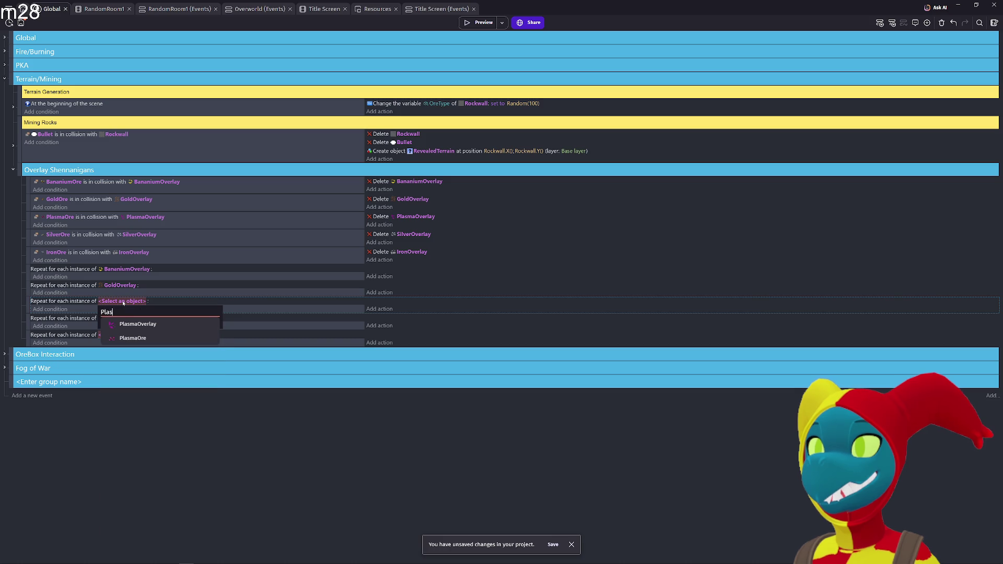
key("Return")
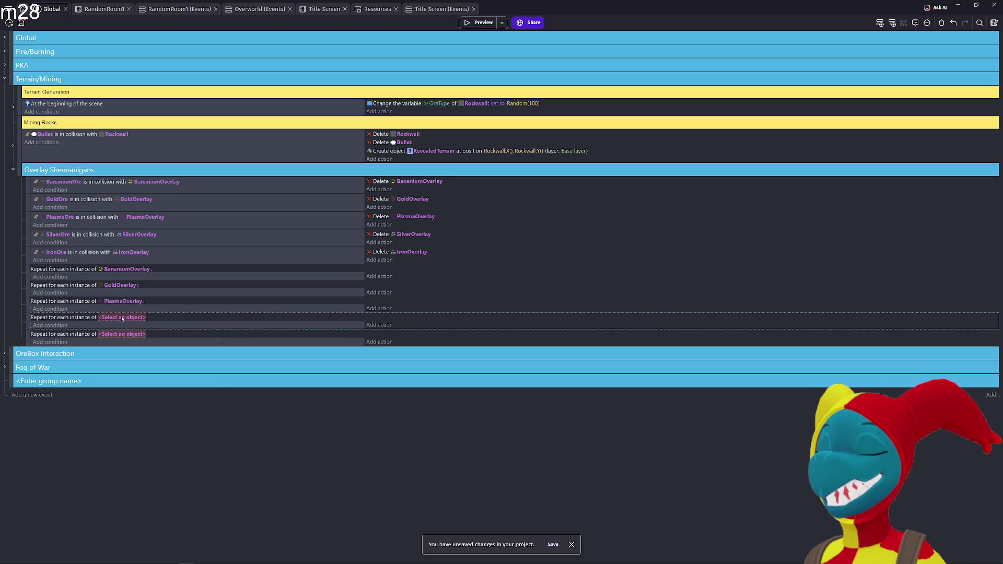
left_click(122, 318)
type("Silver")
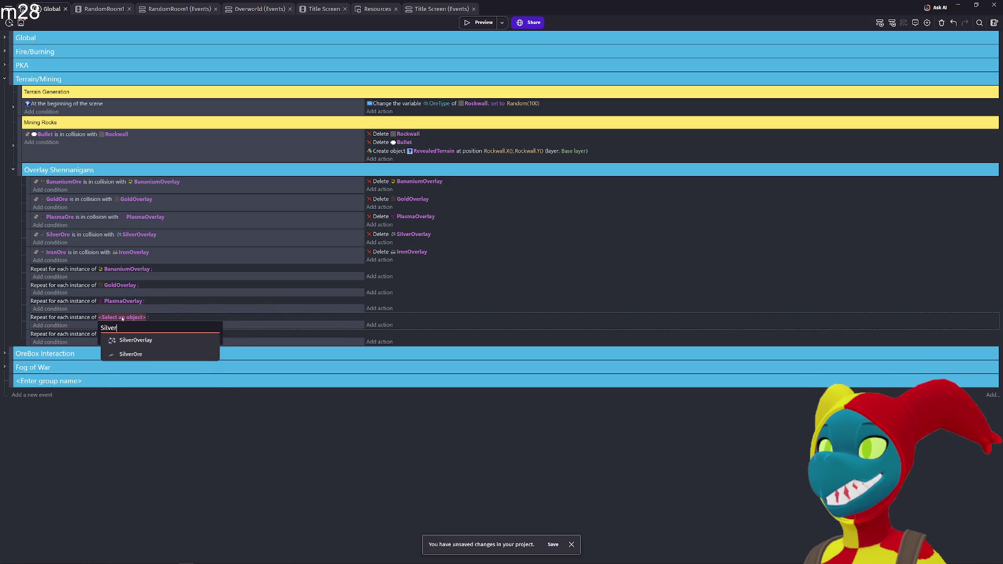
key("Return")
left_click(117, 335)
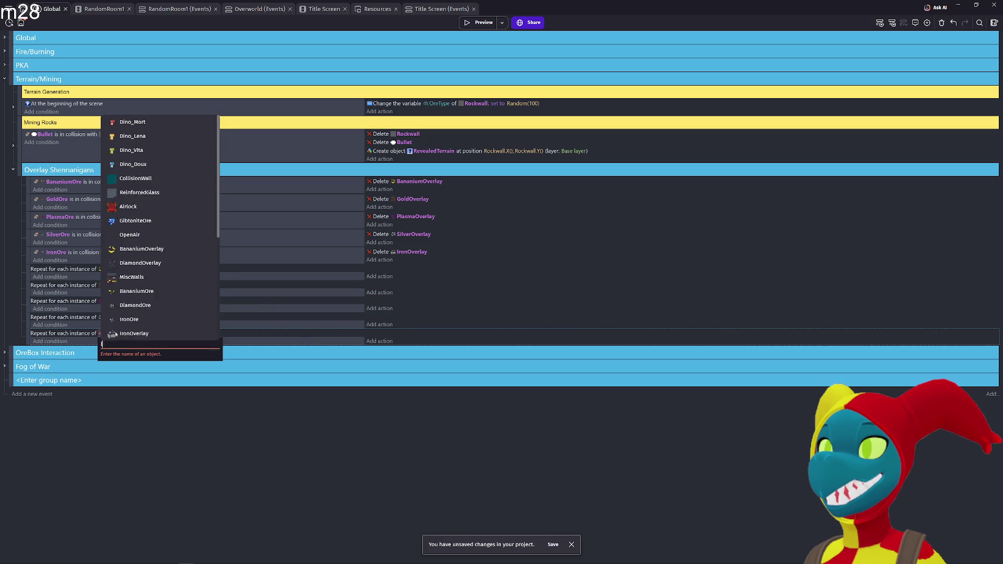
left_click(116, 334)
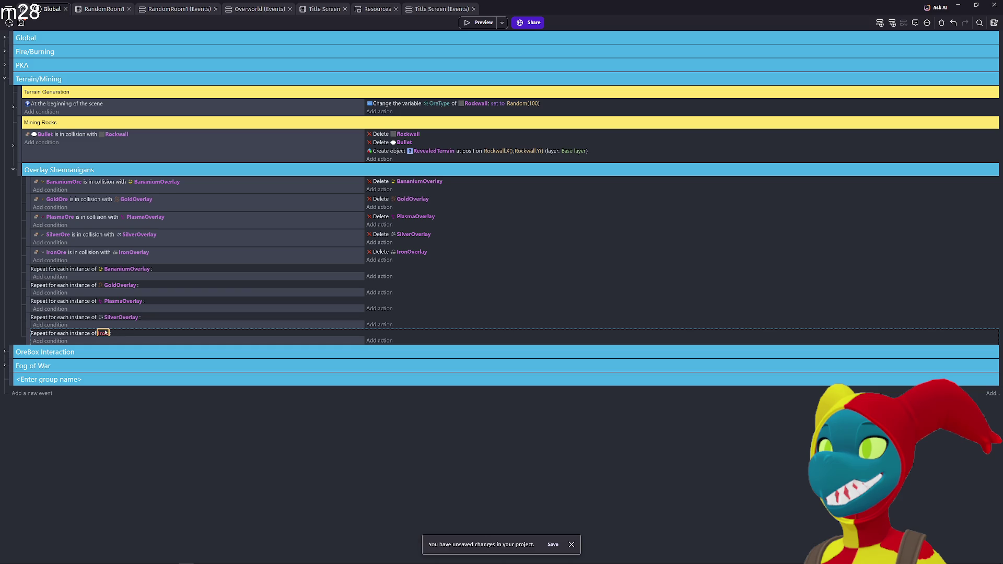
key("Down")
key("Return")
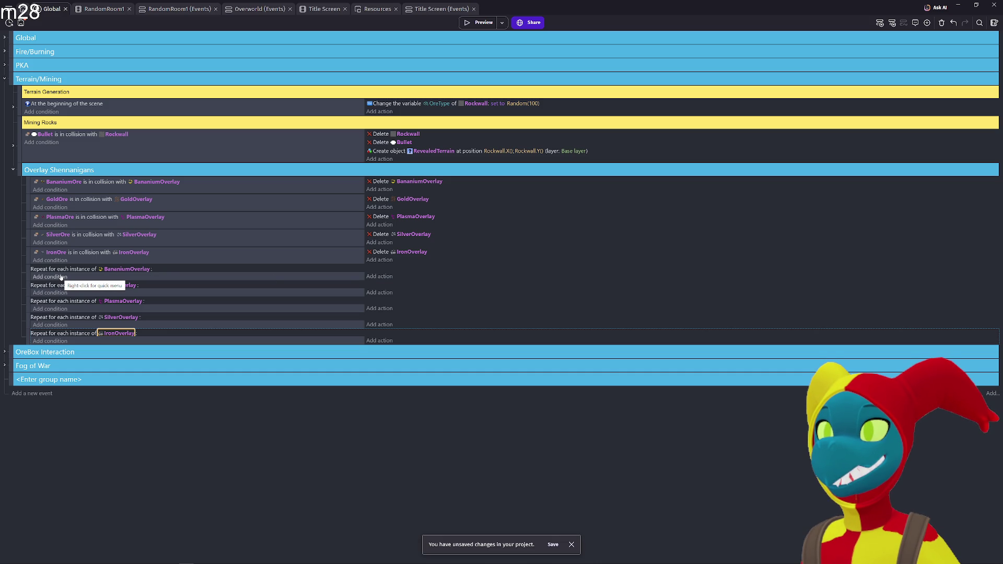
- Add an empty event and nest it under the BananiumOverlay for-each loop
left_click(28, 275)
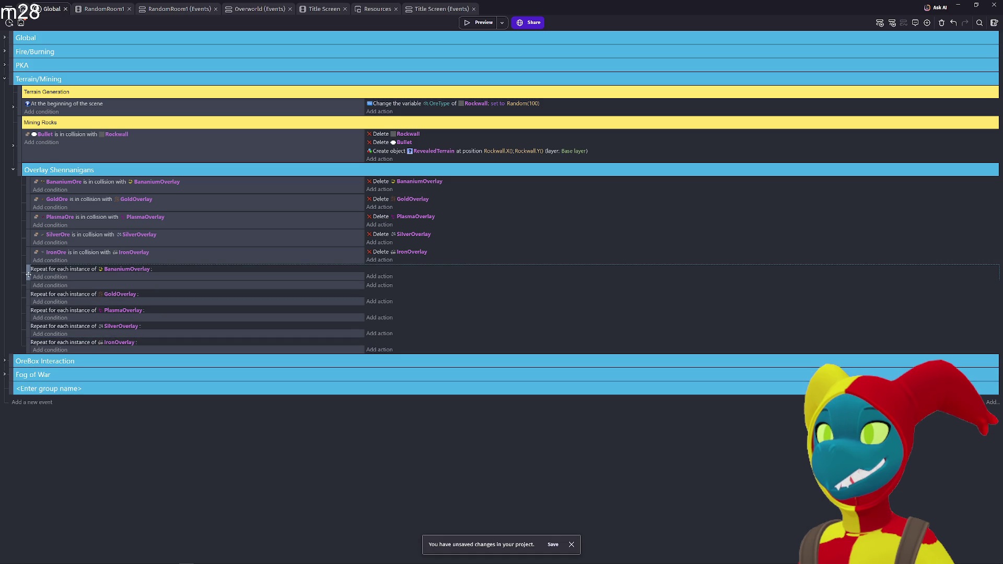
left_click_drag(28, 286, 29, 280)
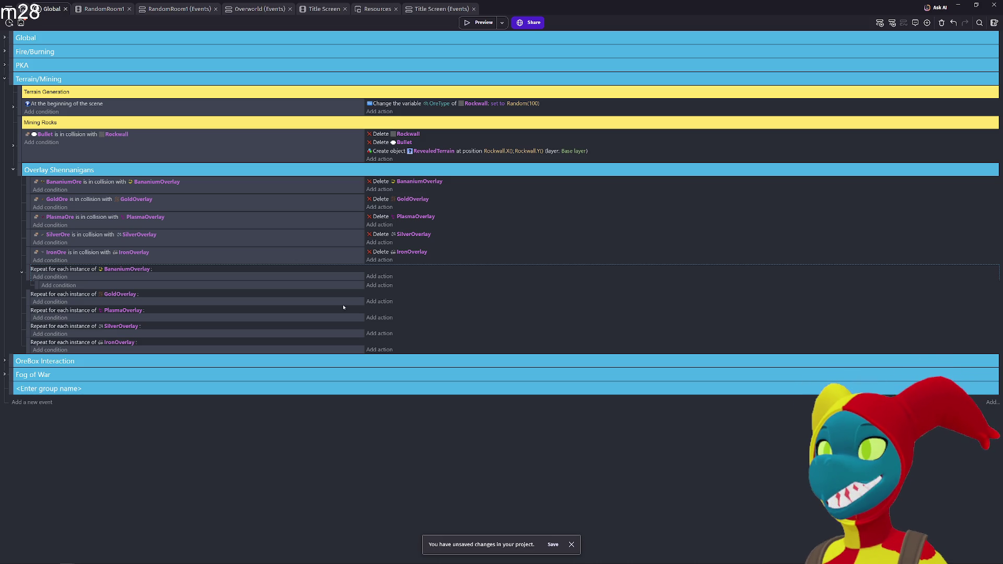
- Start a 'Change object variable value' action on BananiumOverlay's InSight variable
left_click(388, 288)
left_click(388, 288)
type("variable")
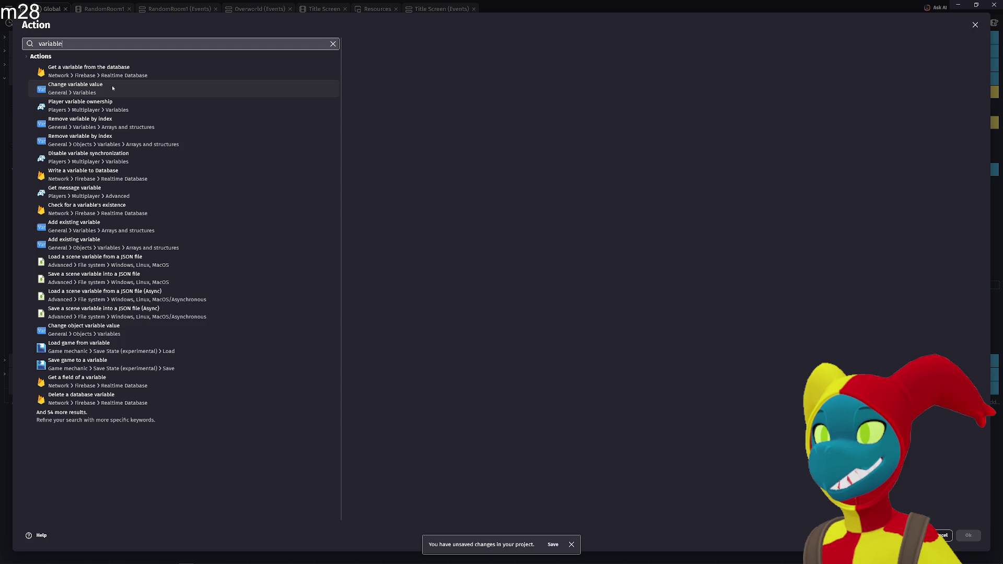
key("ctrl+a")
type("object ")
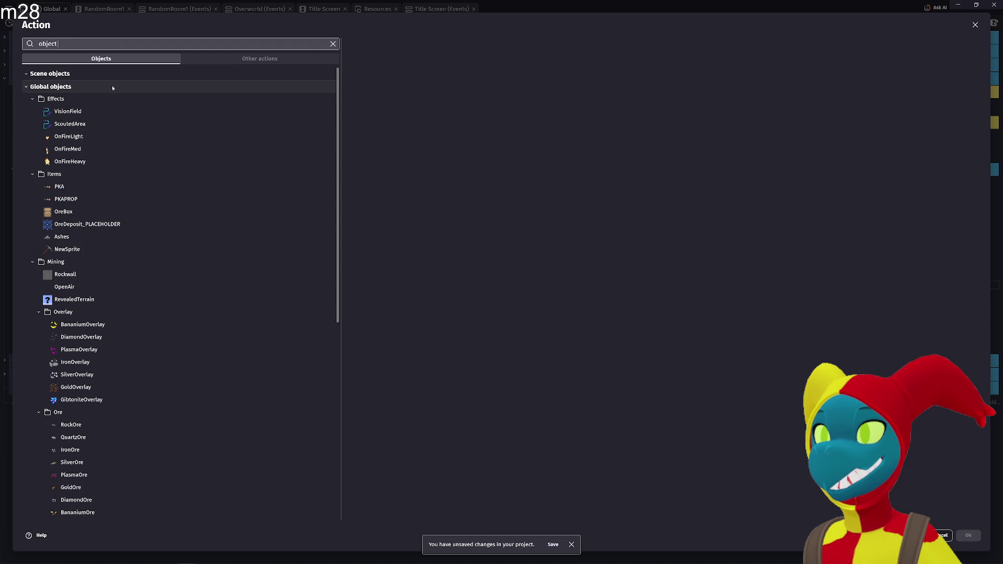
type("variab")
key("Return")
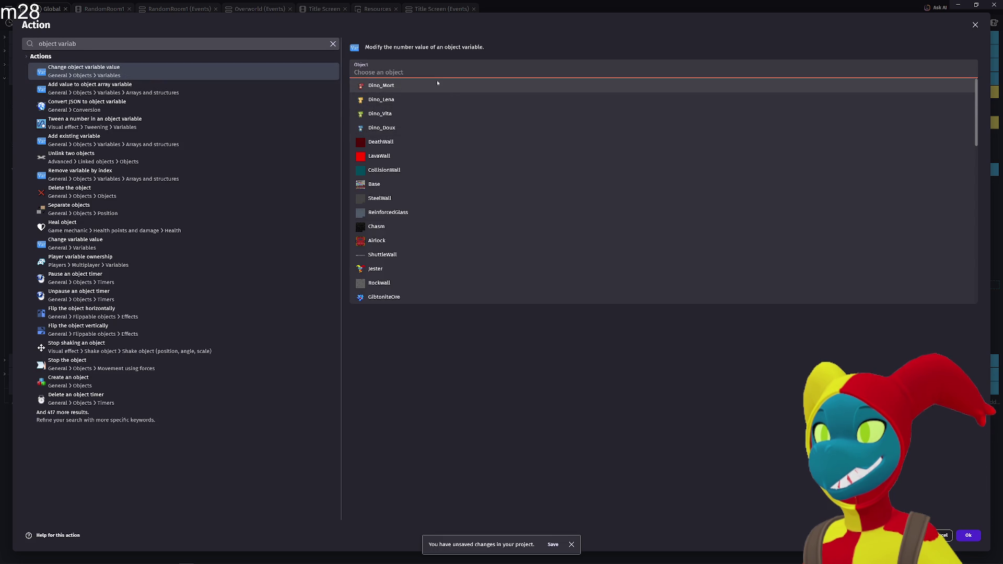
type("banan")
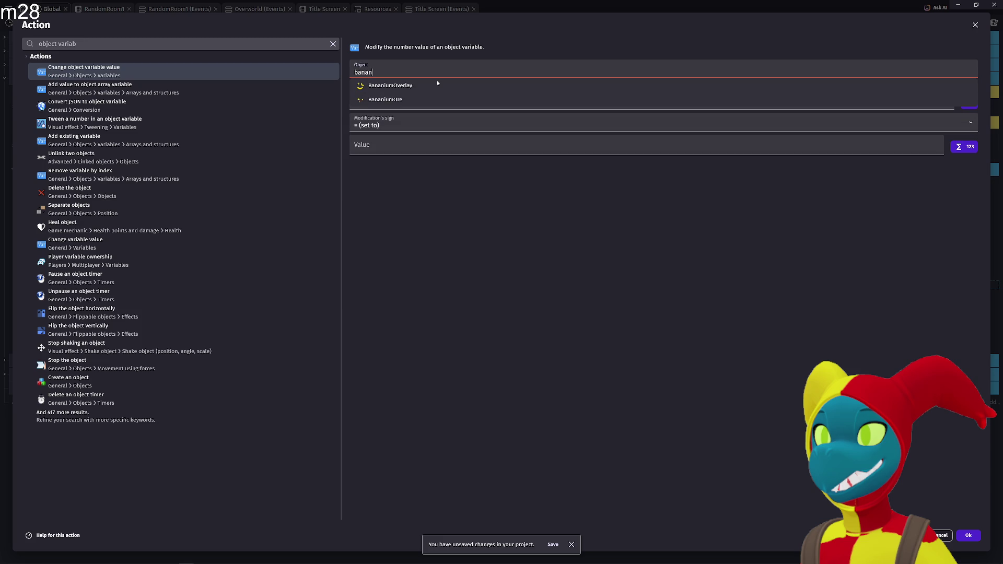
left_click(438, 85)
left_click(438, 89)
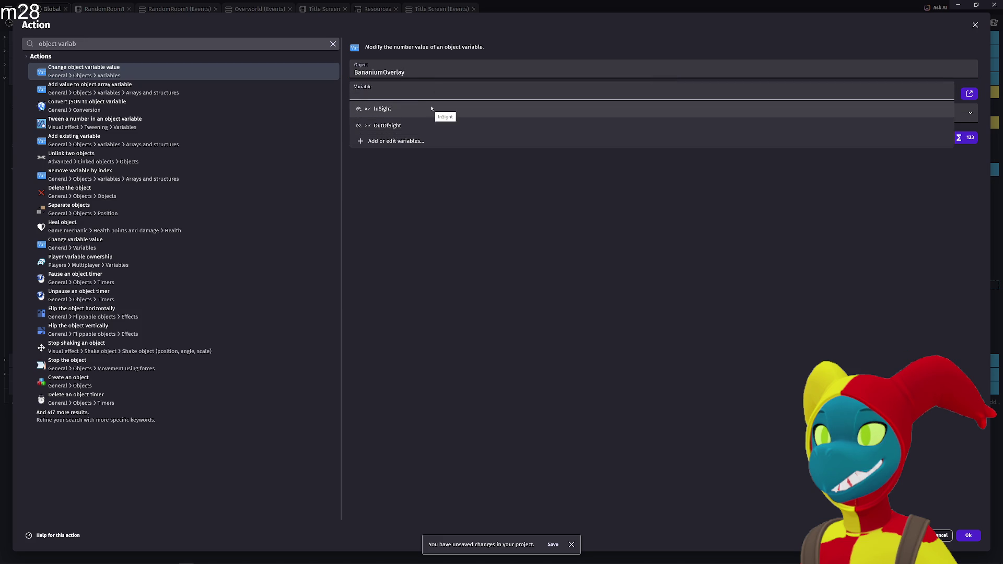
left_click(431, 108)
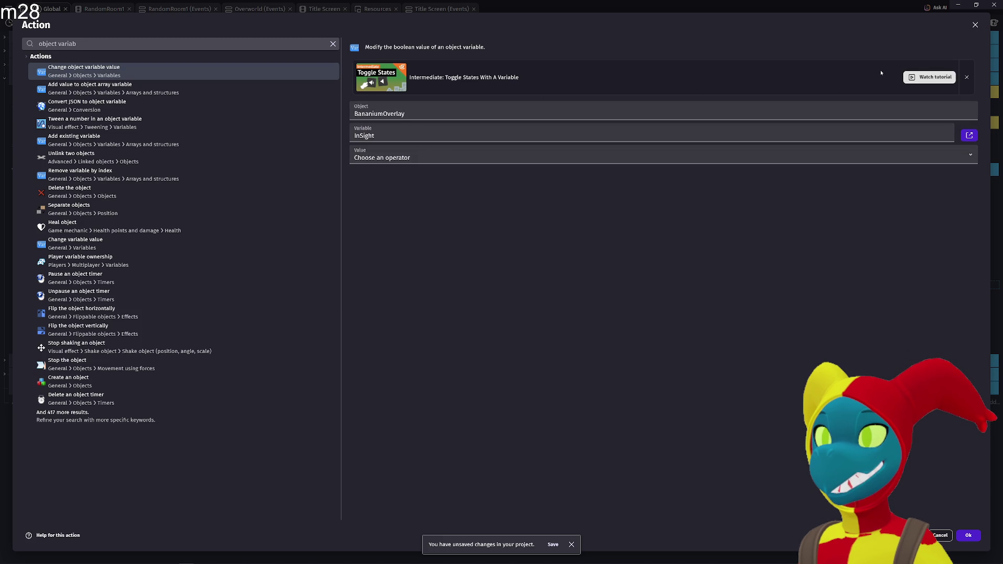
left_click(966, 77)
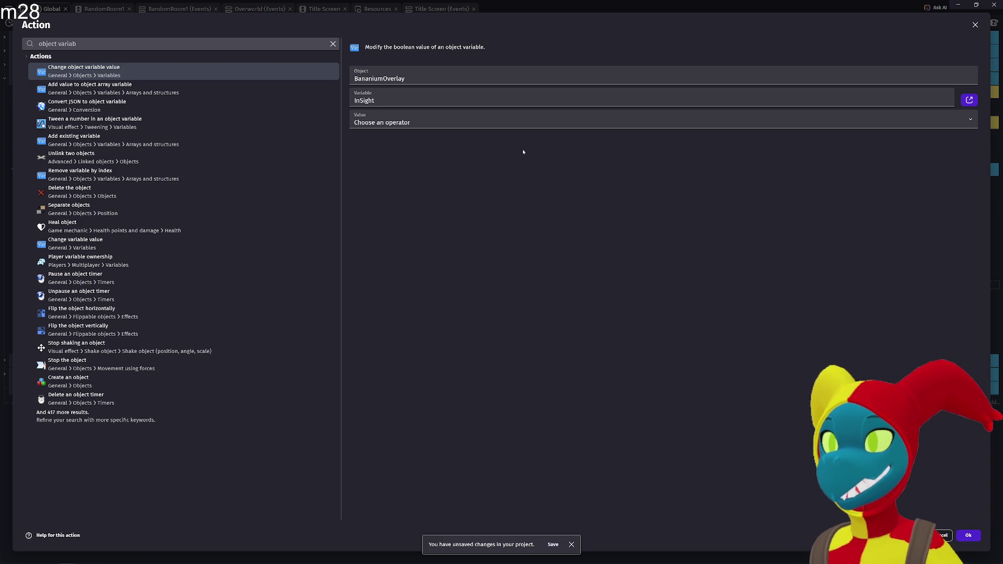
- Keep the variable as InSight, set the value operator to toggle, and confirm the action
left_click(462, 99)
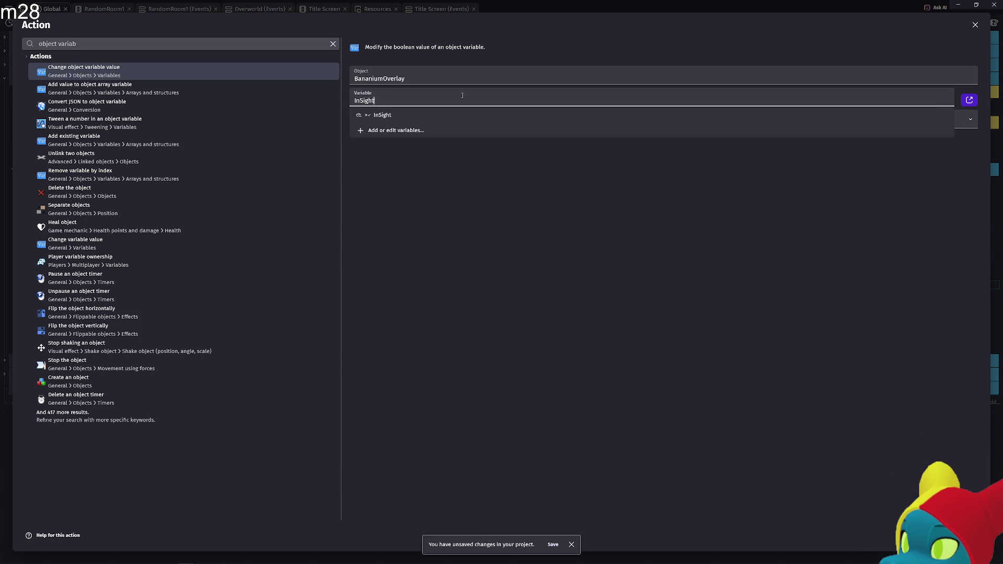
key("ctrl+a")
key("BackSpace")
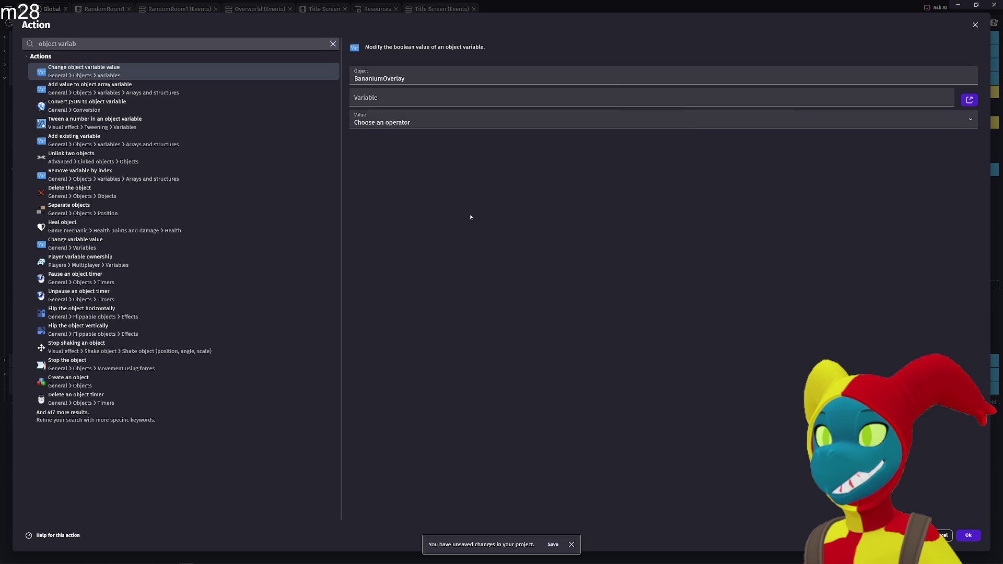
left_click(383, 101)
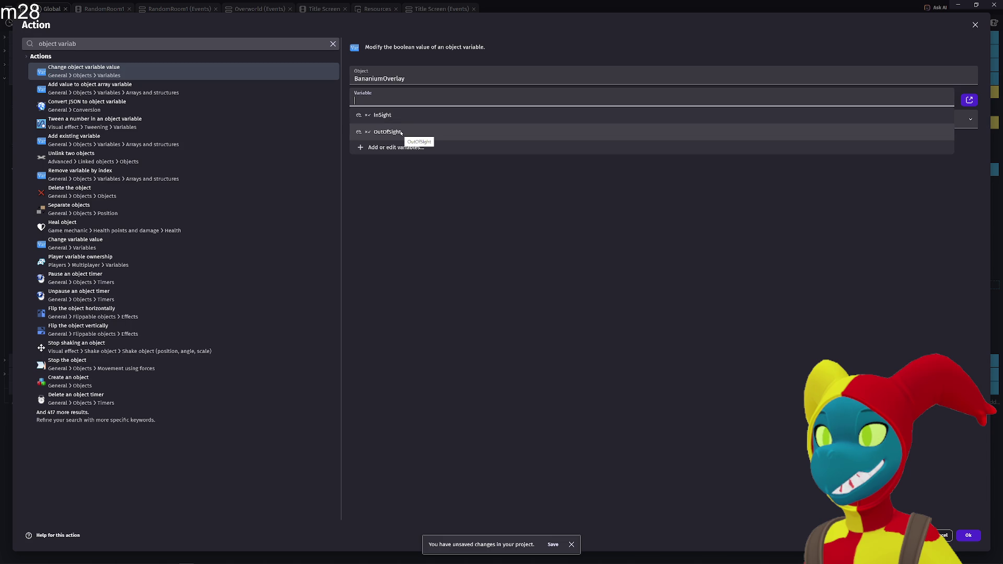
left_click(393, 114)
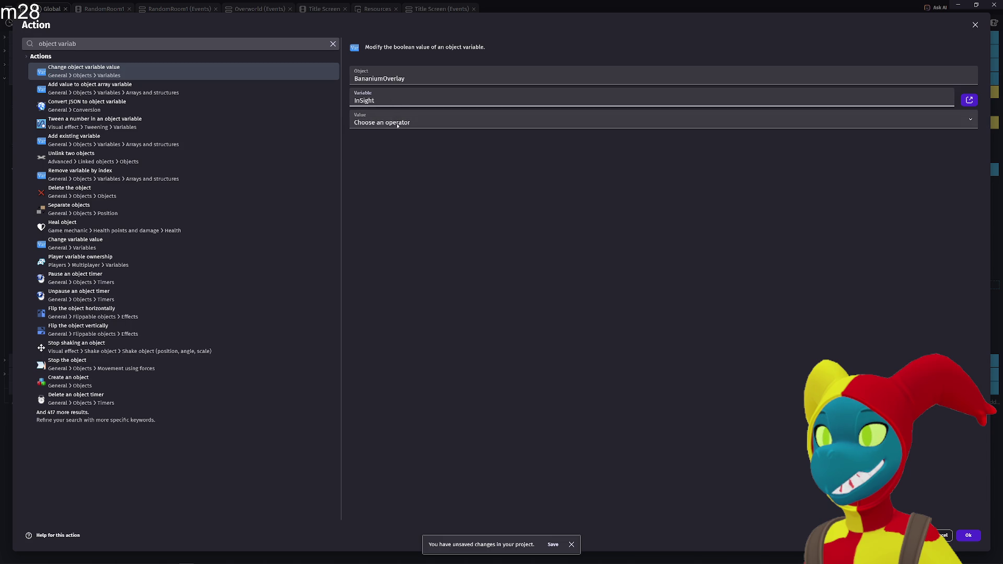
left_click(405, 122)
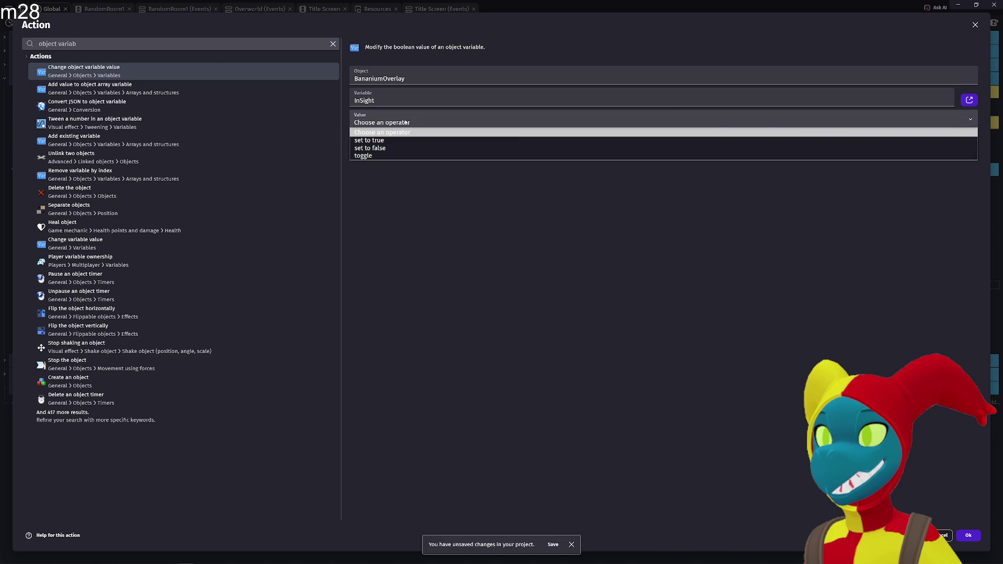
left_click(461, 180)
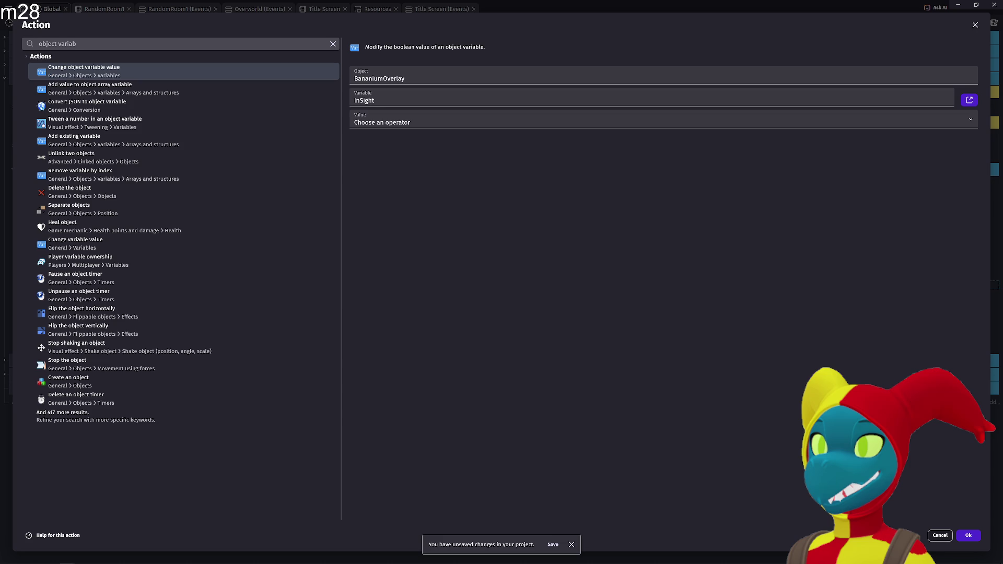
left_click(975, 99)
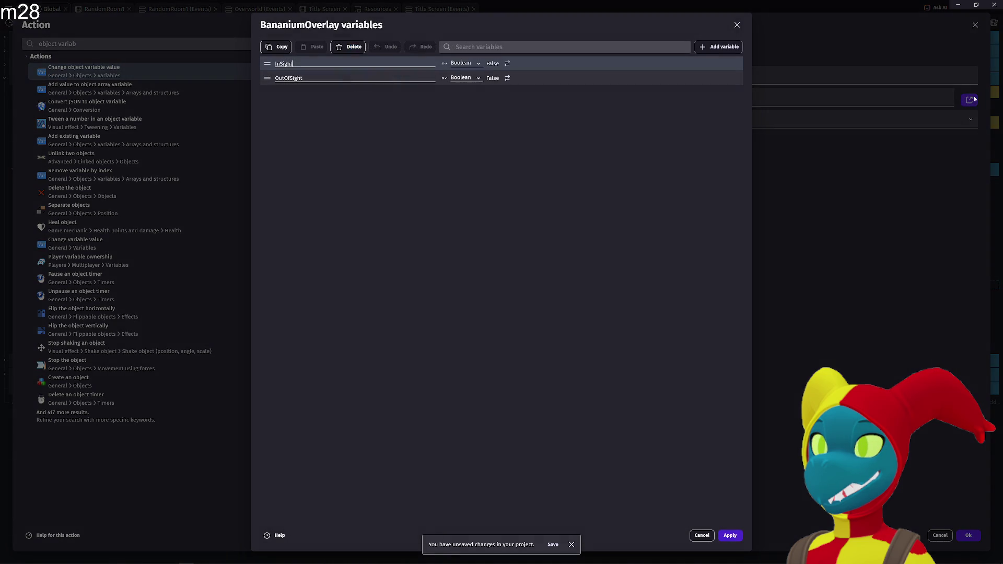
left_click(737, 25)
left_click(946, 124)
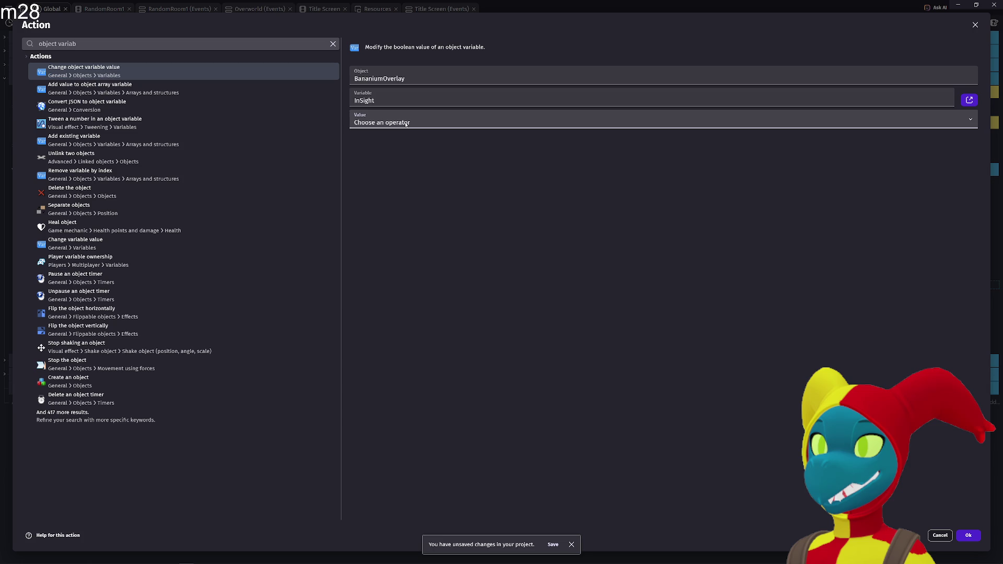
left_click(393, 156)
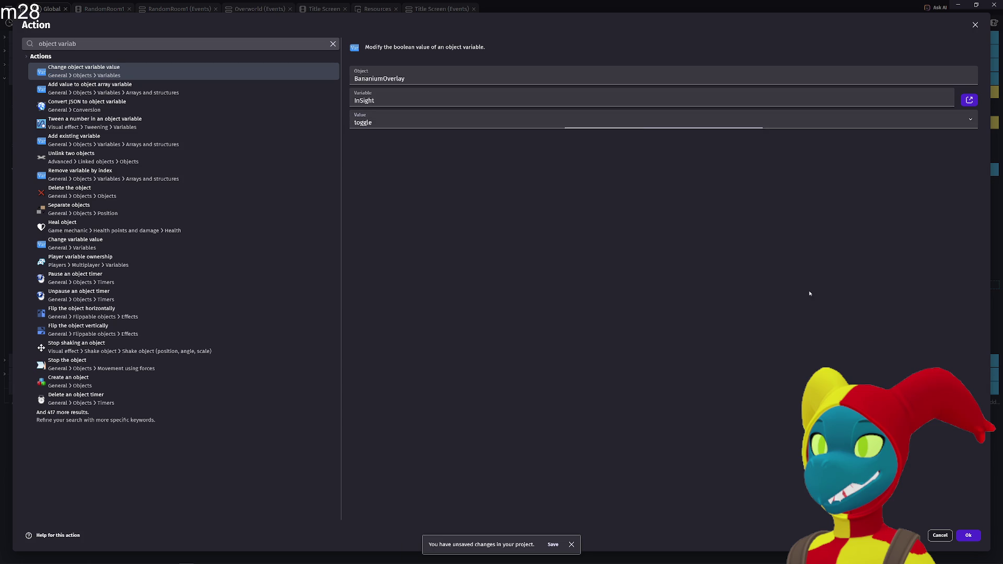
left_click(969, 536)
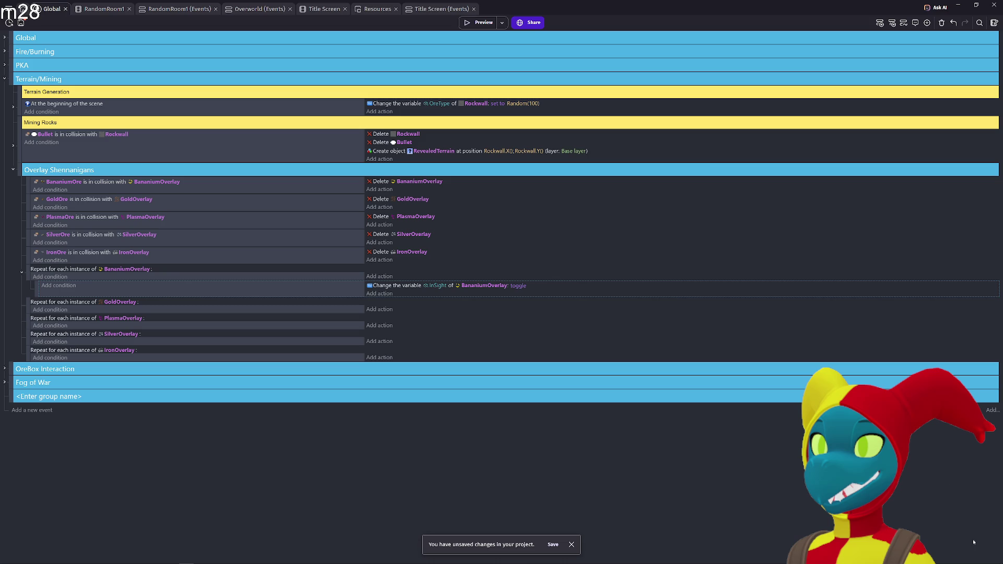
- Leave the InSight value on toggle and reopen the action in the full Action editor
left_click(518, 286)
left_click(533, 303)
left_click(533, 303)
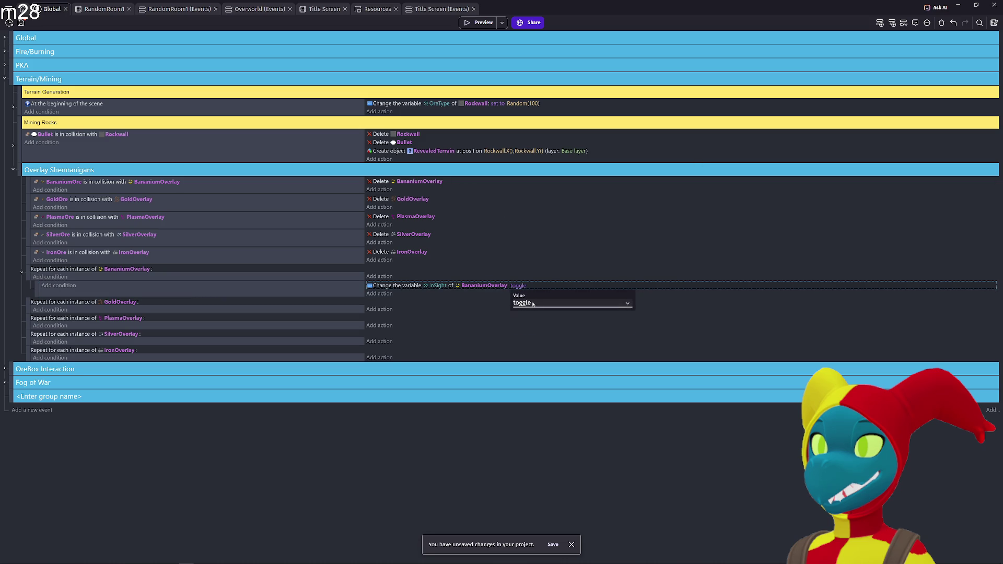
left_click(492, 296)
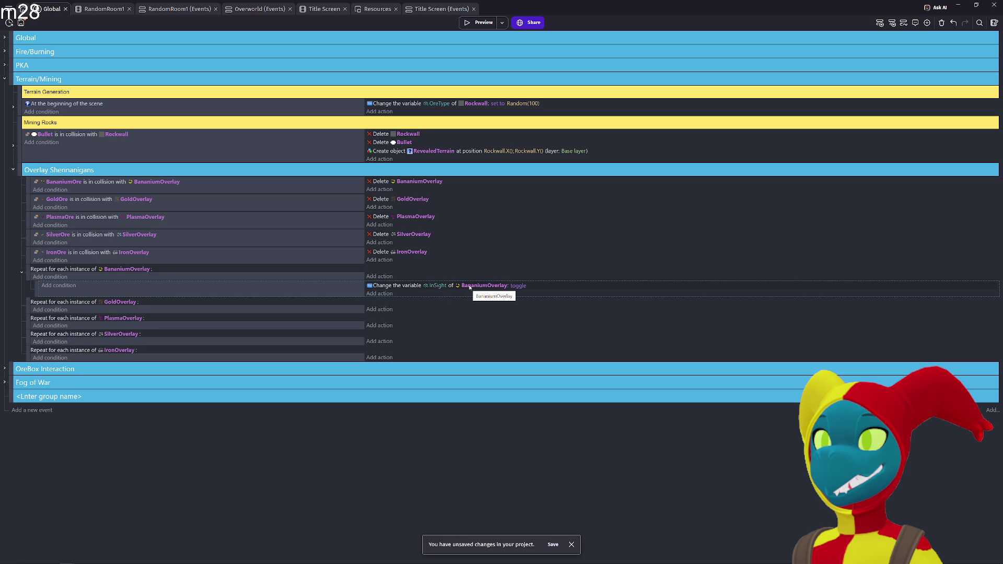
double_click(412, 287)
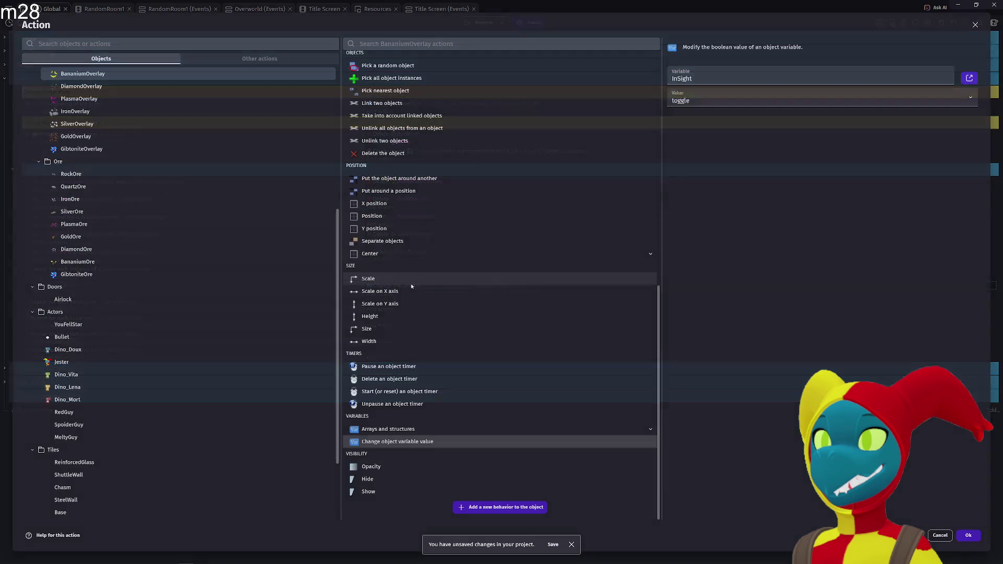
- Search the actions for 'variable' and switch to Change variable value
type("va")
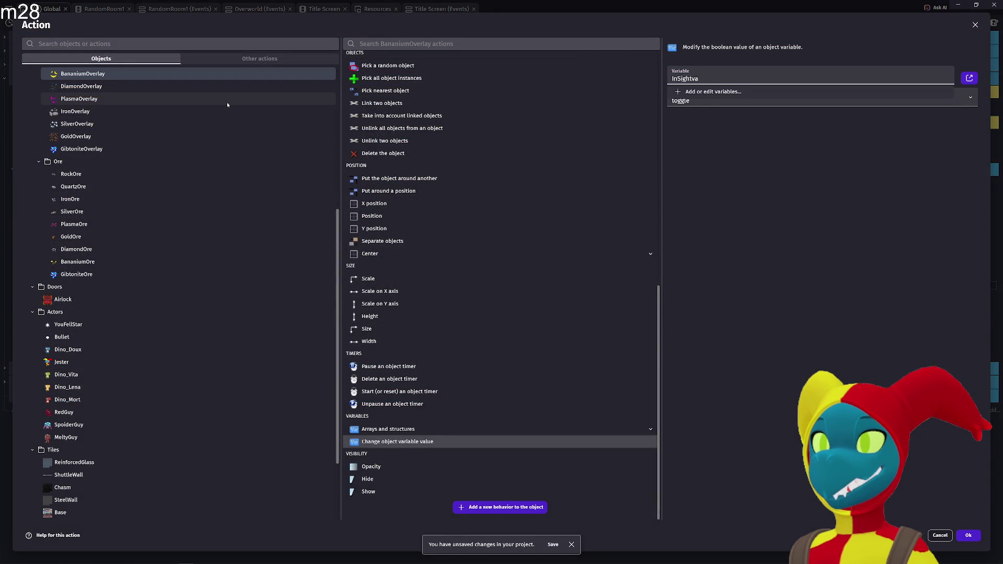
key("BackSpace")
key("BackSpace")
left_click(48, 44)
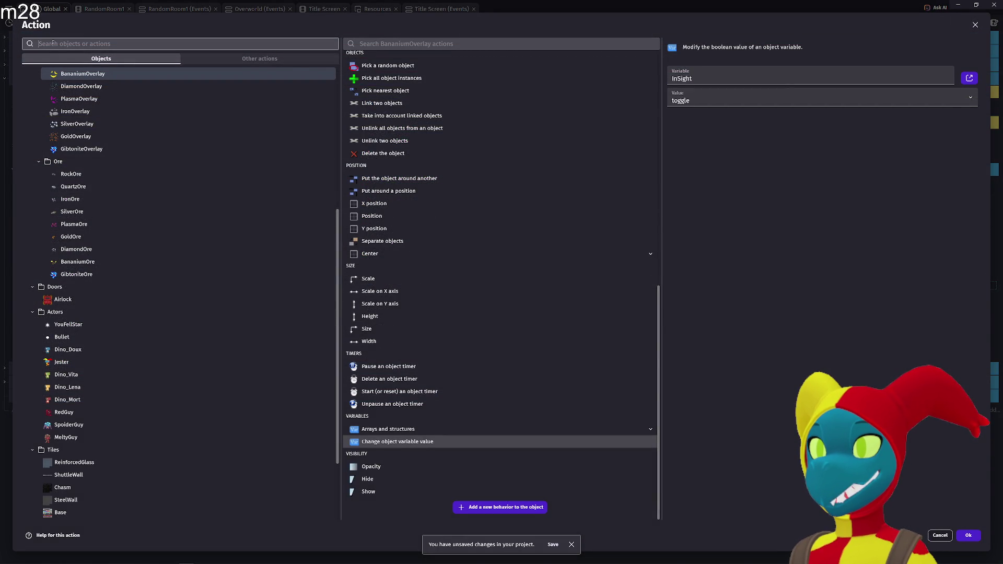
type("variable")
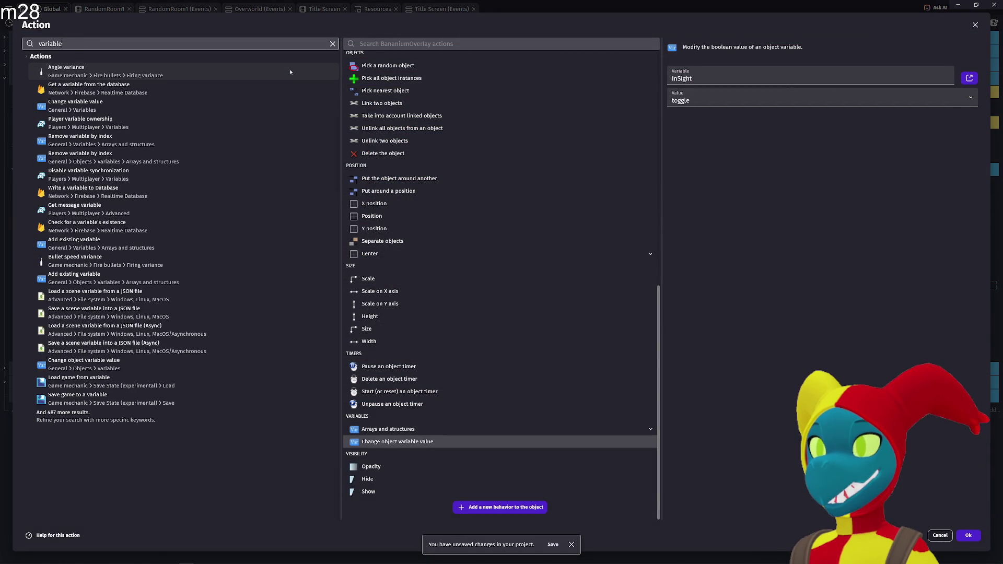
left_click(234, 94)
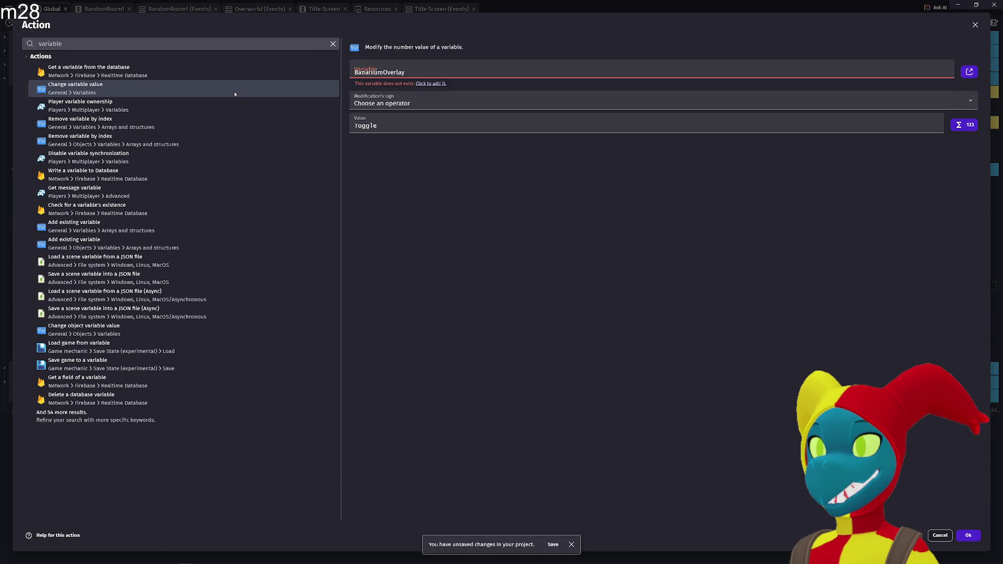
- Clear BananiumOverlay from the Variable field, leaving the operator unchanged
left_click(405, 137)
left_click(414, 70)
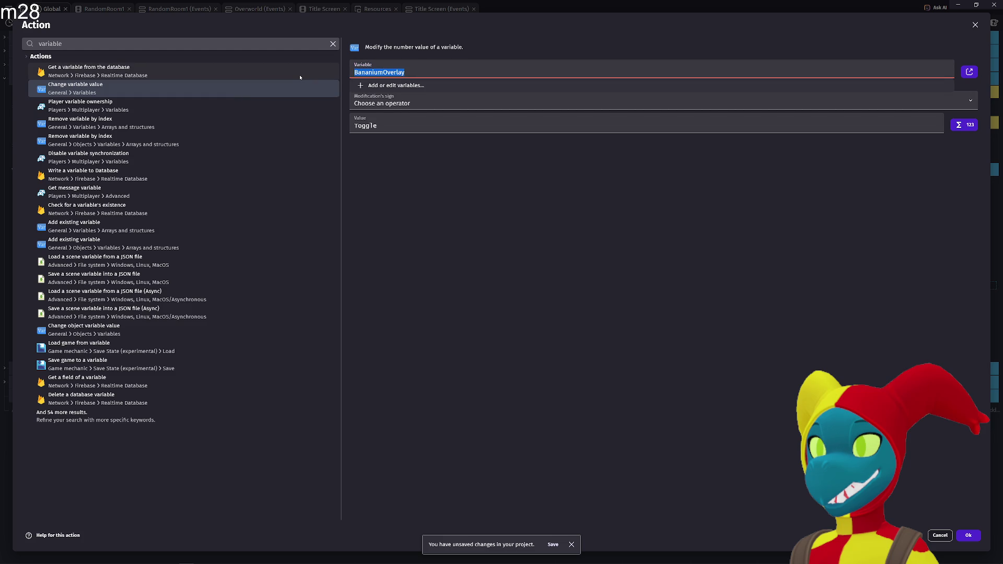
key("BackSpace")
scroll(534, 274, "down", 3)
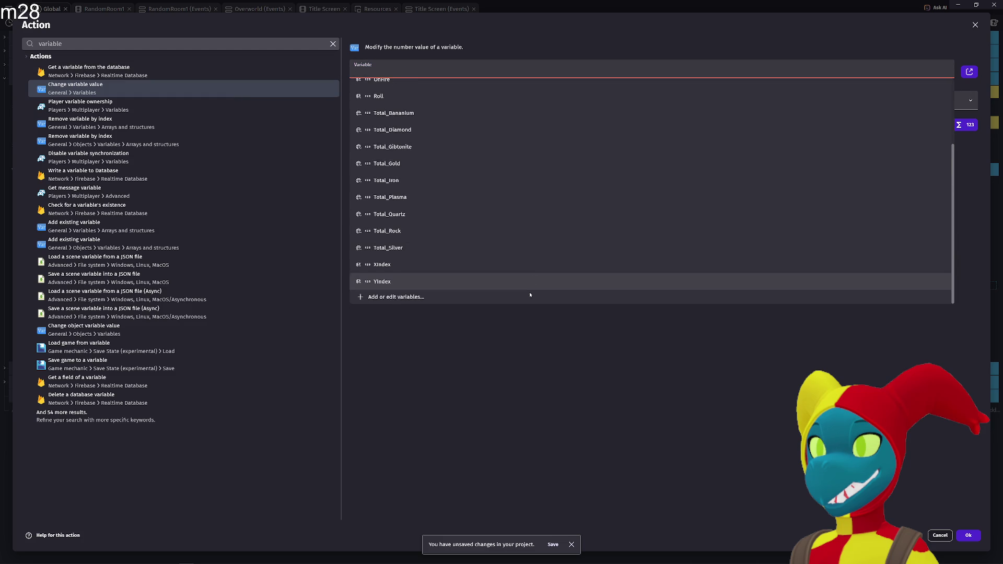
left_click(478, 280)
left_click(415, 99)
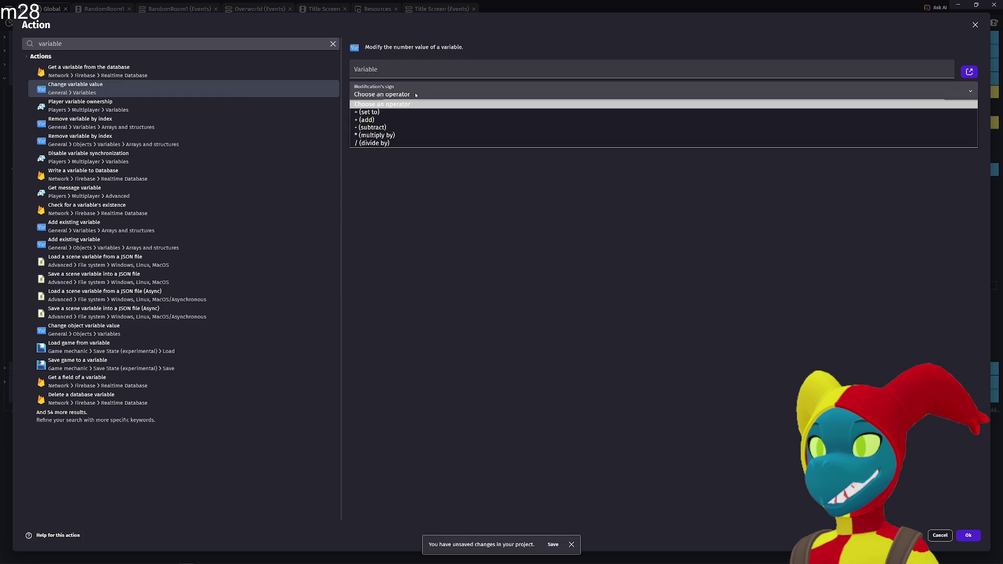
key("Escape")
key("Tab")
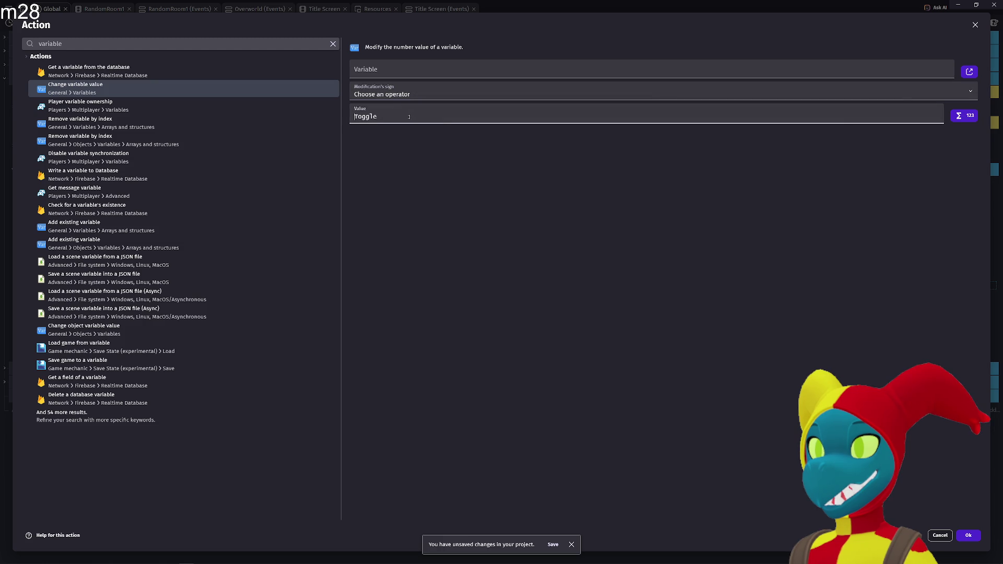
- Delete 'Toggle' from the Value field so it is empty
left_click(499, 117)
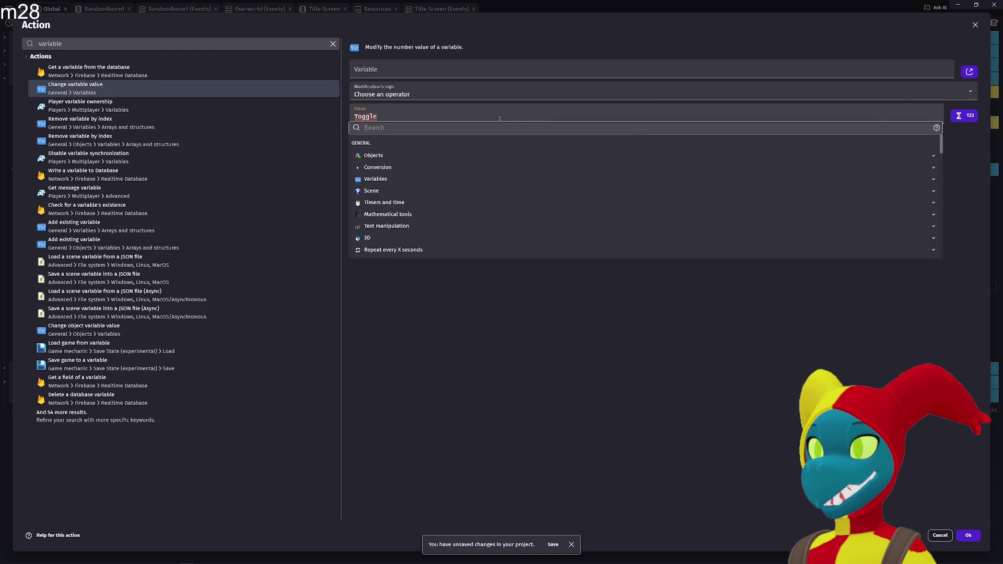
left_click(522, 329)
double_click(396, 117)
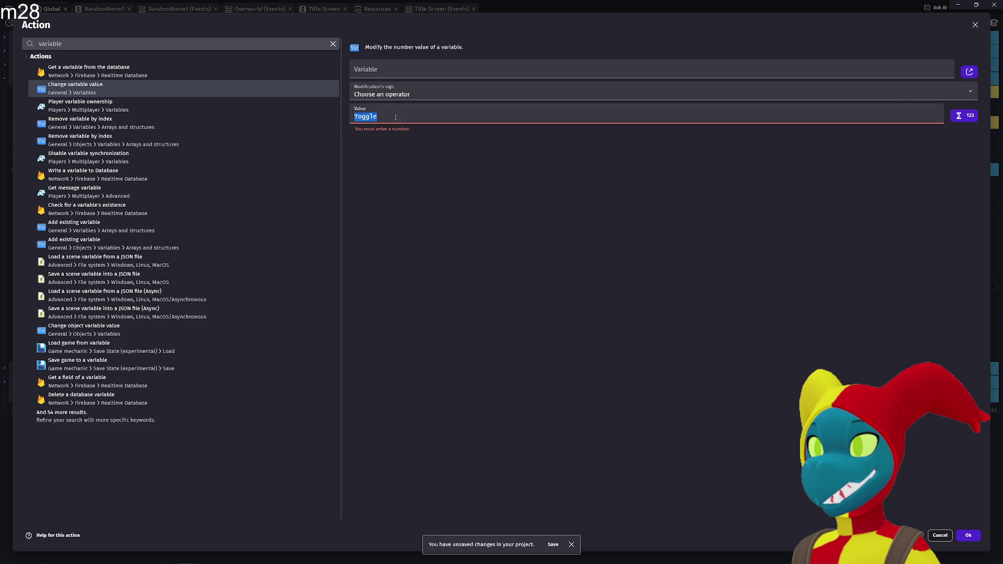
key("BackSpace")
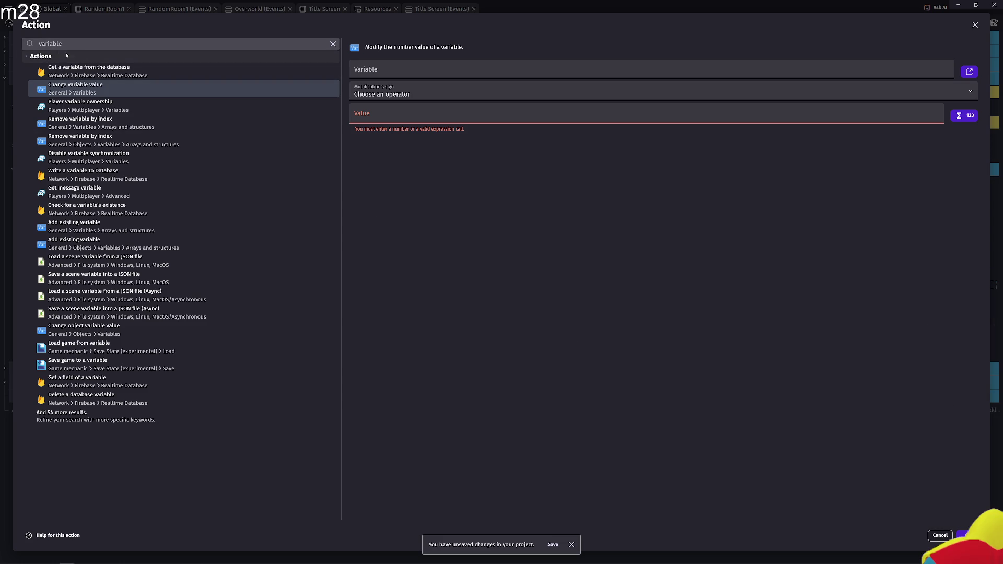
left_click_drag(79, 44, 1, 42)
- Search actions for 'object variable' and review the scene and global variable lists
type("object")
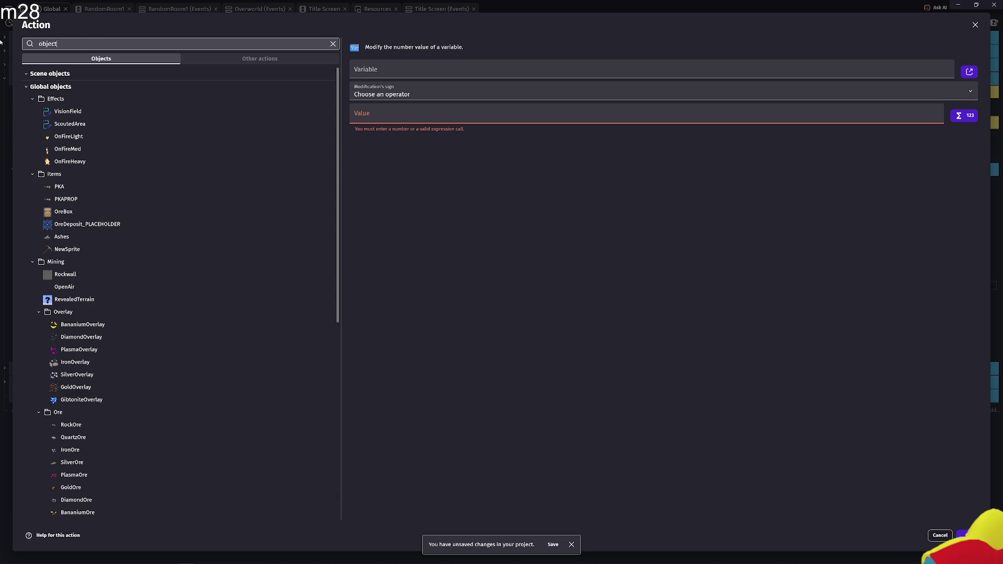
type(" variable")
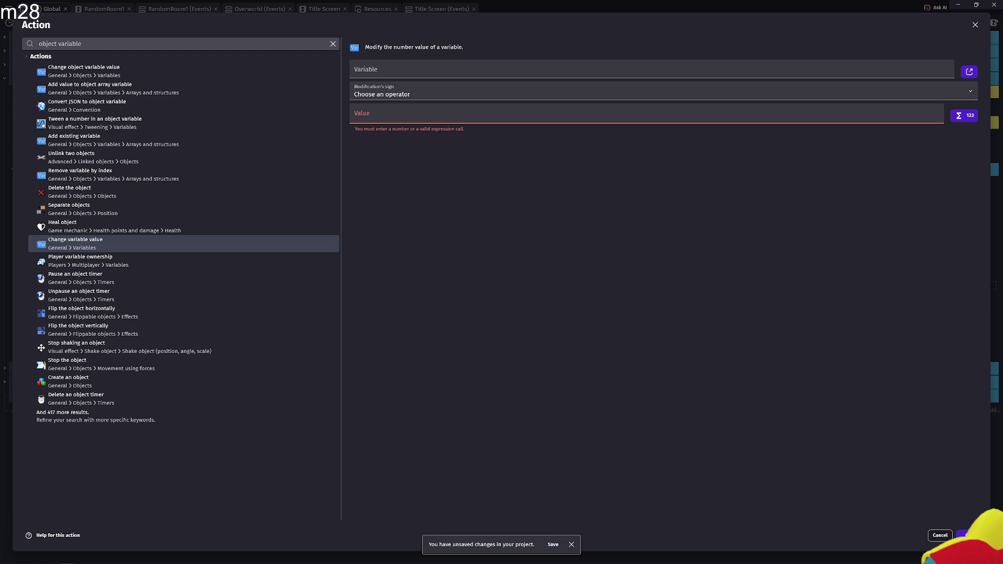
left_click(412, 76)
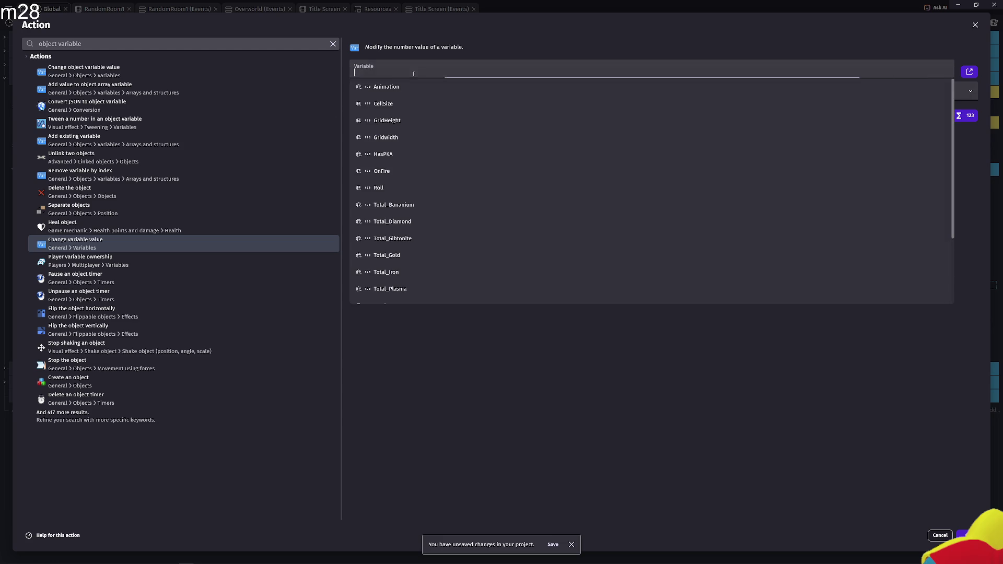
key("Escape")
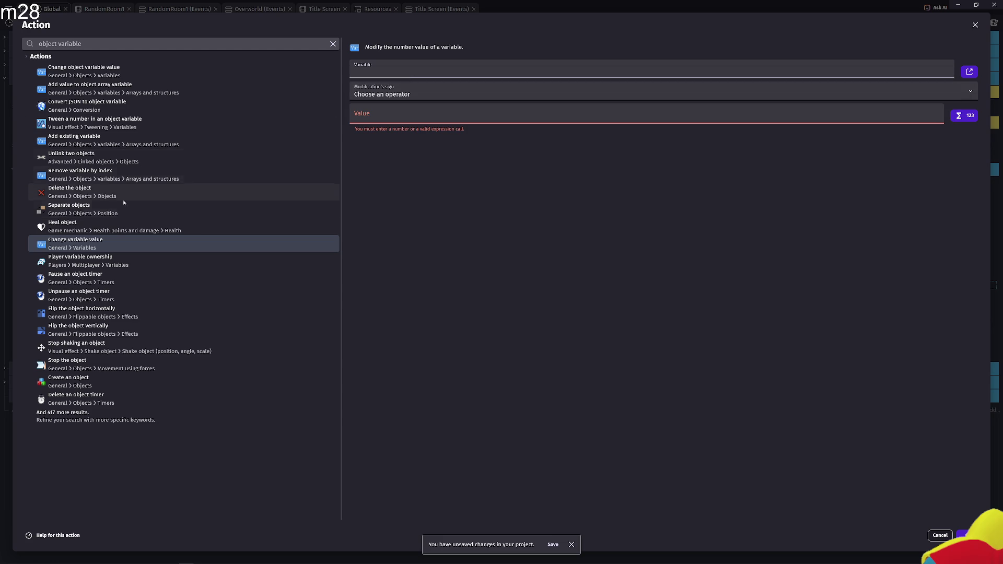
left_click(111, 240)
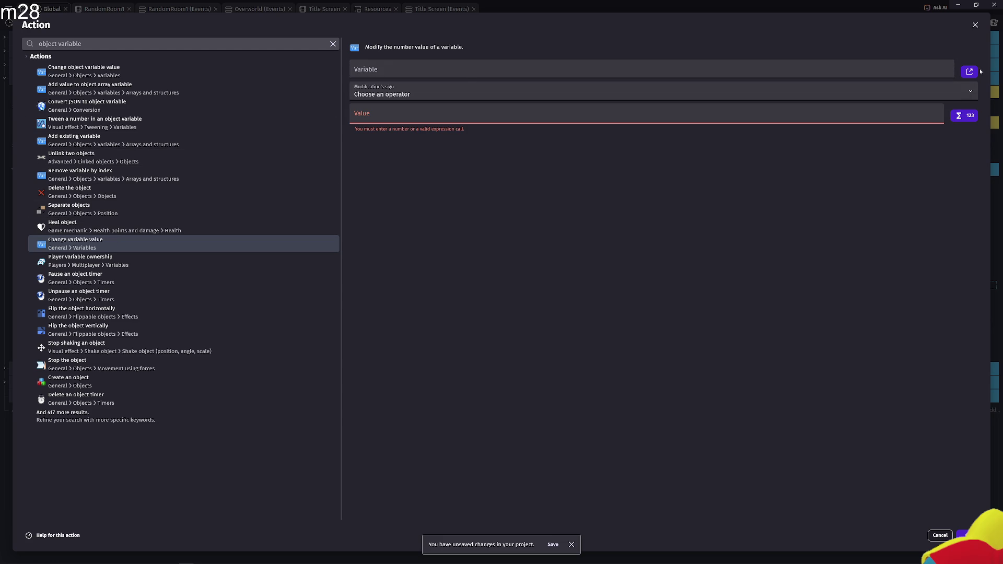
left_click(969, 71)
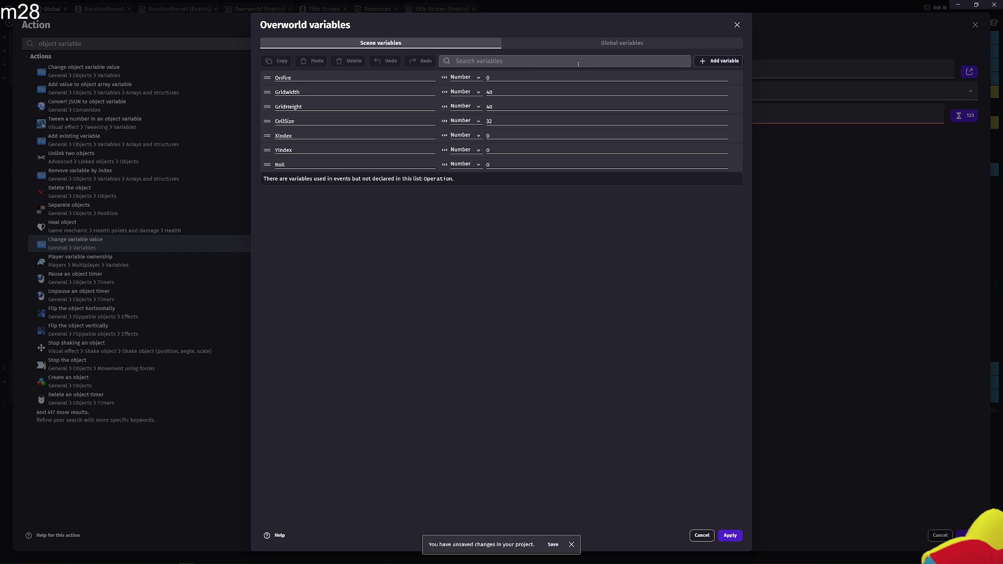
left_click(674, 46)
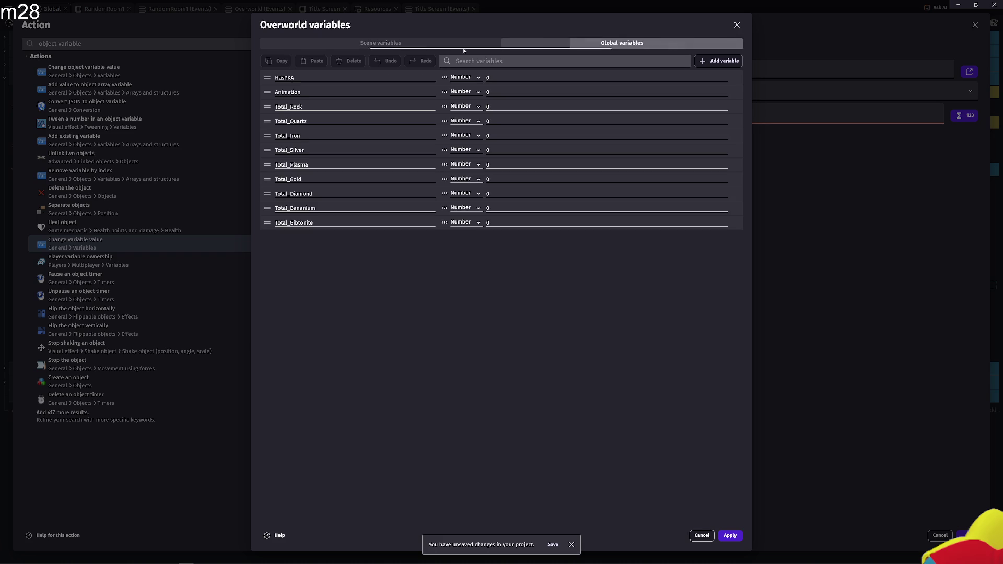
left_click(376, 45)
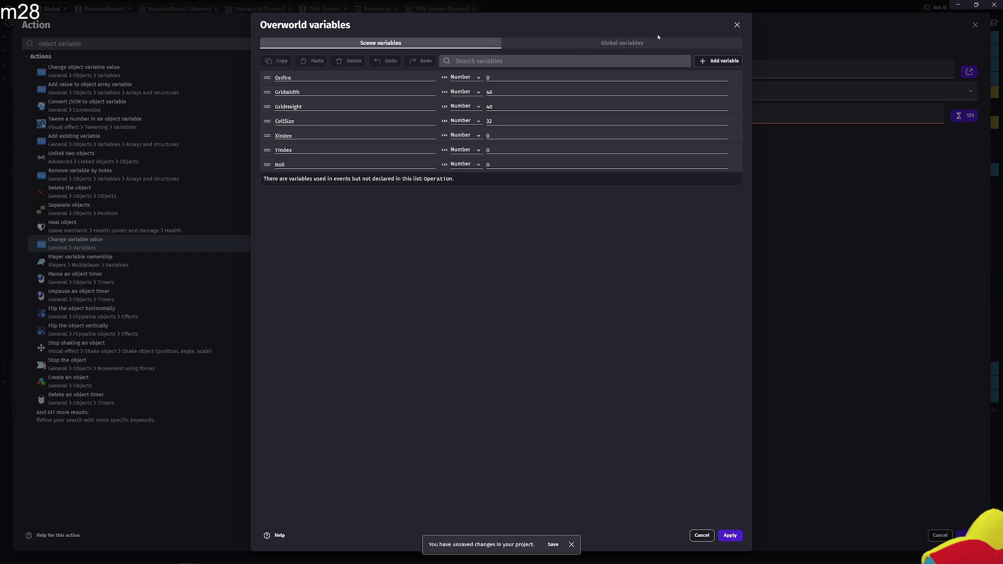
left_click(738, 25)
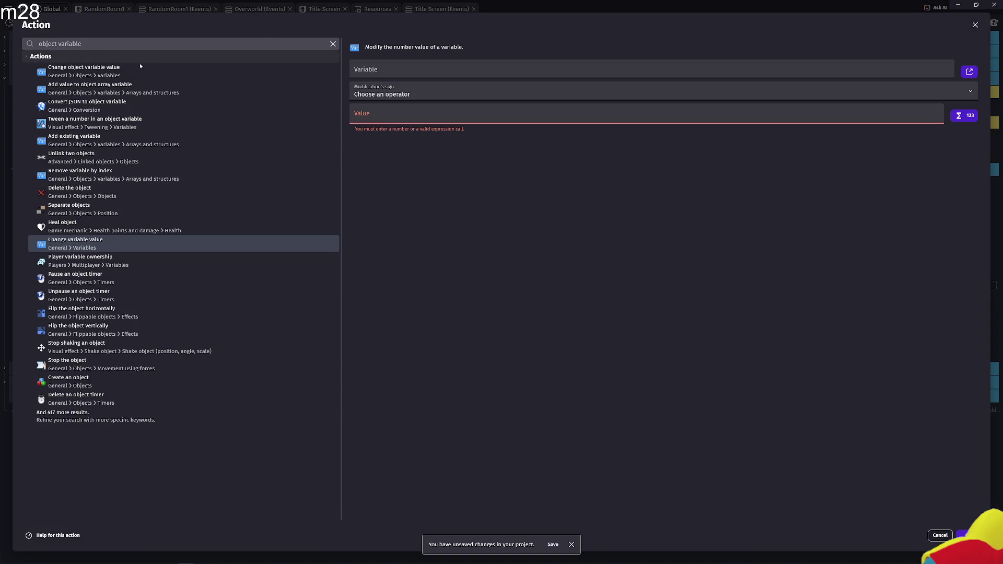
- Try Change object variable value with BananiumOverlay and its InSight variable
left_click(149, 75)
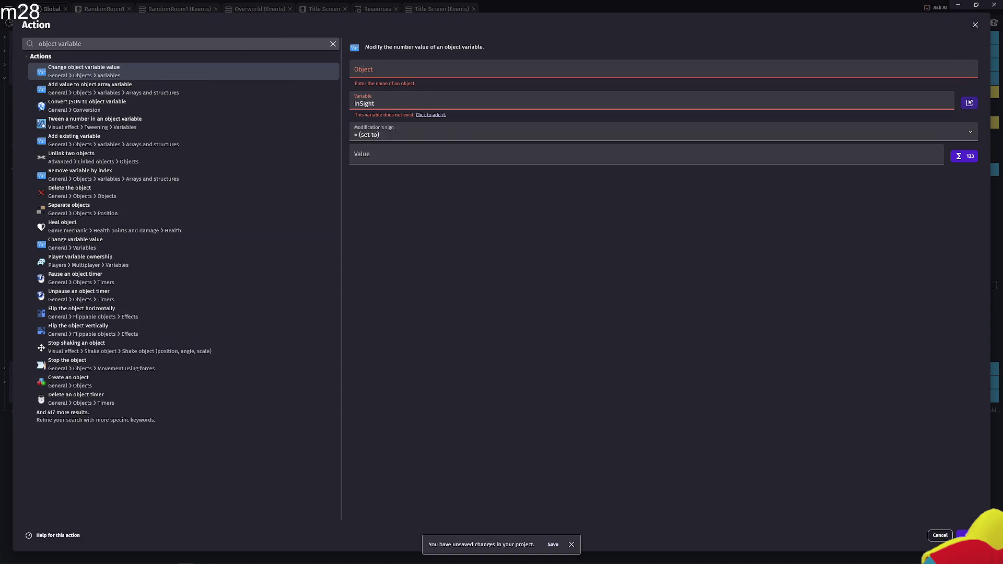
left_click(418, 69)
left_click(410, 95)
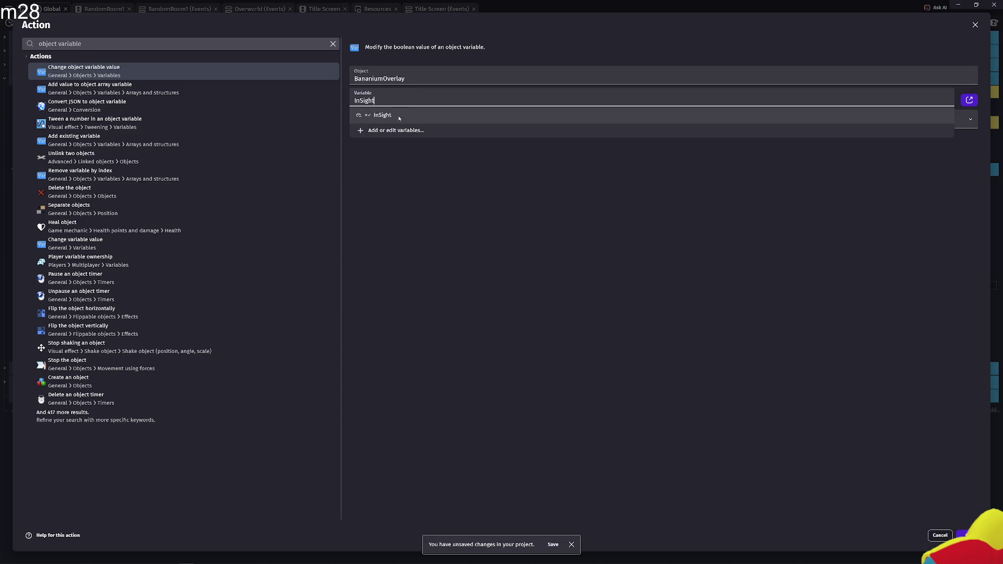
left_click(406, 123)
left_click(530, 159)
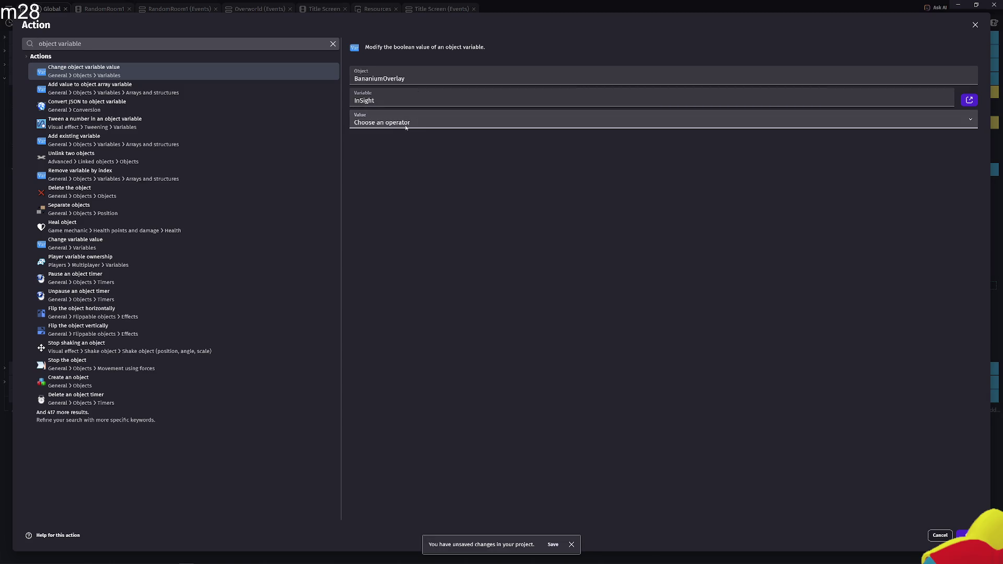
left_click(480, 101)
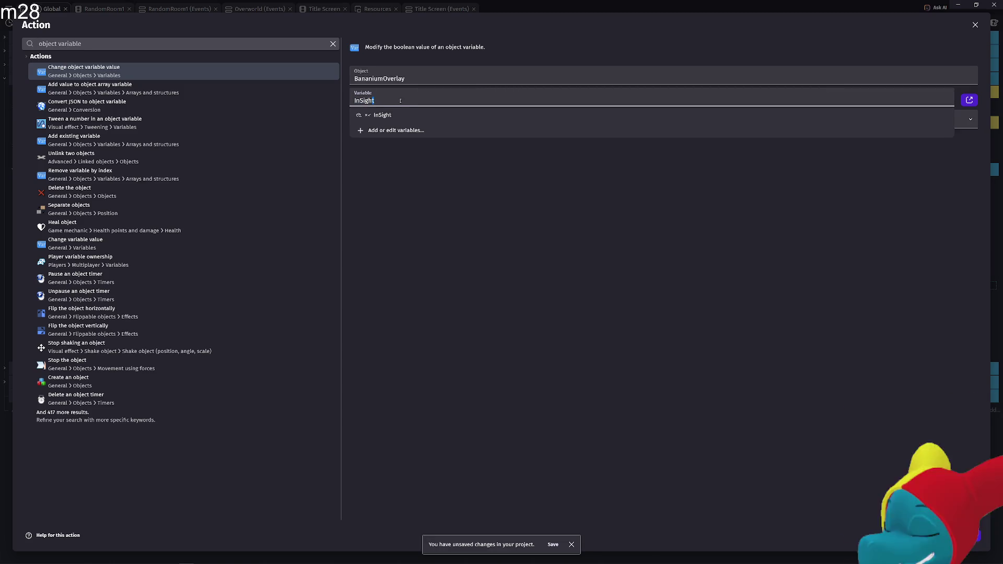
left_click(405, 198)
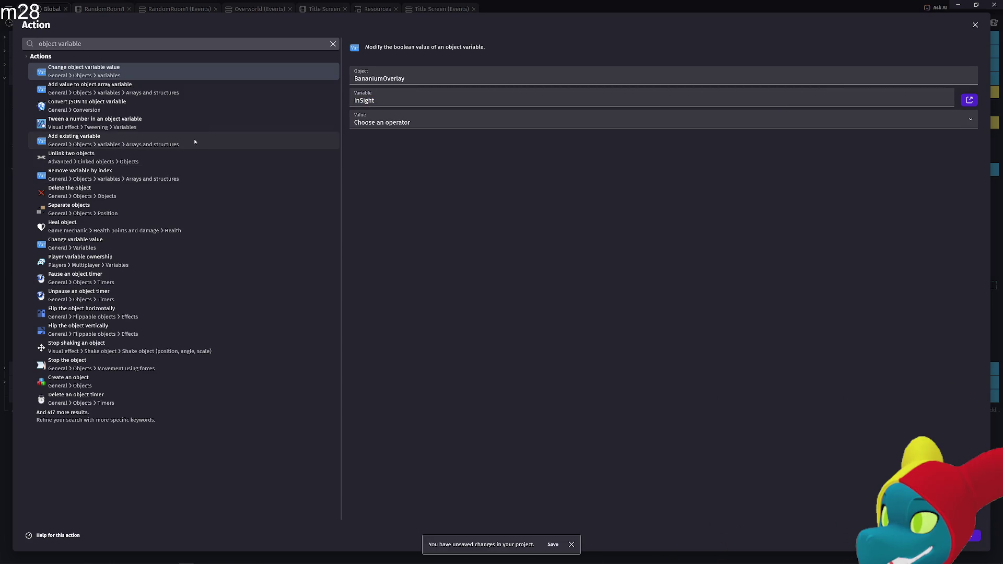
- Switch to the Add existing variable array action on BananiumOverlay's InSight
left_click(195, 85)
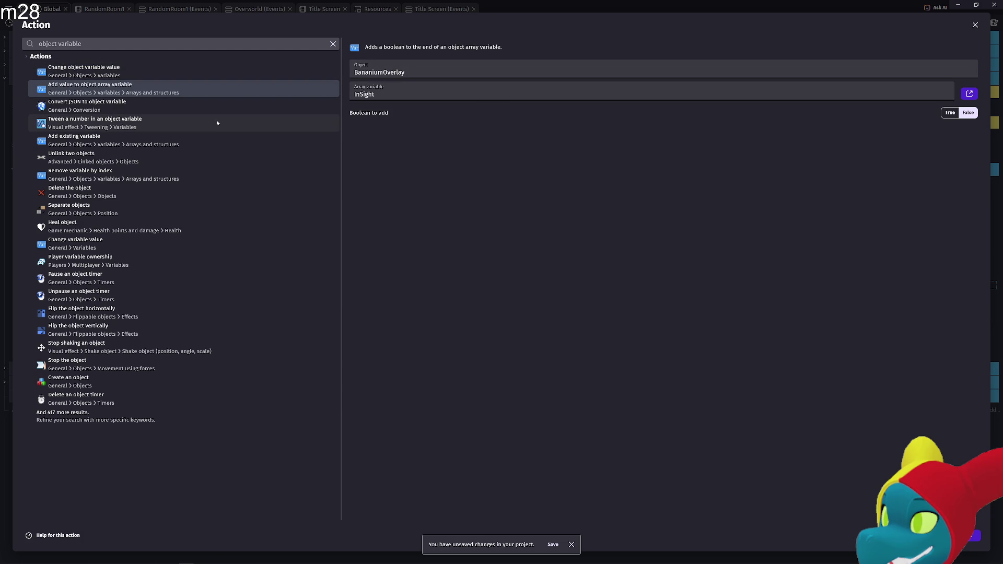
left_click(203, 139)
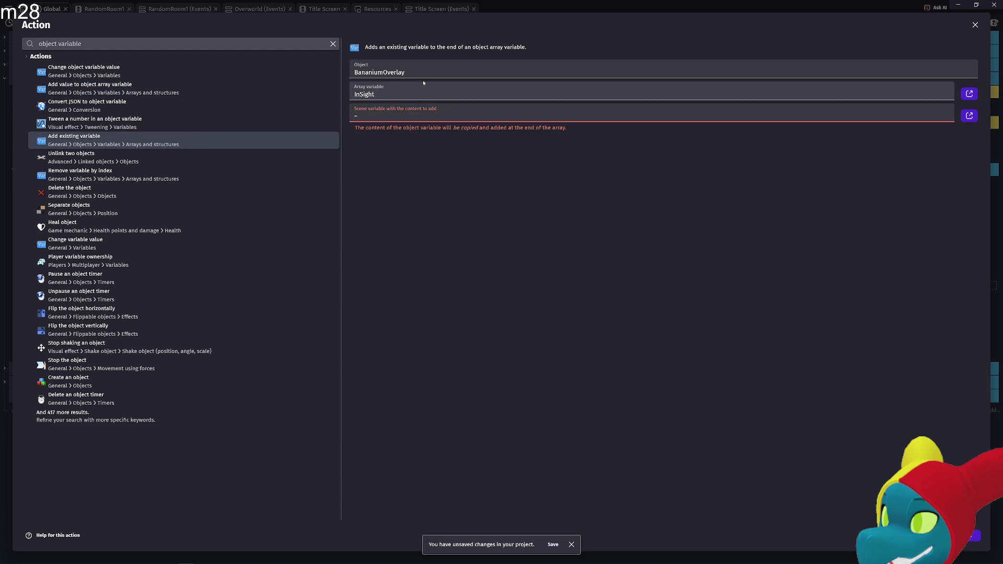
left_click(417, 110)
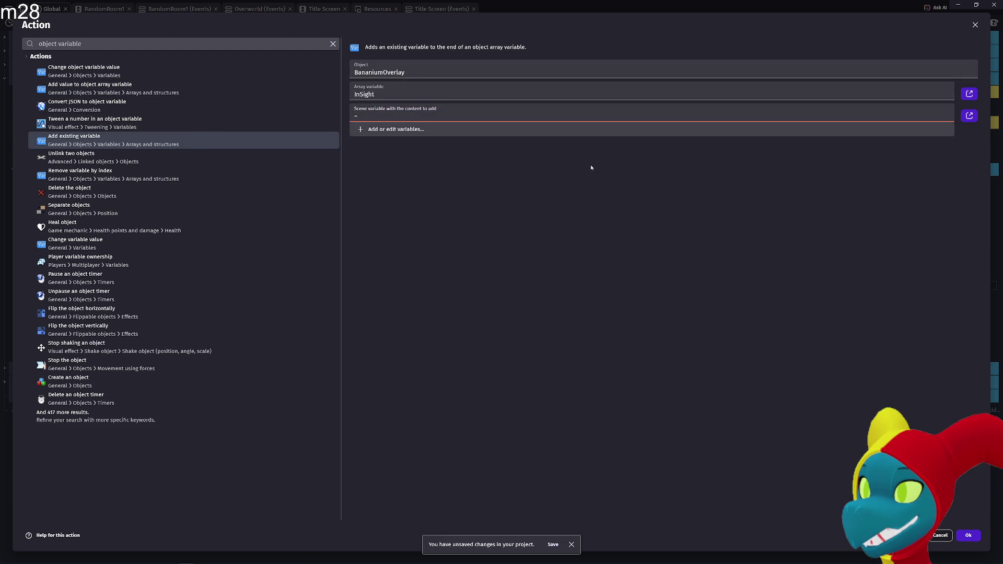
left_click(499, 199)
left_click(423, 116)
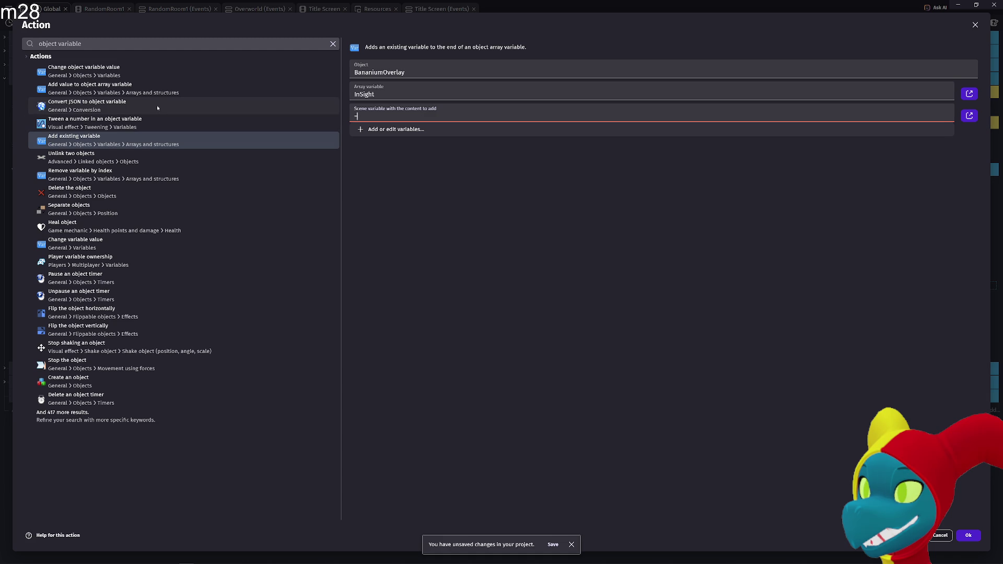
left_click_drag(92, 44, 1, 48)
type("variablew")
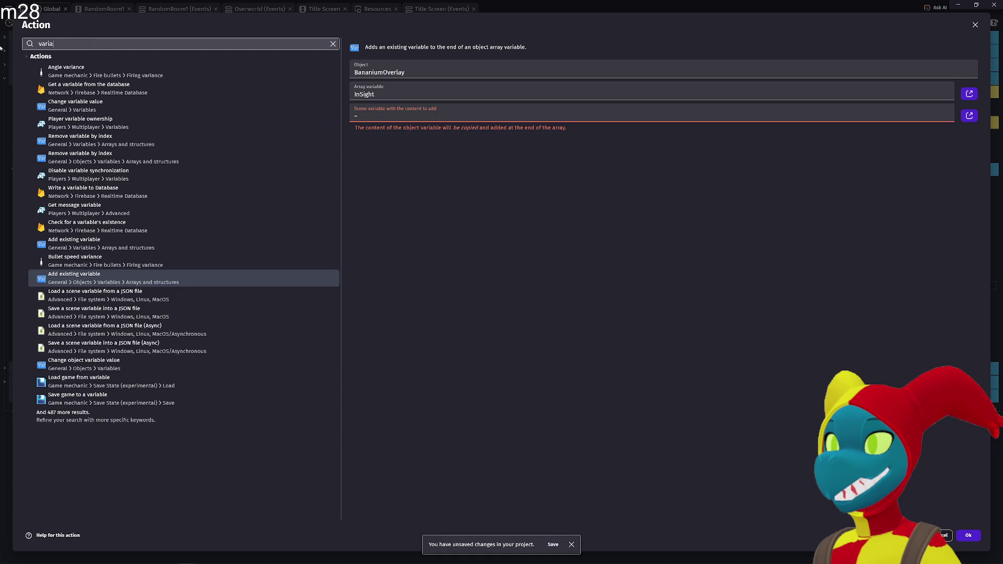
- Choose Change variable value and create the new scene variable WasOutOfSight
key("BackSpace")
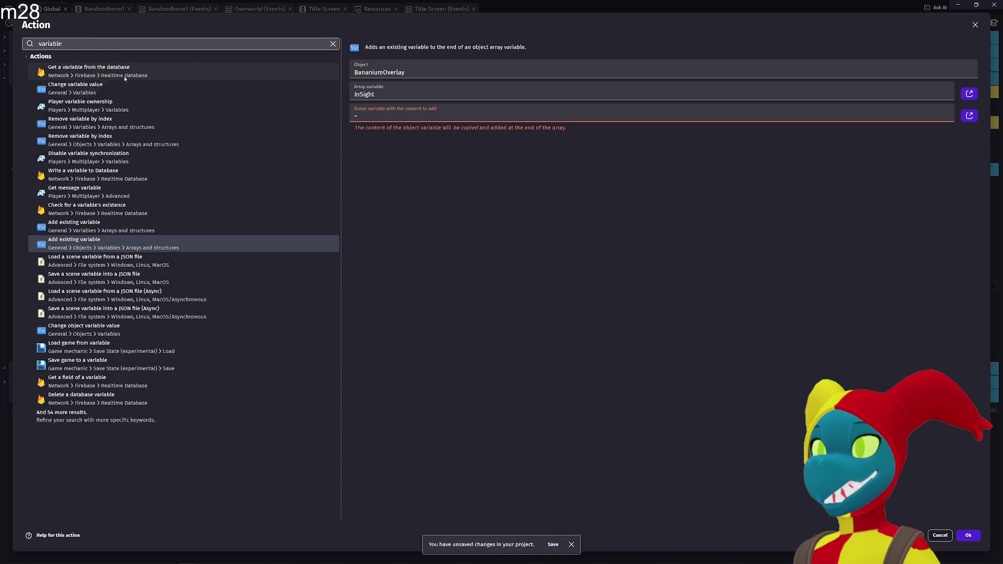
left_click(124, 88)
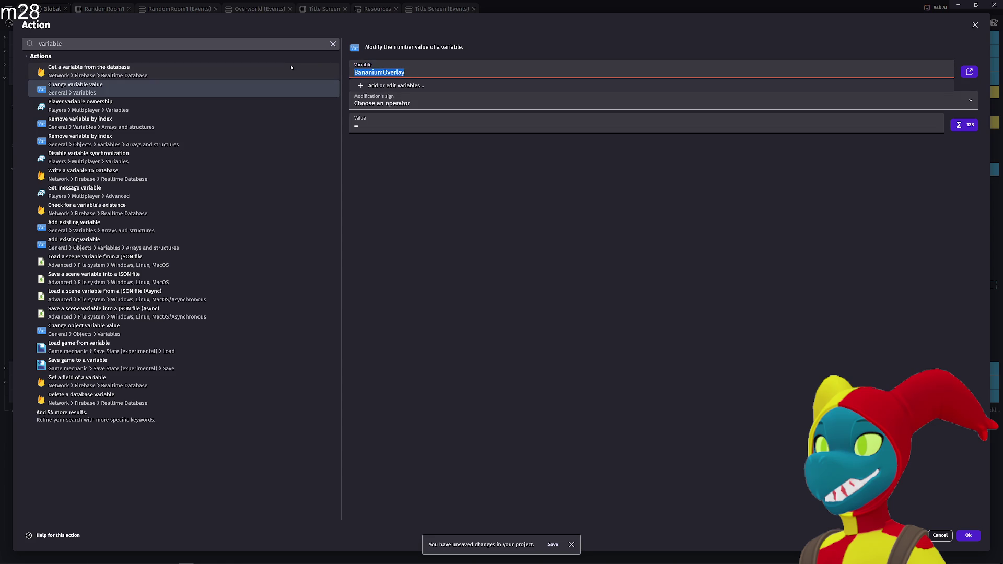
type("Was")
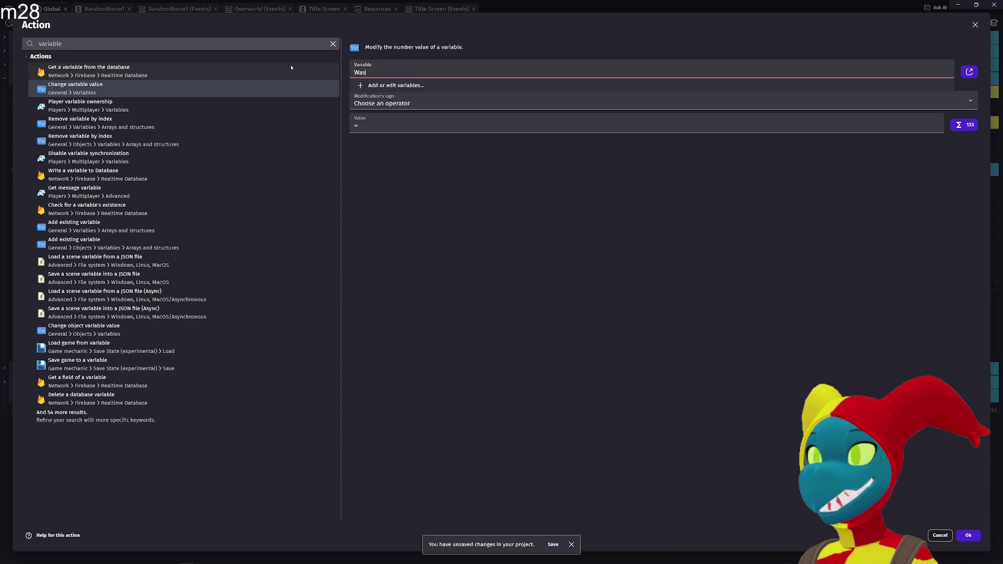
type("Out")
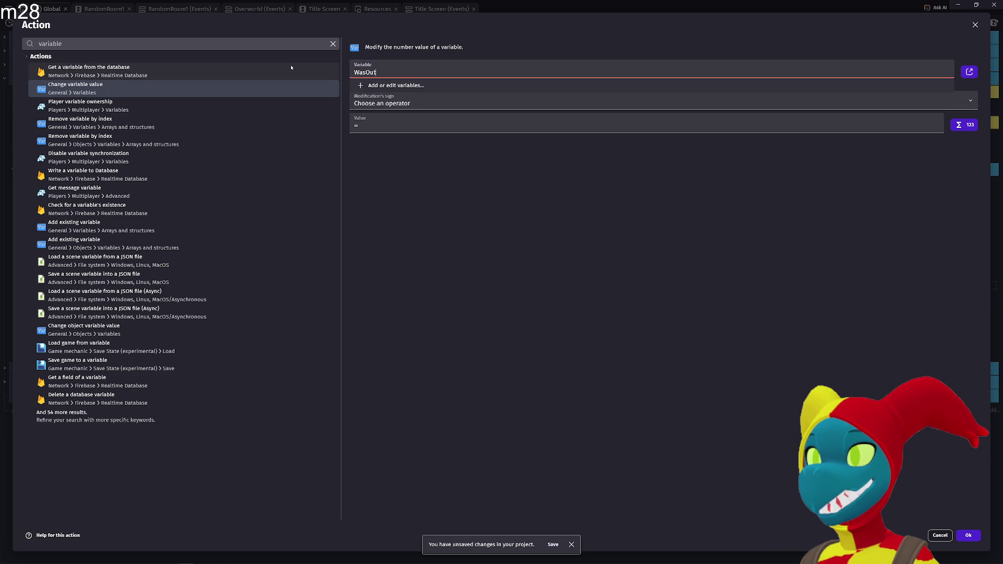
type("OfSight")
left_click(556, 251)
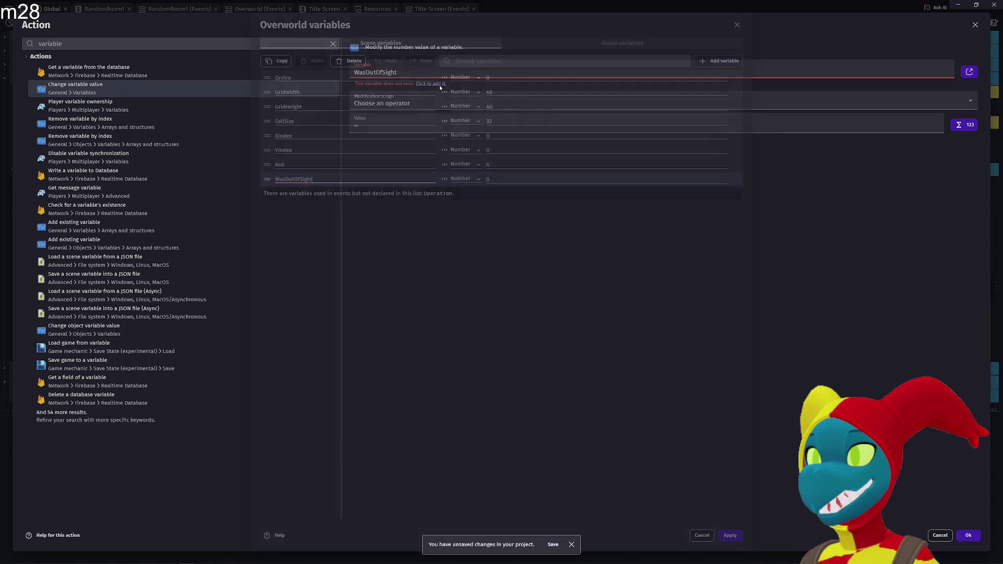
left_click(438, 84)
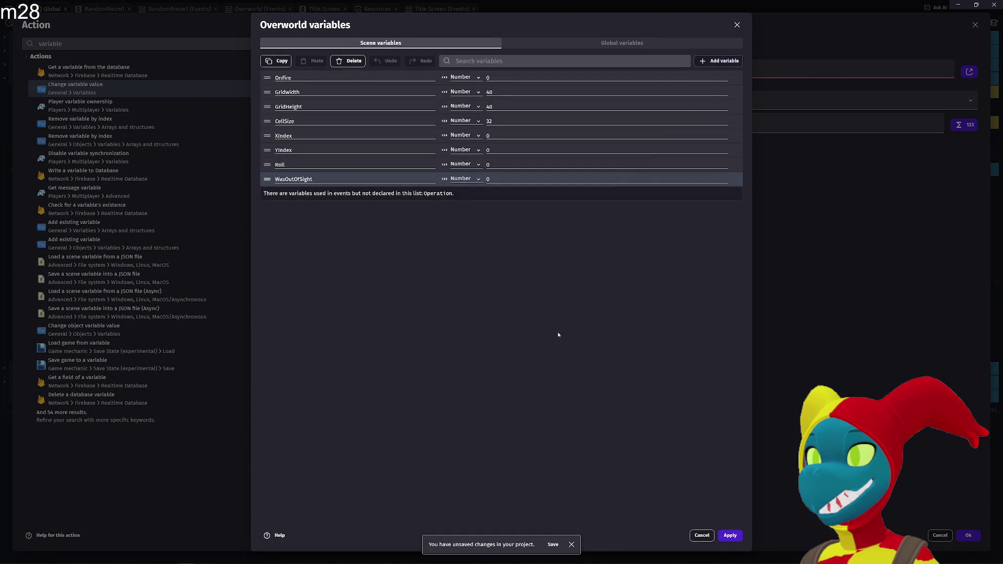
left_click(726, 535)
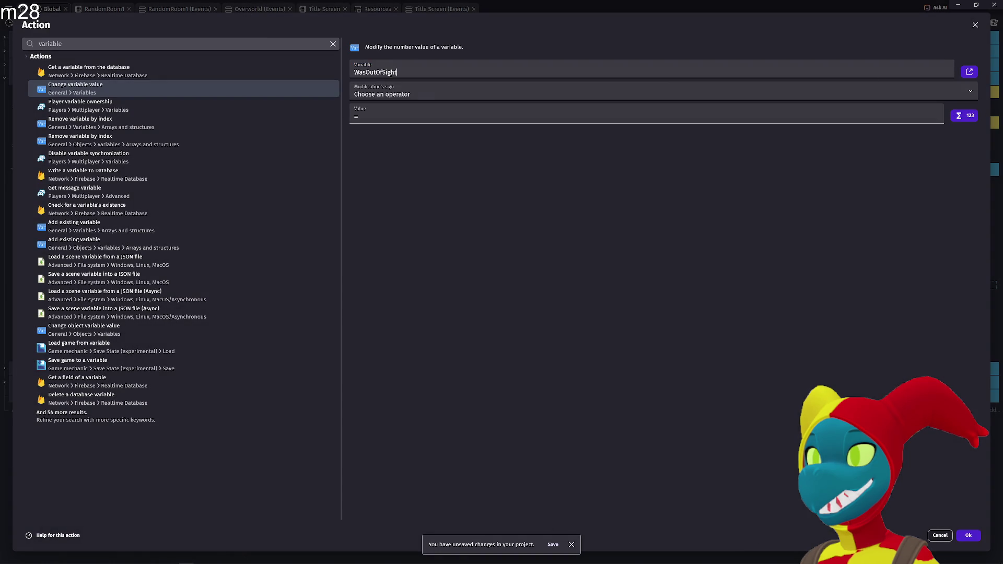
- Set WasOutOfSight = BananiumOverlay.variable(IsOutOfSight) and confirm the action
left_click(421, 95)
left_click(389, 112)
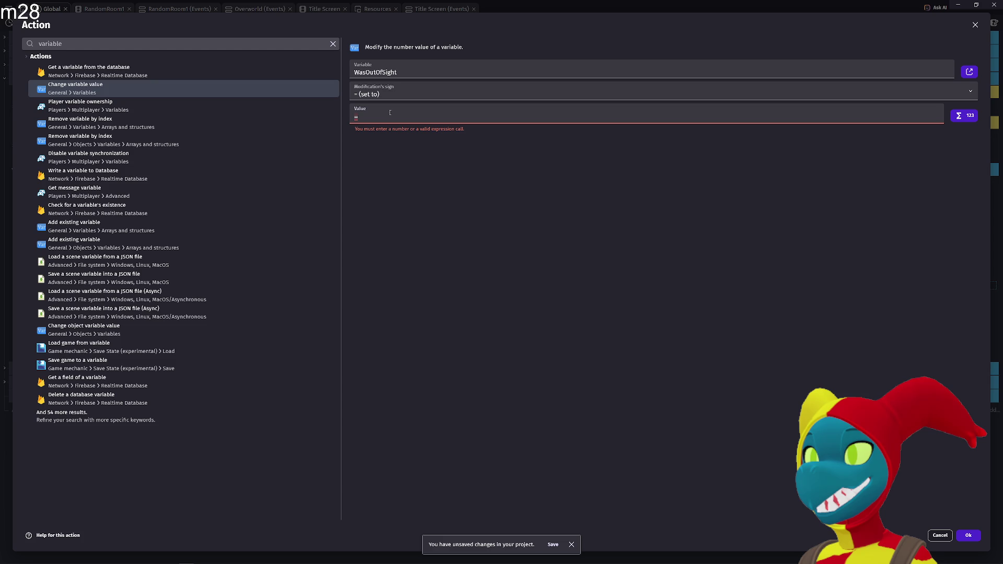
type("Bananium")
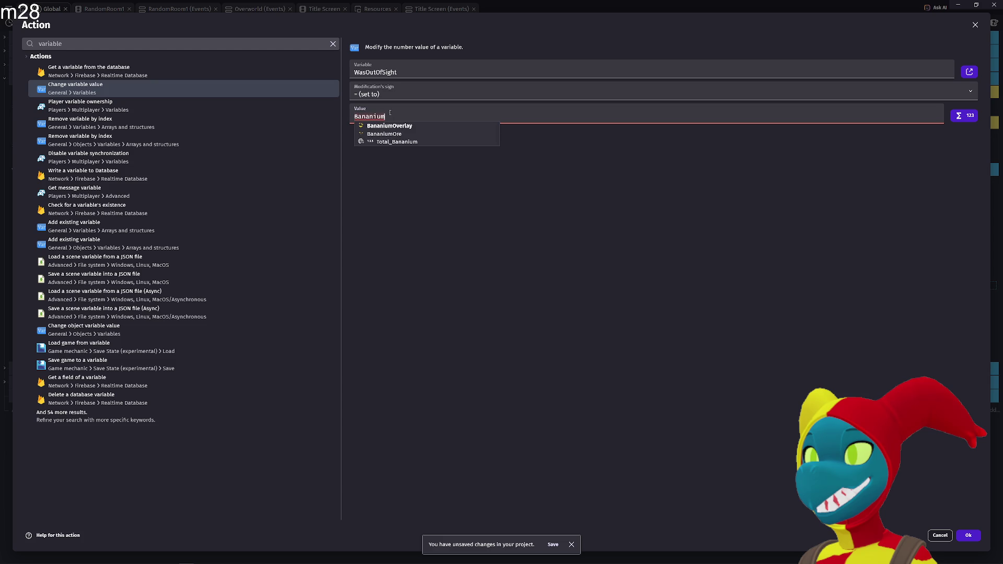
key("Return")
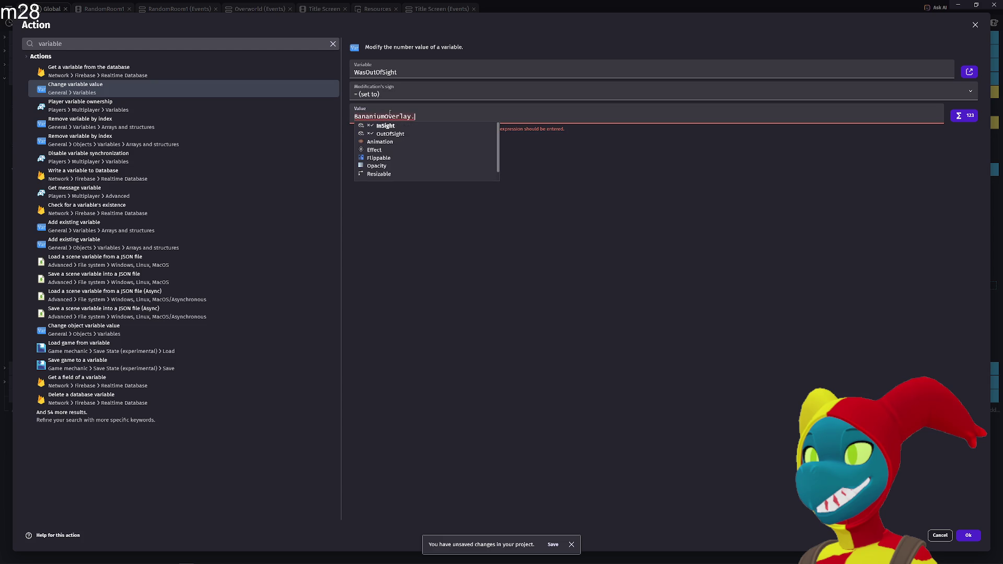
type("var")
type("iable(i")
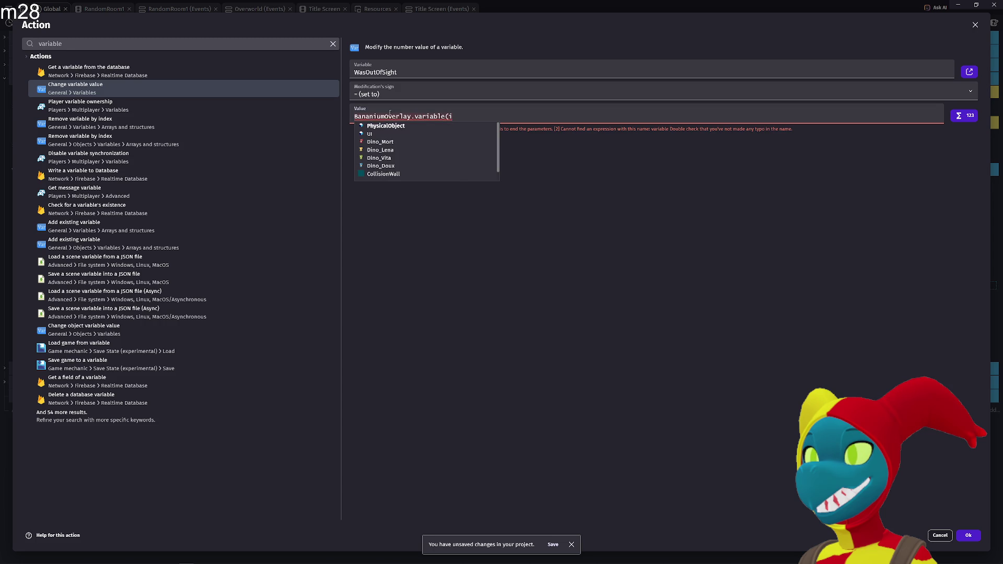
type("soutof")
key("BackSpace")
key("BackSpace")
key("BackSpace")
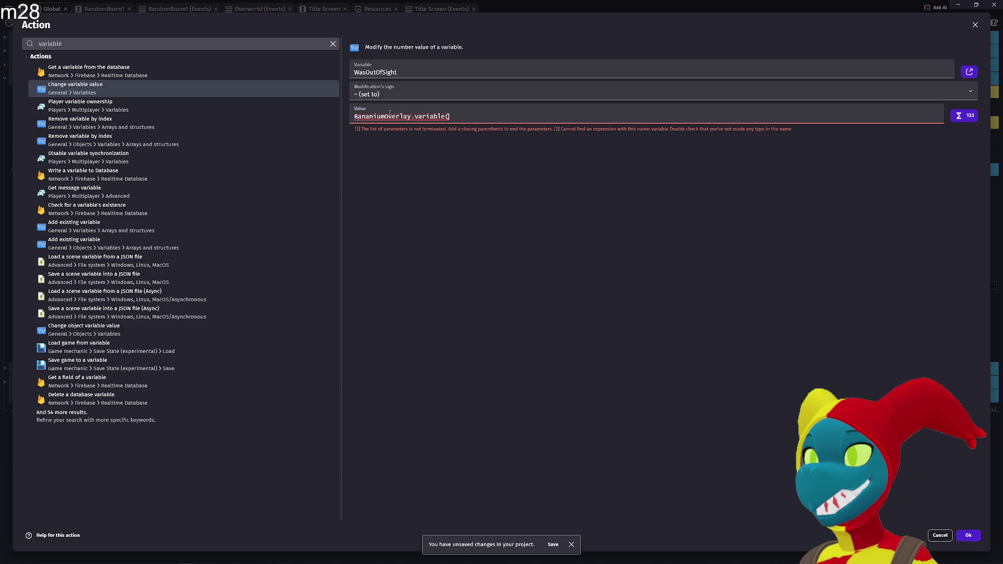
left_click(408, 72)
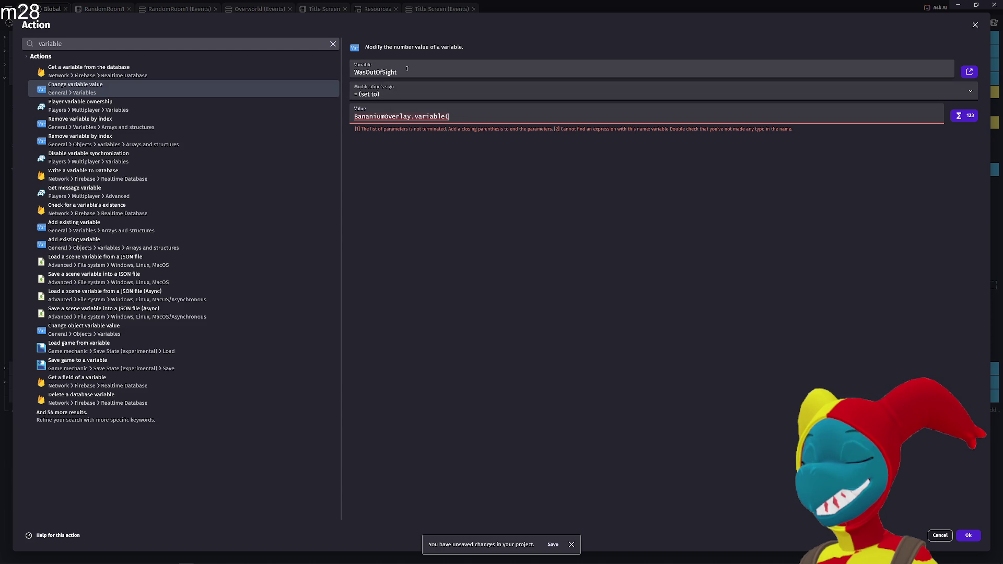
left_click(437, 86)
left_click(468, 117)
type("I")
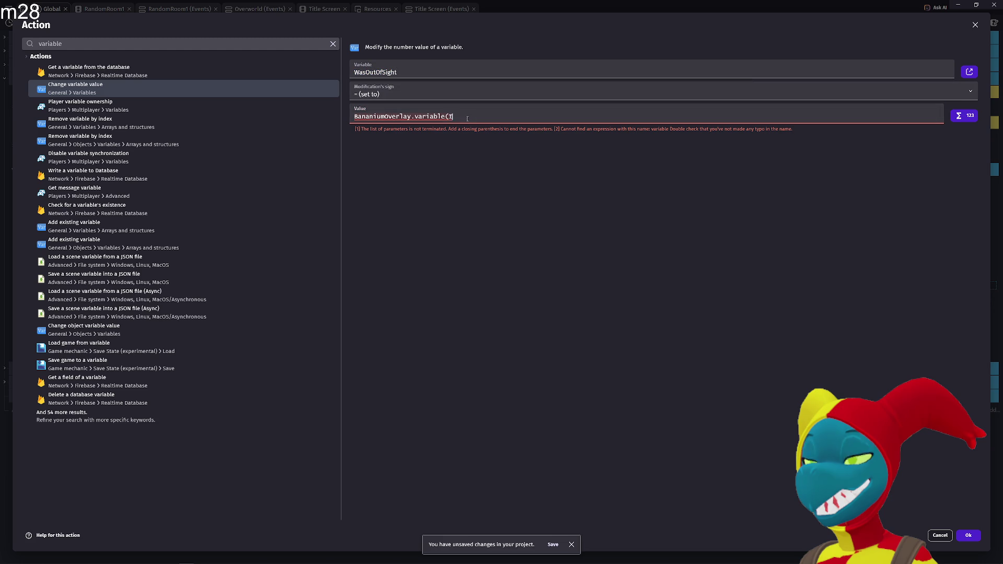
type("sOutOfSight)")
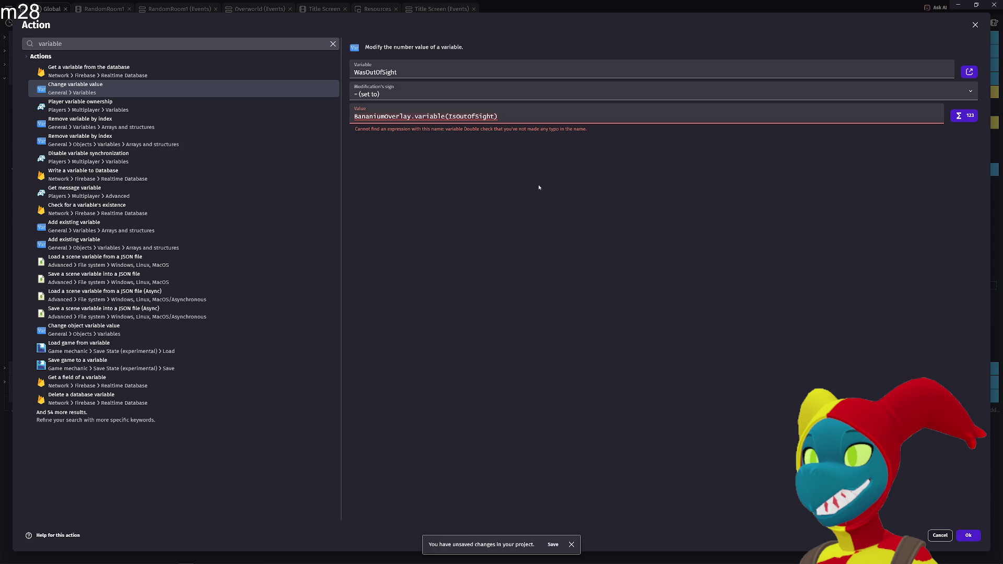
left_click(968, 536)
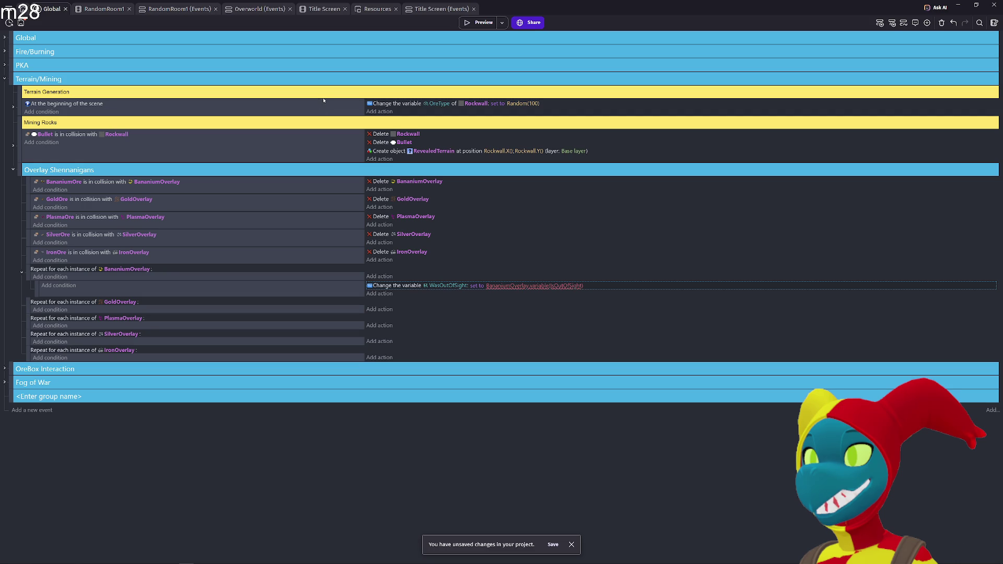
- Edit the action's value from IsOutOfSight to OutOfSight
left_click(562, 287)
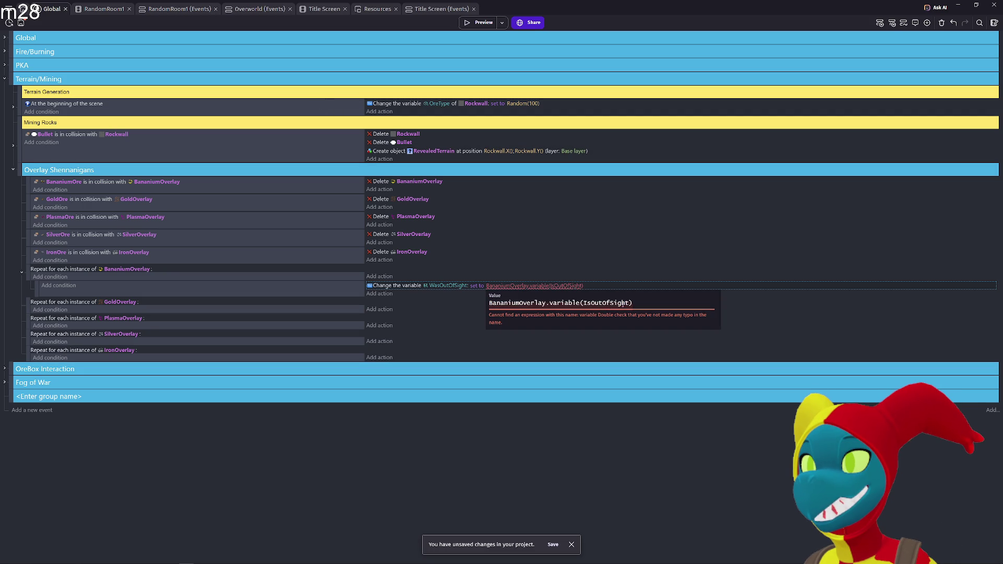
left_click(594, 303)
key("BackSpace")
key("BackSpace")
key("Return")
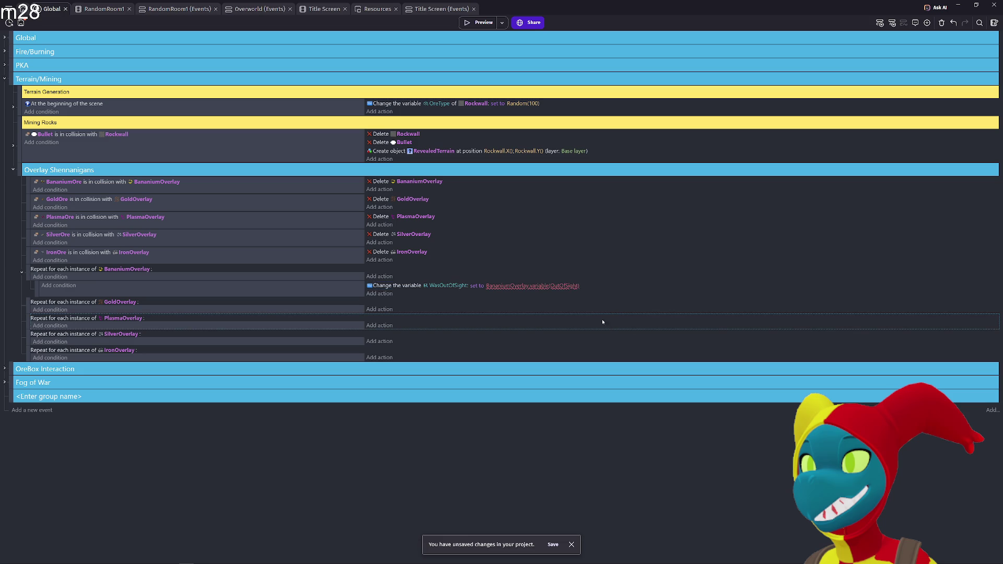
- Check BananiumOverlay's object variables in RandomRoom1, then return to the Global events
left_click(145, 267)
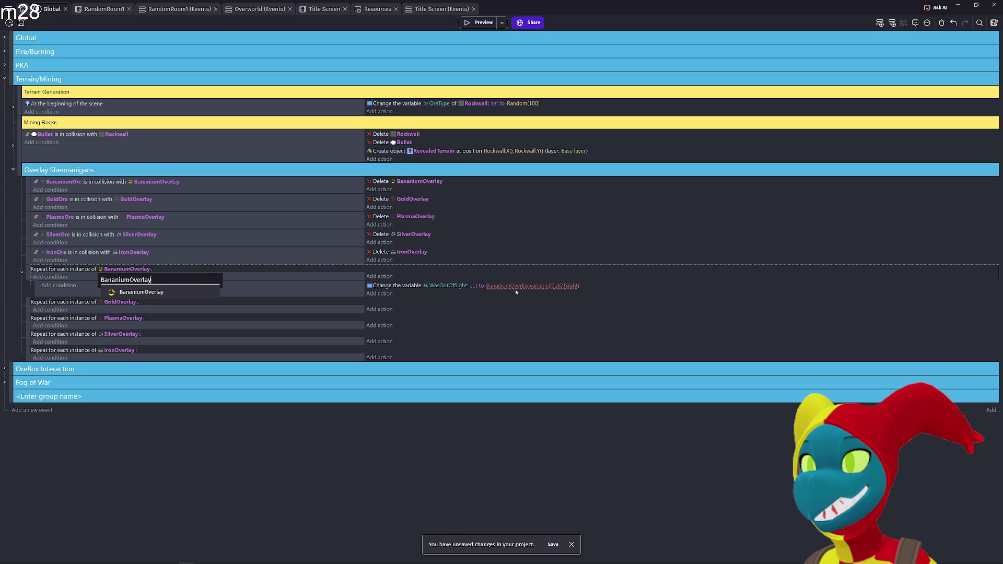
left_click(102, 9)
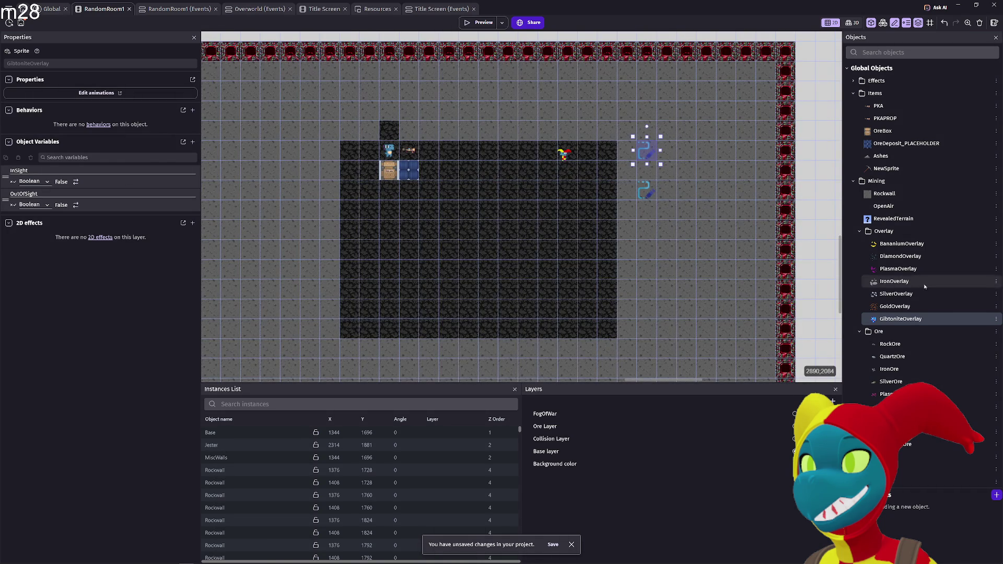
double_click(925, 248)
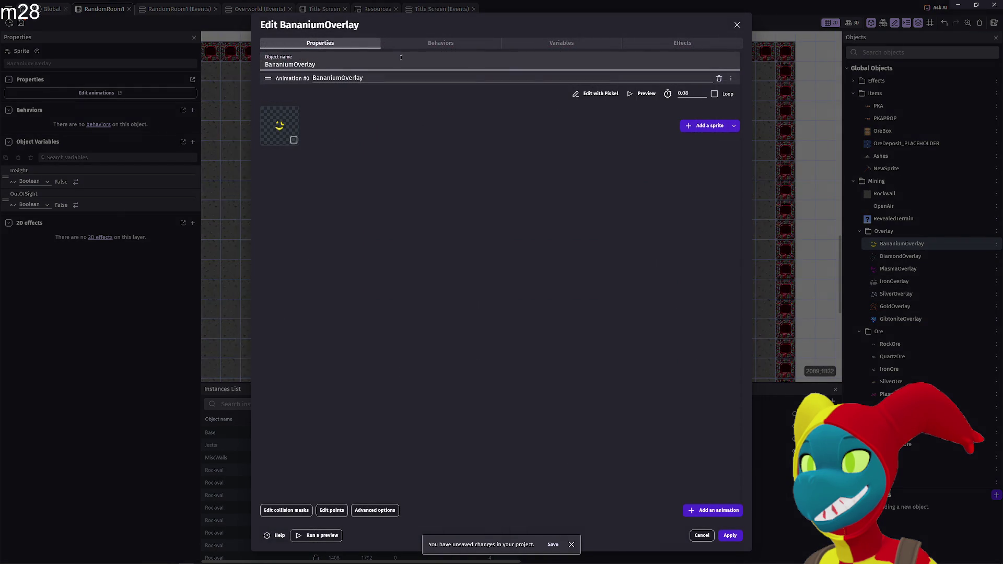
left_click(610, 45)
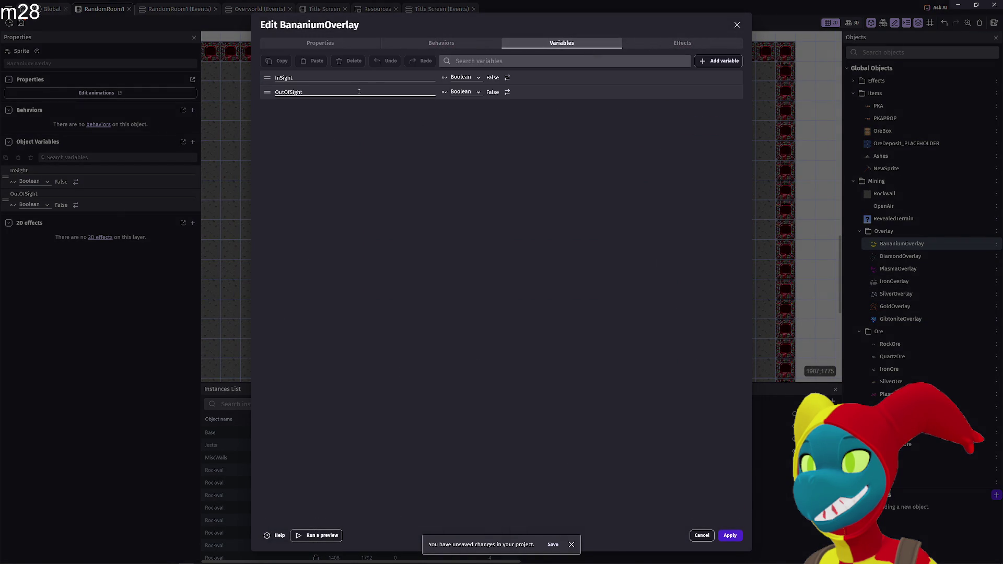
left_click(737, 25)
left_click(53, 9)
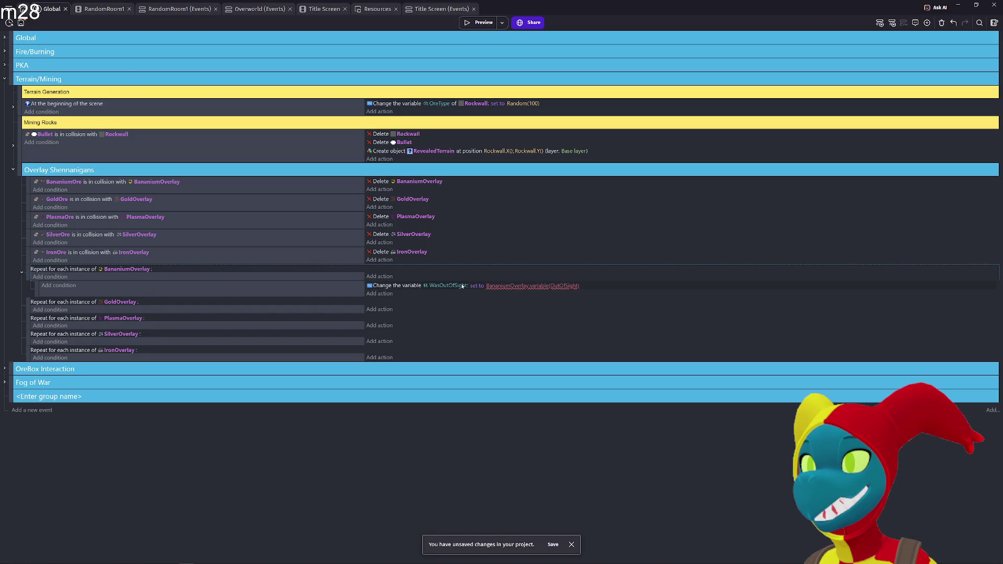
- Rewrite the value as BananiumOverlay.OutOfSight using the member autocomplete
left_click(533, 286)
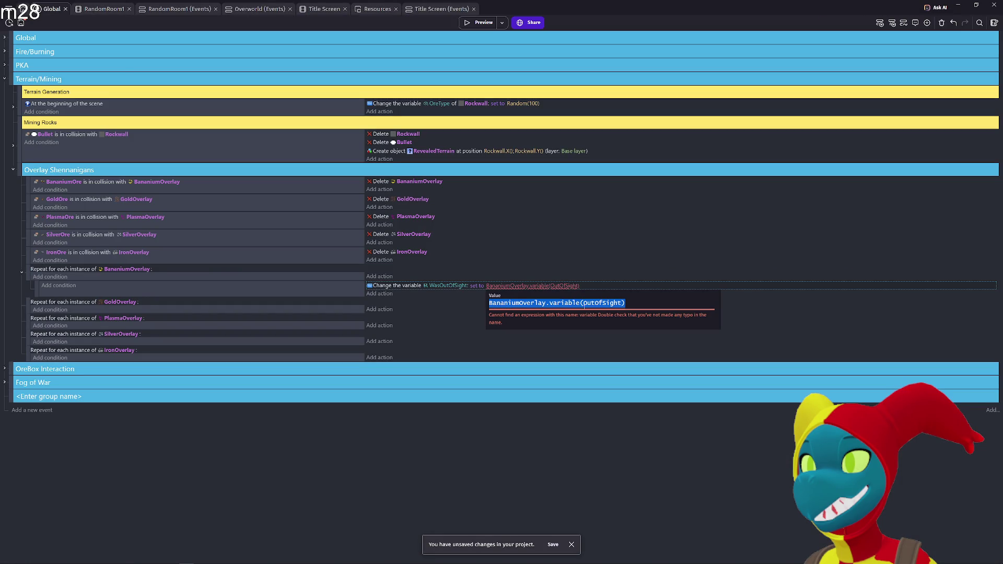
left_click(622, 303)
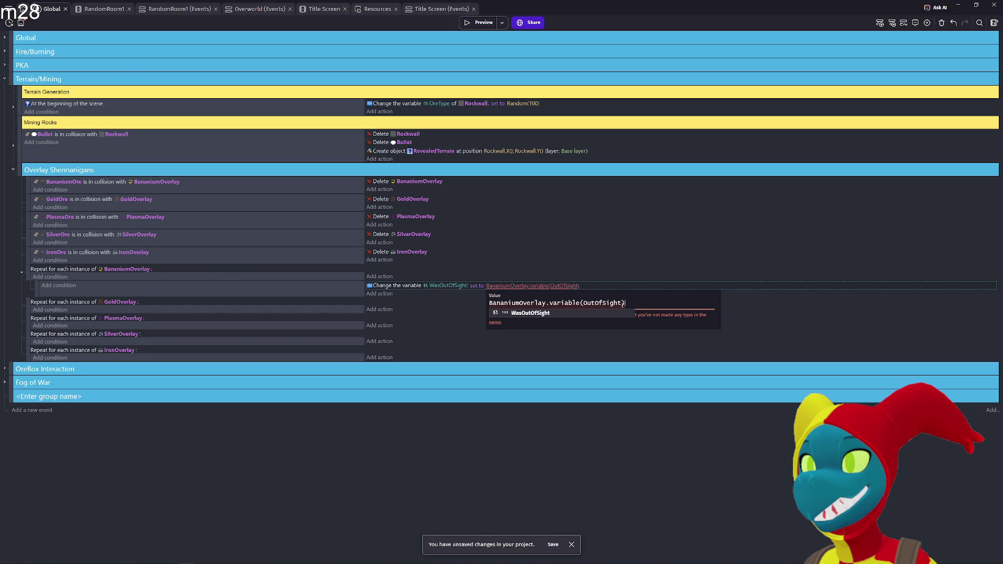
key("Escape")
left_click_drag(625, 303, 573, 303)
key("BackSpace")
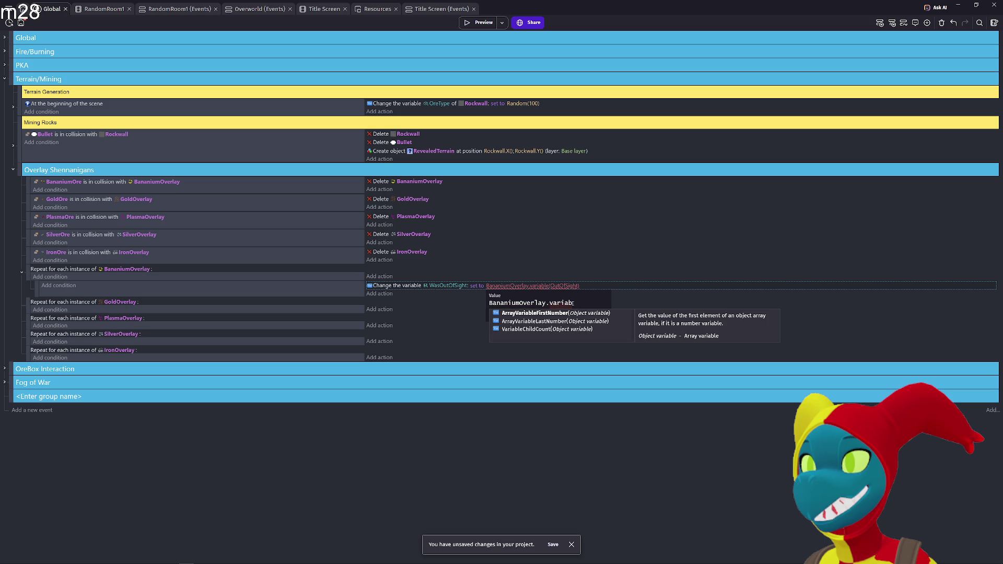
type("le")
type("(")
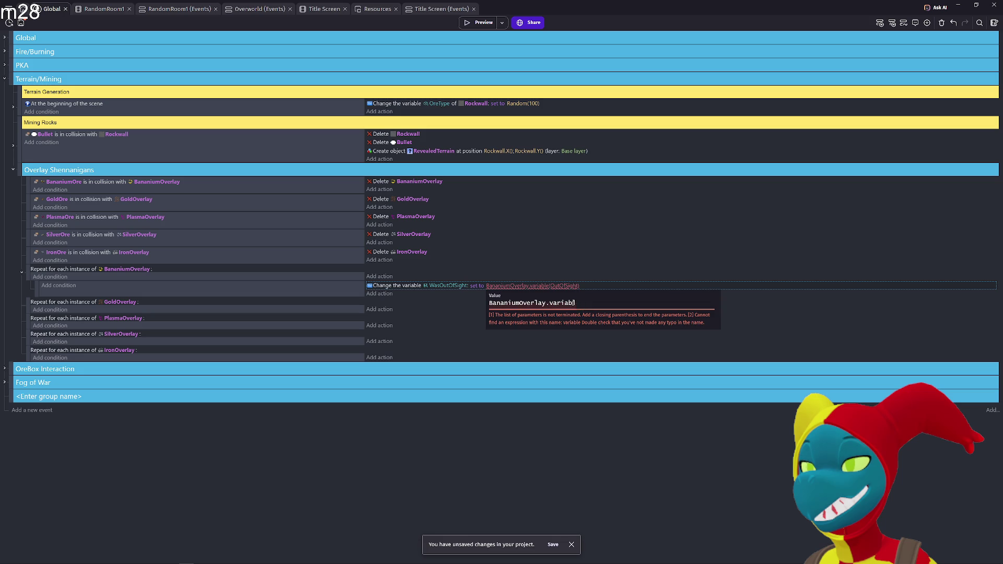
key("BackSpace")
key("BackSpace")
key("BackSpace")
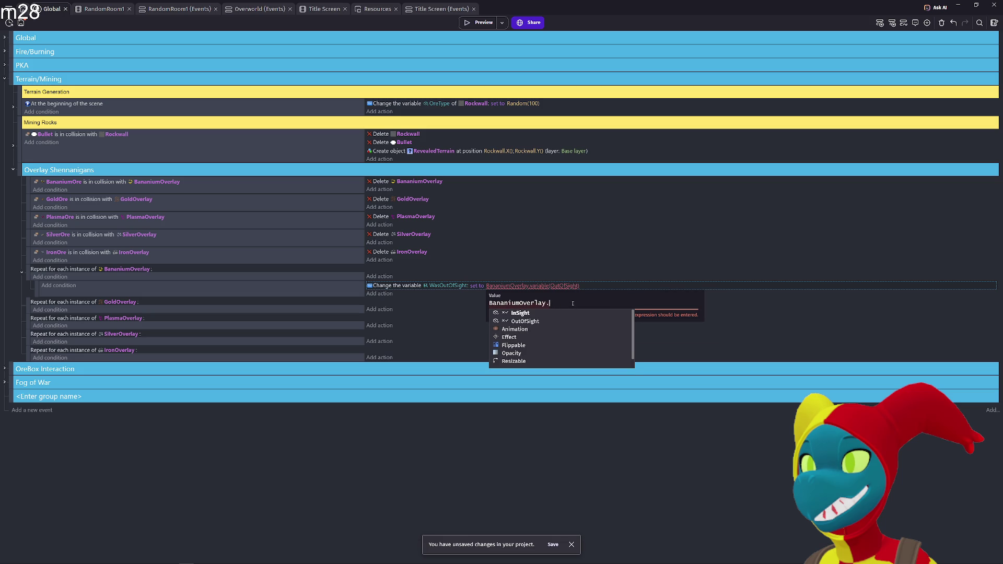
left_click(554, 317)
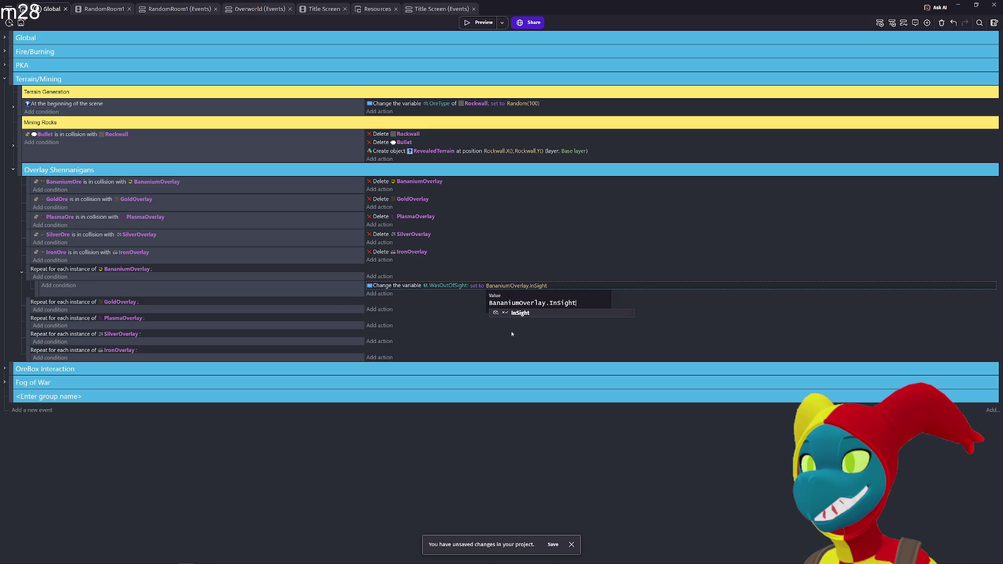
key("BackSpace")
key("BackSpace")
key("BackSpace")
type(".")
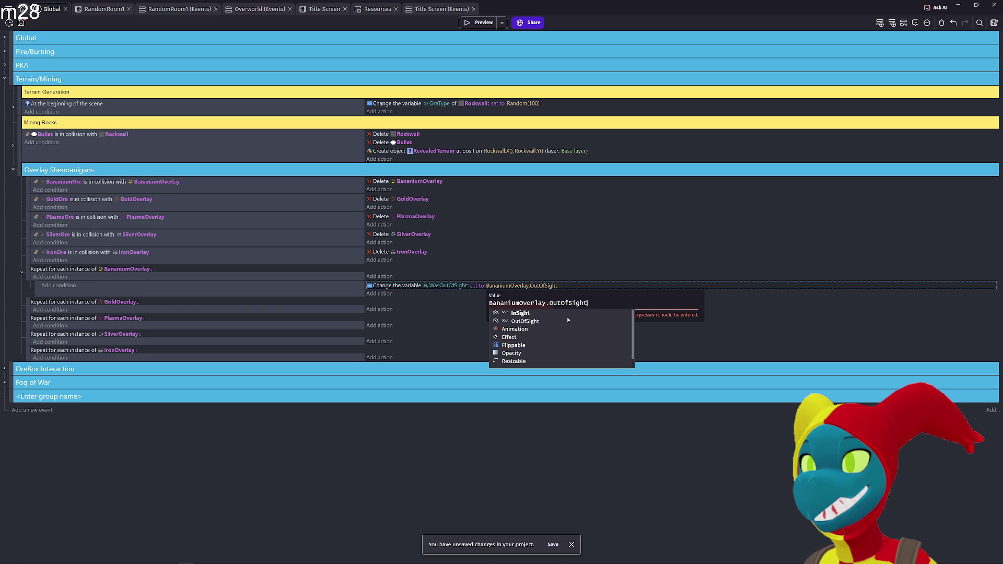
left_click(567, 320)
left_click(570, 336)
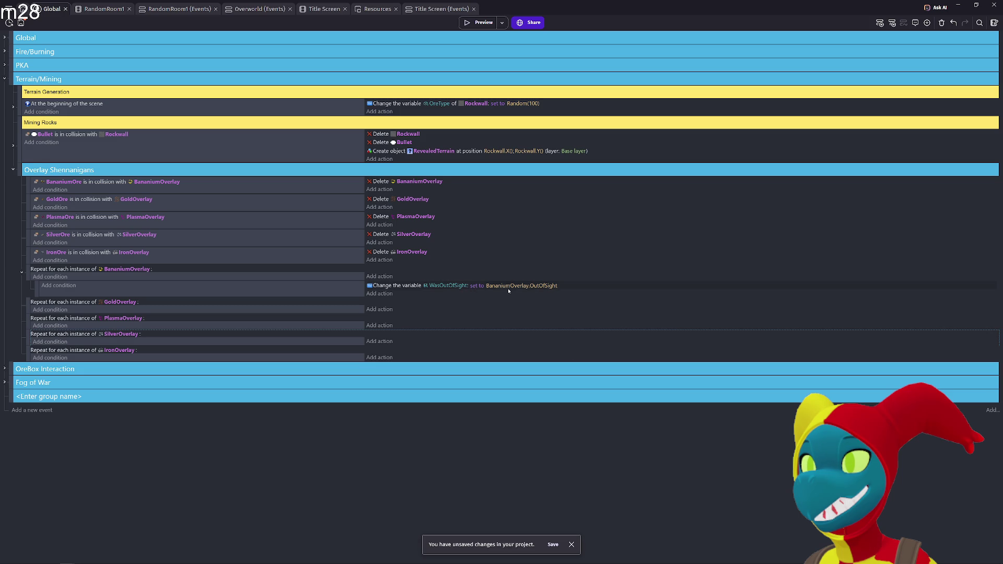
- Change the WasOutOfSight action's value to BananiumOverlay.InSight
left_click(540, 286)
key("End")
key("shift+Left")
key("shift+Left")
key("shift+Left")
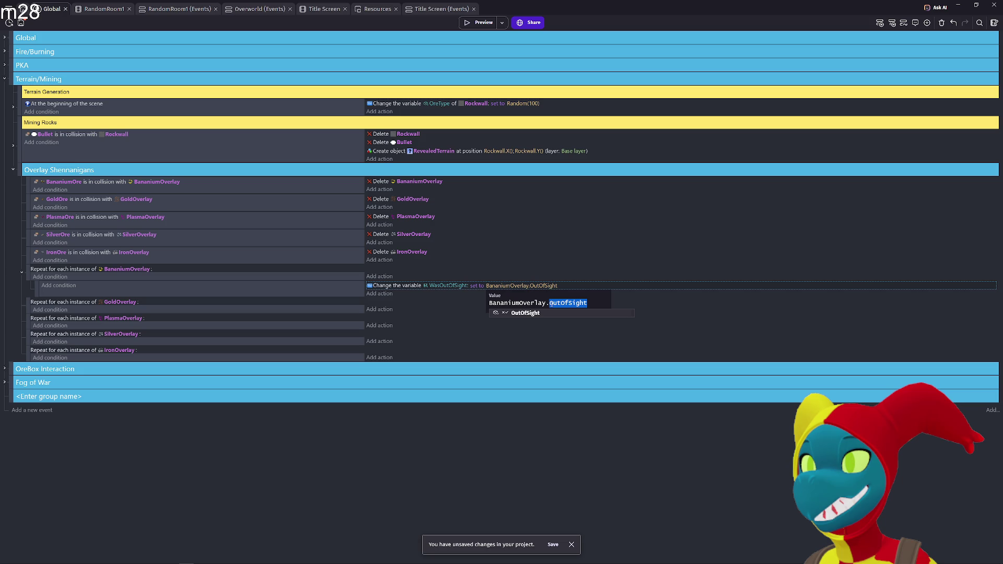
type("in")
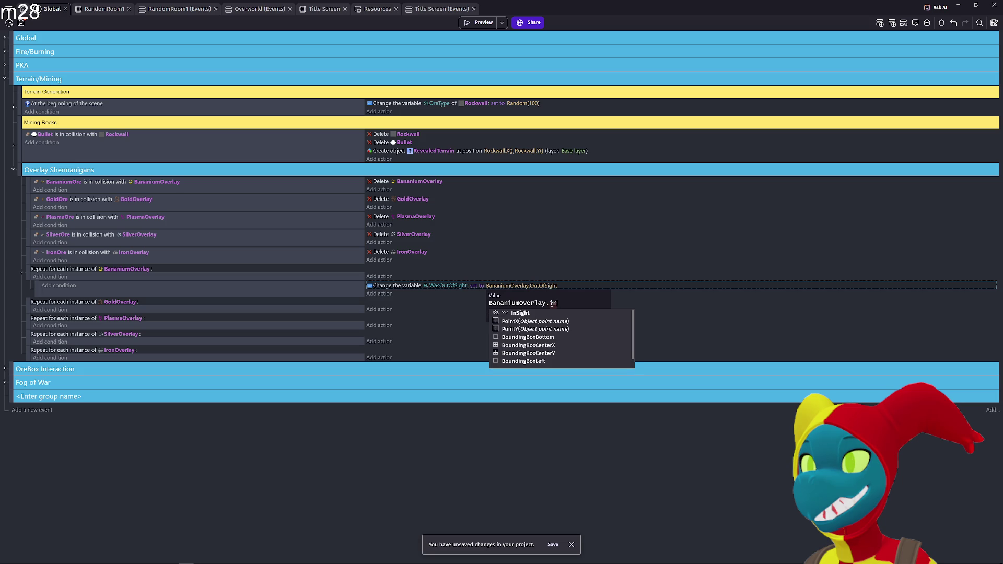
key("Left")
key("Left")
key("Left")
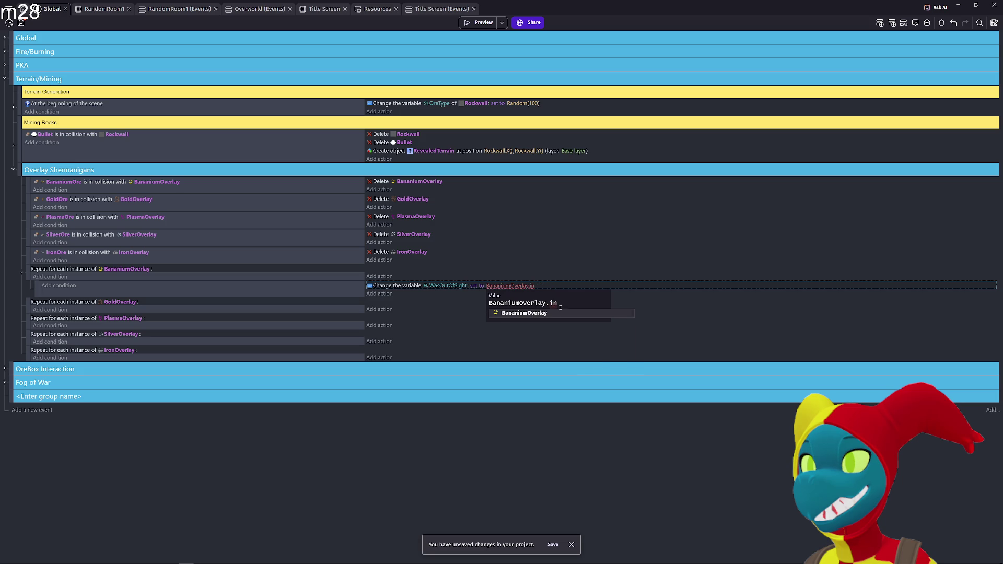
key("BackSpace")
key("BackSpace")
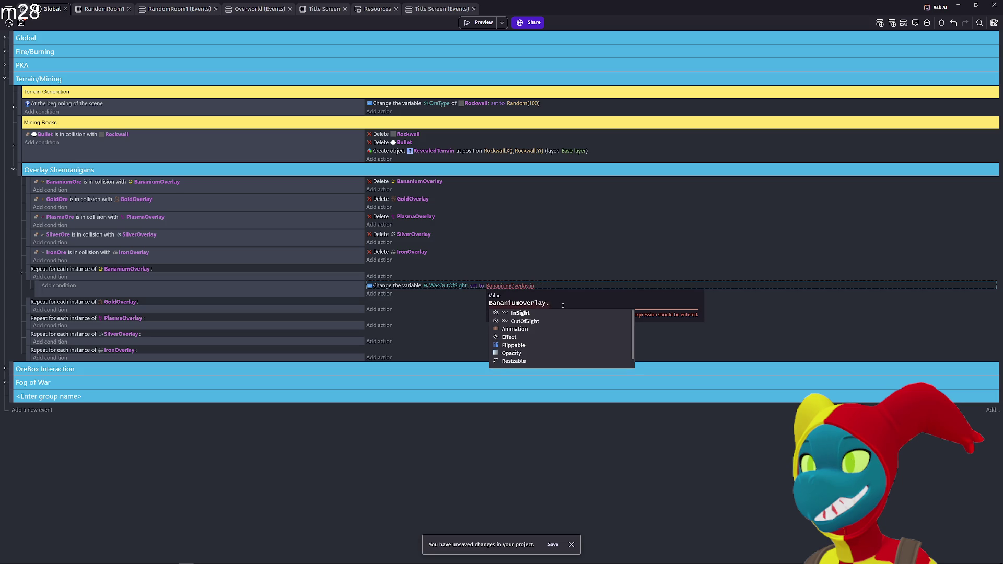
left_click(538, 313)
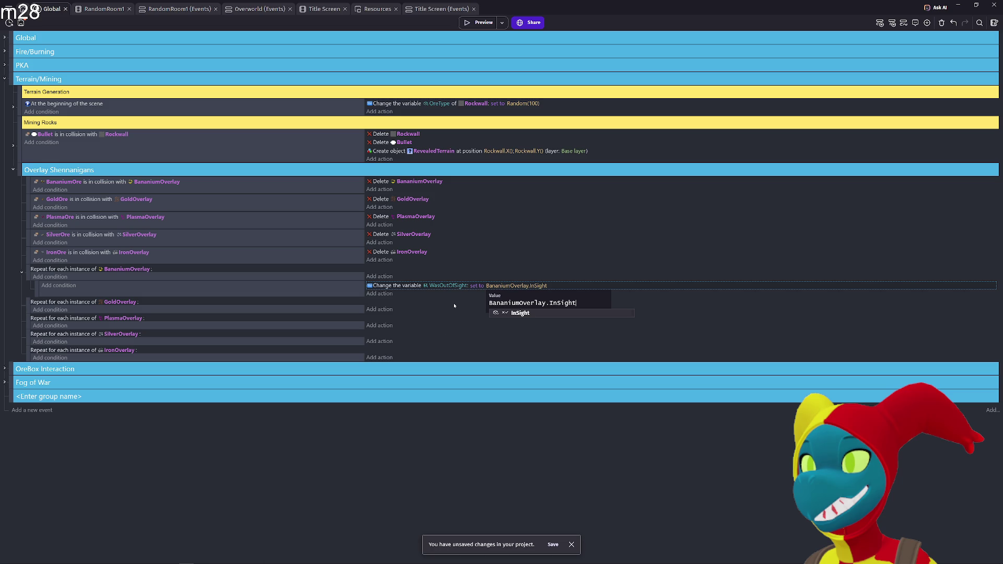
left_click(385, 300)
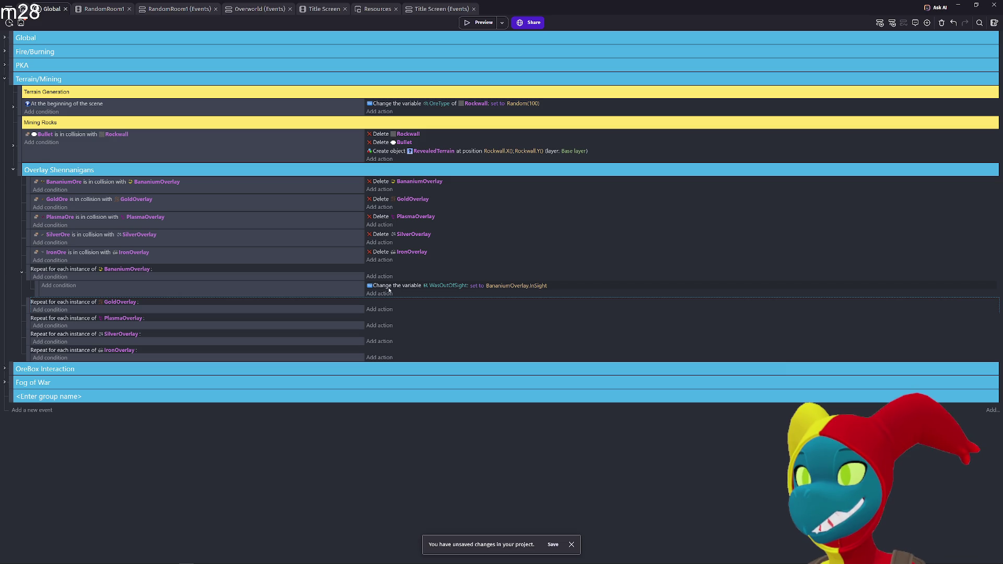
- Move the WasOutOfSight action back into its sub-event and add new empty sub-events below it
left_click_drag(391, 286, 387, 278)
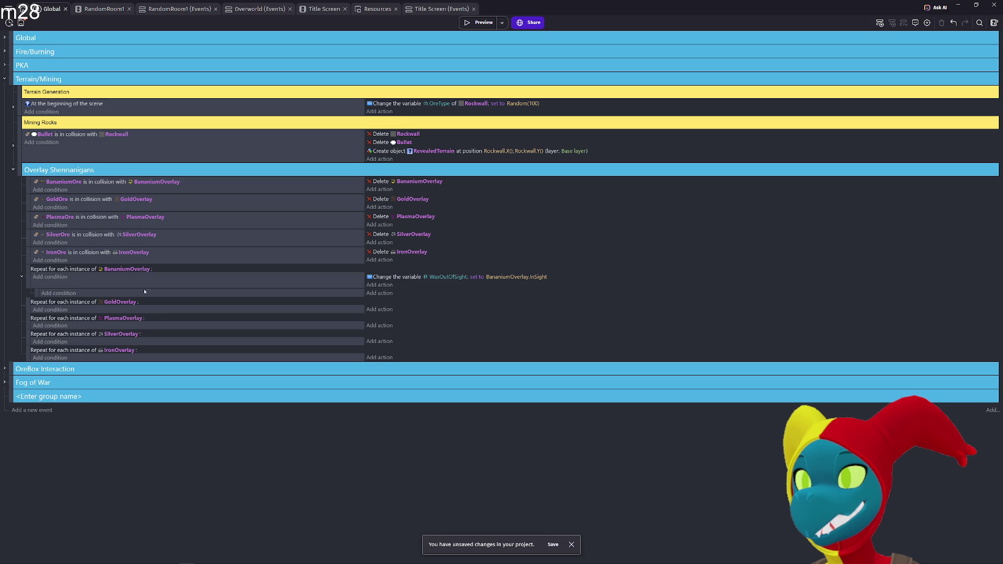
left_click_drag(383, 277, 384, 293)
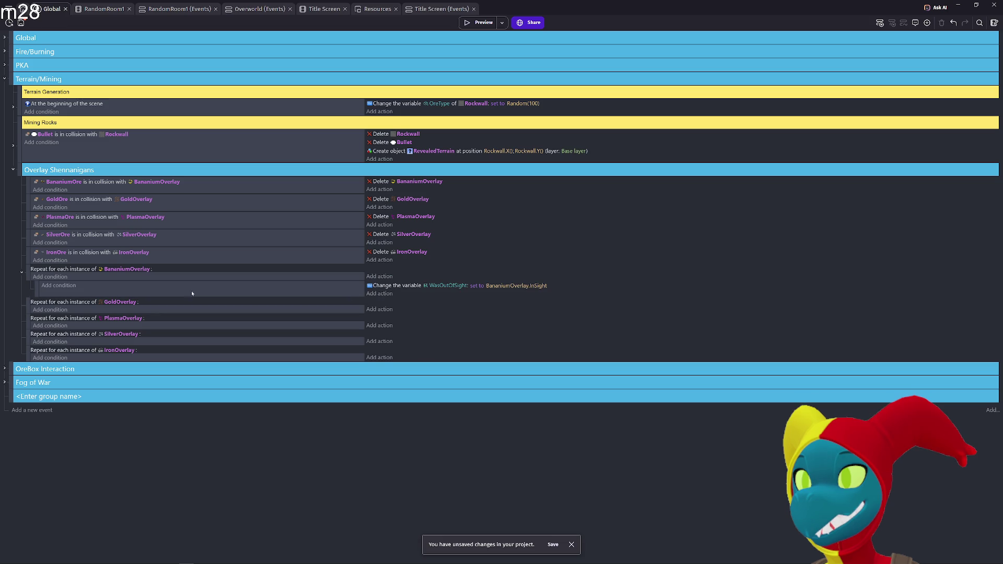
left_click(36, 285)
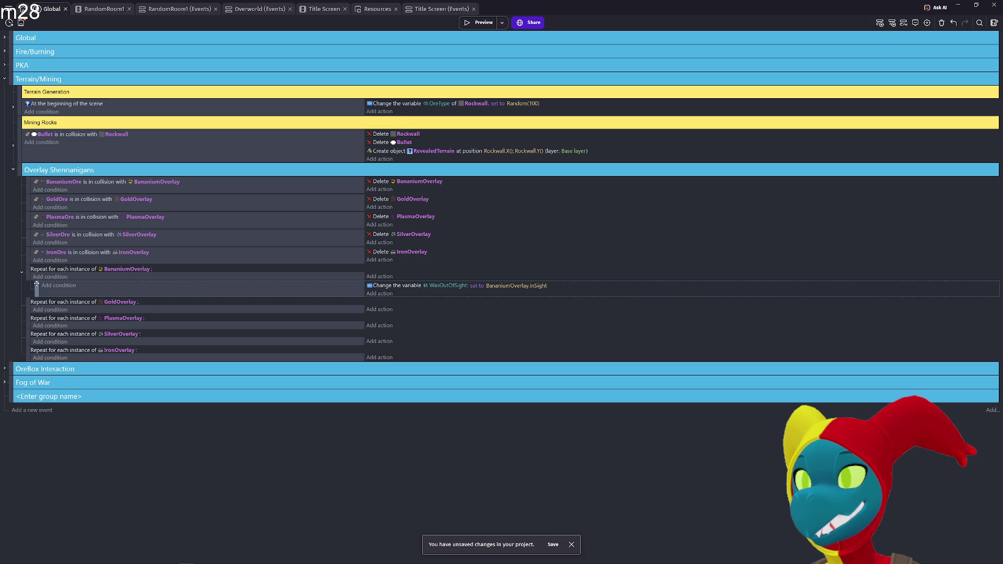
key("shift+a")
key("shift+a")
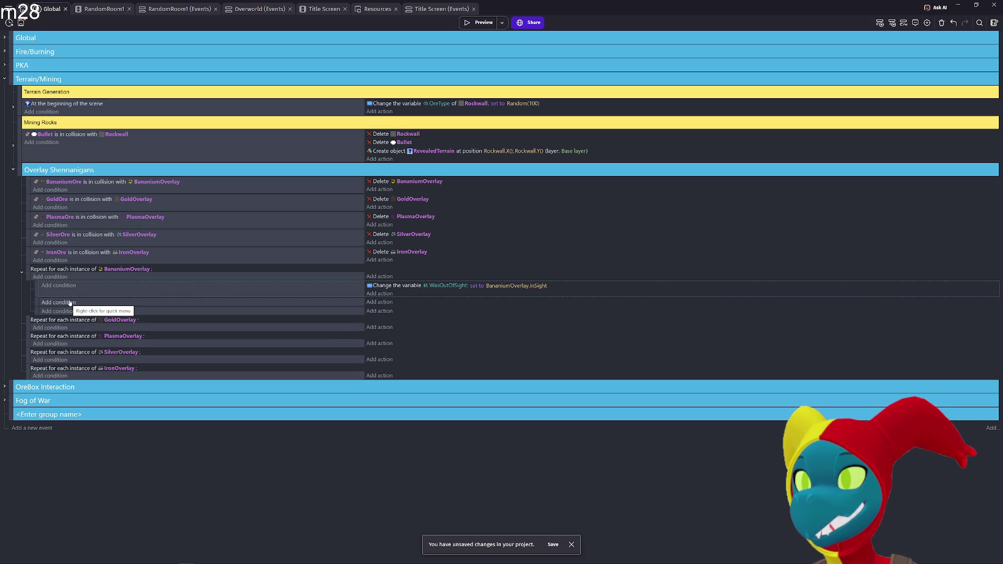
left_click(70, 302)
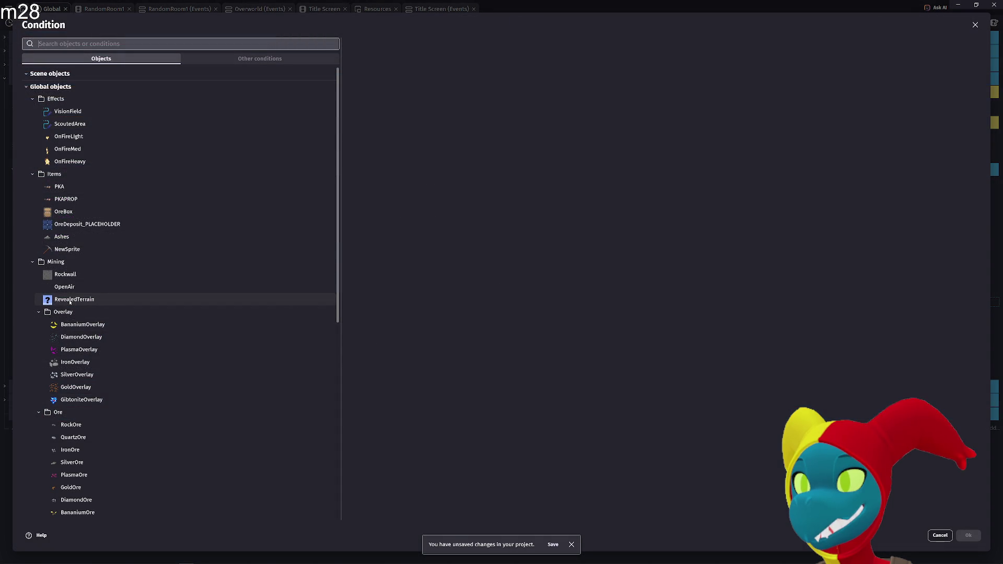
- Search 'object var' and choose the Object variable value condition
type("var")
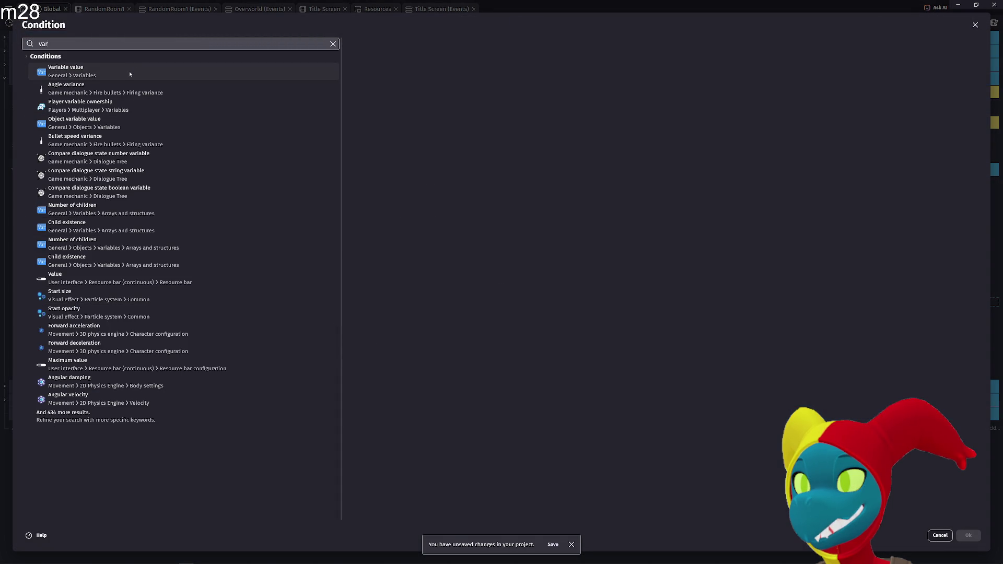
left_click(67, 71)
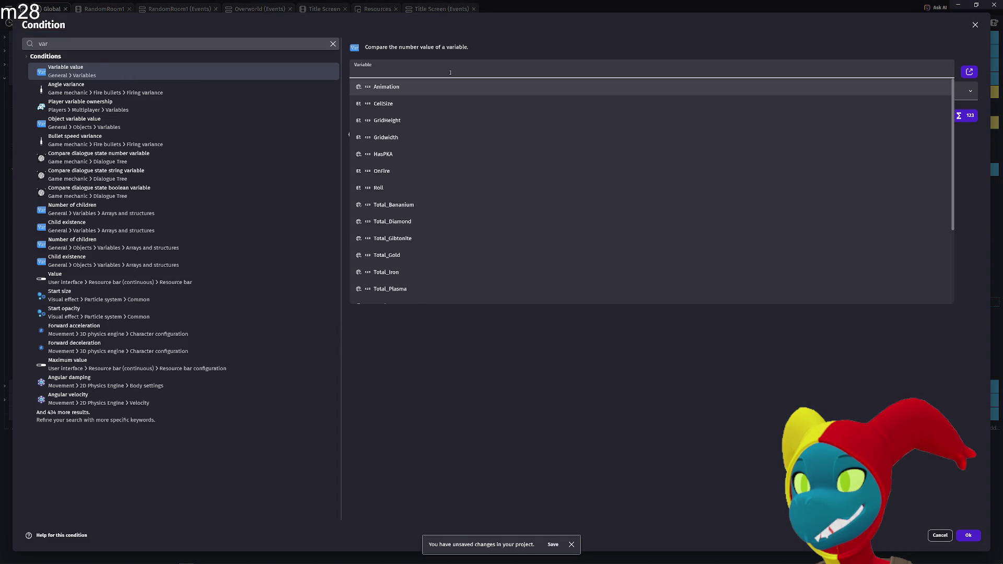
left_click(100, 45)
key("ctrl+a")
type("object")
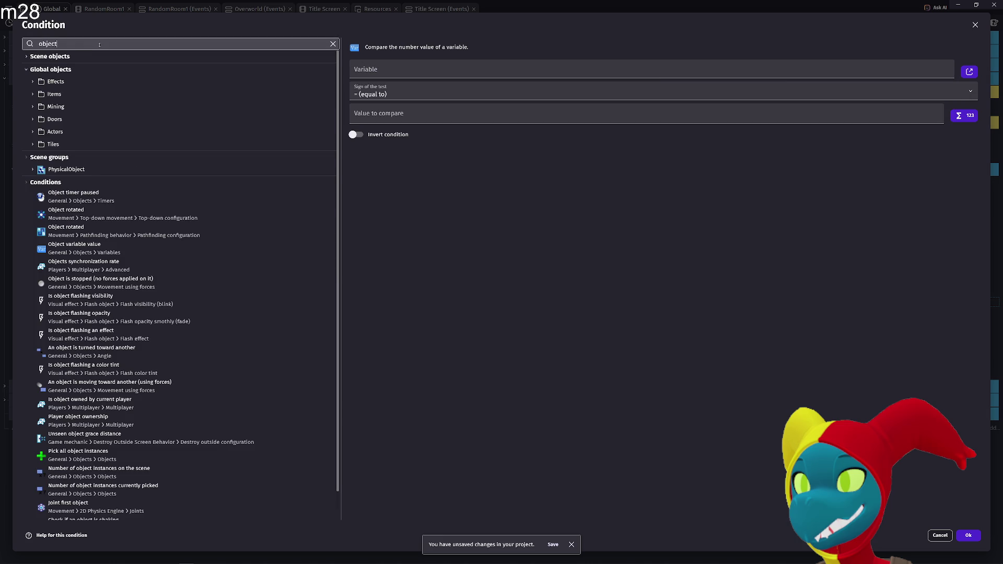
type(" var")
left_click(75, 71)
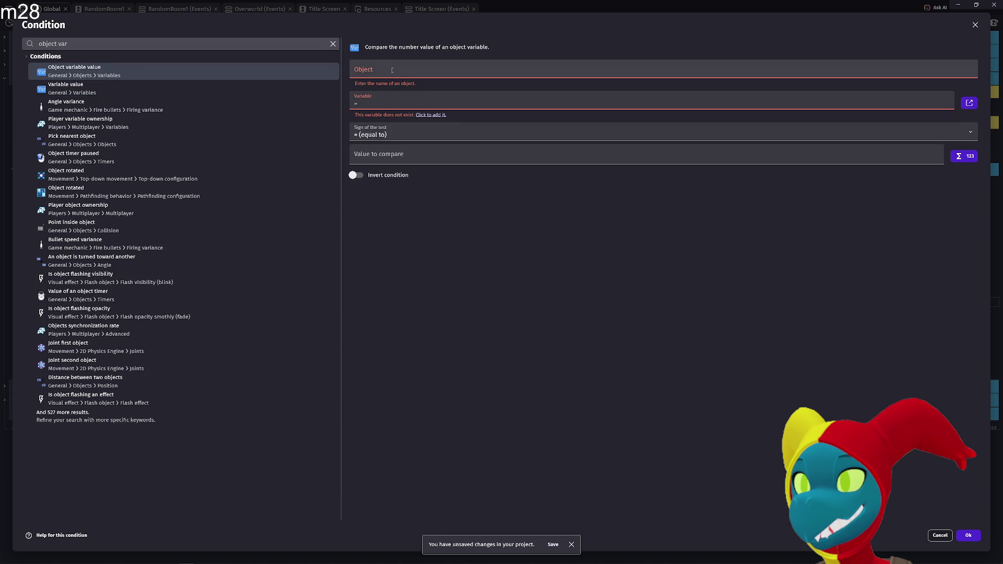
- Set the condition to test that BananiumOverlay's InSight variable is true
left_click(412, 73)
type("ba")
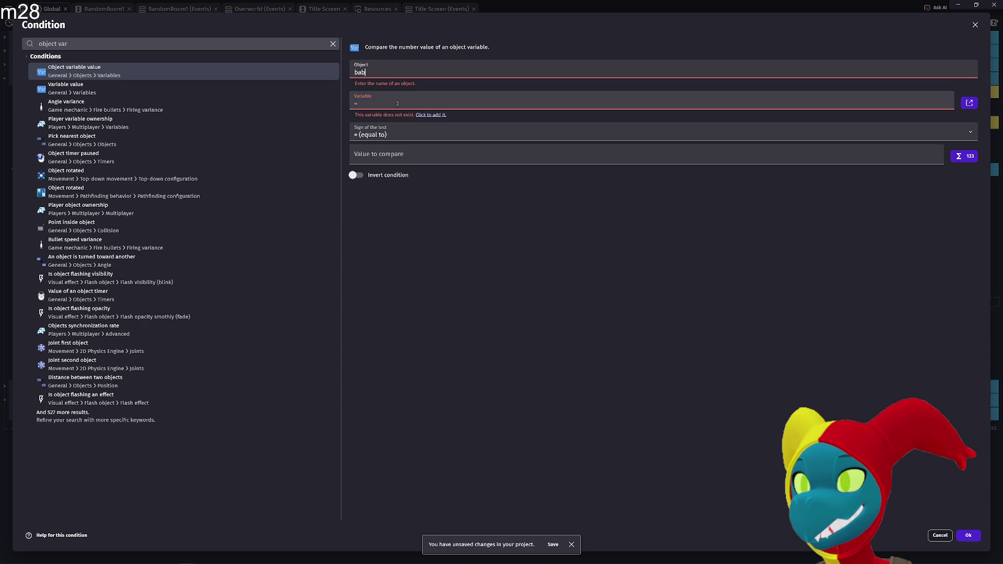
type("n")
left_click(394, 86)
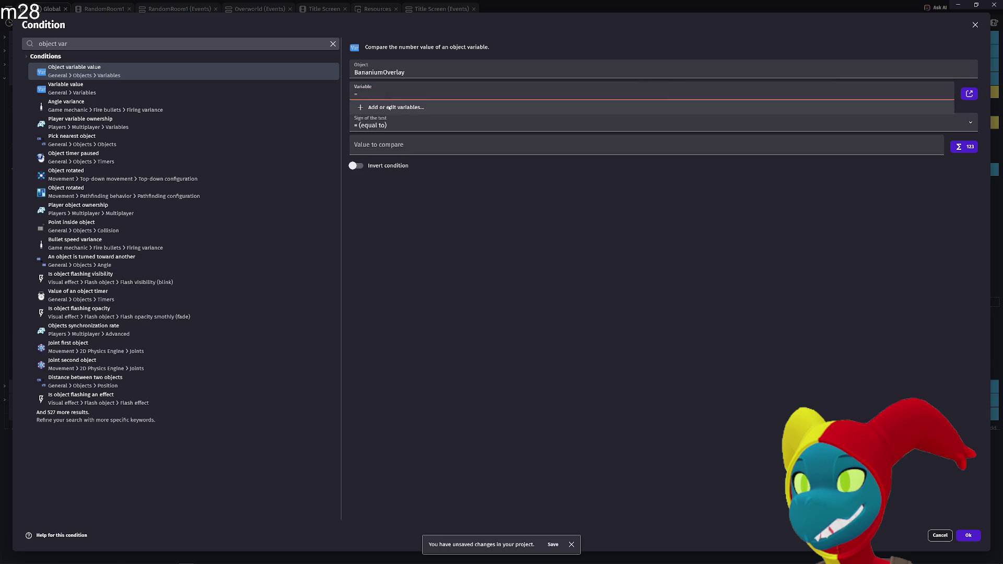
key("BackSpace")
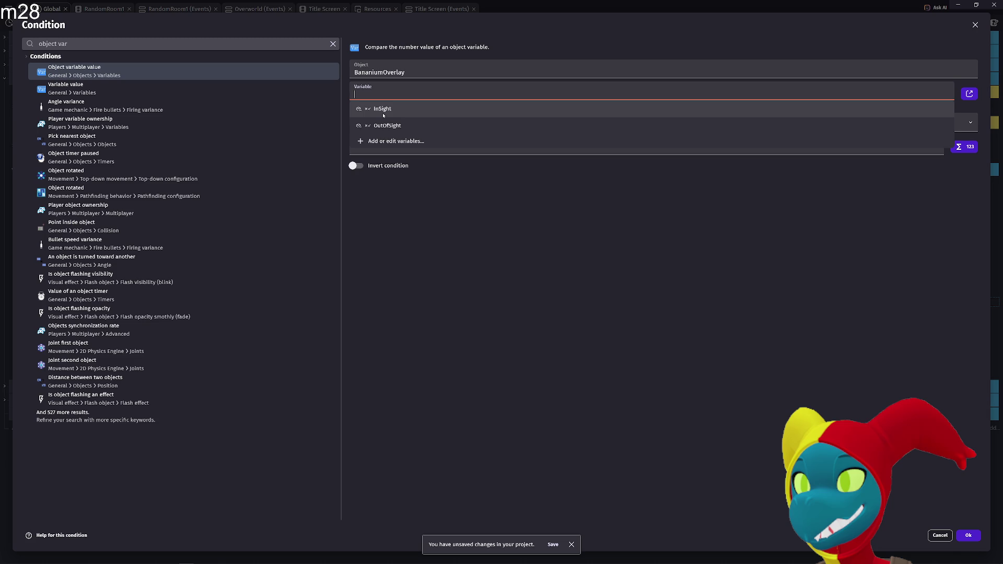
left_click(389, 107)
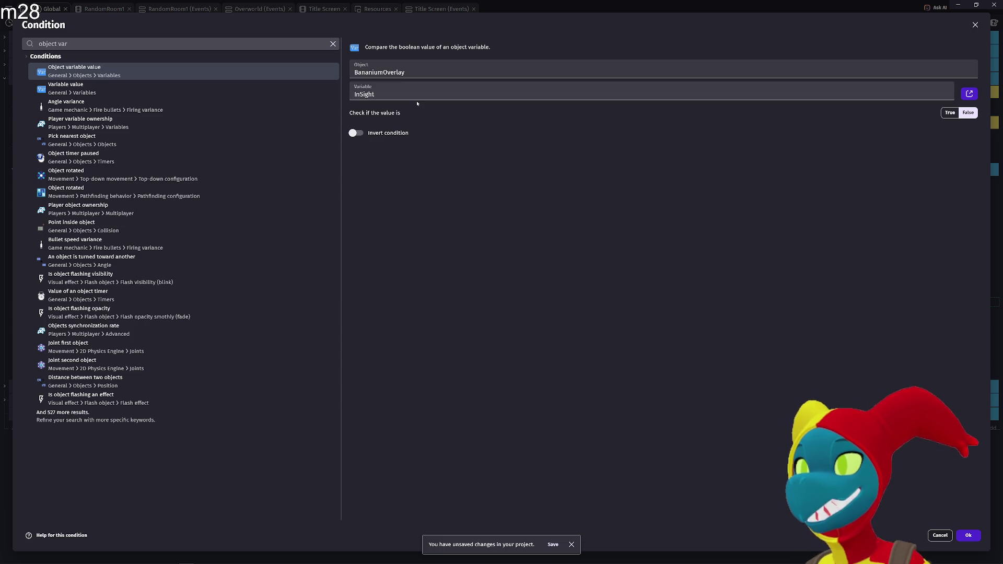
left_click(951, 113)
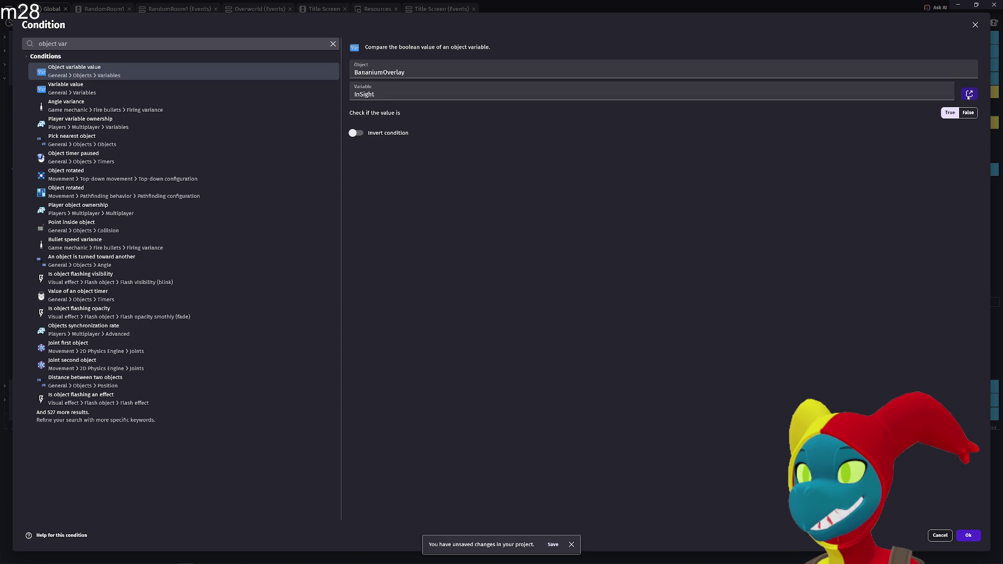
left_click(968, 536)
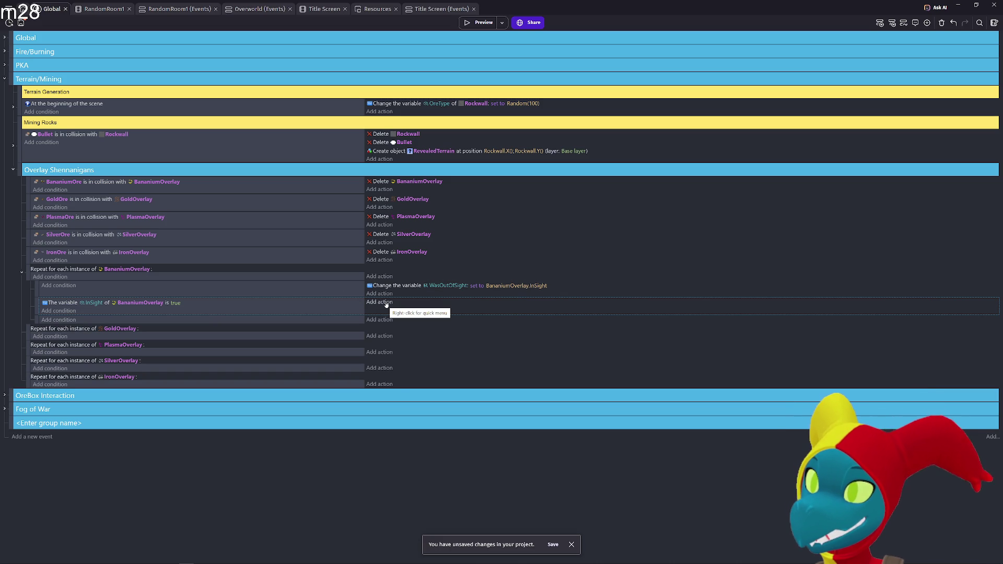
- Collapse the Terrain/Mining group and briefly inspect the PKA group's events
left_click(8, 80)
left_click(5, 79)
left_click(5, 79)
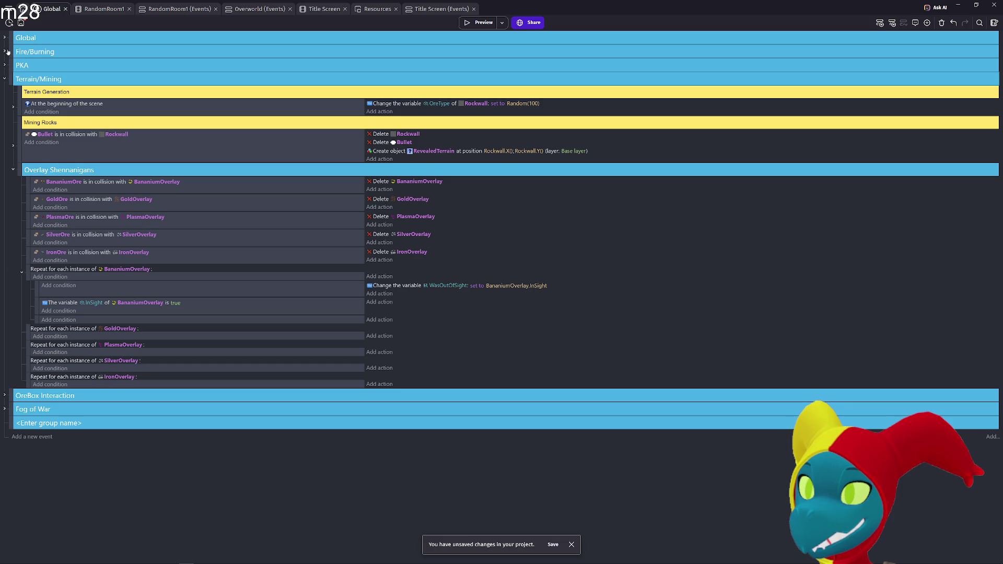
left_click(4, 66)
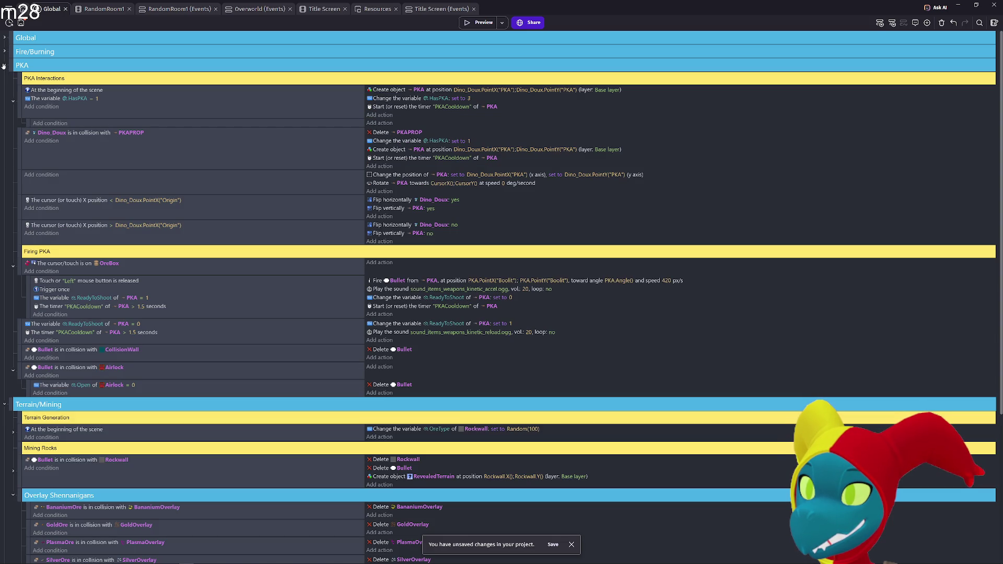
left_click(3, 66)
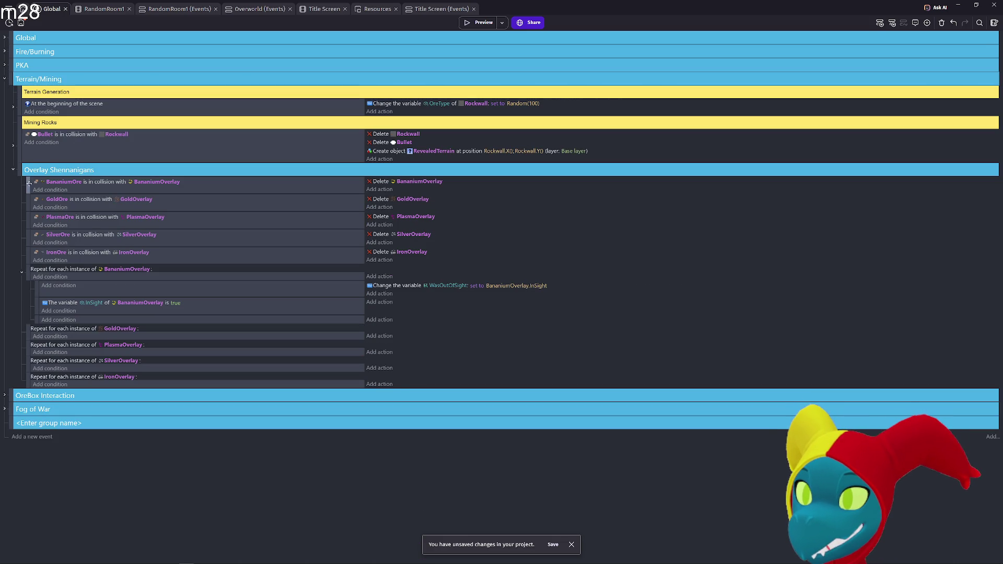
left_click(5, 66)
scroll(112, 300, "down", 5)
scroll(112, 301, "up", 3)
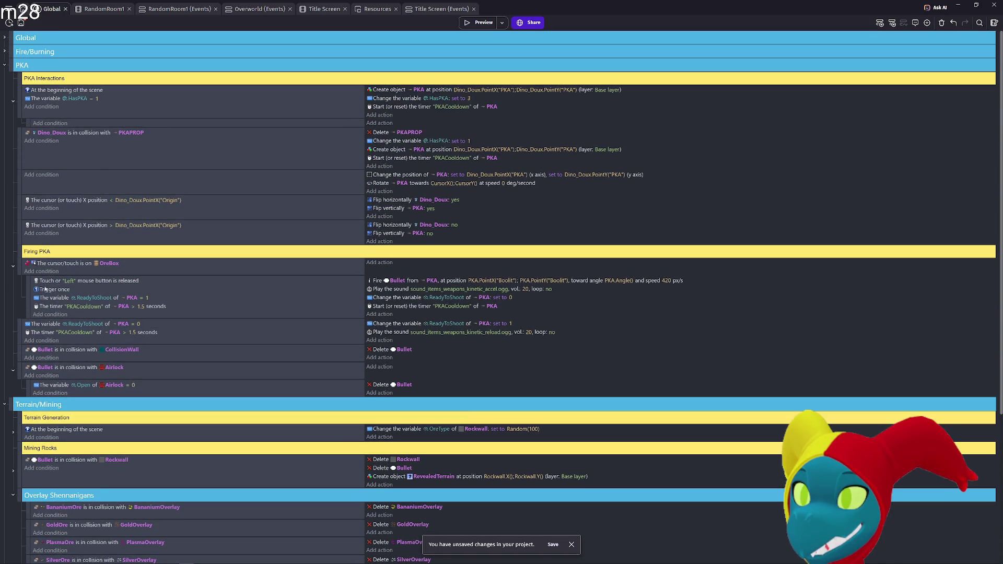
left_click(4, 67)
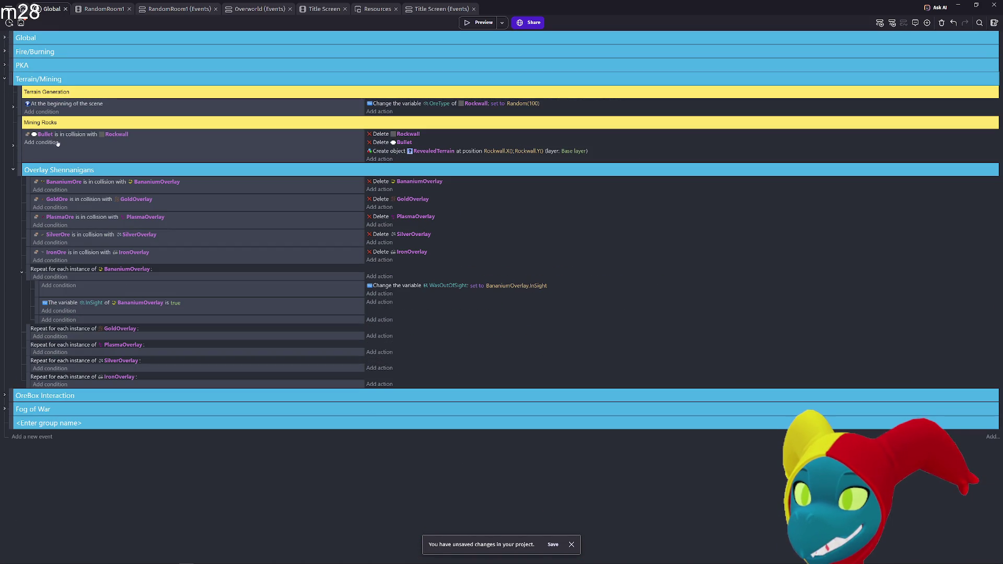
- Expand the rock-mining Bullet collision event, scroll down, and select the BananiumOre z-order action
left_click(11, 109)
left_click(11, 109)
left_click(10, 109)
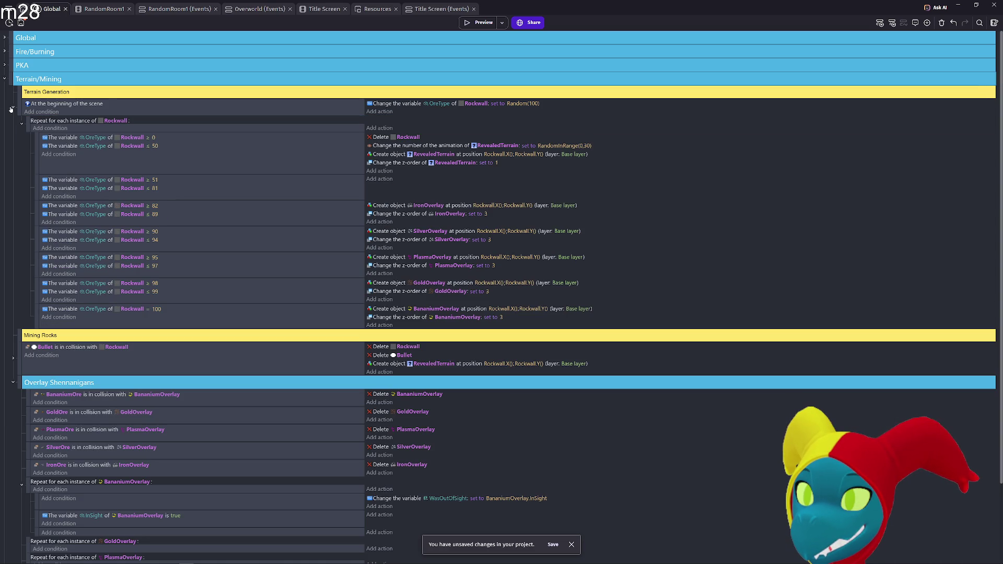
left_click(11, 109)
left_click(13, 145)
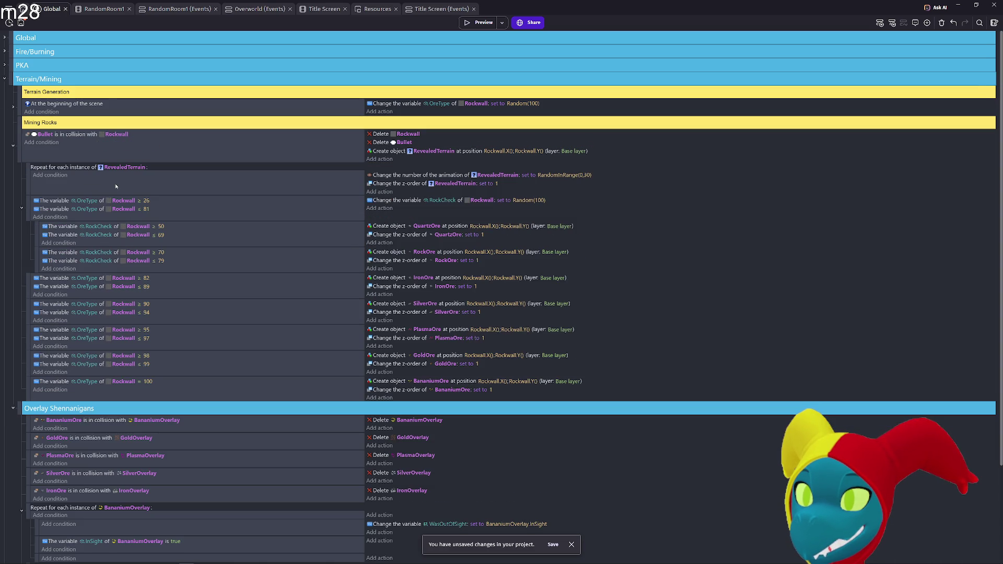
scroll(157, 209, "down", 2)
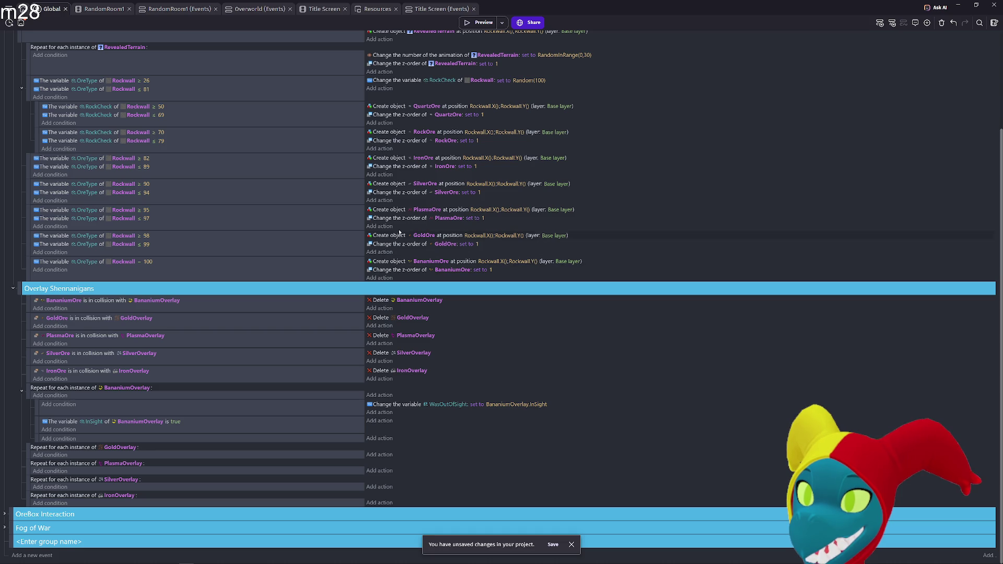
left_click(394, 272)
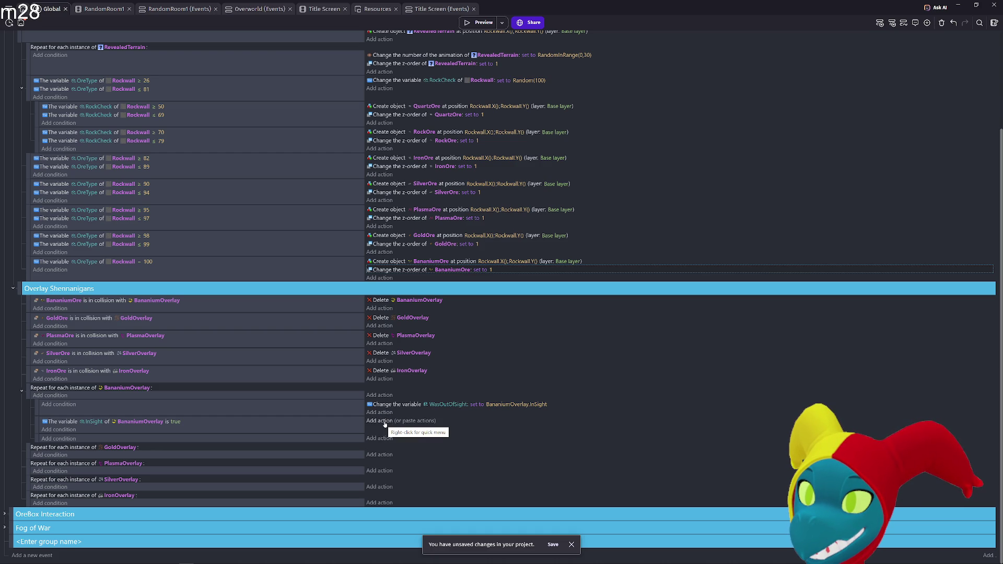
- Paste the z-order action into the InSight sub-event, targeting BananiumOverlay with z-order 4
left_click(410, 421)
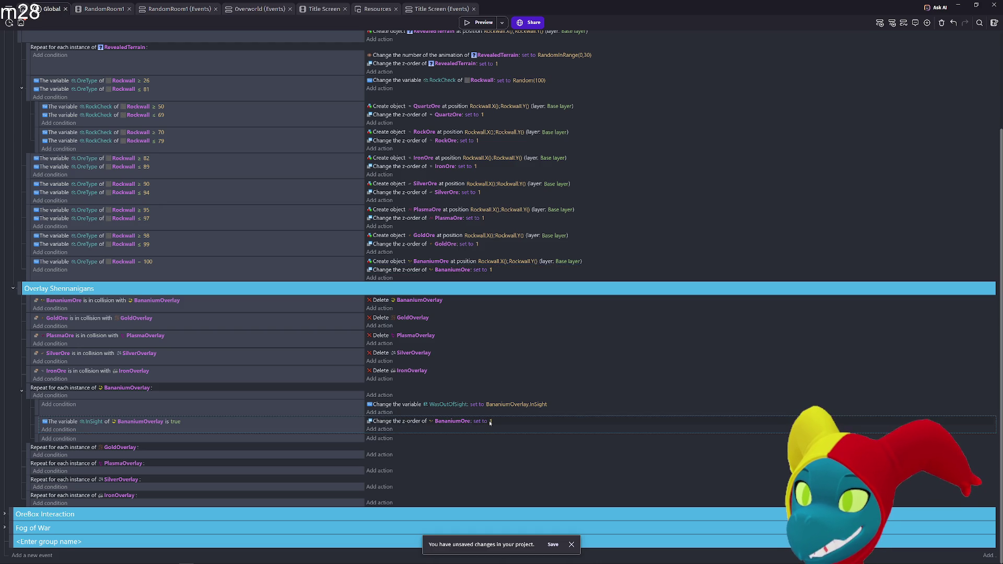
left_click(456, 422)
type("Banan")
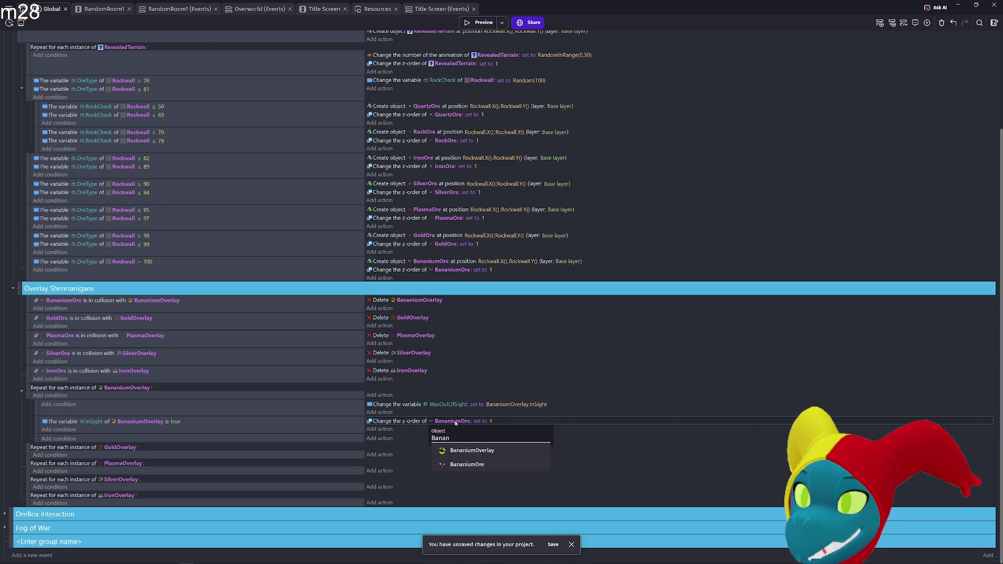
key("Return")
left_click(500, 421)
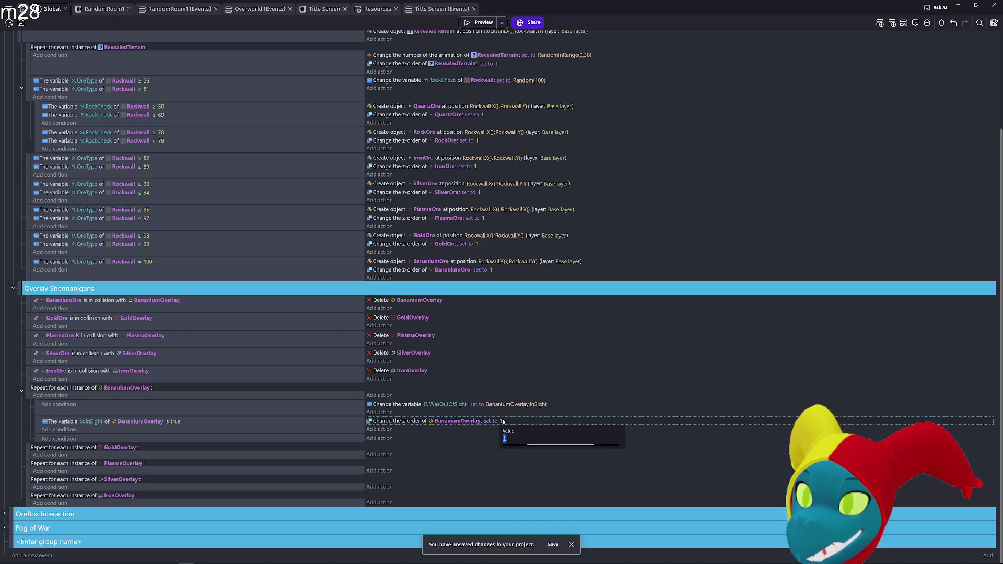
type("4")
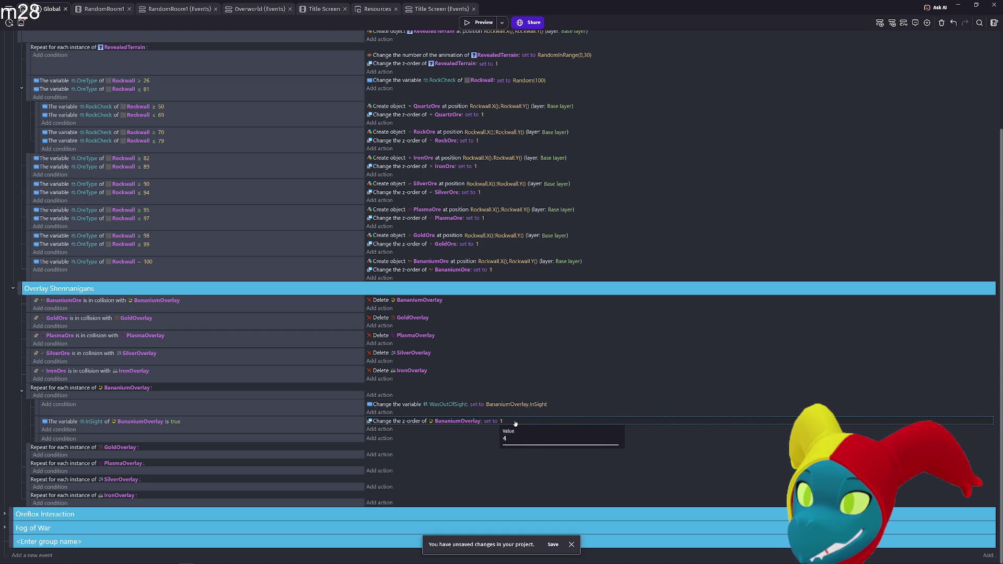
key("Return")
left_click(481, 23)
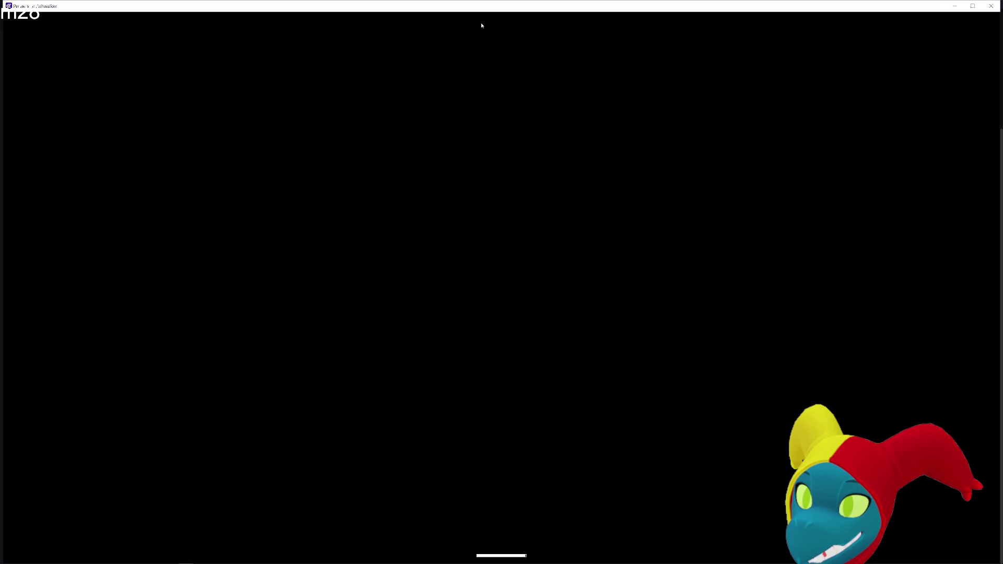
- Walk the player through the cave and along the red wall with the arrow keys, then close the preview
key("Right")
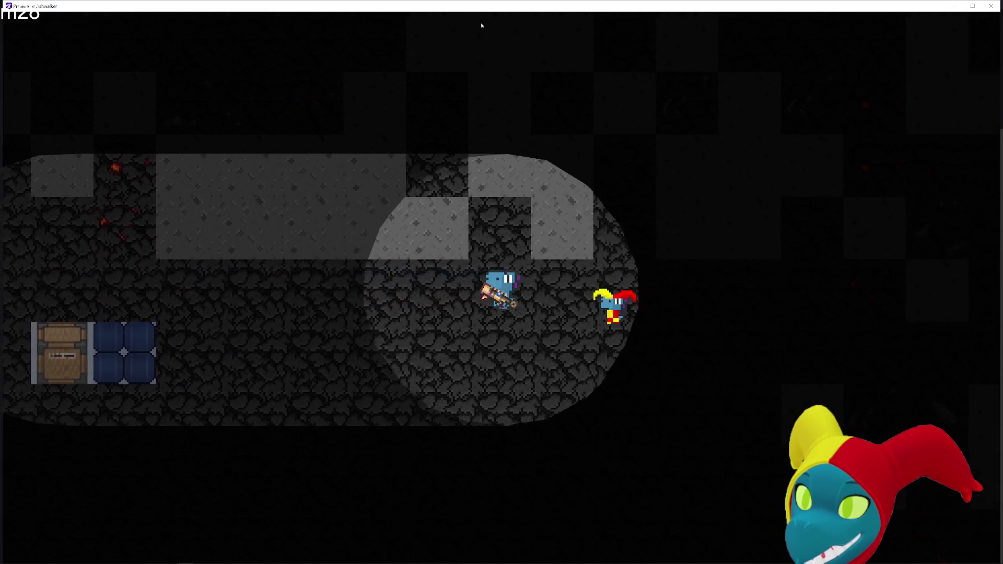
key("Down")
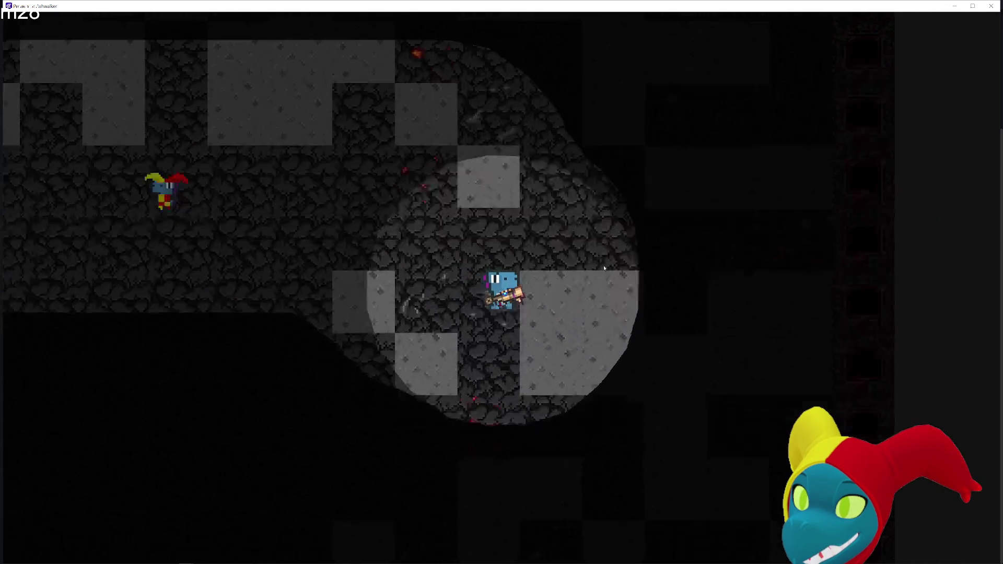
key("Down")
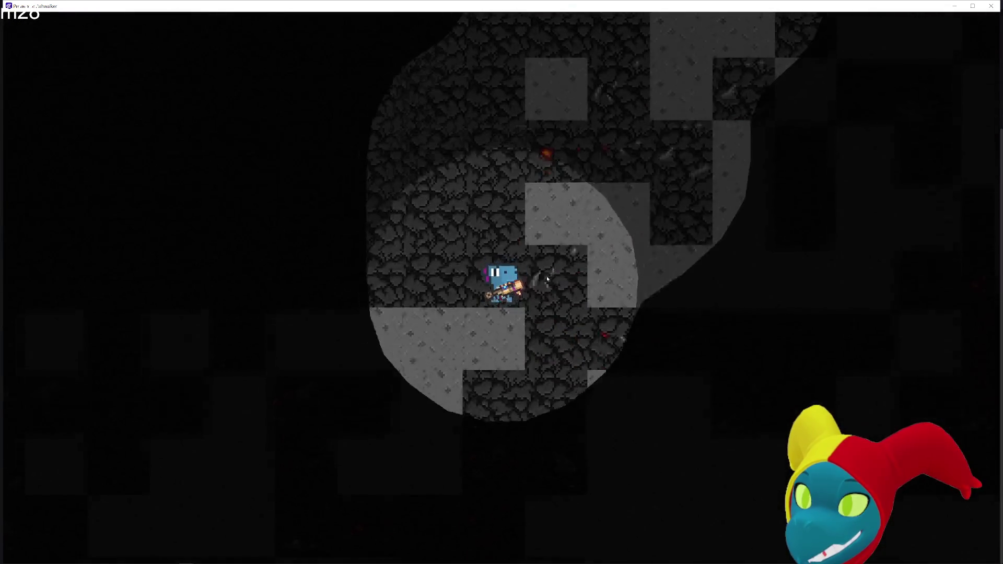
key("Down")
key("Down")
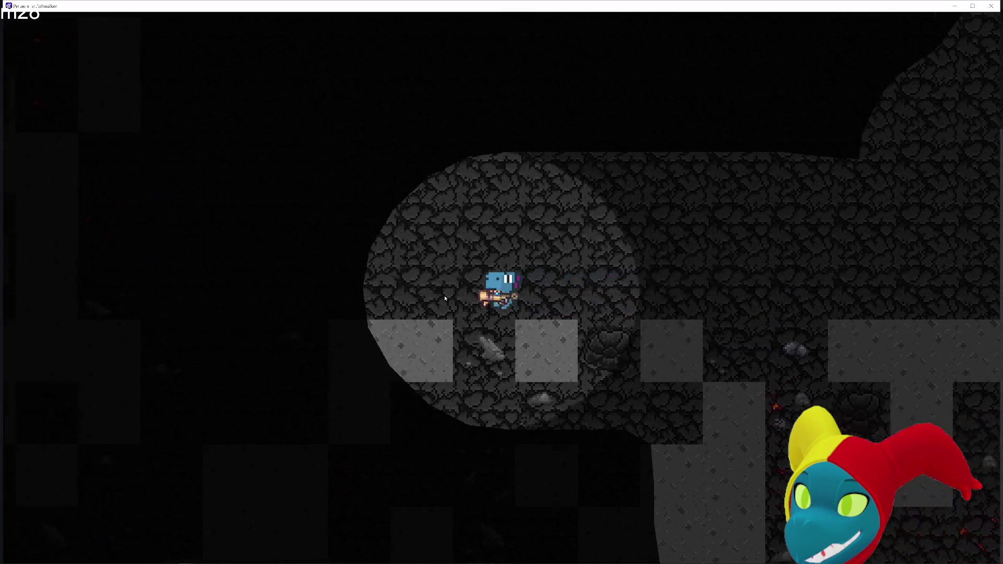
key("Down")
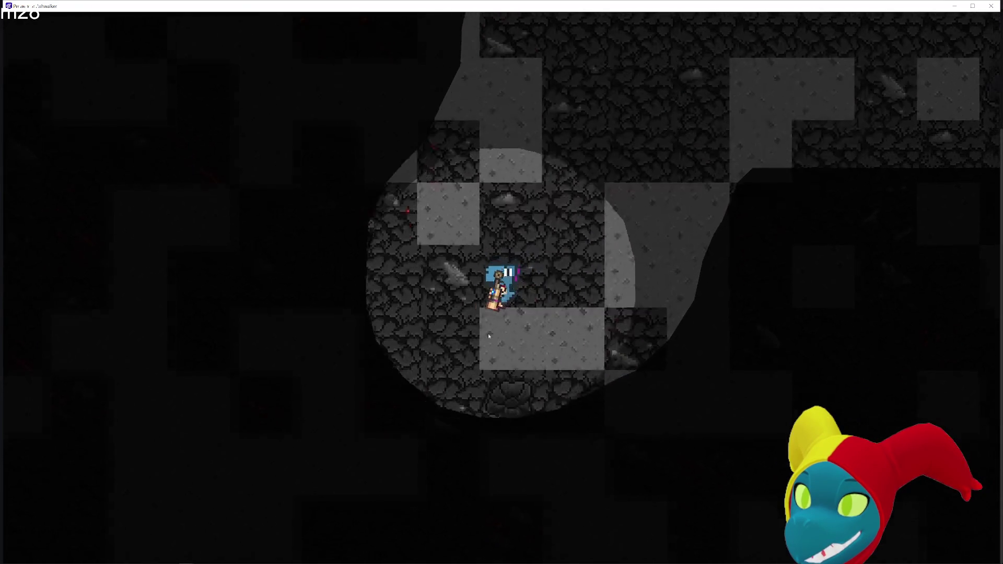
key("Down")
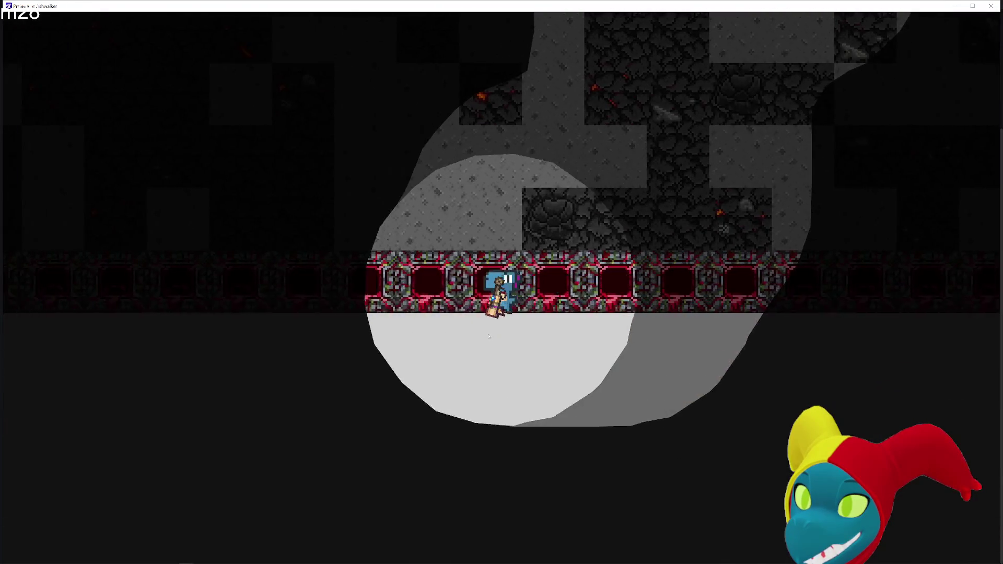
key("Right")
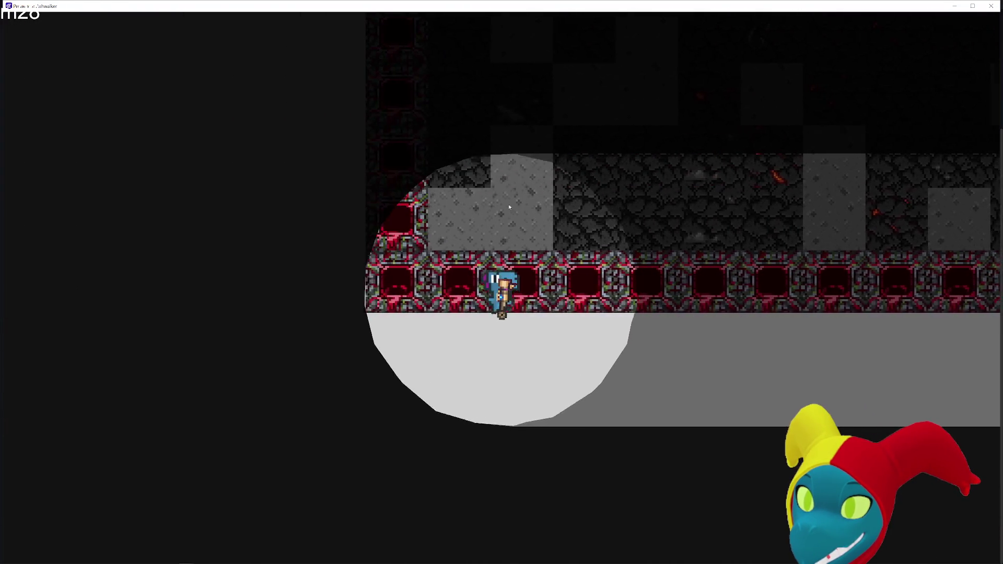
key("Left")
key("Up")
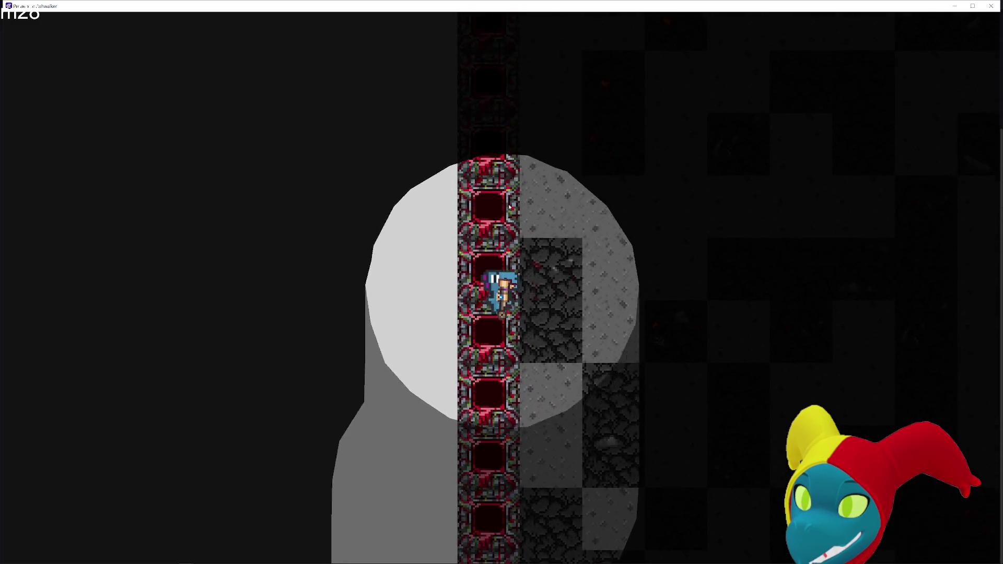
key("Right")
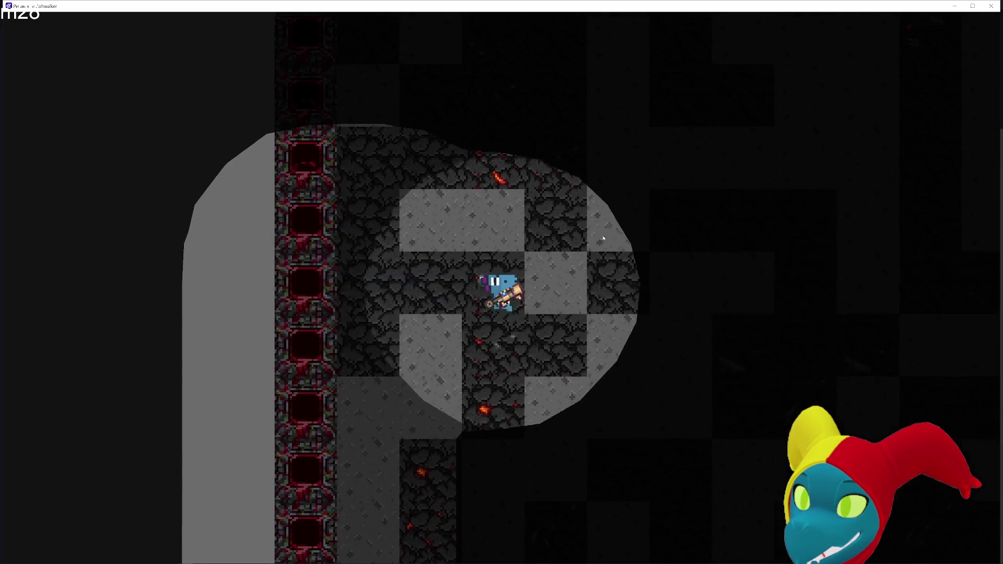
key("Left")
key("Right")
key("Right")
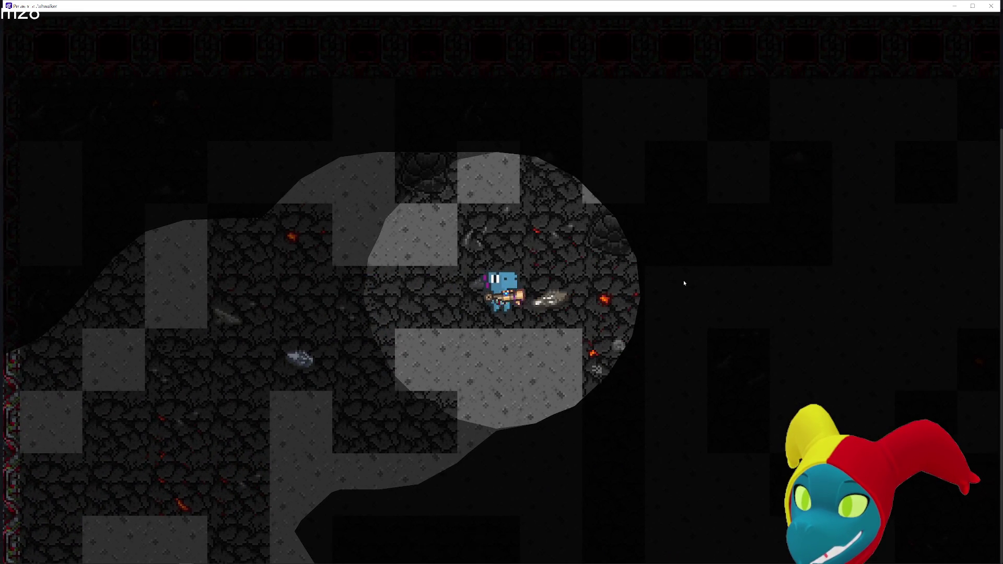
key("Right")
left_click(991, 6)
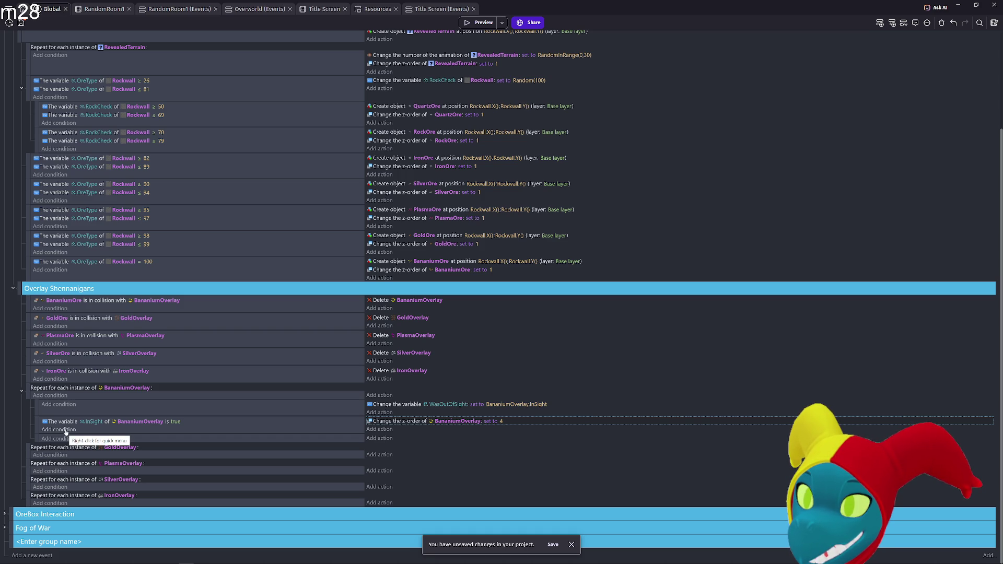
- Add a new condition under the BananiumOverlay InSight sub-event
left_click(59, 430)
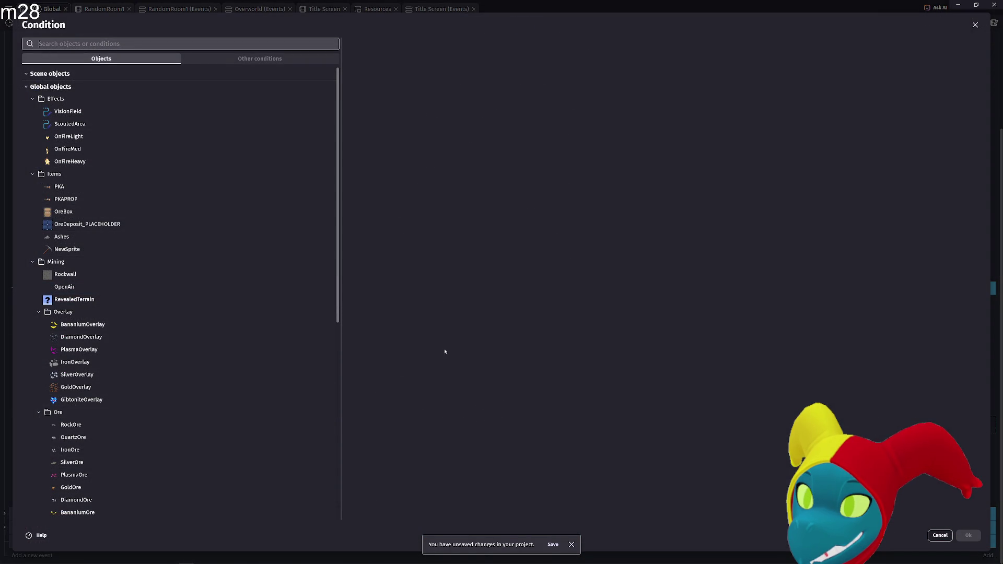
- Choose the Point is inside condition with VisionField as its object
type("inside")
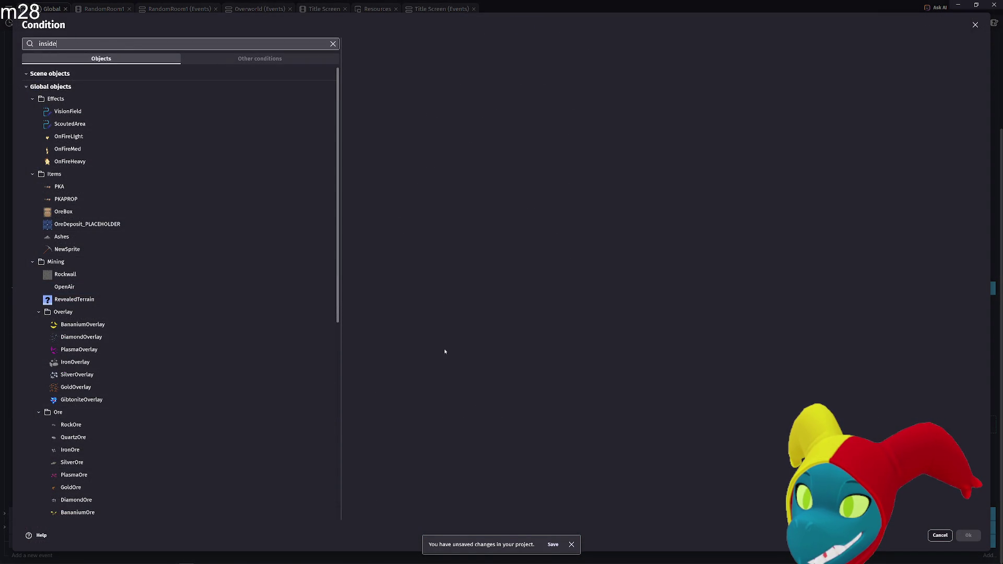
left_click(66, 87)
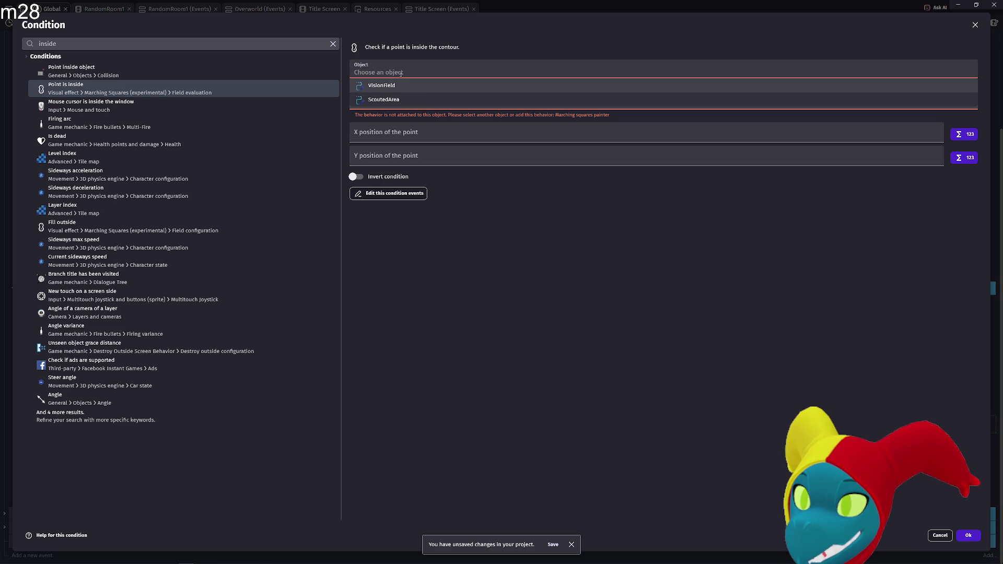
type("banan")
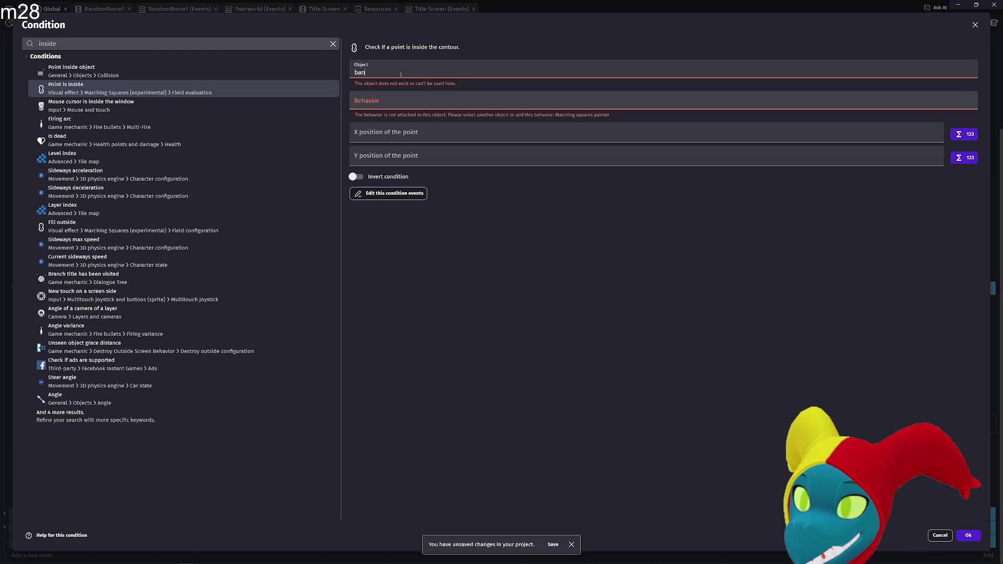
key("ctrl+a")
type("B")
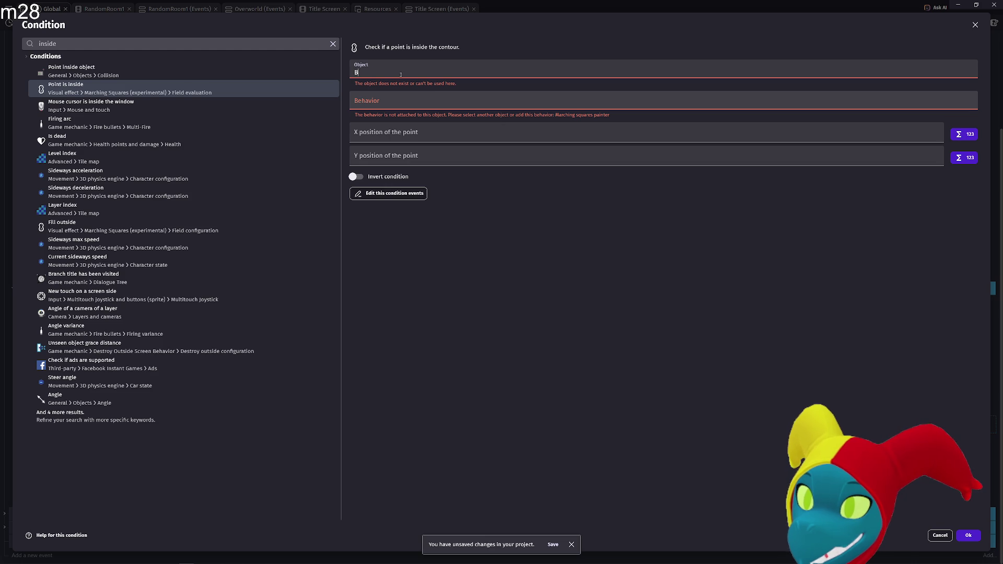
type("ananiumOverlay")
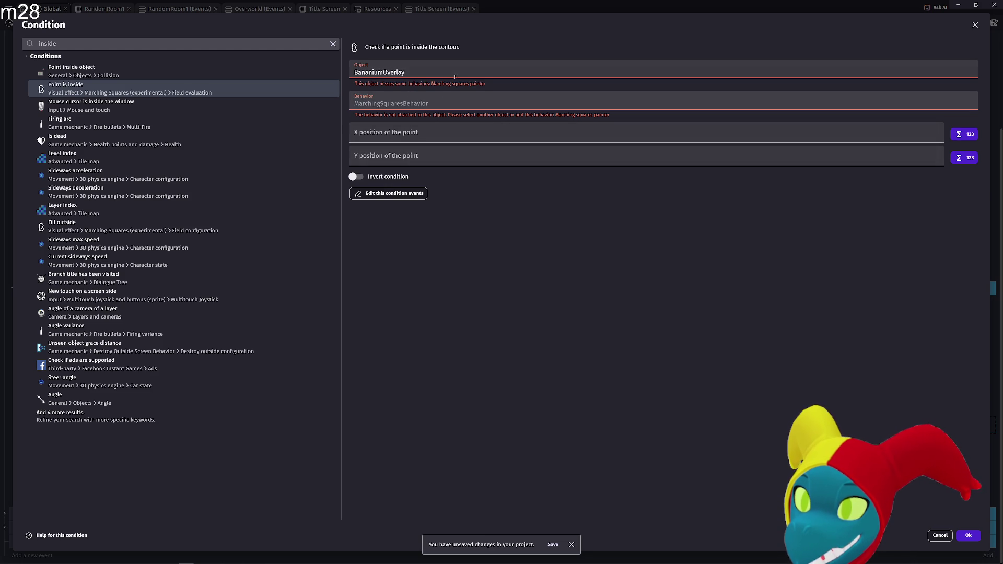
key("ctrl+a")
key("BackSpace")
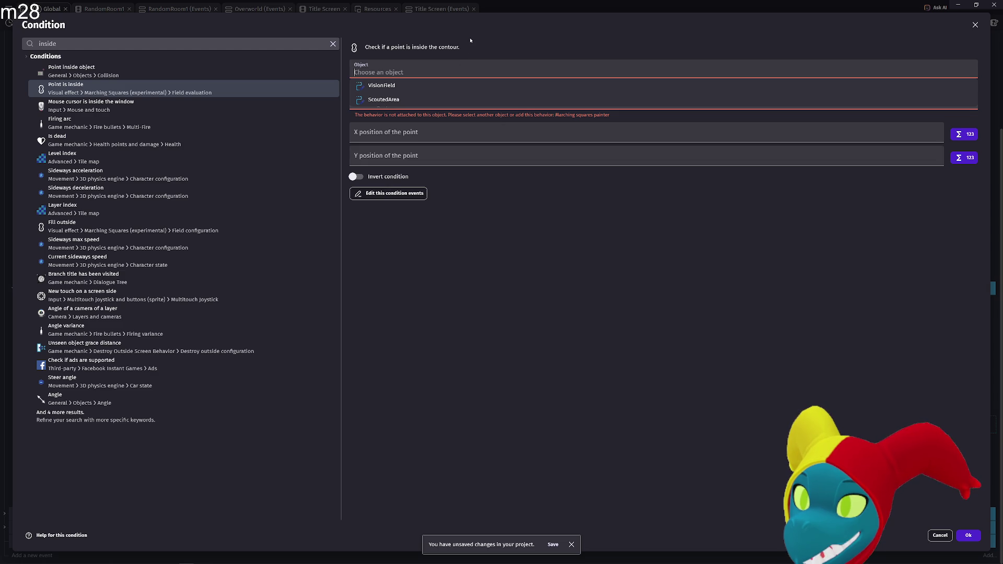
left_click(474, 34)
left_click(408, 71)
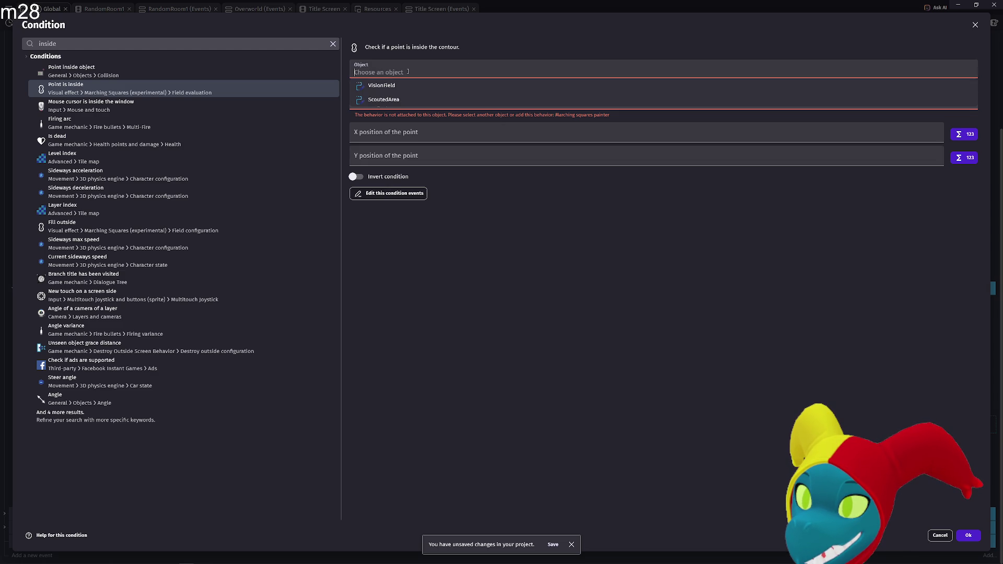
left_click(423, 39)
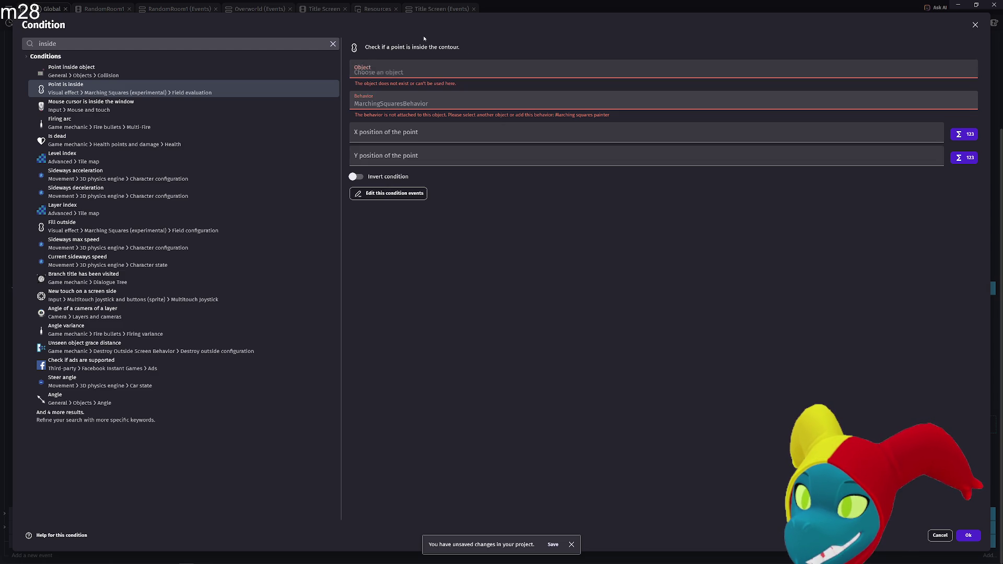
left_click(393, 70)
left_click(393, 95)
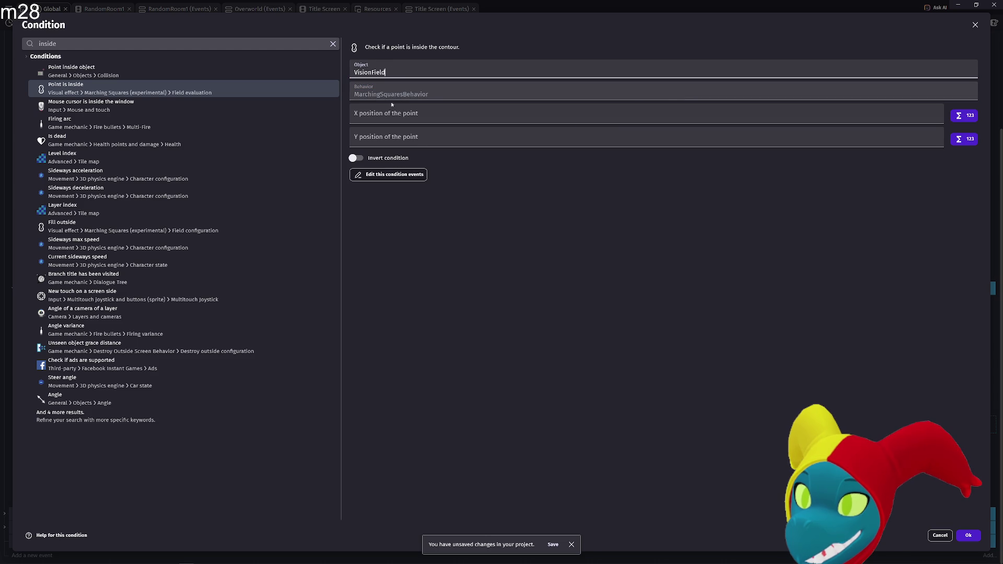
- Enter BananiumOverlay.X() and BananiumOverlay.Y() as the point's coordinates
left_click(393, 105)
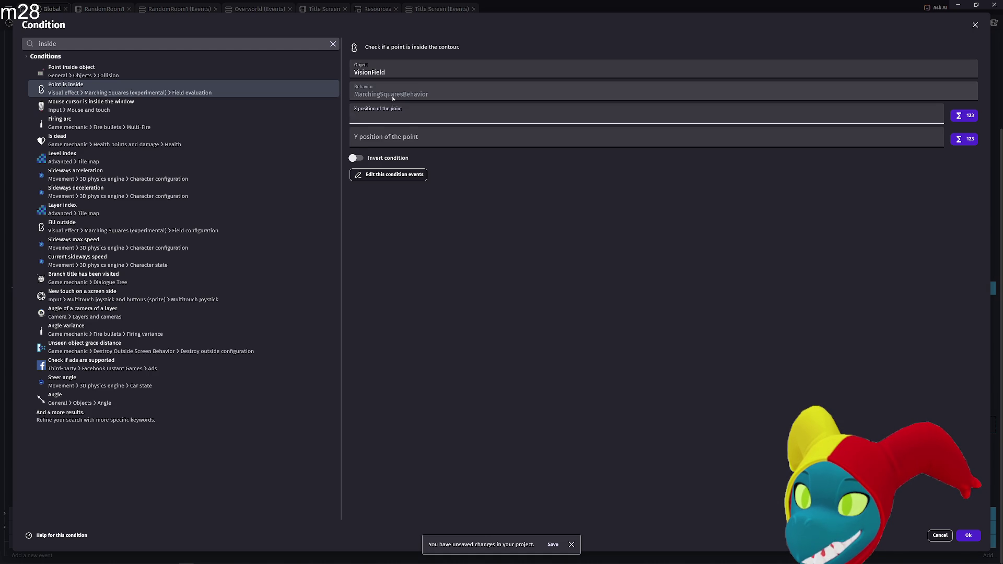
type("Bananium")
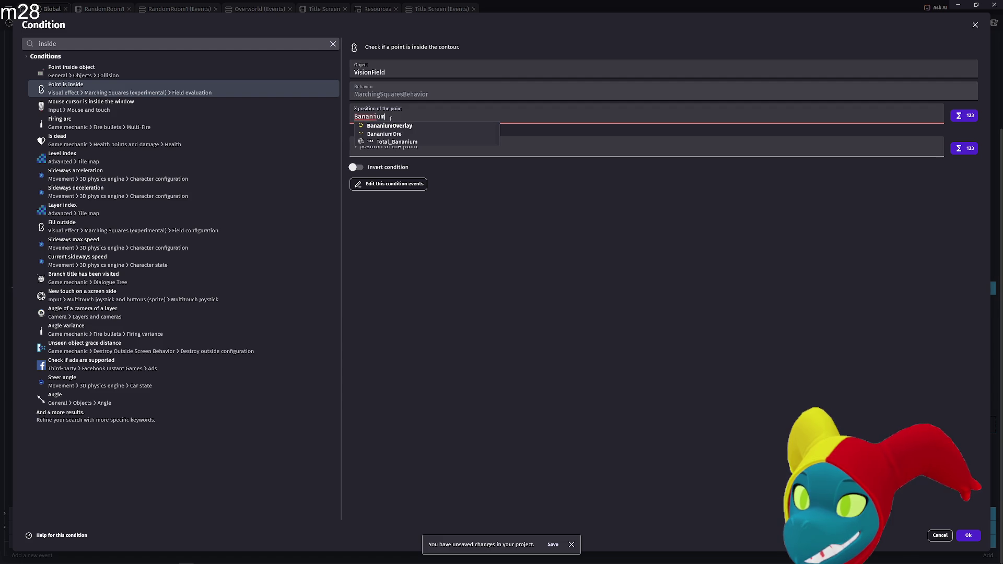
key("Down")
key("Up")
key("Return")
type("X()")
key("Tab")
type("BnaniumOerlay.Y()")
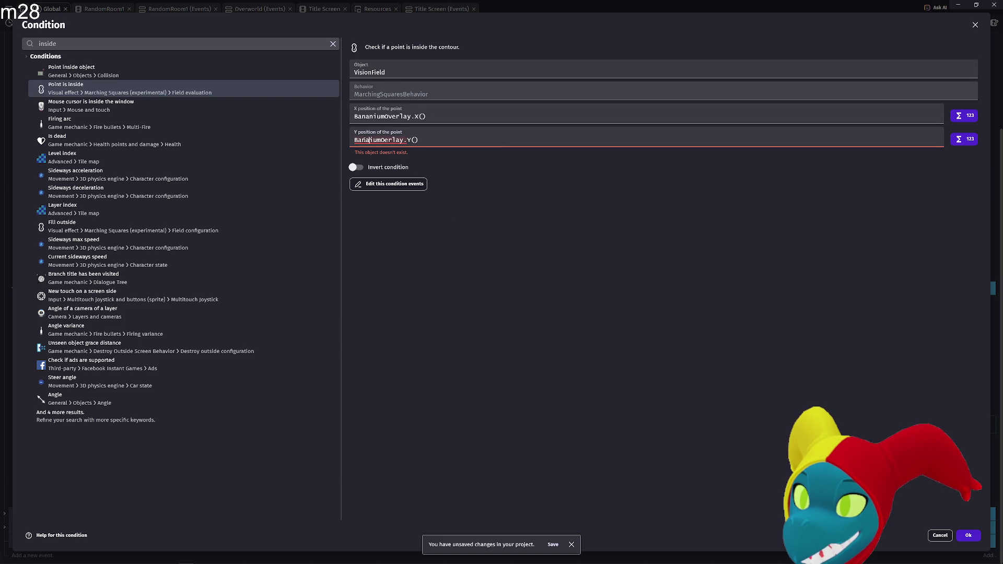
type("n")
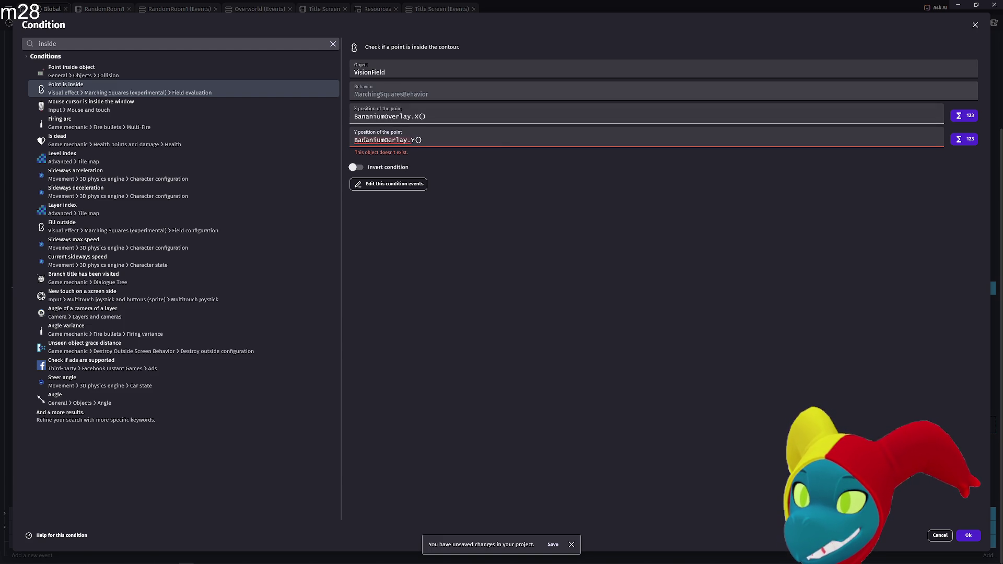
left_click(388, 140)
type("v")
left_click(510, 237)
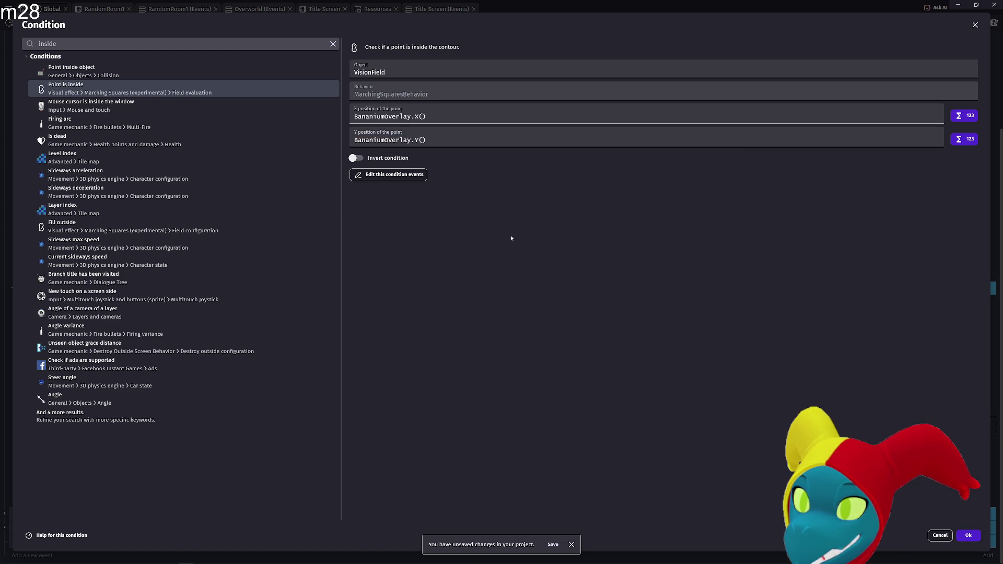
- Duplicate the VisionField sub-event with InSight set to false, and drop a WasOutOfSight action under the z-order change
left_click(973, 537)
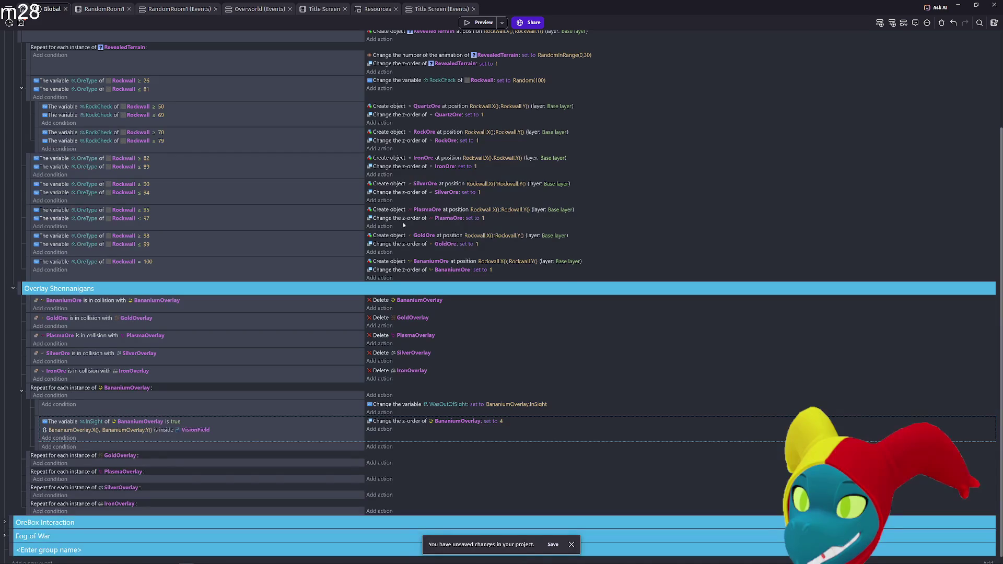
scroll(209, 339, "down", 1)
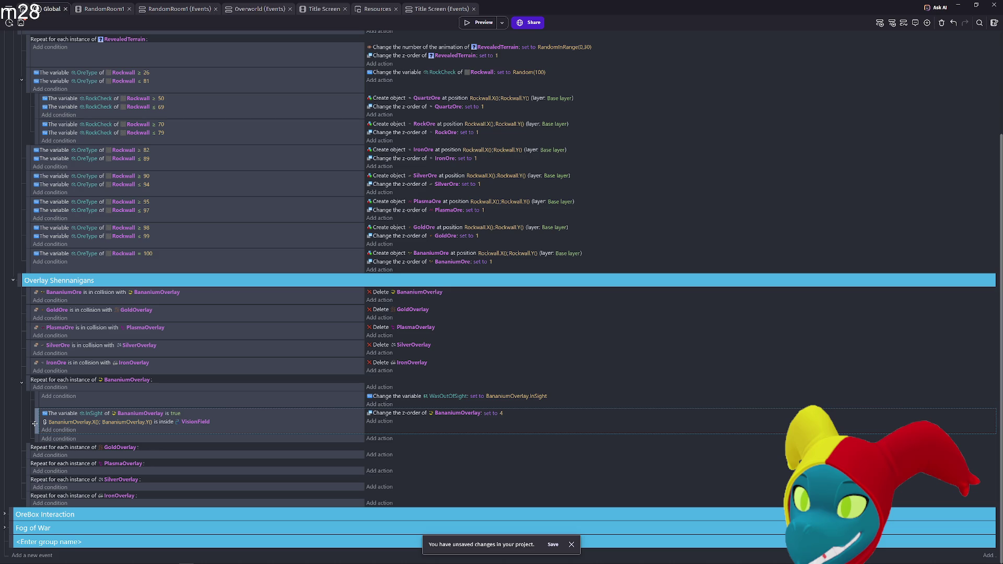
key("ctrl+d")
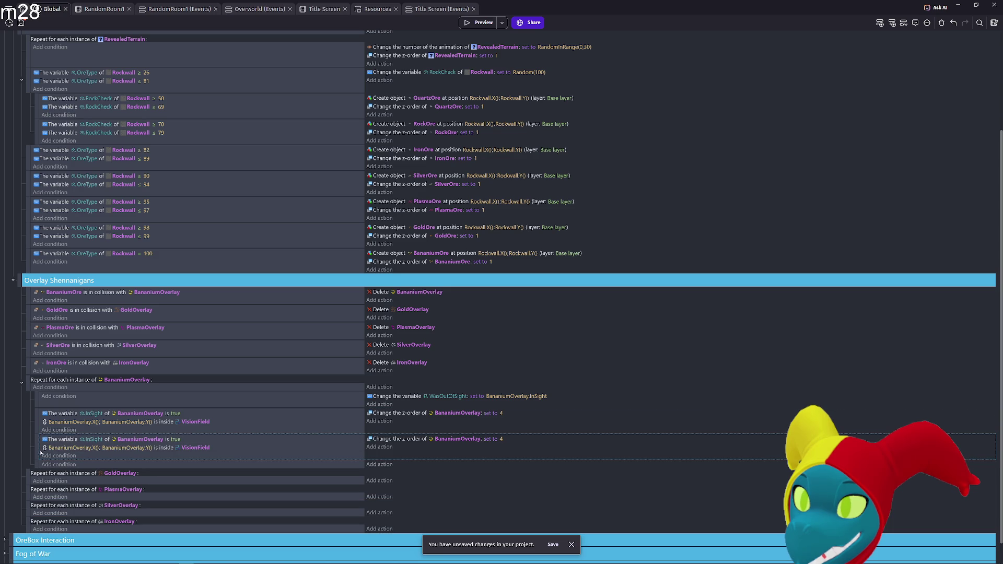
right_click(36, 449)
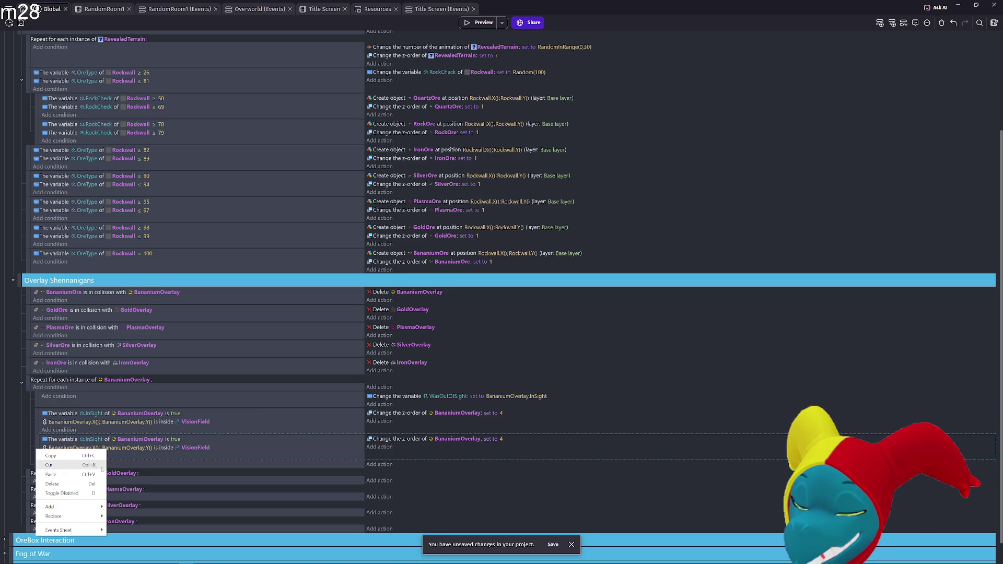
left_click(95, 449)
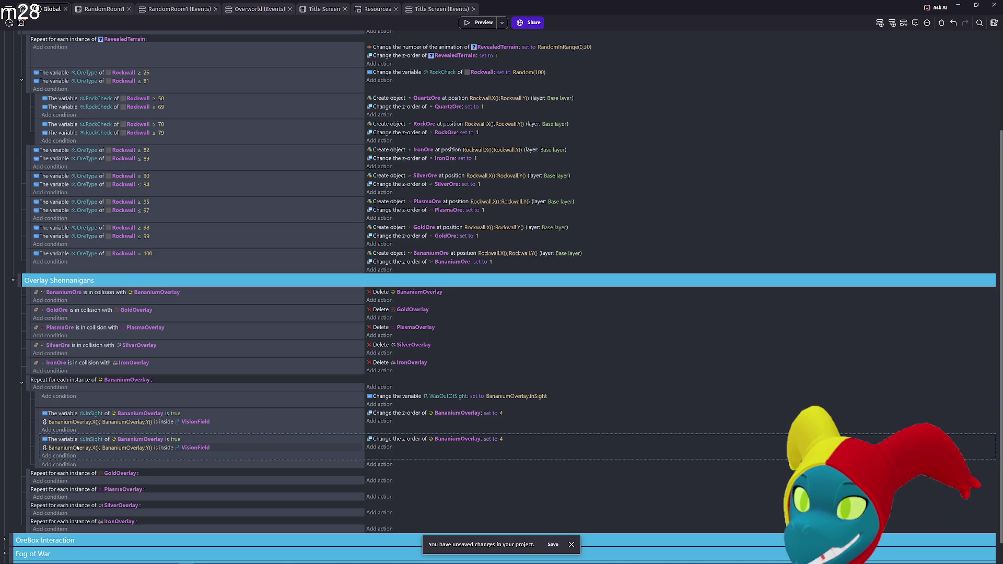
left_click(174, 442)
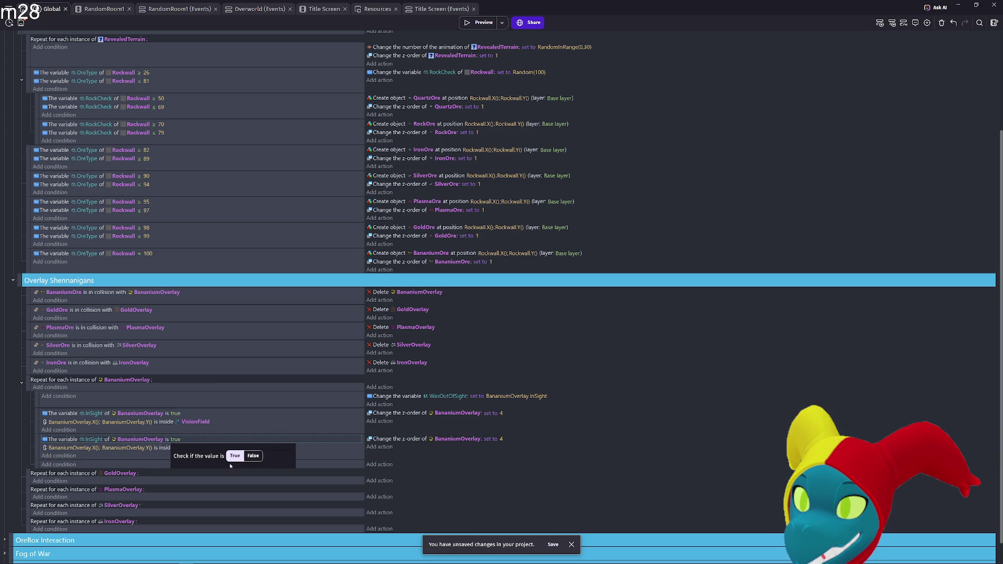
left_click(253, 456)
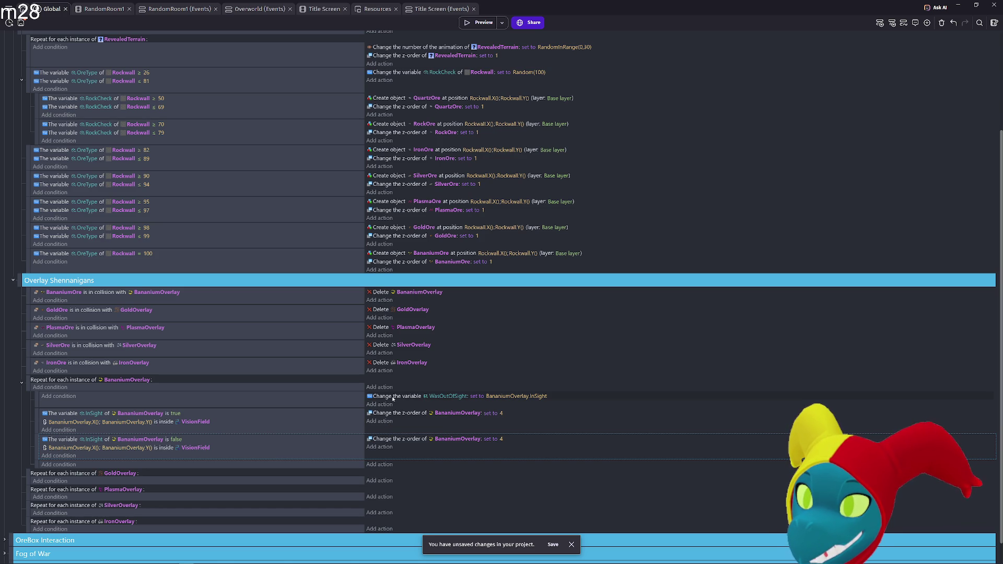
mouse_move(393, 399)
left_mouse_down()
mouse_move(389, 423)
mouse_move(406, 423)
left_mouse_up()
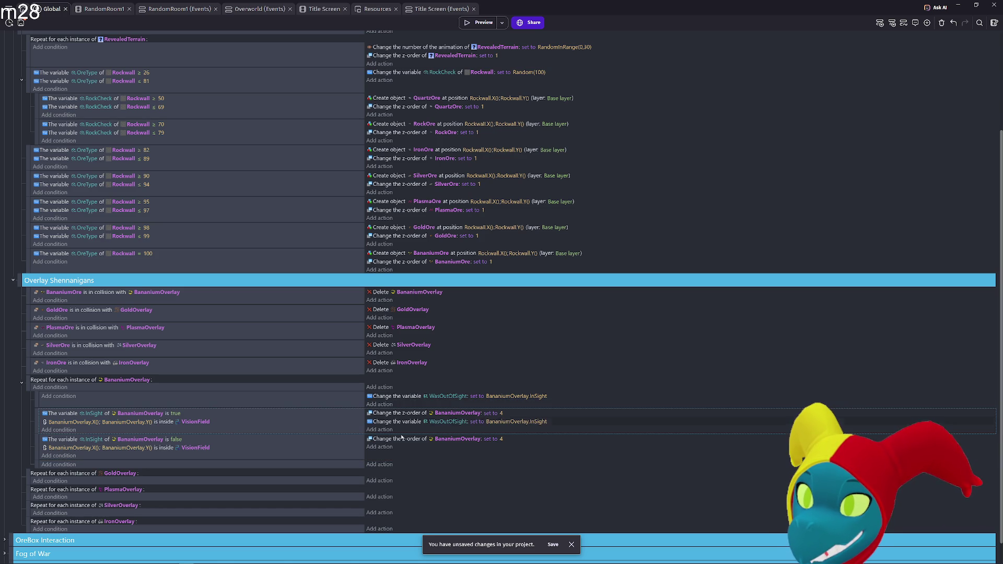
- Add the WasOutOfSight action to the second VisionField sub-event
left_click(404, 448)
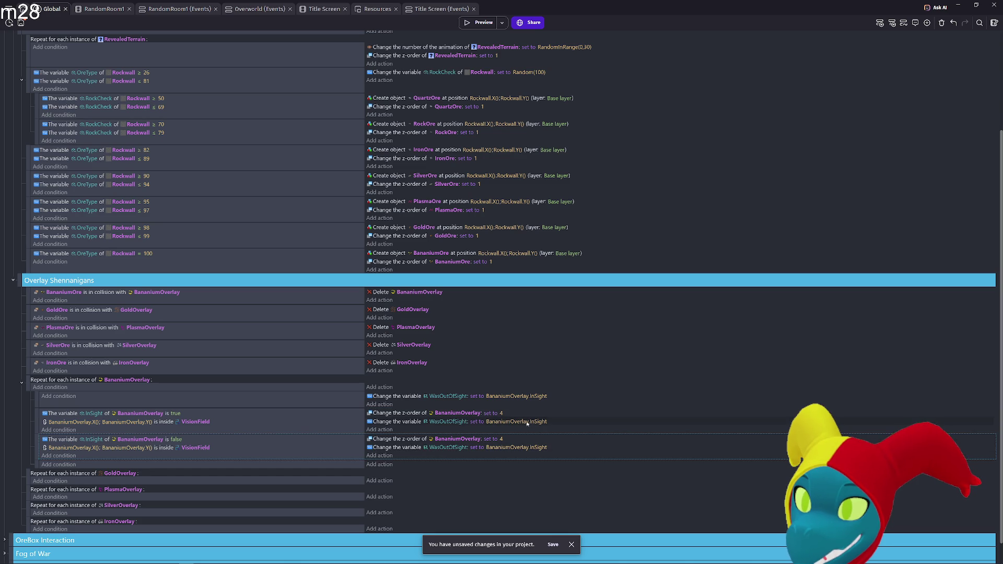
left_click(538, 422)
key("Escape")
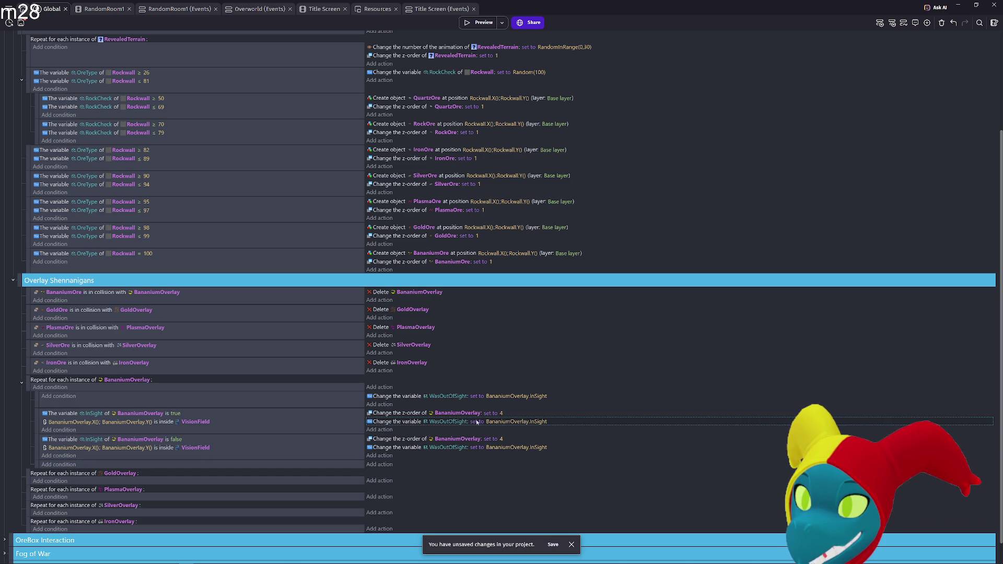
- Change the first action's variable to a new IsOutOfSight scene variable
left_click(457, 422)
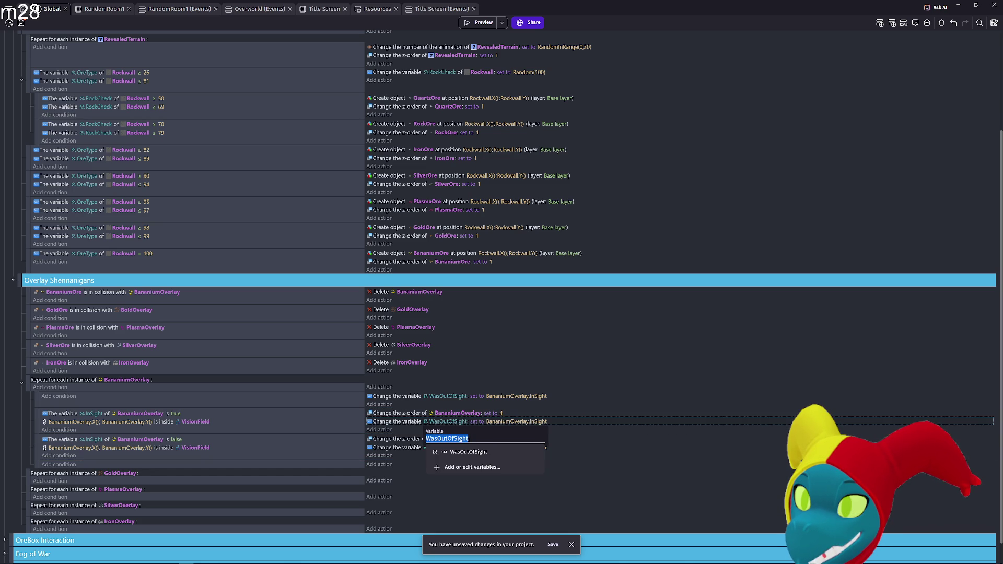
type("IsOut")
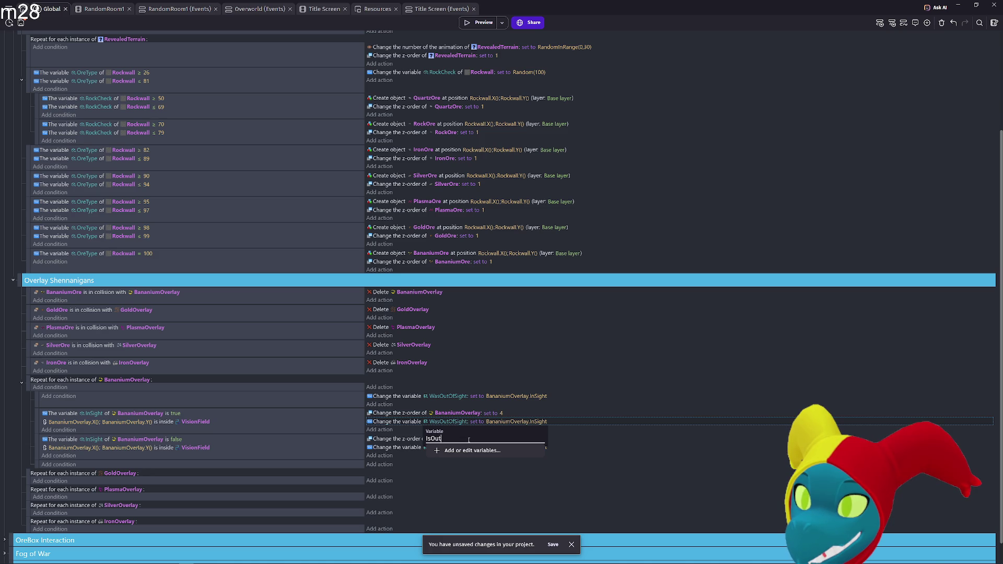
type("OfSigh")
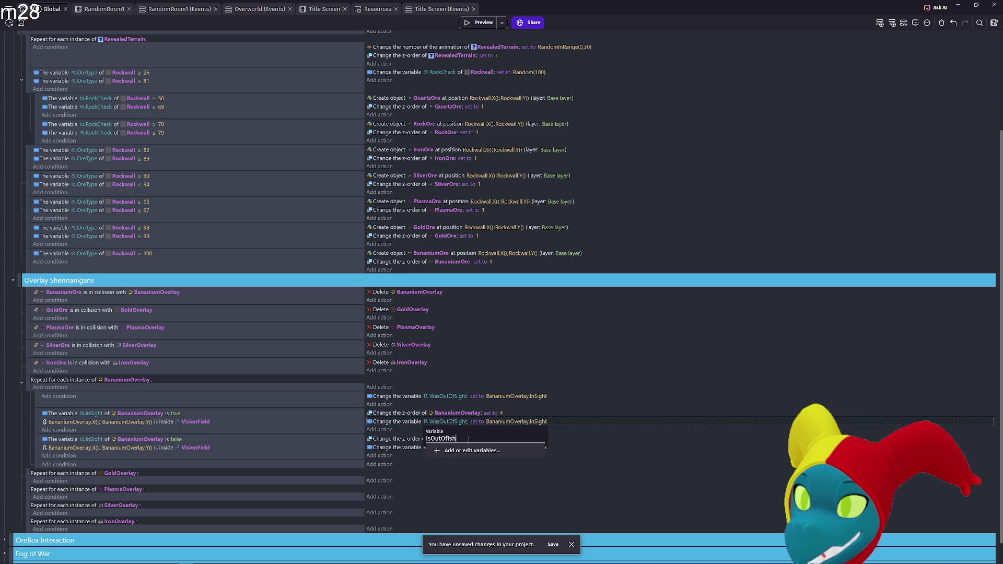
type("t")
key("ctrl+a")
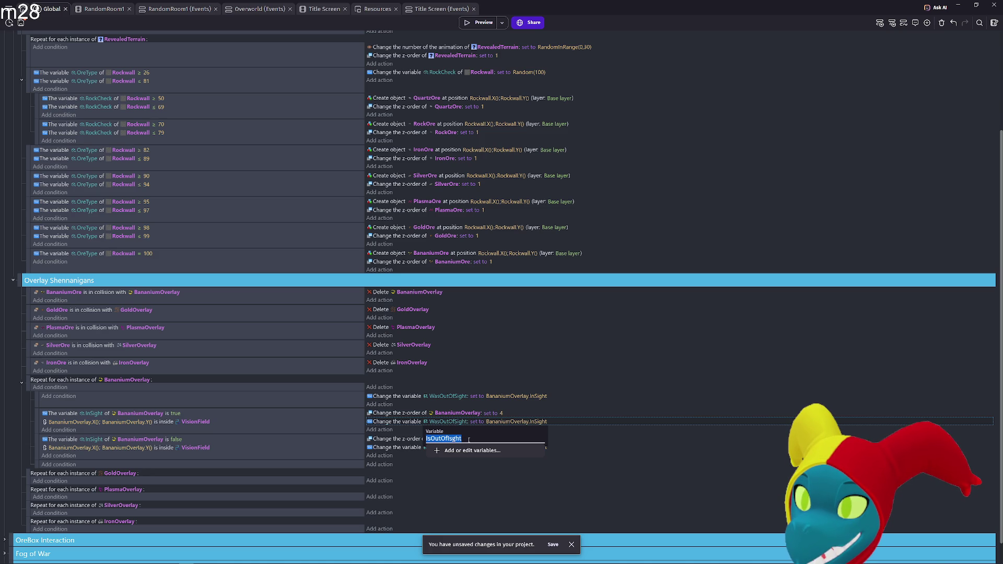
type("Is")
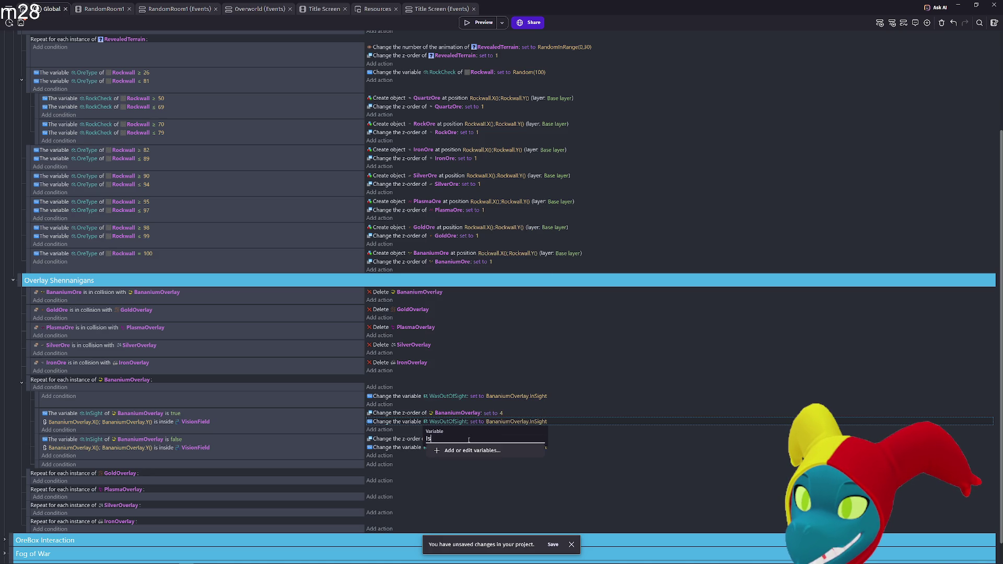
type("OutOfSight")
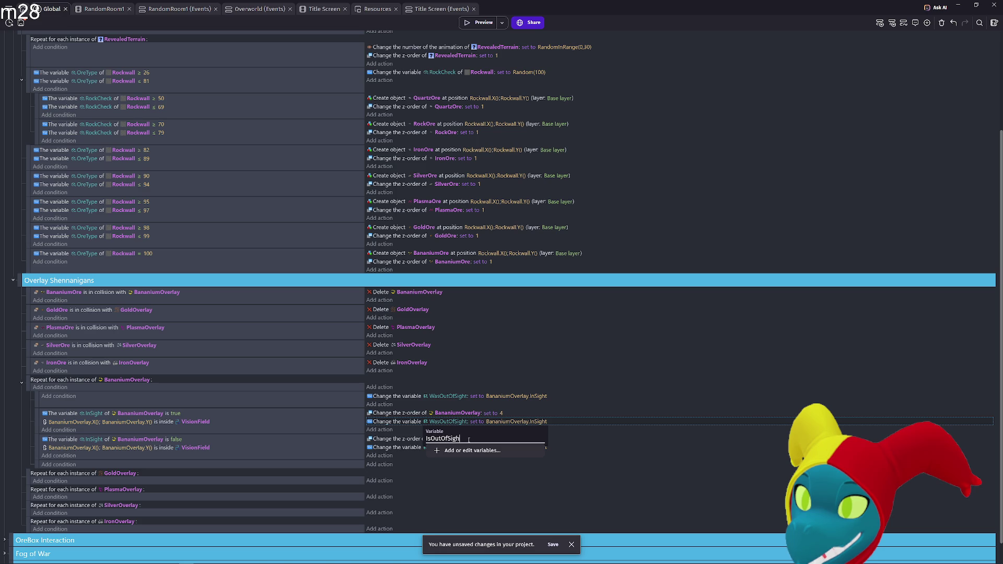
left_click(465, 451)
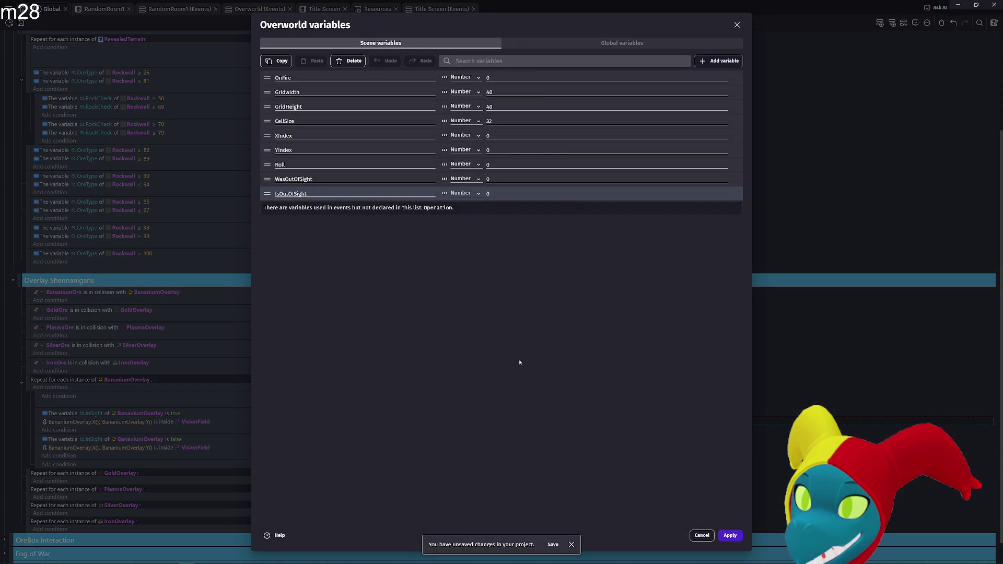
left_click(730, 536)
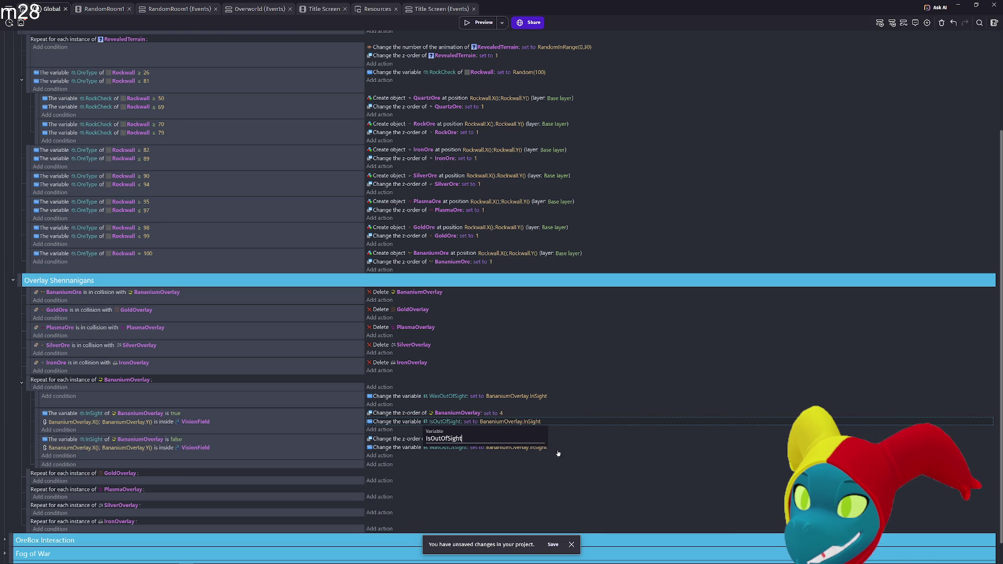
left_click(483, 493)
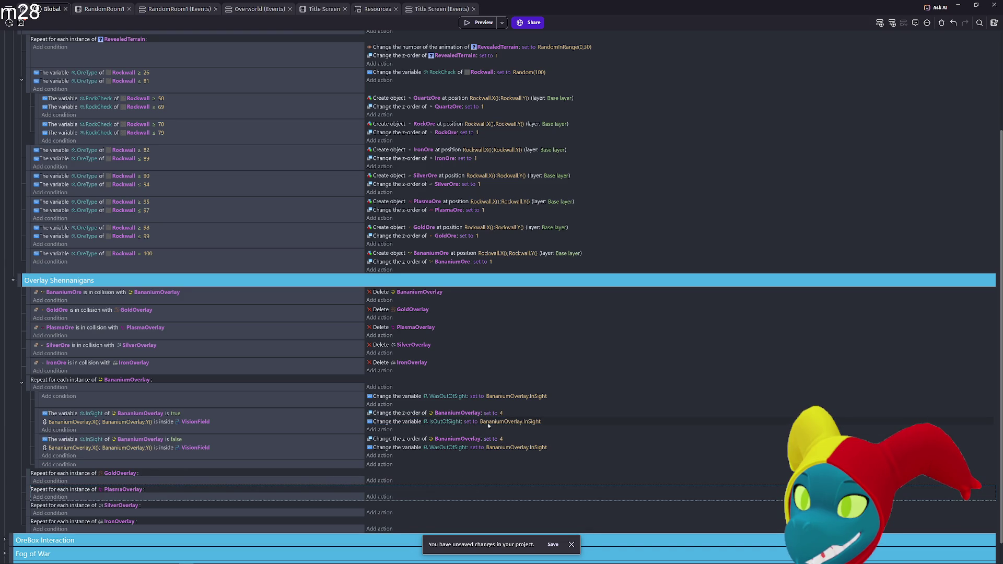
- Set the IsOutOfSight action's value to 1
left_click(506, 424)
type("1")
left_click(510, 481)
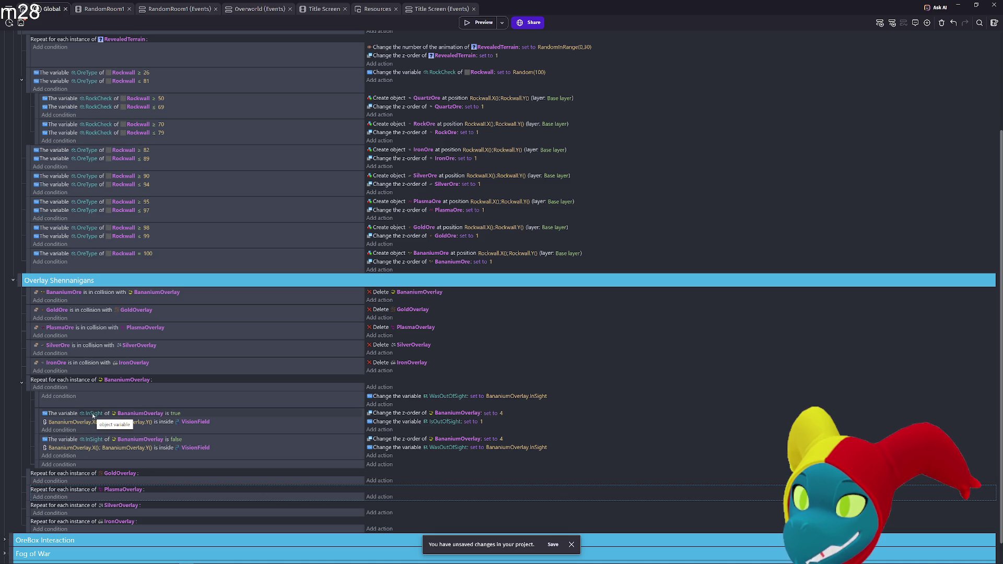
- Try changing the InSight condition's variable, then delete the WasOutOfSight event from the loop
left_click(93, 415)
type("was")
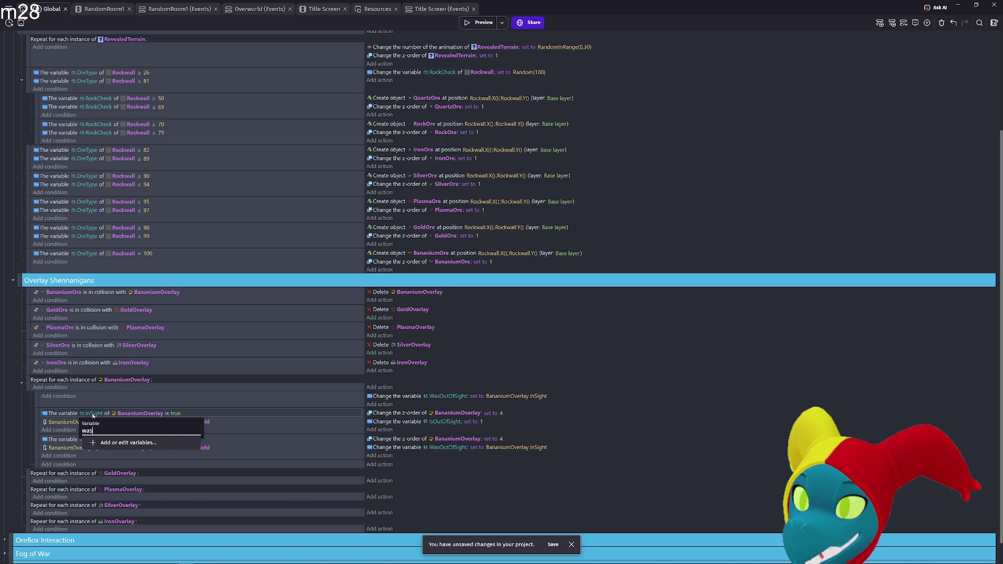
key("BackSpace")
key("BackSpace")
key("BackSpace")
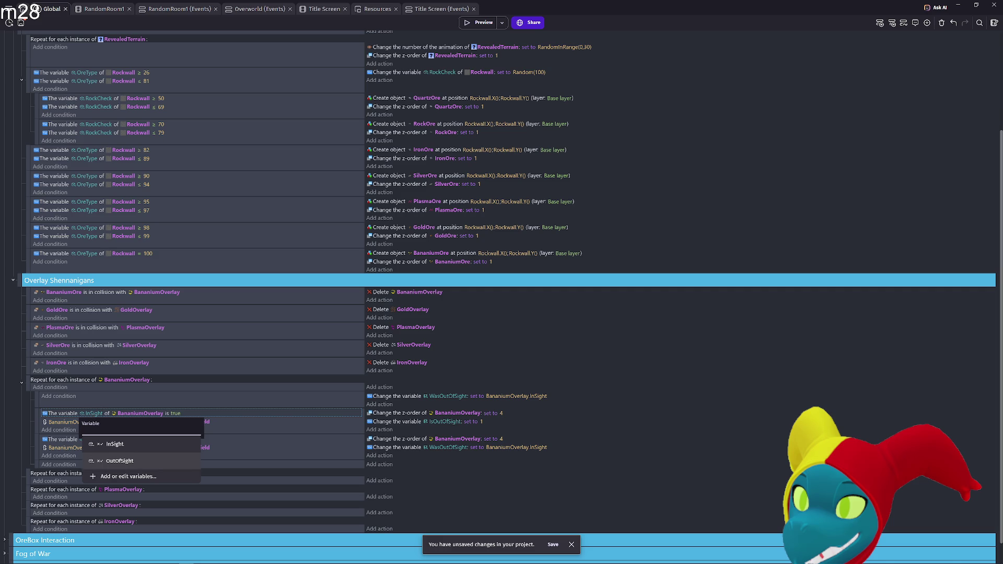
key("Escape")
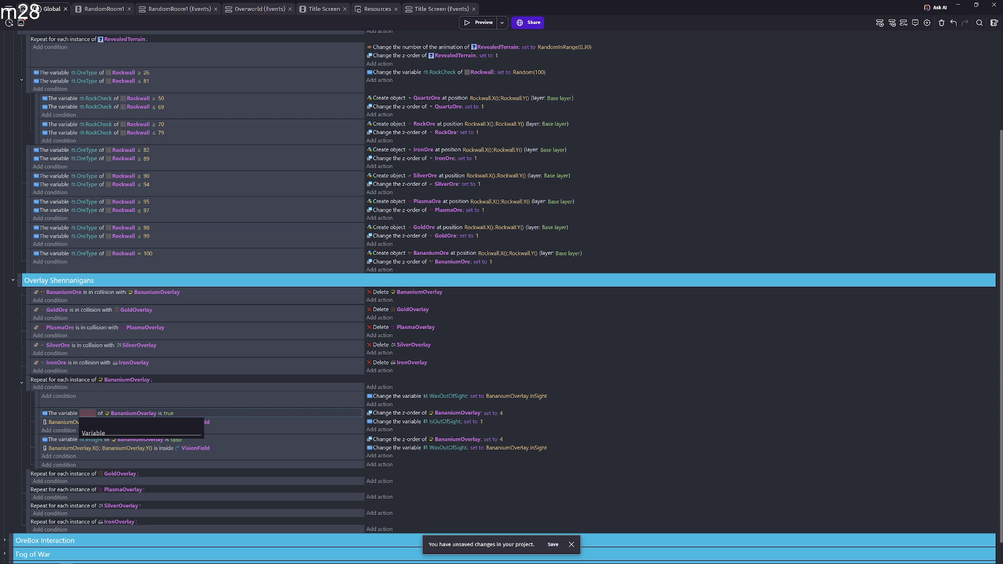
left_click(678, 368)
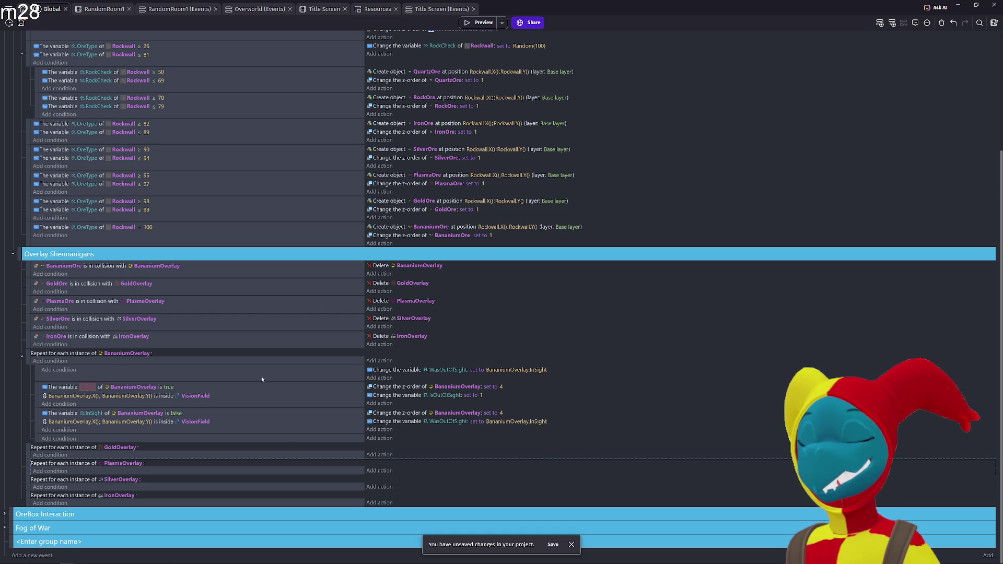
left_click(551, 376)
key("Delete")
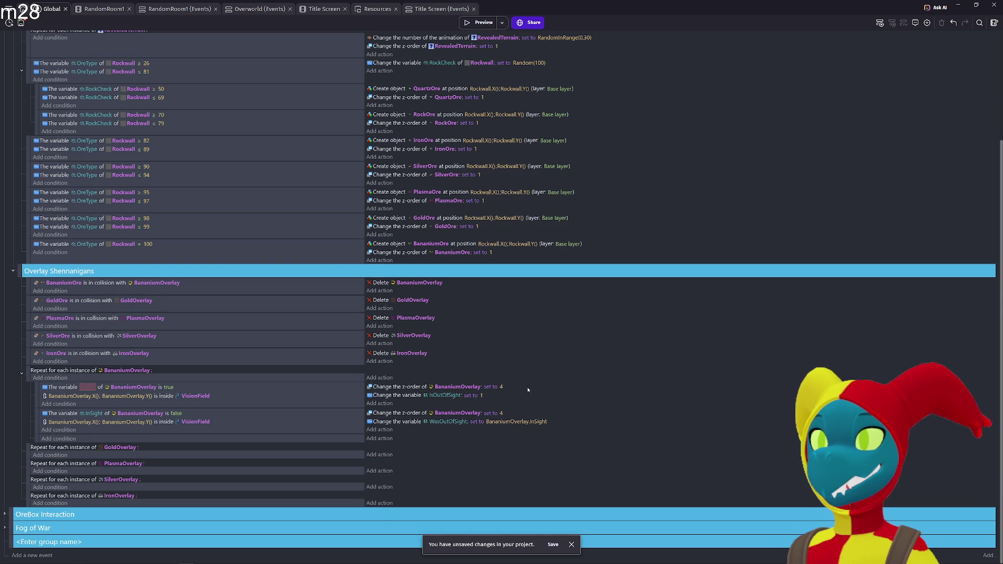
- Delete the two old InSight true/false sub-events from the BananiumOverlay loop
left_click(253, 400)
key("Delete")
key("Delete")
left_click(35, 414)
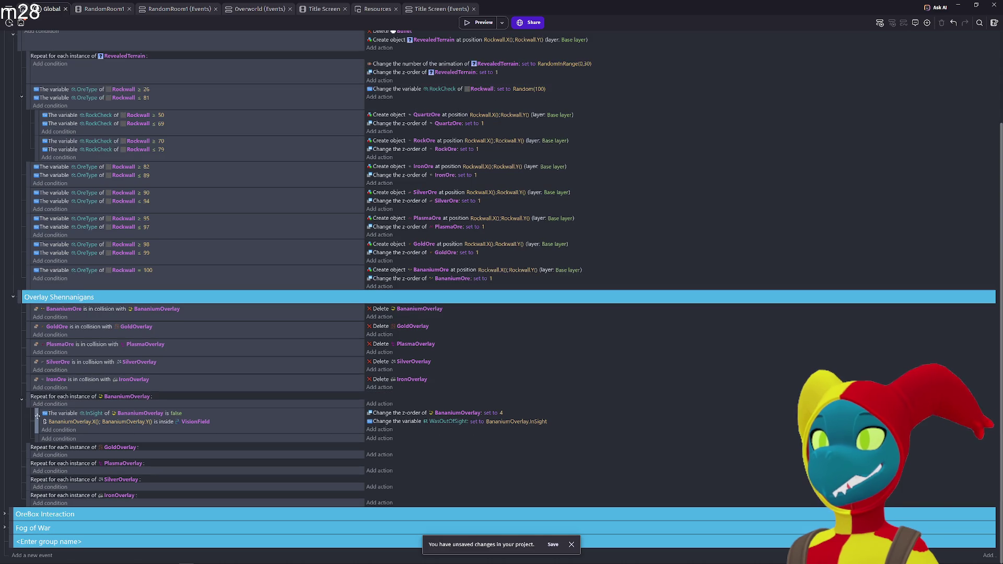
key("Delete")
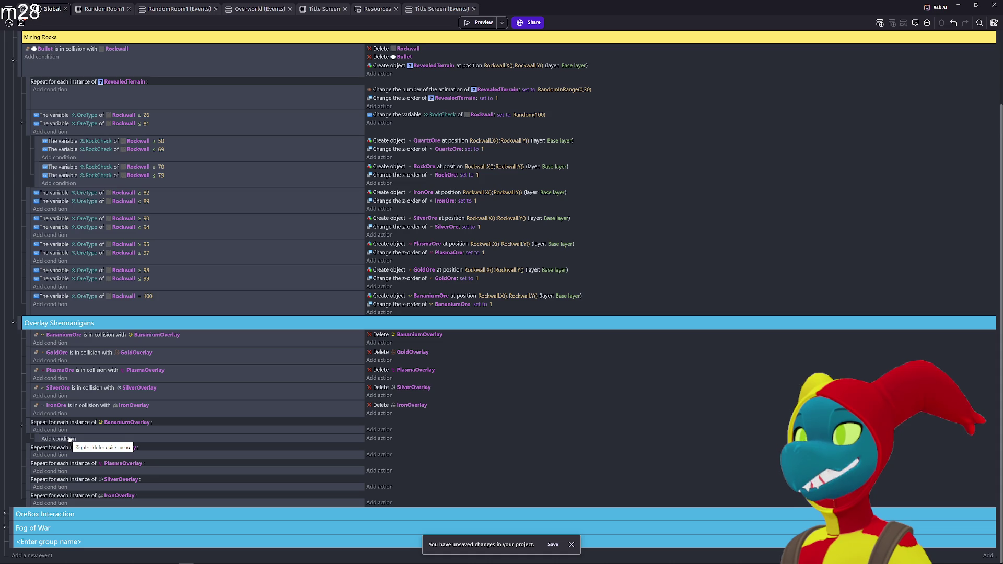
- Add a Point is inside condition: VisionField contains BananiumOverlay.X(), BananiumOverlay.Y()
left_click(70, 439)
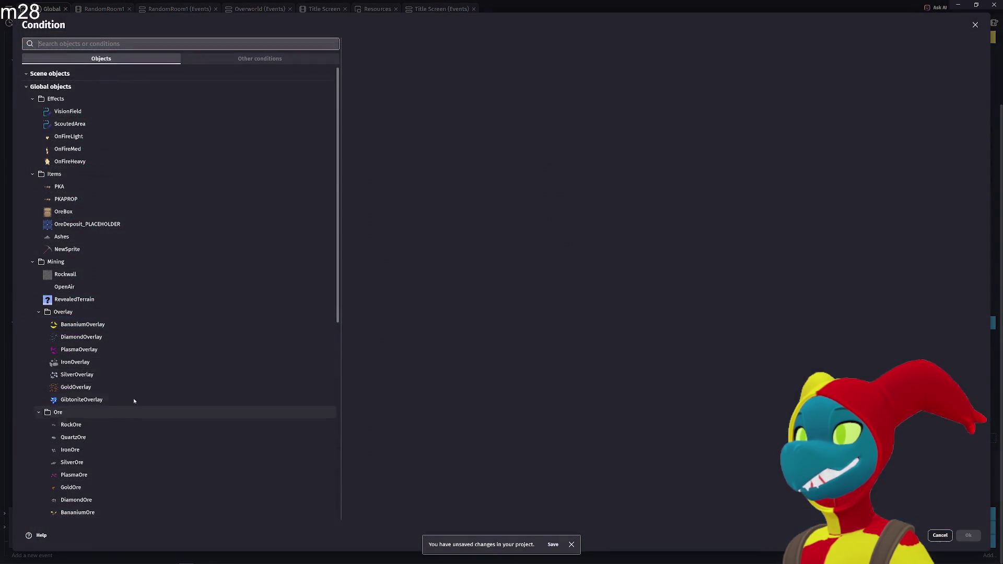
type("point")
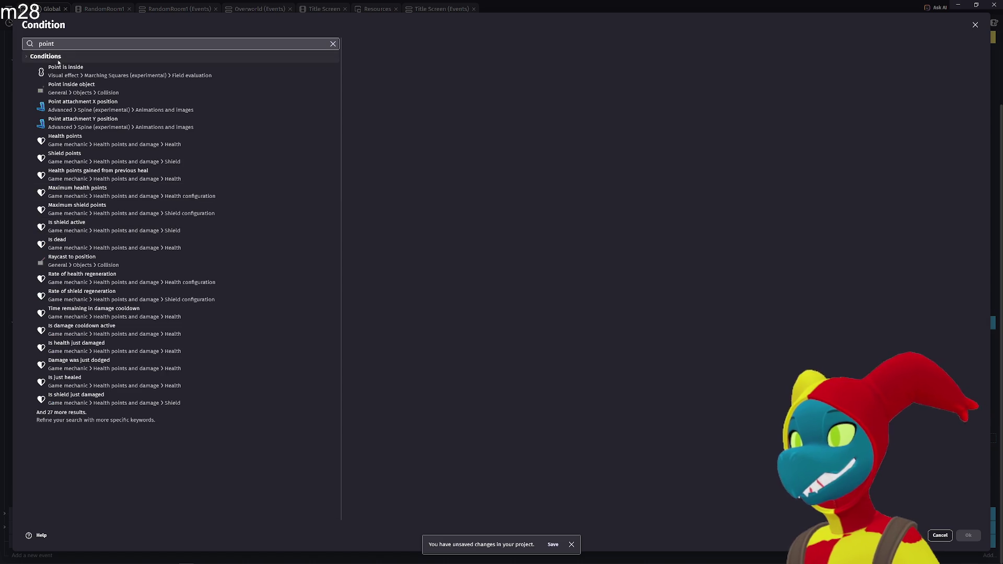
key("Return")
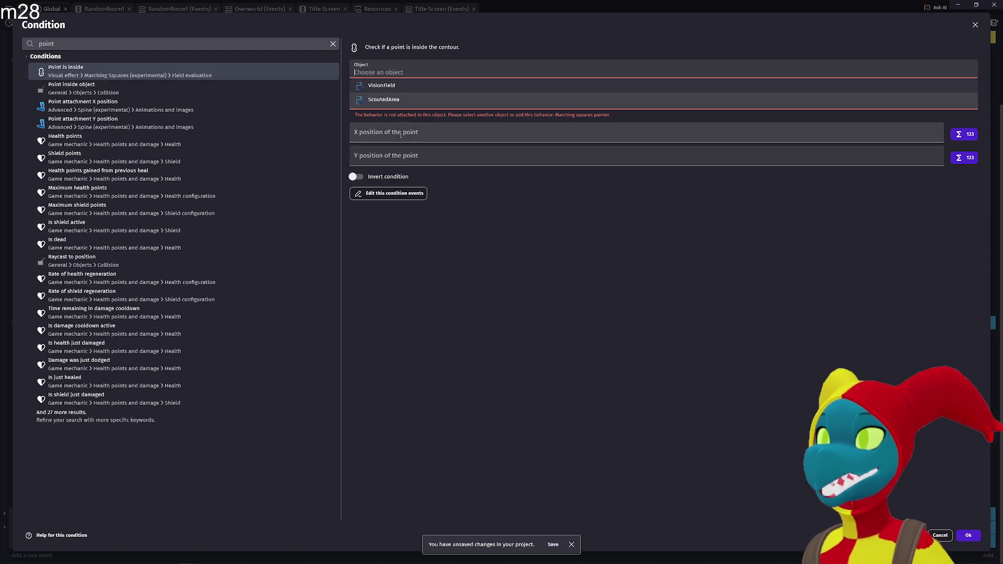
left_click(405, 84)
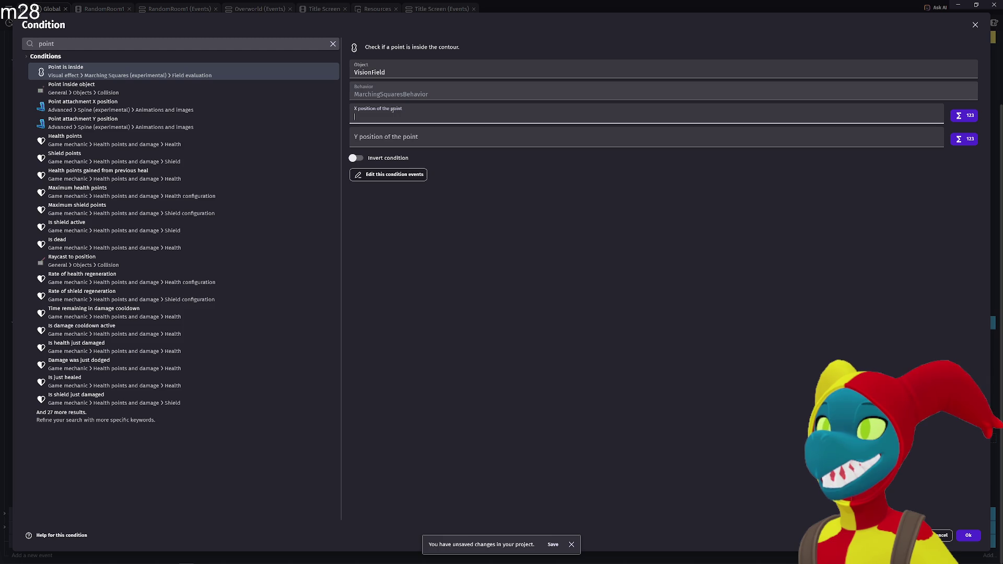
type("Bna")
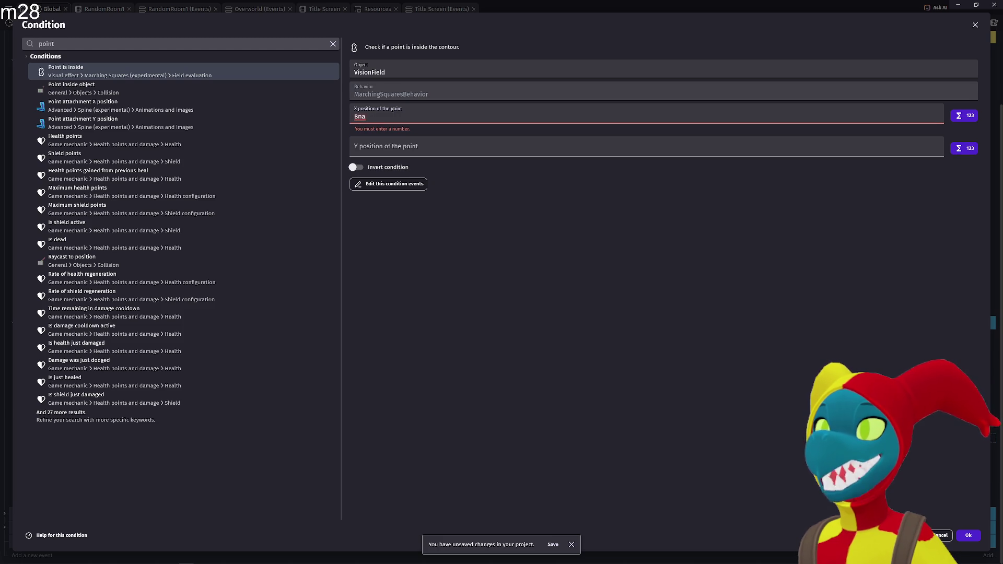
type("na")
type("nium")
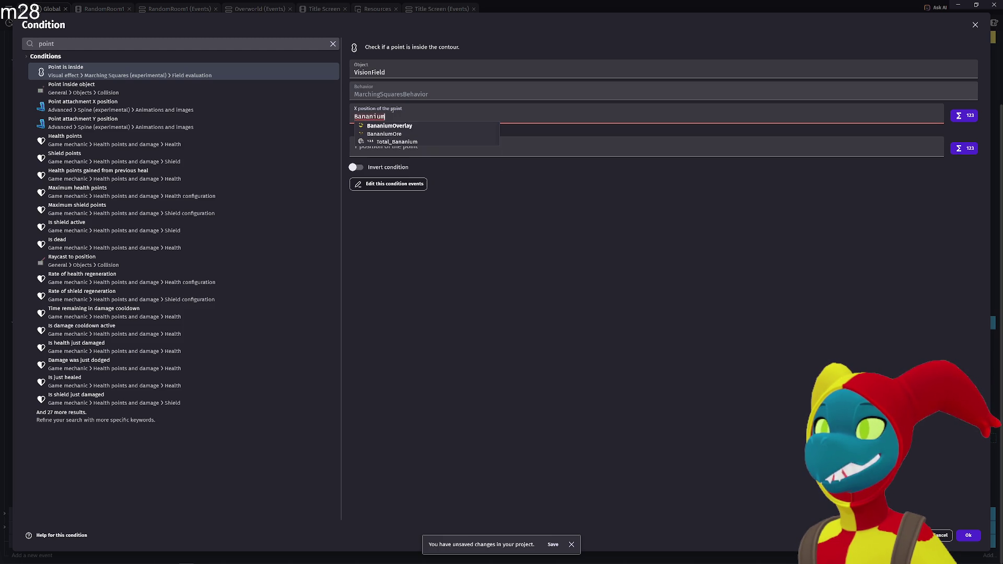
type("Overlay.")
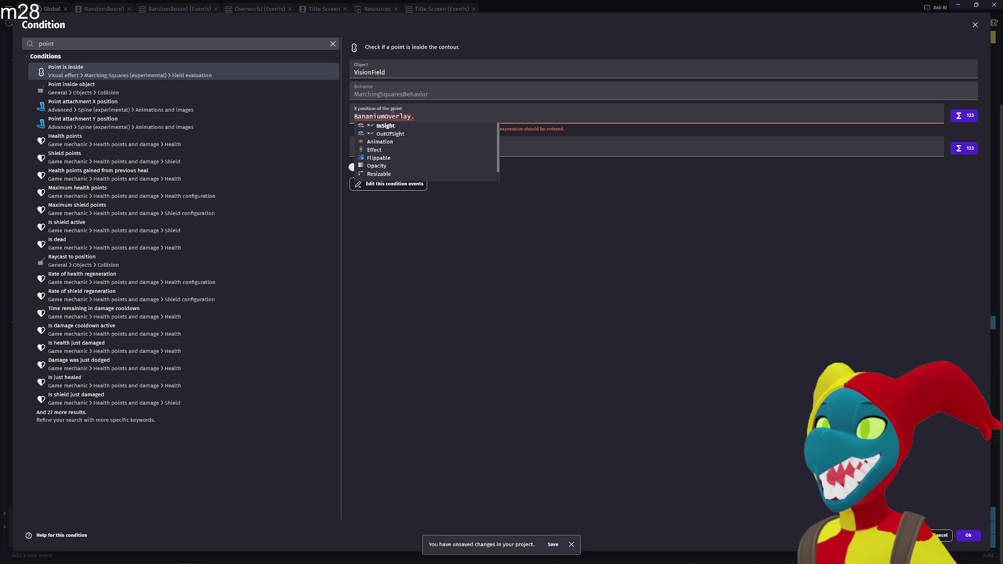
type("X(")
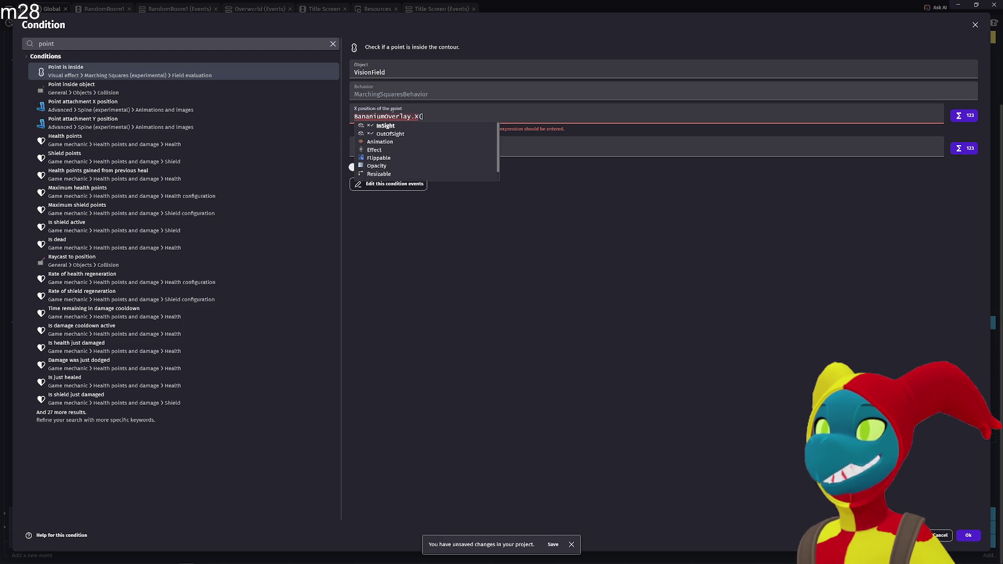
key("Return")
key("Tab")
type("BananiumOverlay")
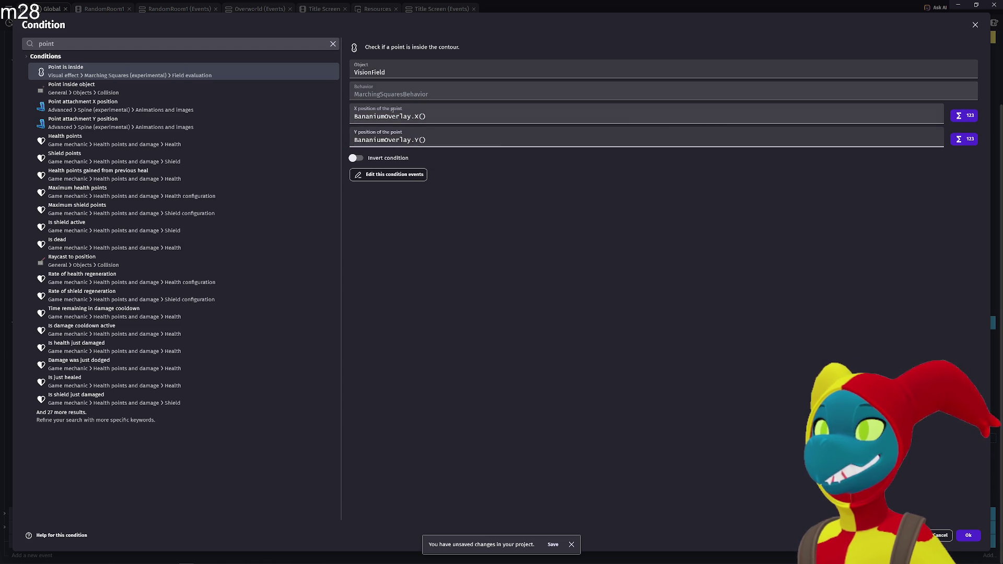
left_click(968, 535)
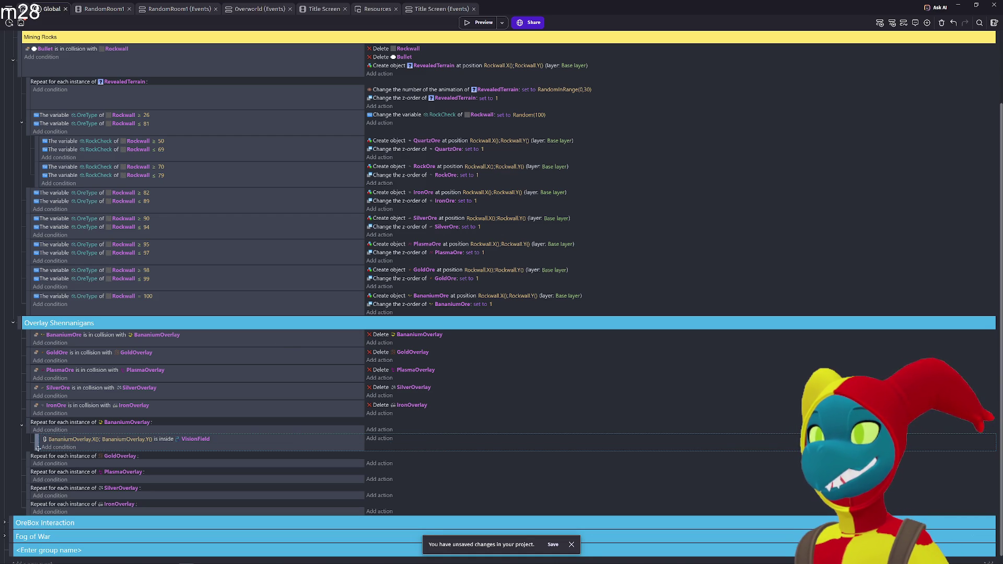
- Duplicate the VisionField sub-event and invert the copy's condition
key("ctrl+c")
key("ctrl+v")
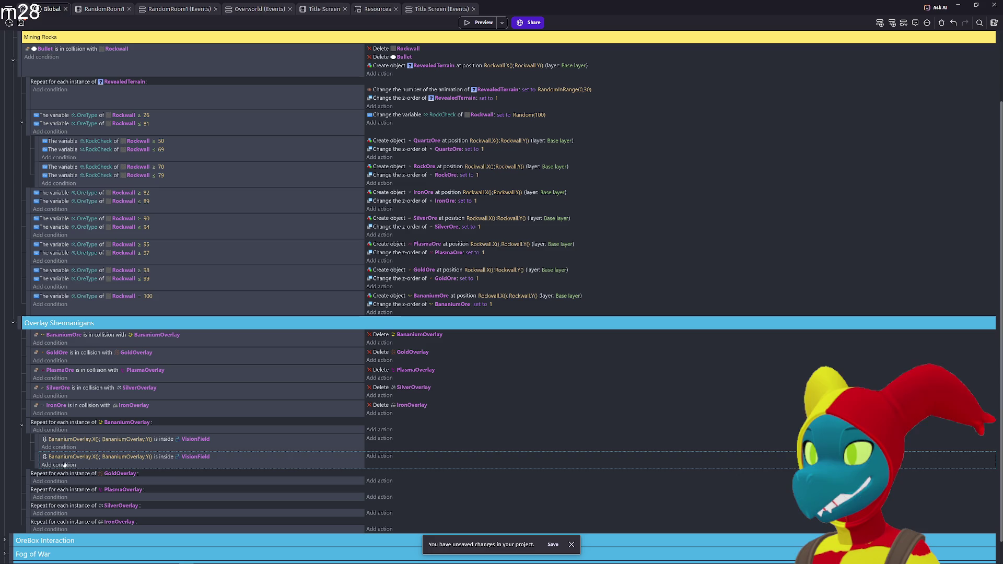
right_click(66, 463)
key("Escape")
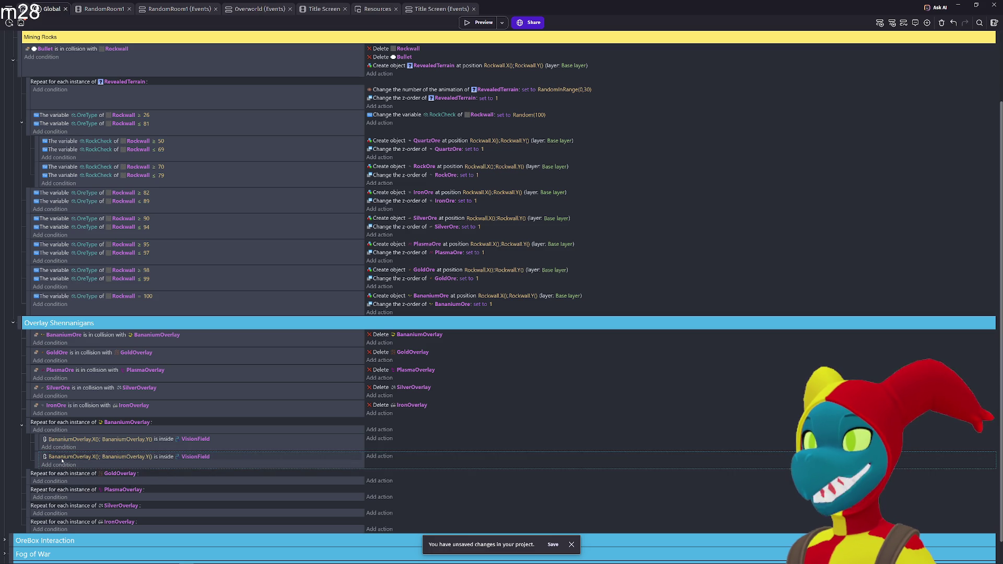
right_click(61, 462)
left_click(87, 502)
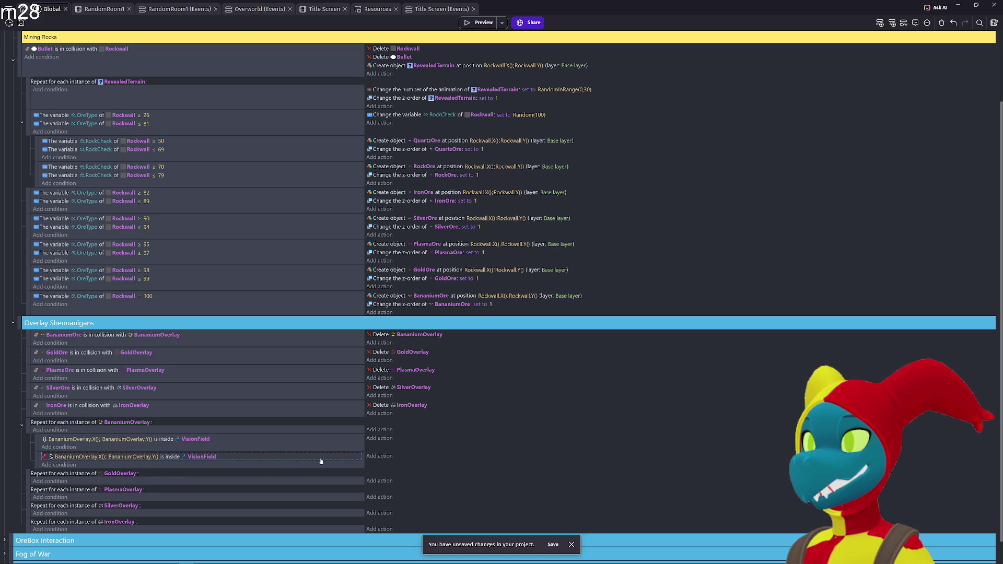
- Paste the GoldOre z-order action into both sub-events, set the first to 4, and preview
left_click(385, 438)
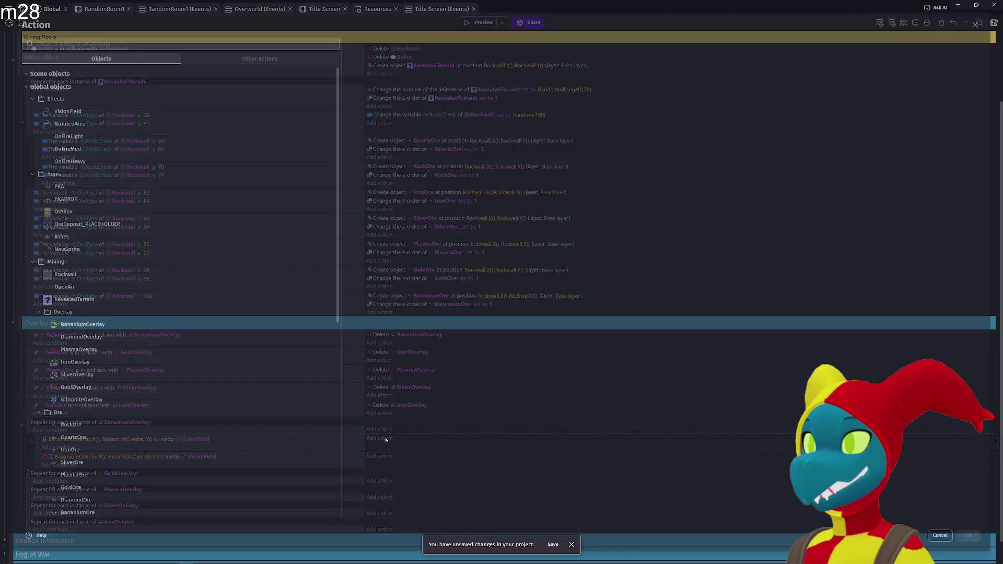
key("Escape")
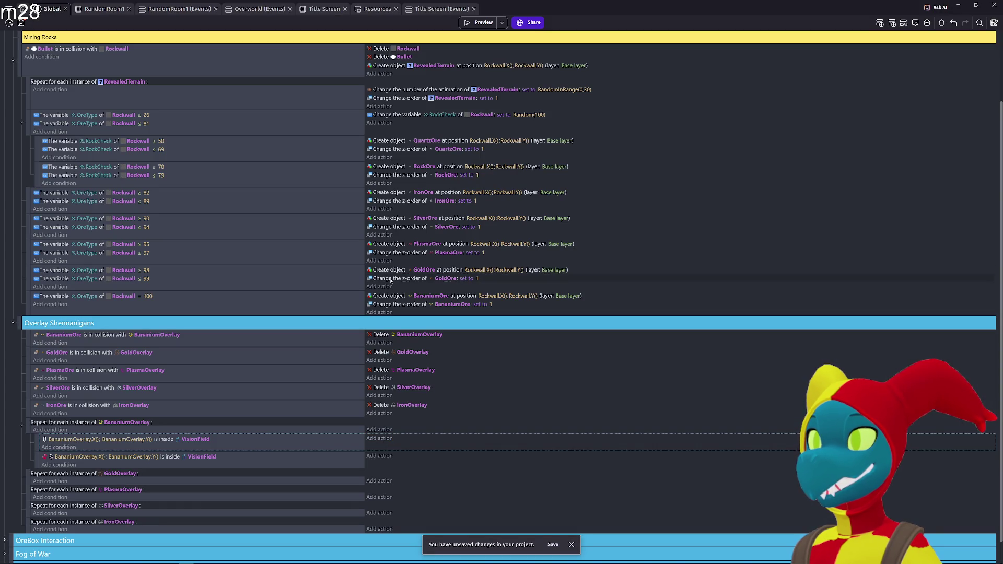
left_click(411, 441)
key("ctrl+v")
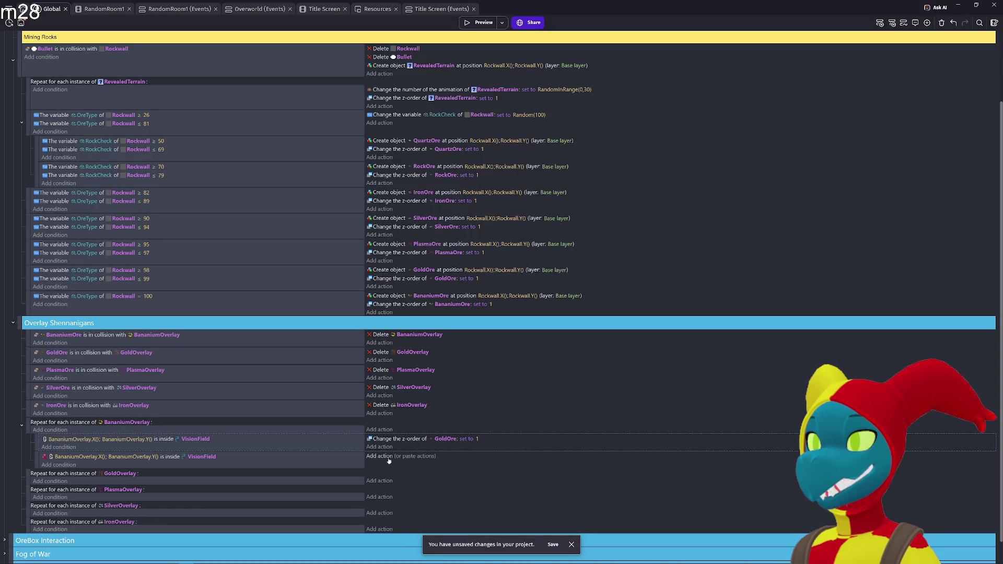
left_click(410, 458)
left_click(477, 441)
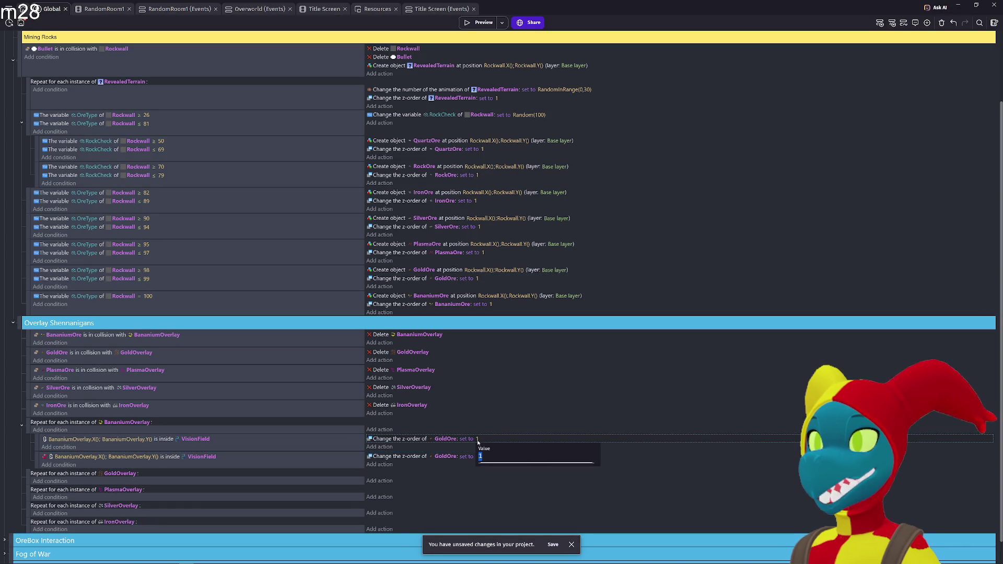
type("4")
left_click(478, 458)
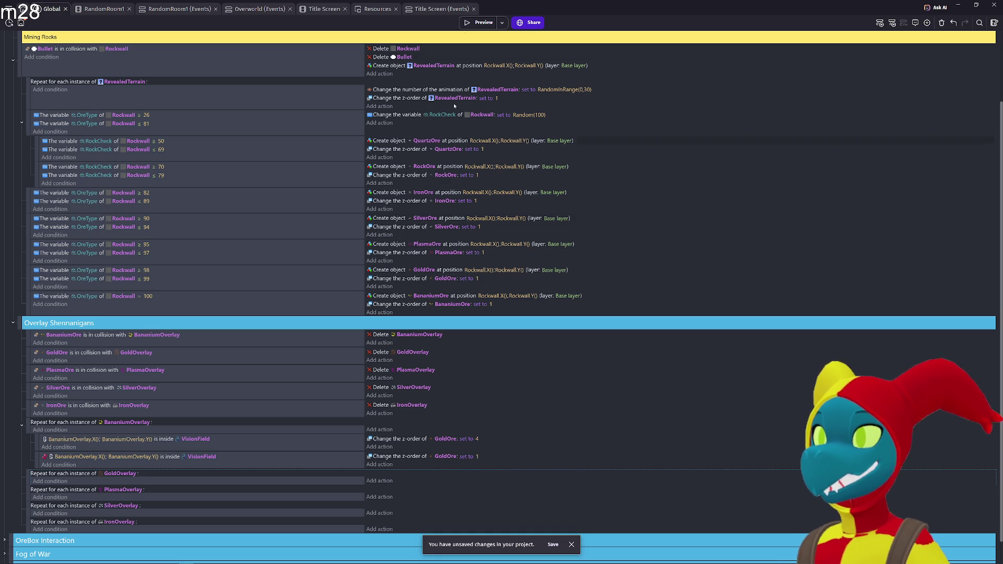
left_click(473, 22)
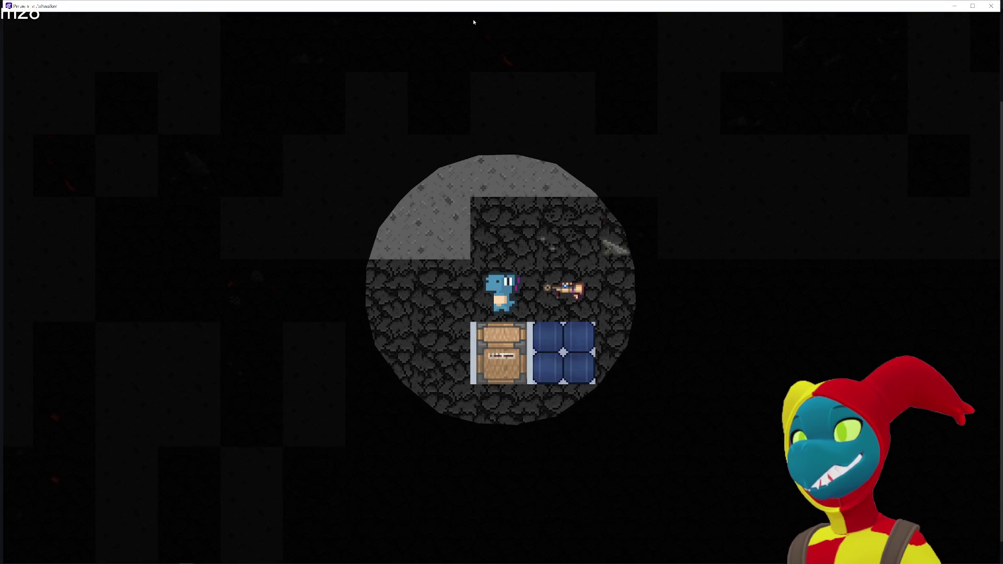
- Walk the player around the cave along the red walls with WASD, then close the preview
key("a")
key("a")
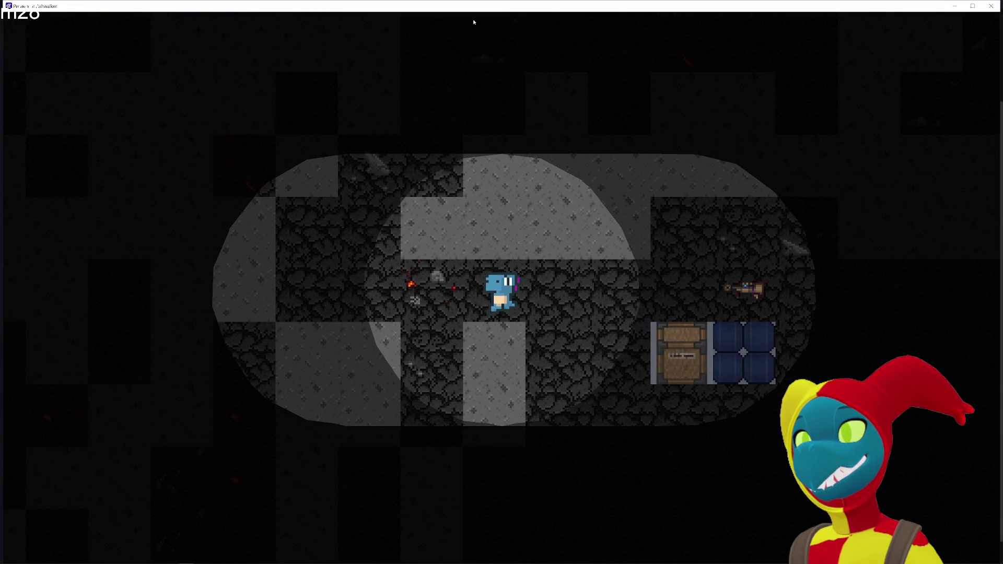
key("a")
key("a")
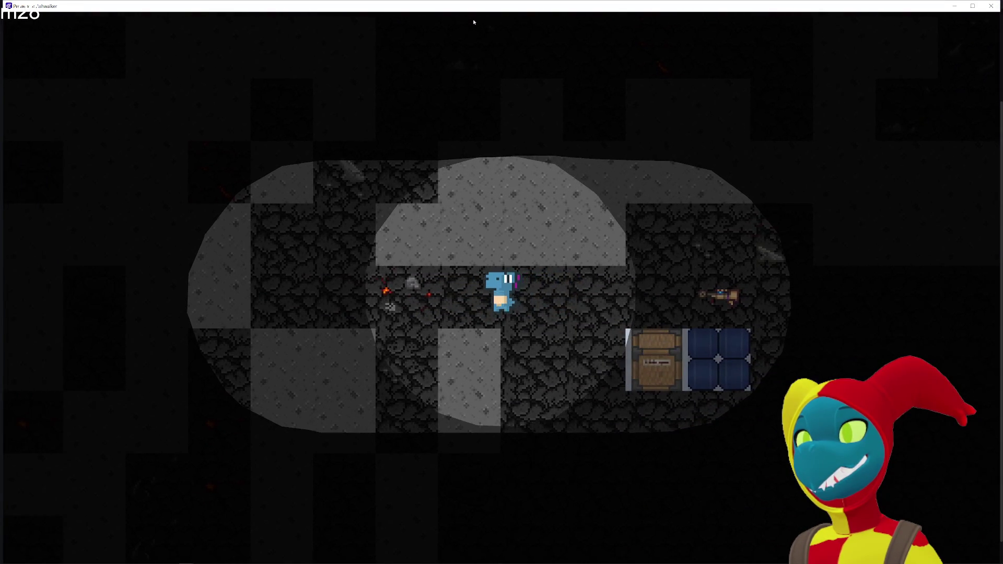
key("d")
key("w")
key("s")
key("a")
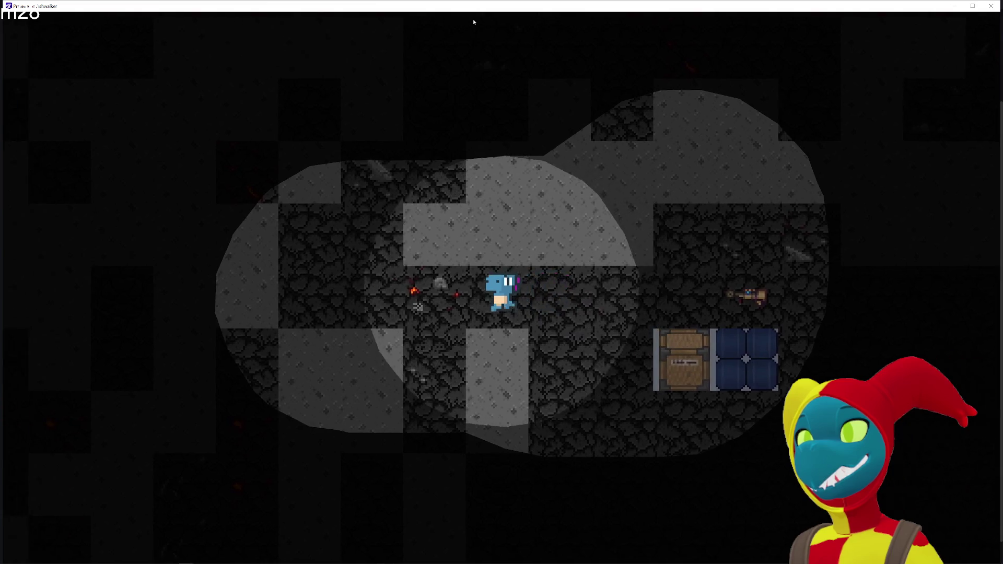
key("w")
key("w")
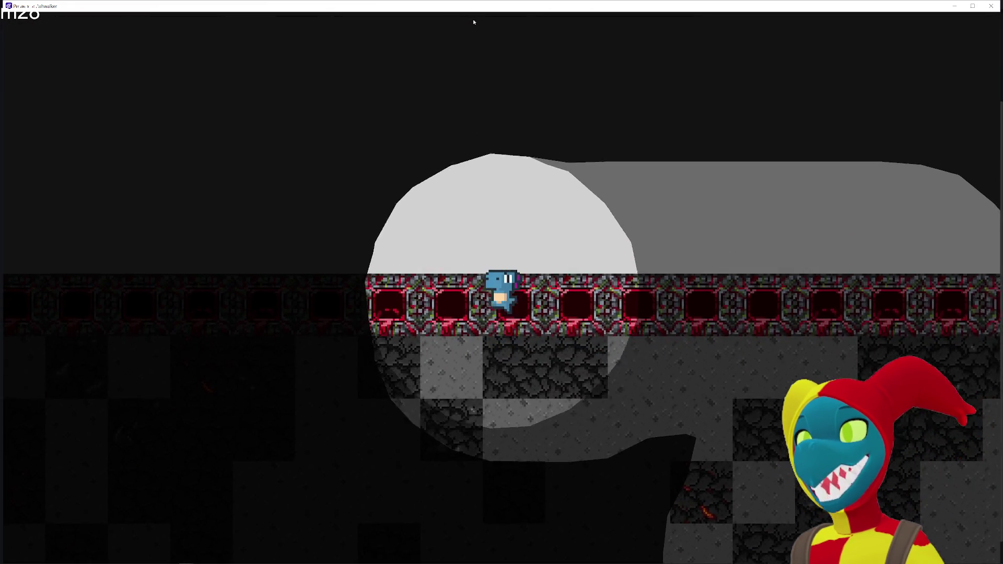
key("s")
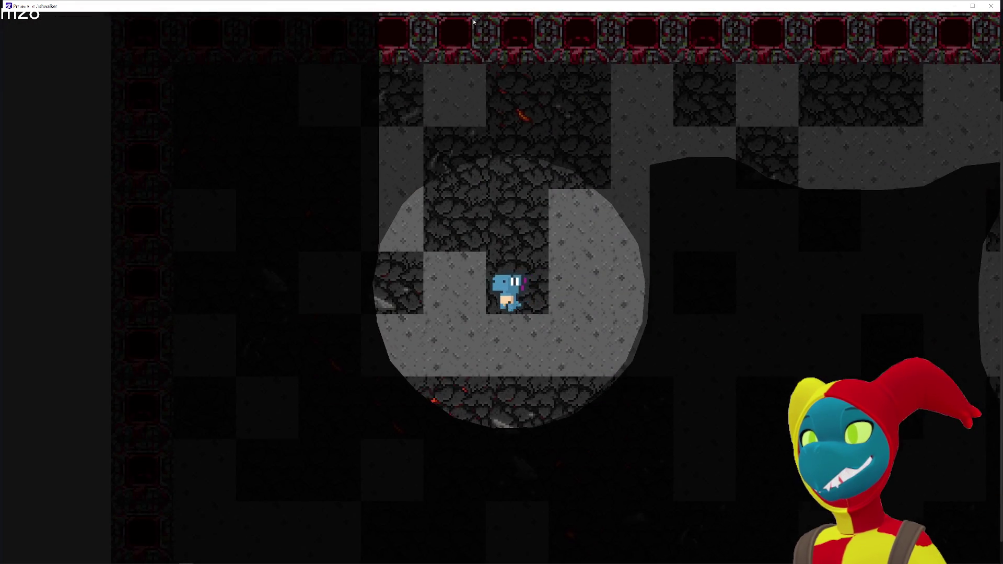
key("w")
key("a")
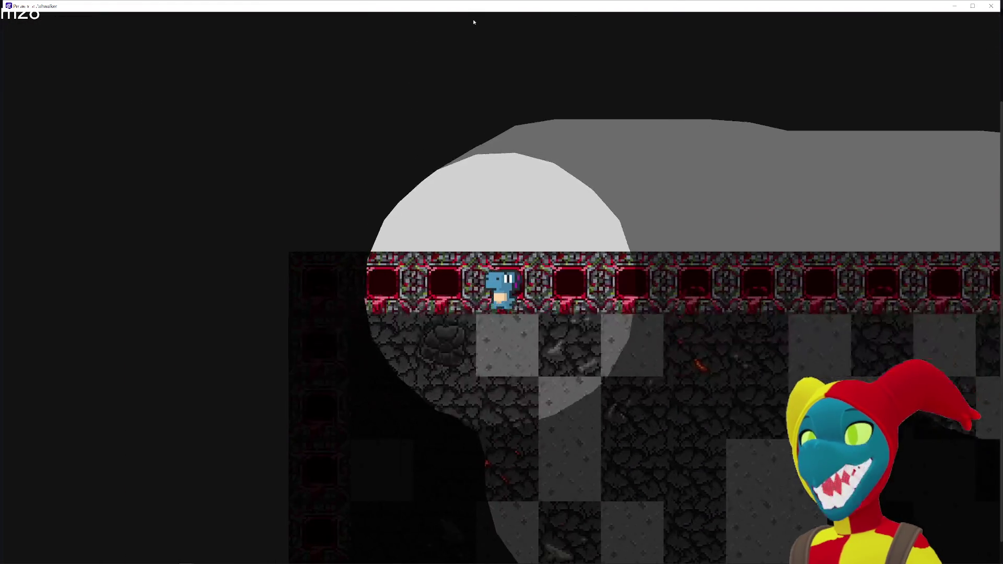
key("s")
key("s")
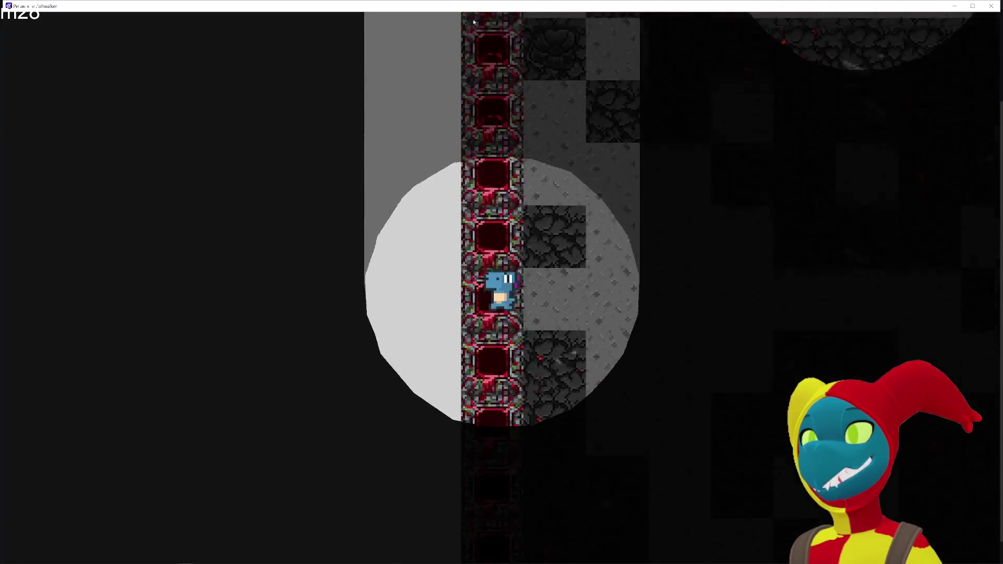
key("d")
key("d")
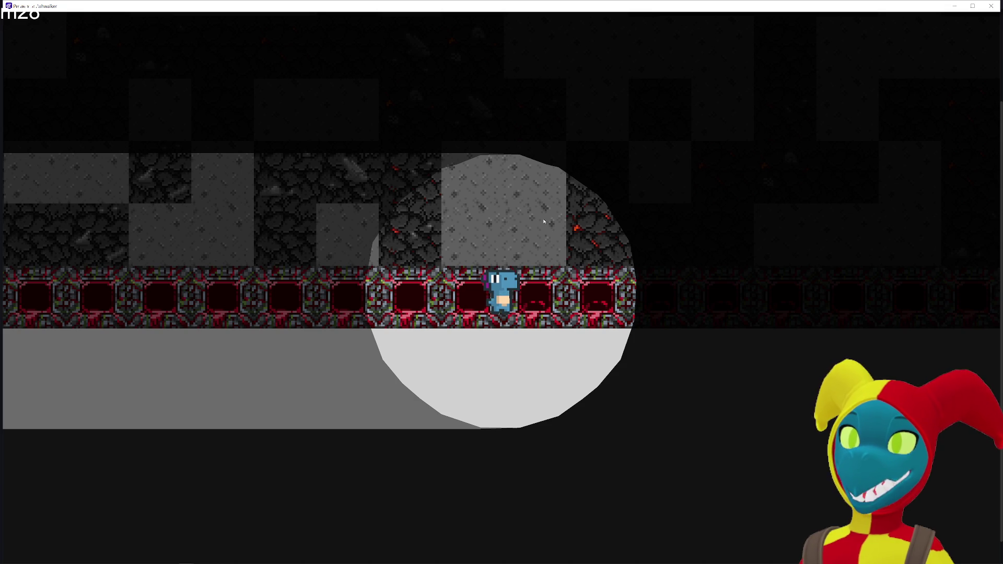
left_click(991, 6)
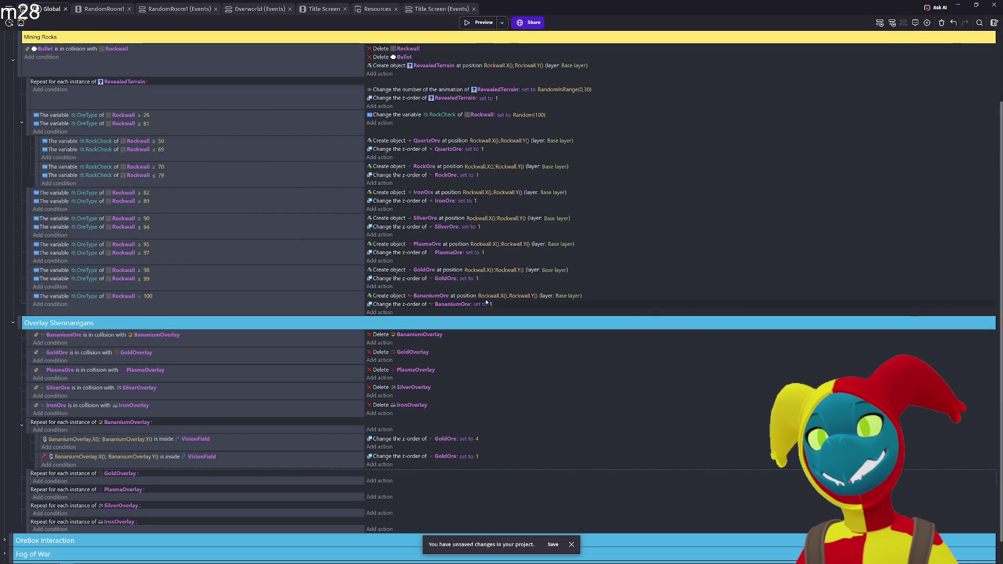
- Change IronOre's created z-order from 1 to 4, then run and close a quick preview
left_click(475, 201)
type("2")
key("Return")
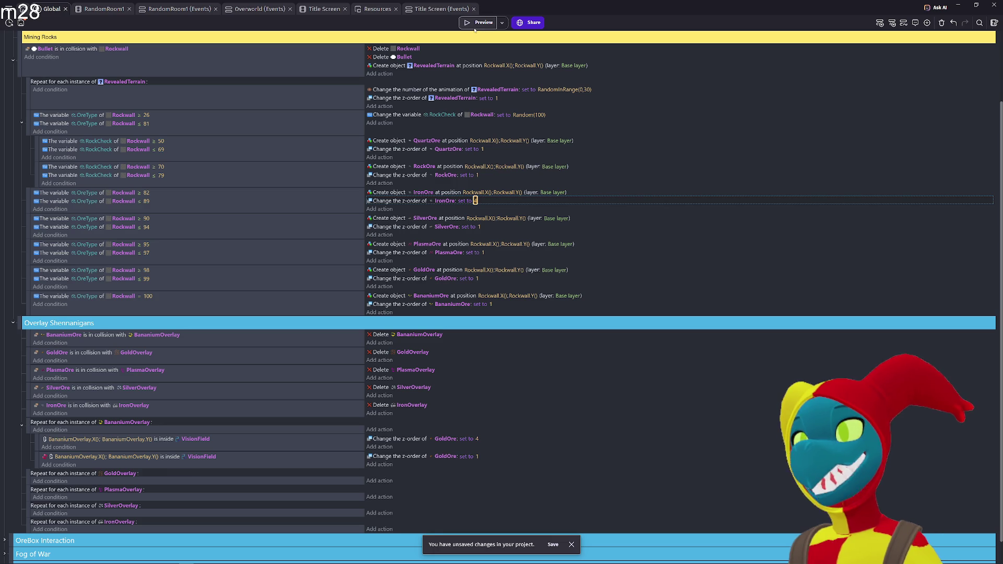
left_click(474, 29)
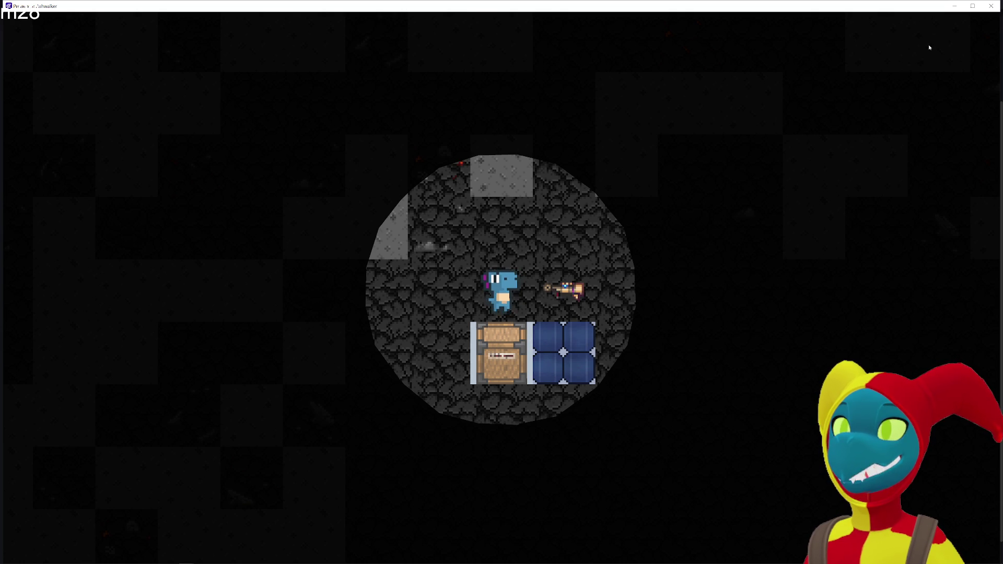
left_click(991, 6)
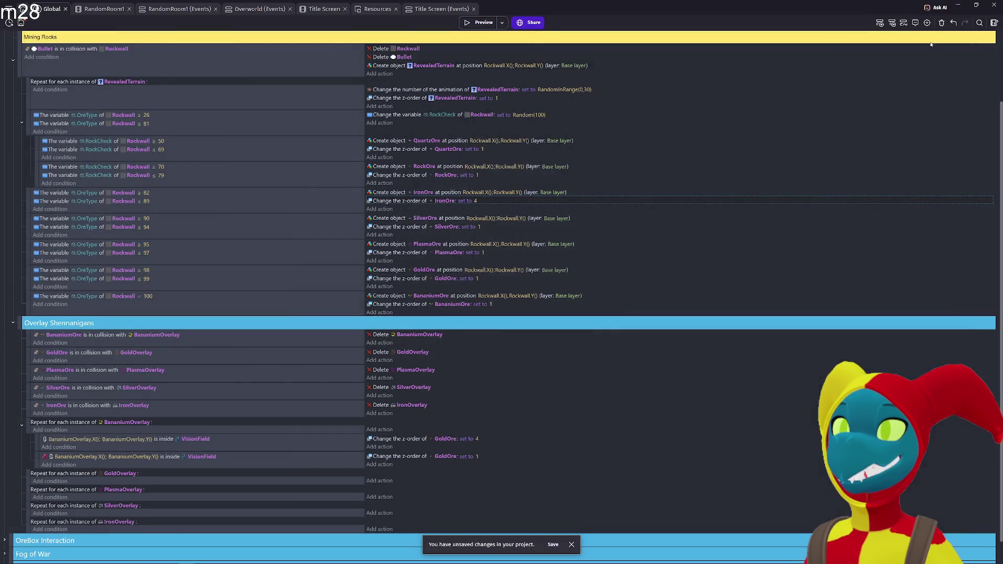
- Set IronOre's spawn z-order back to 1
left_click(446, 440)
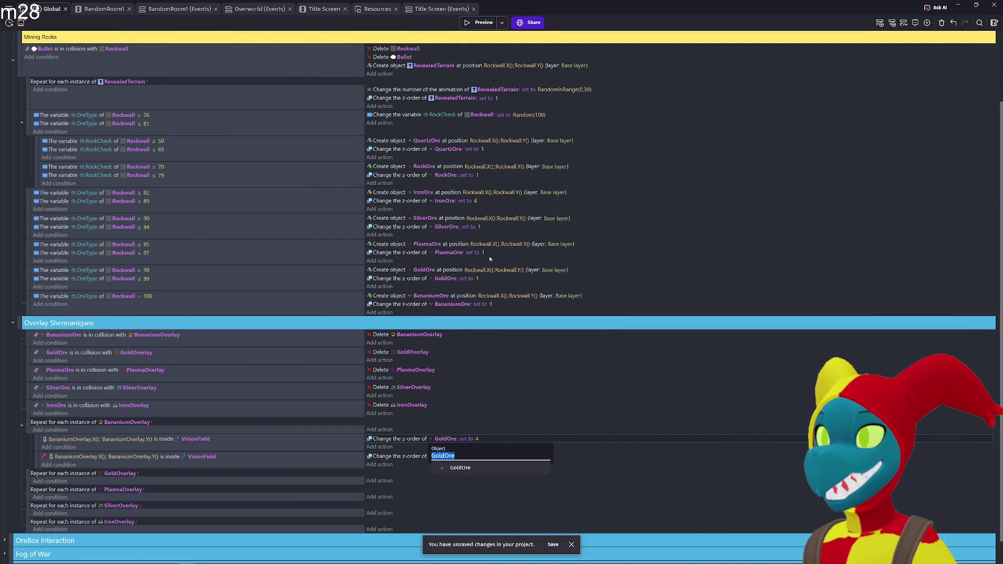
left_click(476, 201)
type("1")
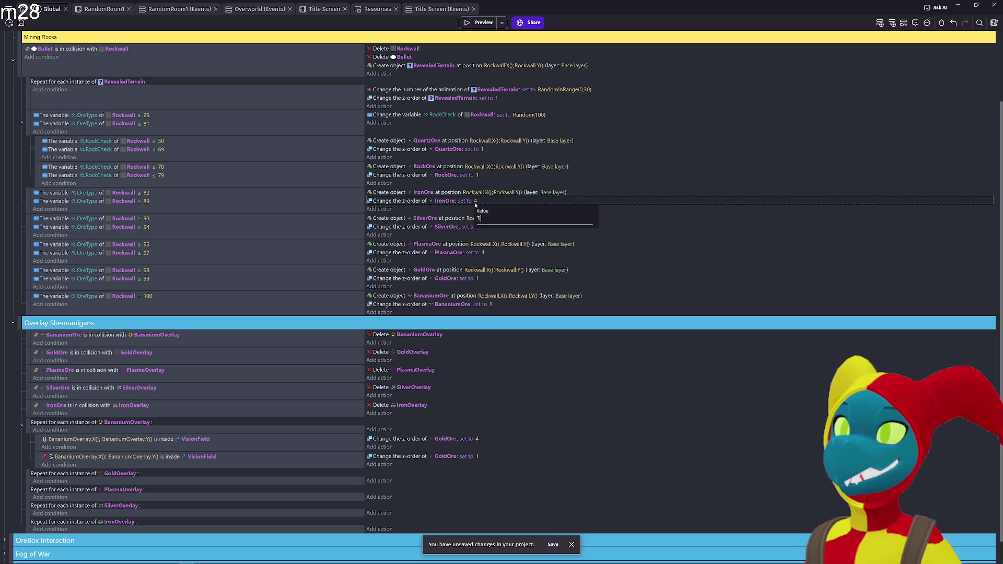
key("Return")
- Switch both VisionField z-order actions' object from GoldOre to BananiumOverlay
left_click(446, 440)
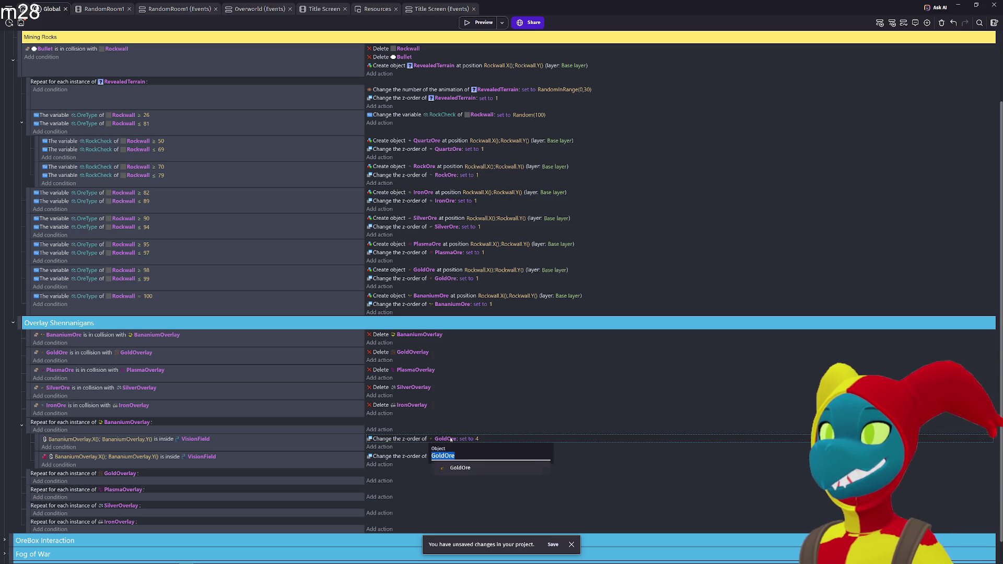
type("Babab")
key("BackSpace")
key("BackSpace")
key("BackSpace")
type("na")
key("Down")
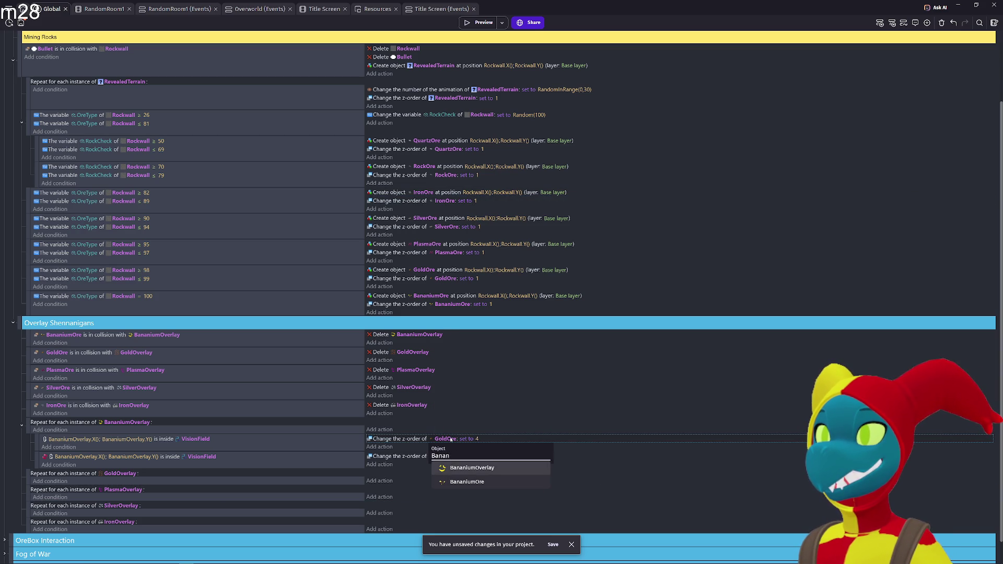
key("Return")
left_click(446, 457)
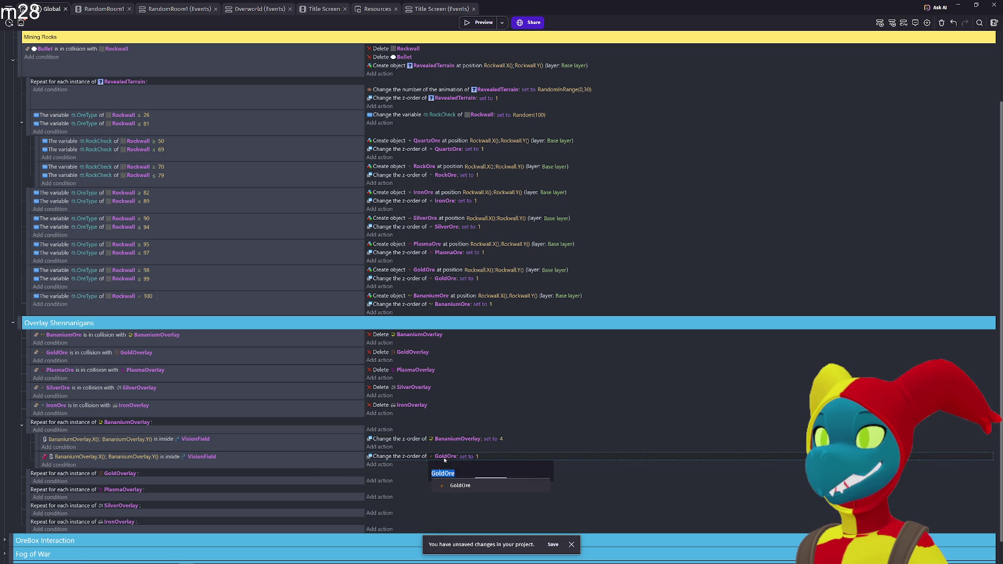
type("Banan")
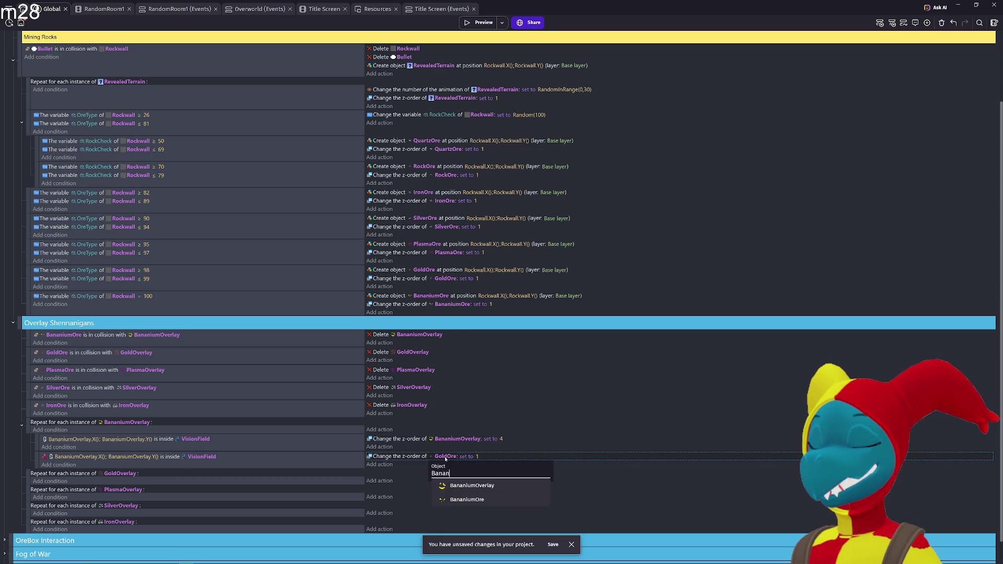
key("Down")
key("Return")
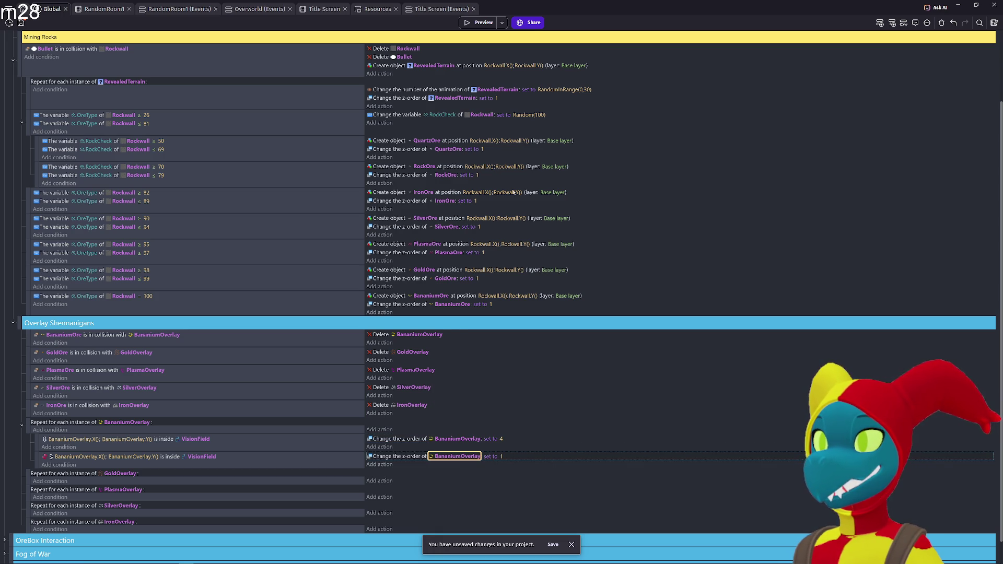
left_click(486, 23)
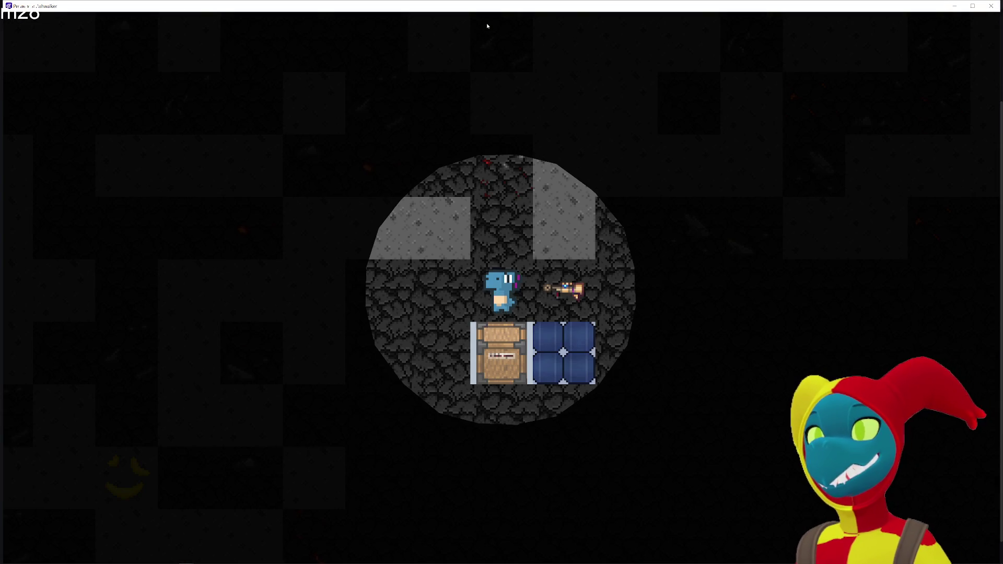
key("Left")
key("Left")
key("Down")
key("Down")
key("Down")
key("Down")
key("Up")
key("Up")
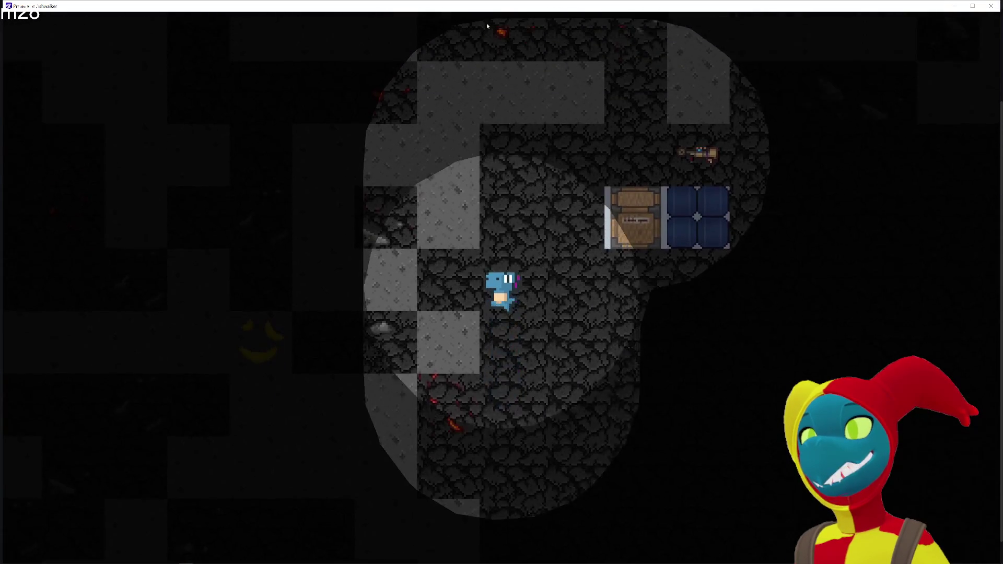
key("Up")
key("Up")
key("Right")
key("Right")
key("Right")
key("Left")
key("Left")
key("Down")
key("Down")
key("Left")
key("Up")
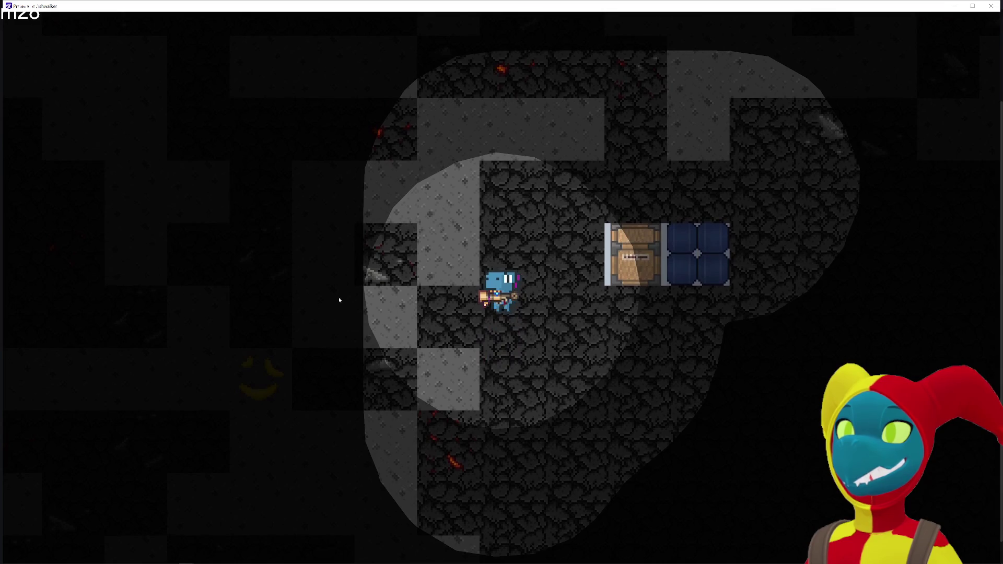
key("Down")
key("Left")
key("Left")
key("Left")
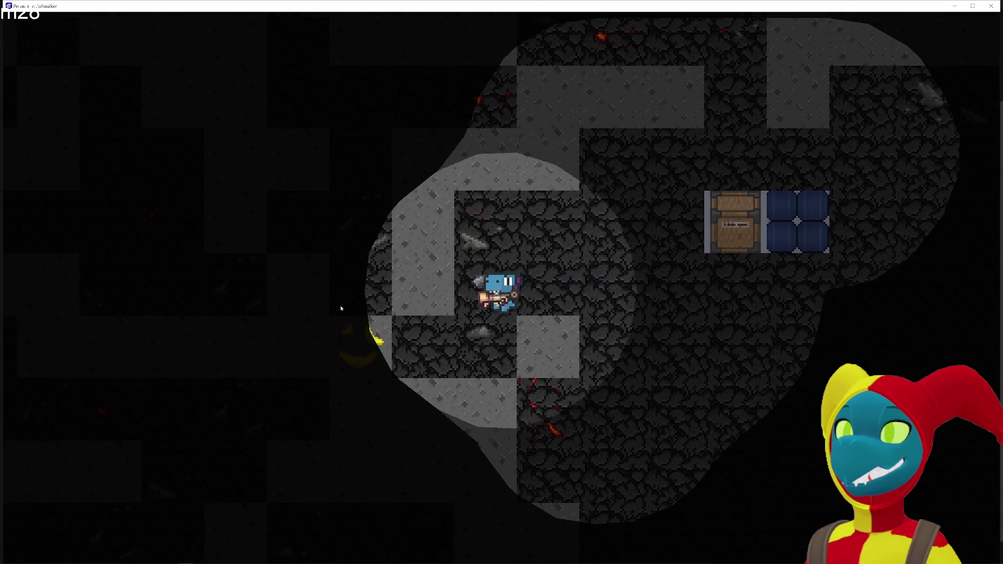
key("Down")
key("Right")
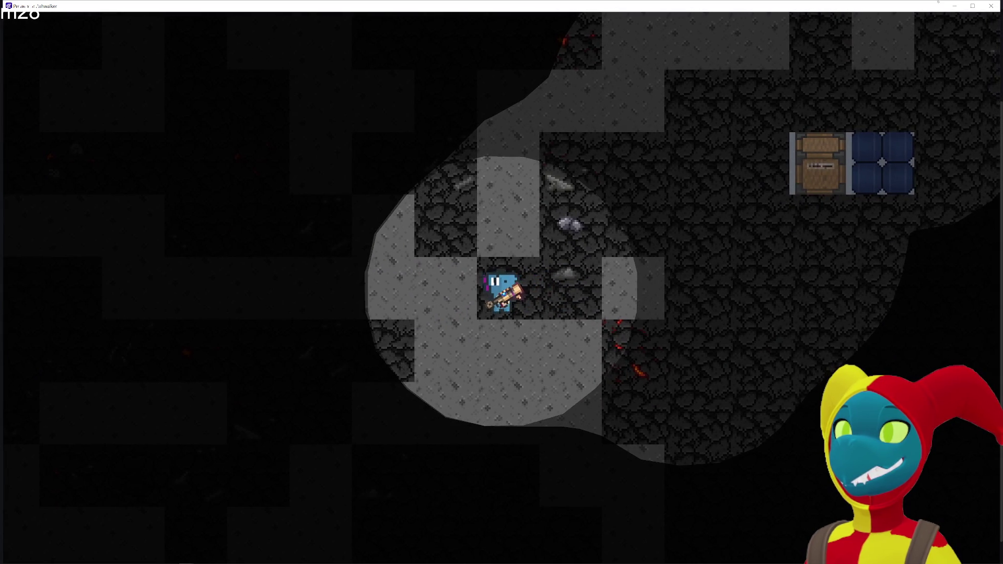
key("alt+F4")
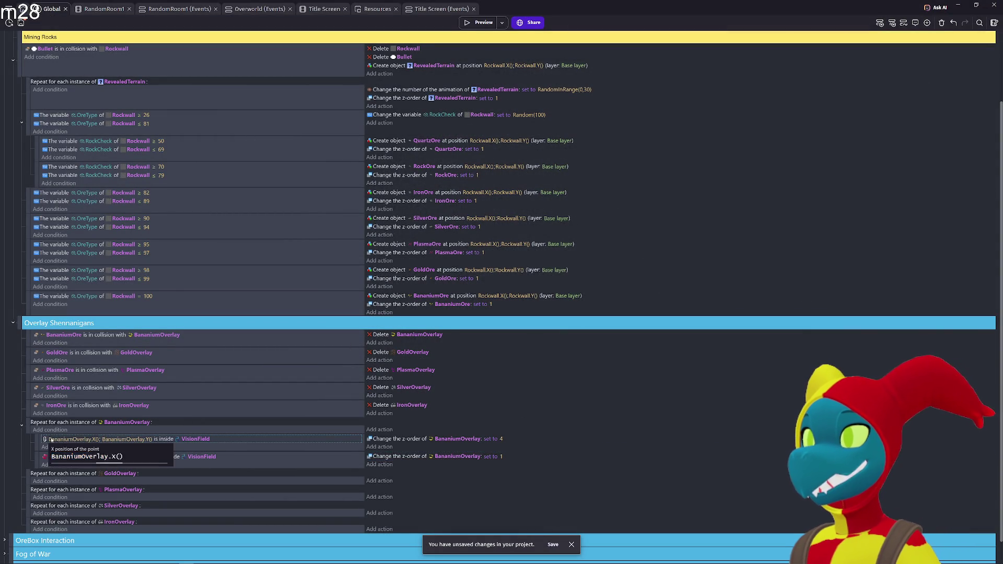
- Invert the first VisionField condition, un-invert the second, and launch a preview
right_click(48, 441)
left_click(63, 471)
left_click(60, 463)
key("Escape")
right_click(71, 460)
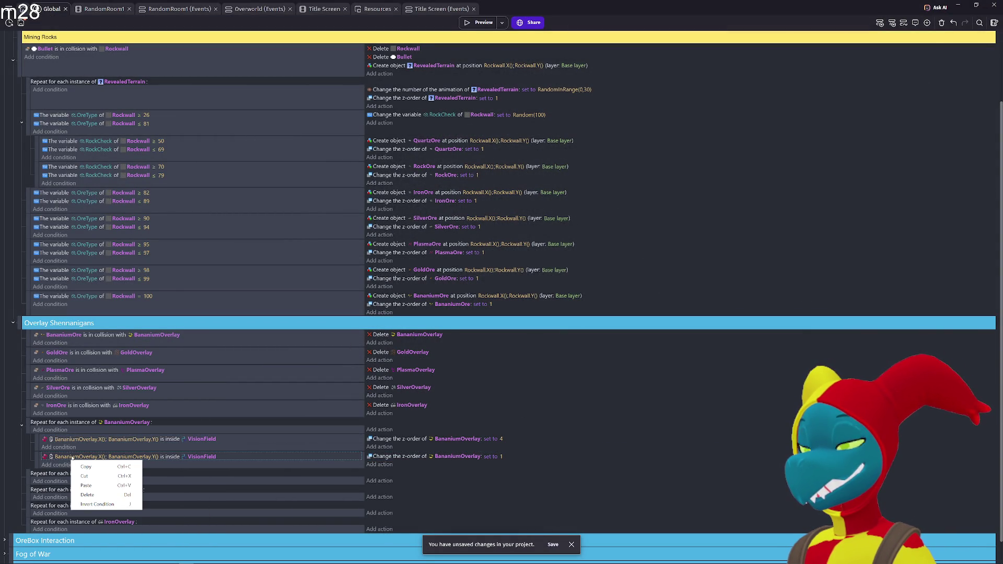
left_click(91, 505)
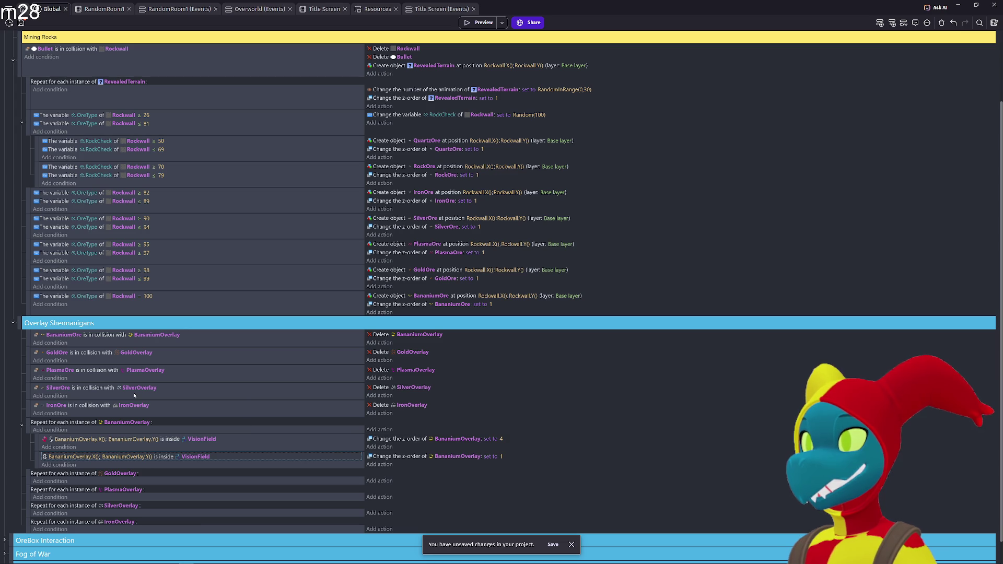
left_click(480, 22)
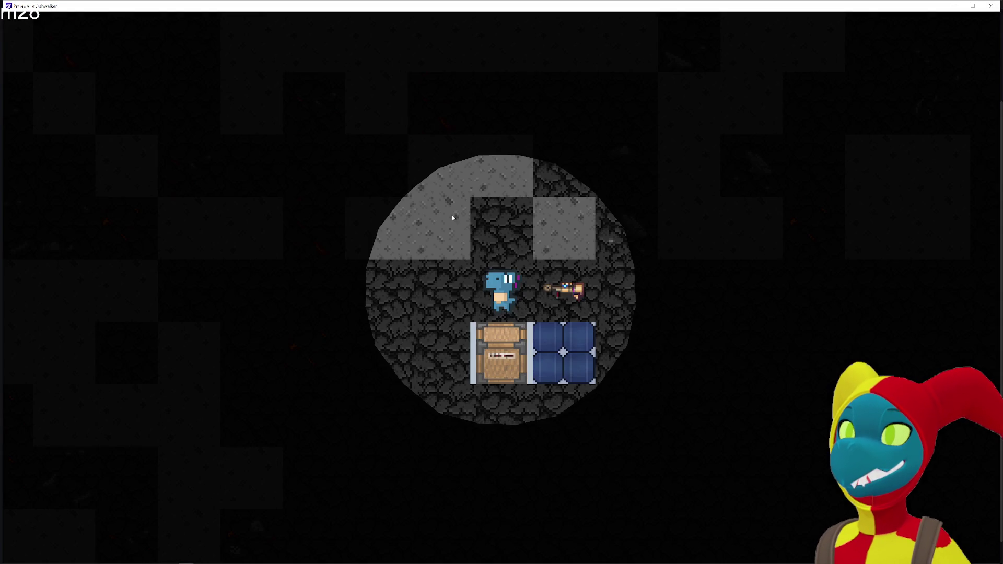
- Walk the character left, up, and down through the cave corridor, then close the preview
key("d")
key("a")
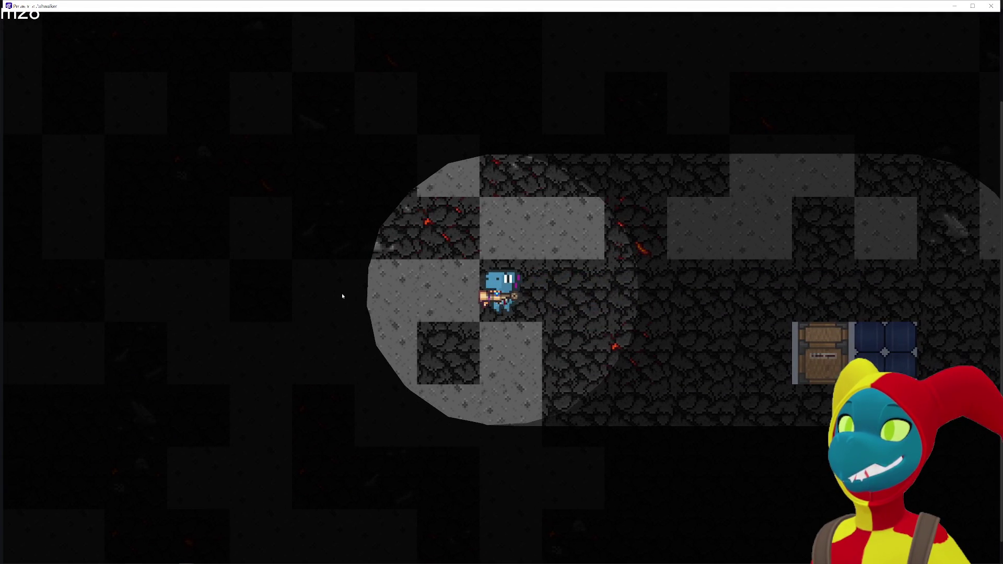
key("a")
key("w")
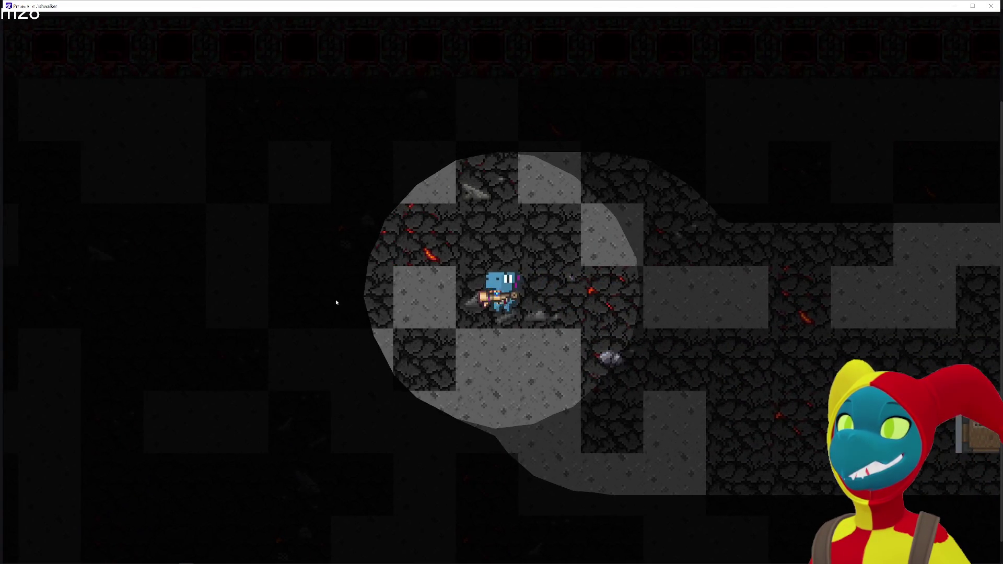
key("s")
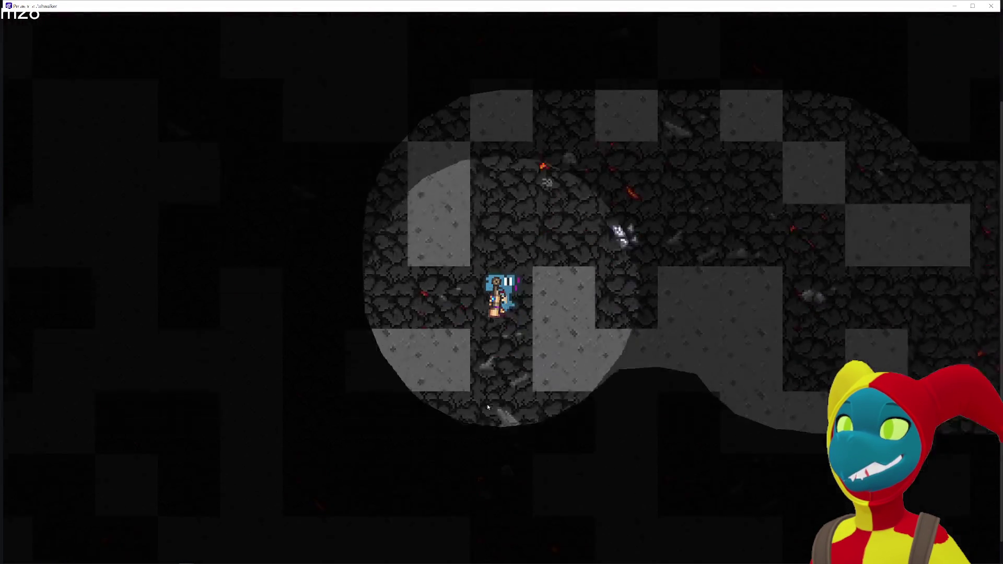
key("s")
key("s")
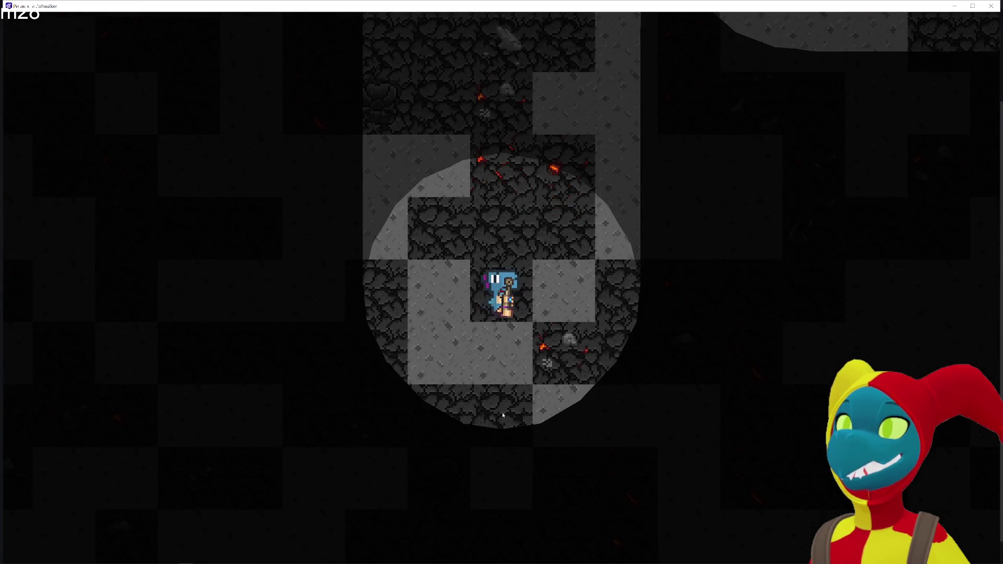
key("s")
key("a")
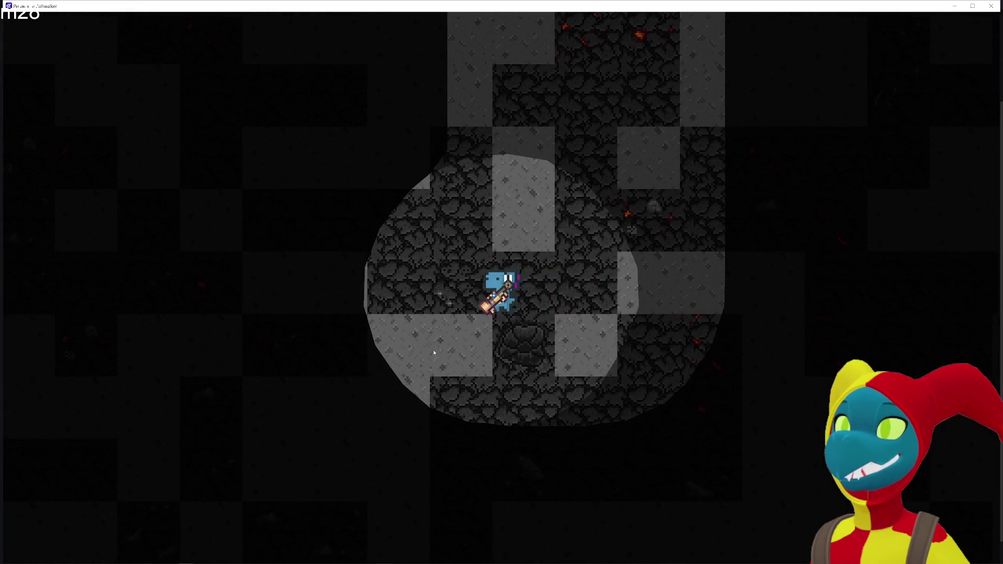
key("s")
key("a")
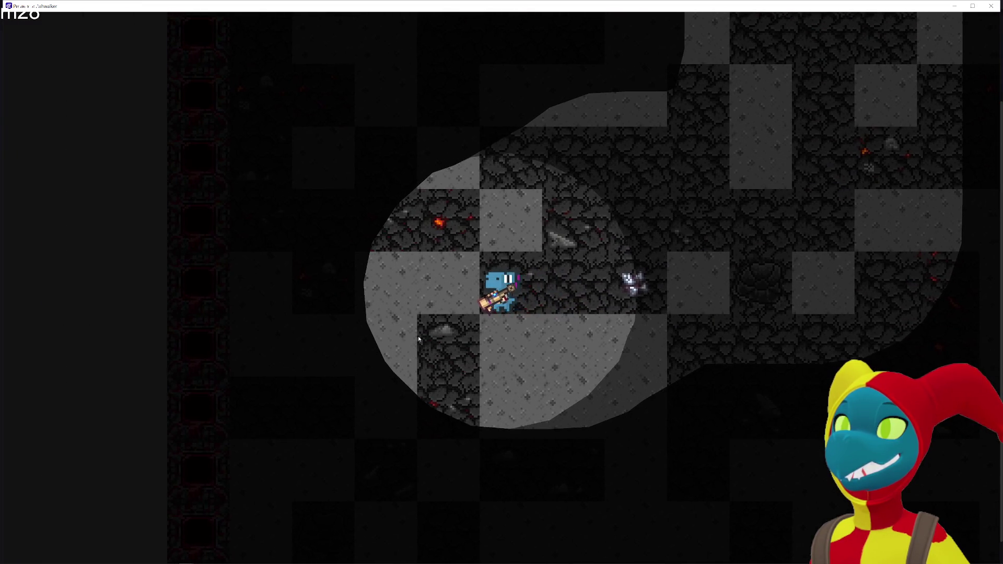
key("s")
key("alt+F4")
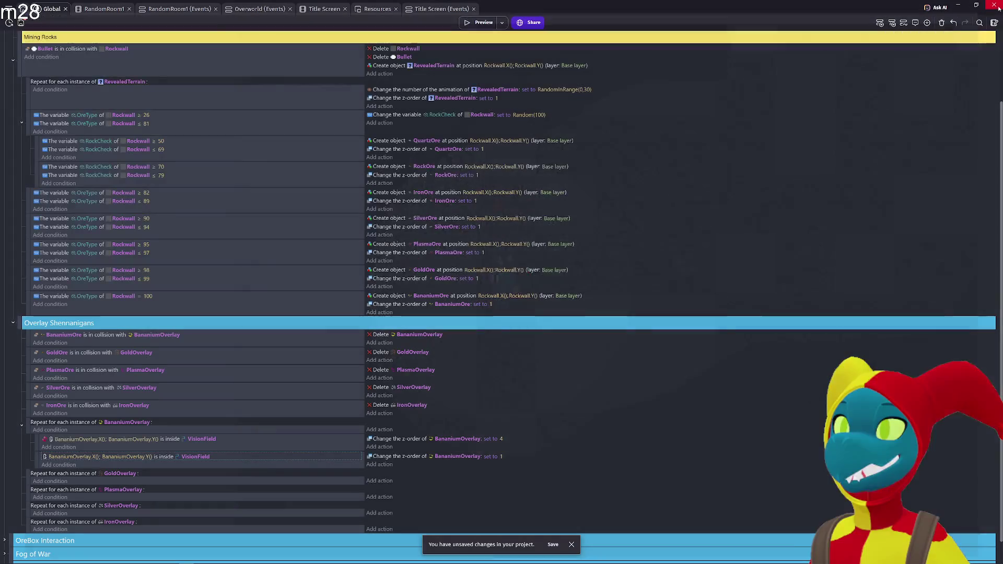
- Paste copies of the VisionField sub-events under the PlasmaOverlay, IronOverlay and SilverOverlay repeats
left_click(50, 424)
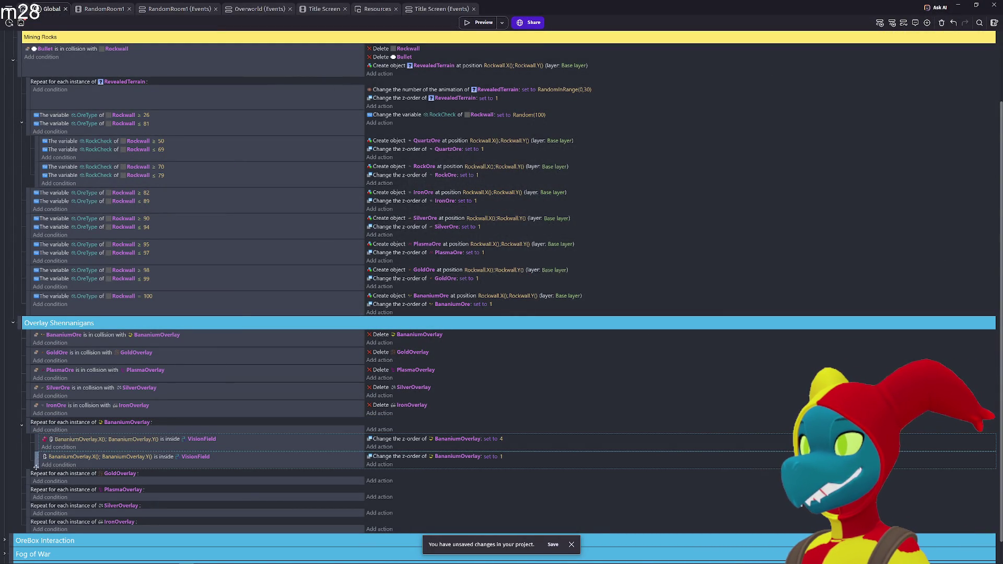
left_click_drag(28, 481, 31, 507)
scroll(31, 507, "down", 1)
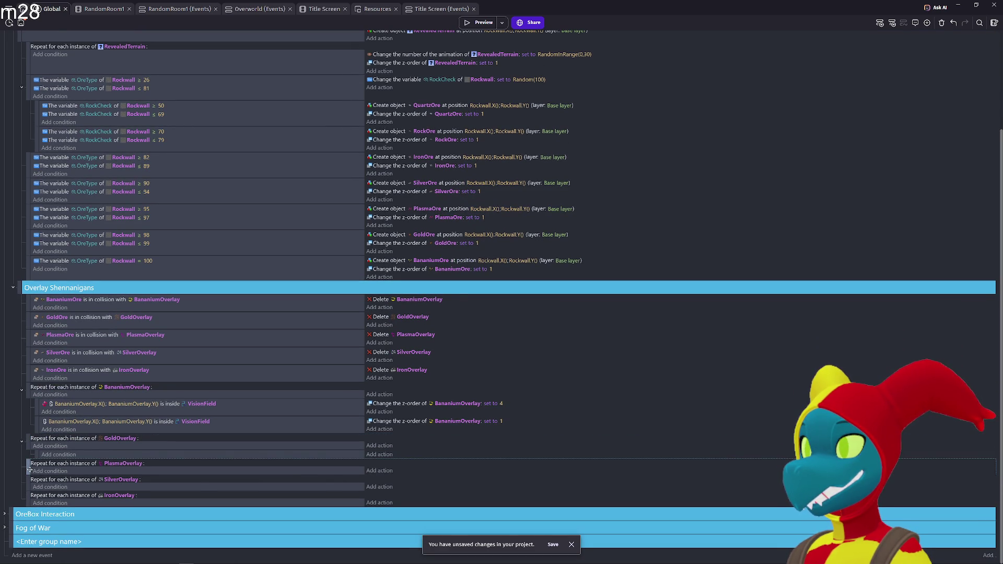
key("ctrl+v")
key("ctrl+z")
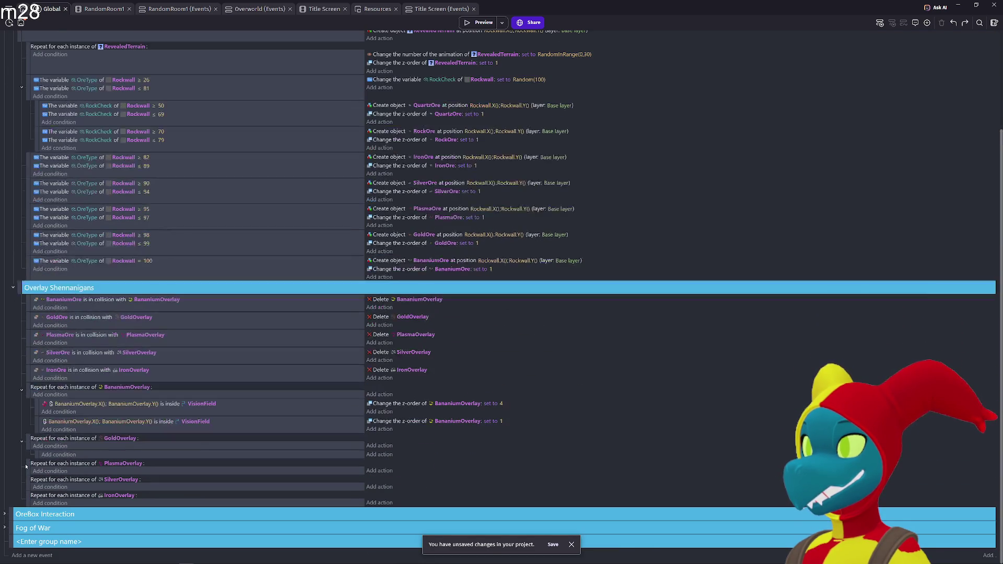
left_click(27, 472)
key("ctrl+v")
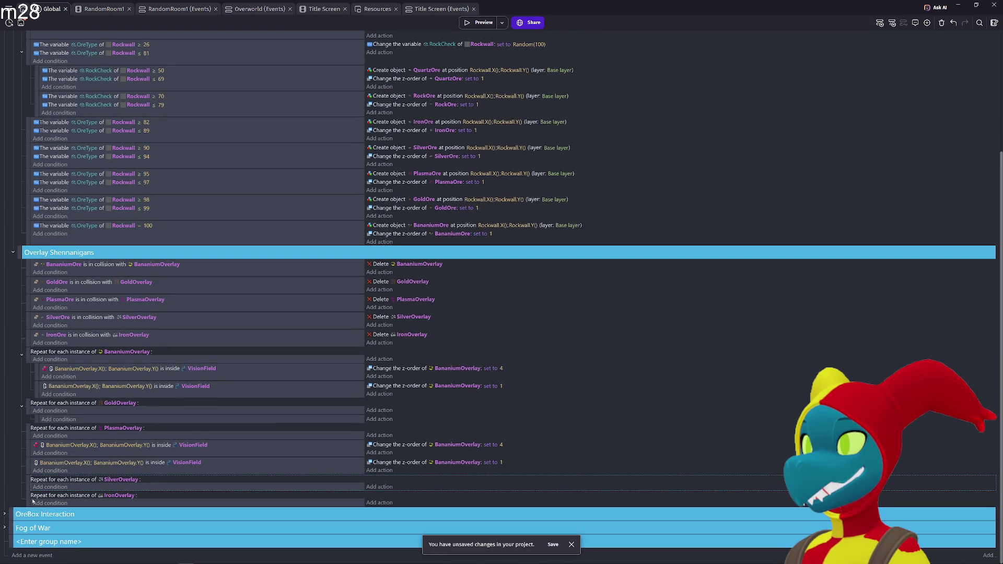
left_click(28, 501)
key("ctrl+v")
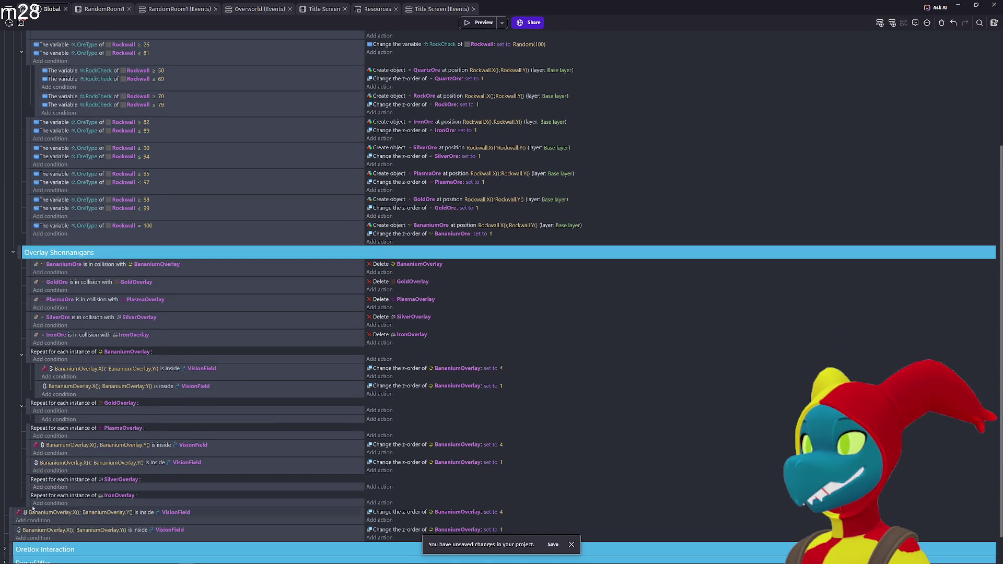
left_click(28, 495)
key("ctrl+v")
- Nest the copies inside the SilverOverlay, PlasmaOverlay and IronOverlay repeats, and paste-nest them under GoldOverlay
scroll(30, 456, "down", 3)
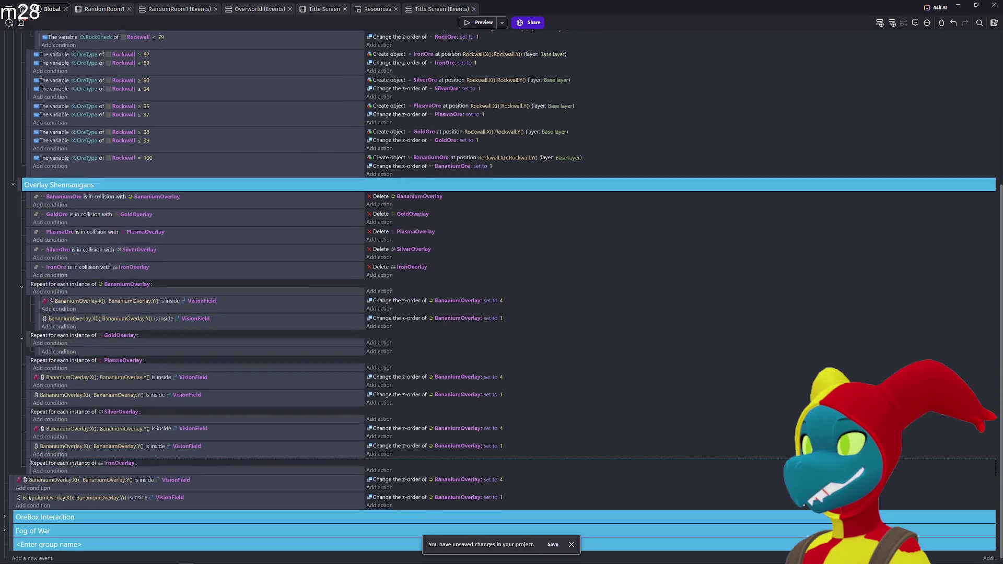
left_click(28, 428)
left_click_drag(29, 429, 32, 413)
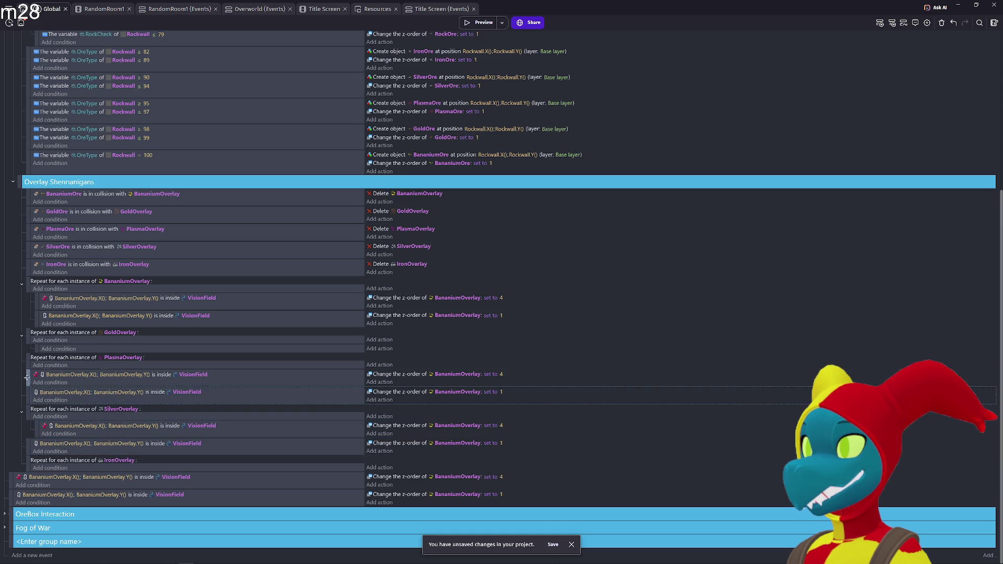
left_click_drag(28, 377, 32, 362)
left_click(8, 497)
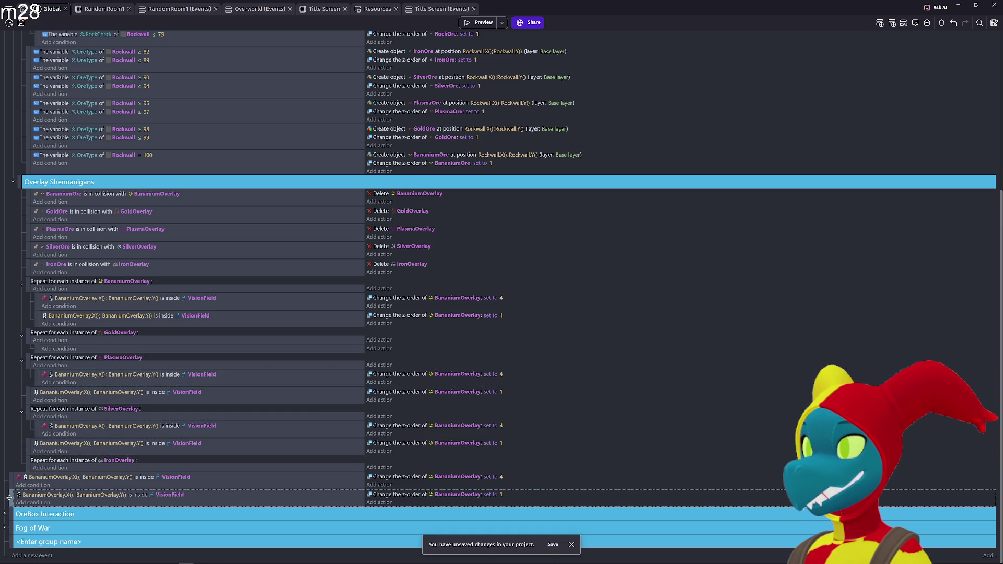
mouse_move(12, 485)
left_mouse_down()
mouse_move(73, 460)
mouse_move(83, 472)
mouse_move(23, 496)
left_mouse_up()
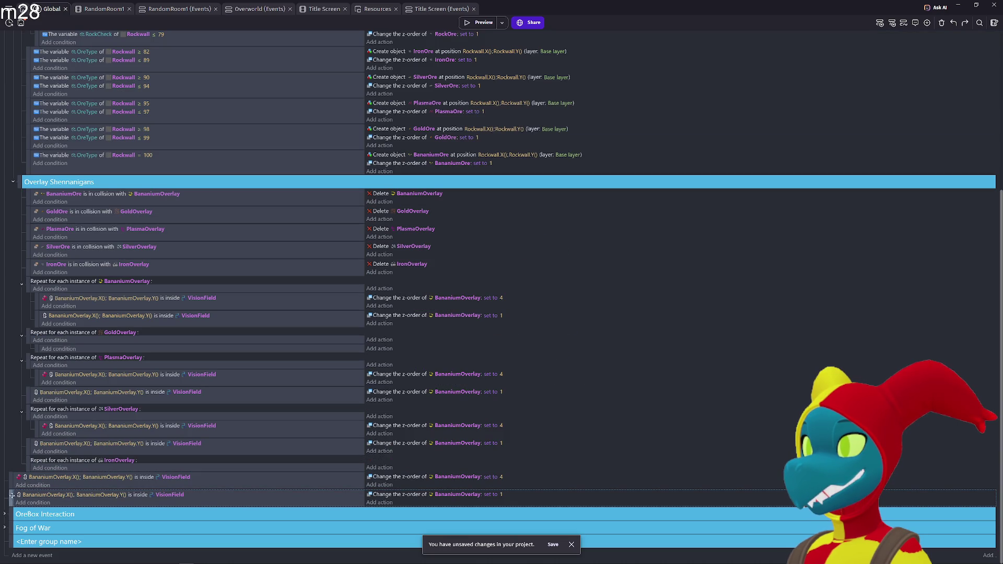
left_click_drag(10, 482, 67, 478)
mouse_move(8, 501)
left_mouse_down()
mouse_move(53, 491)
mouse_move(33, 497)
left_mouse_up()
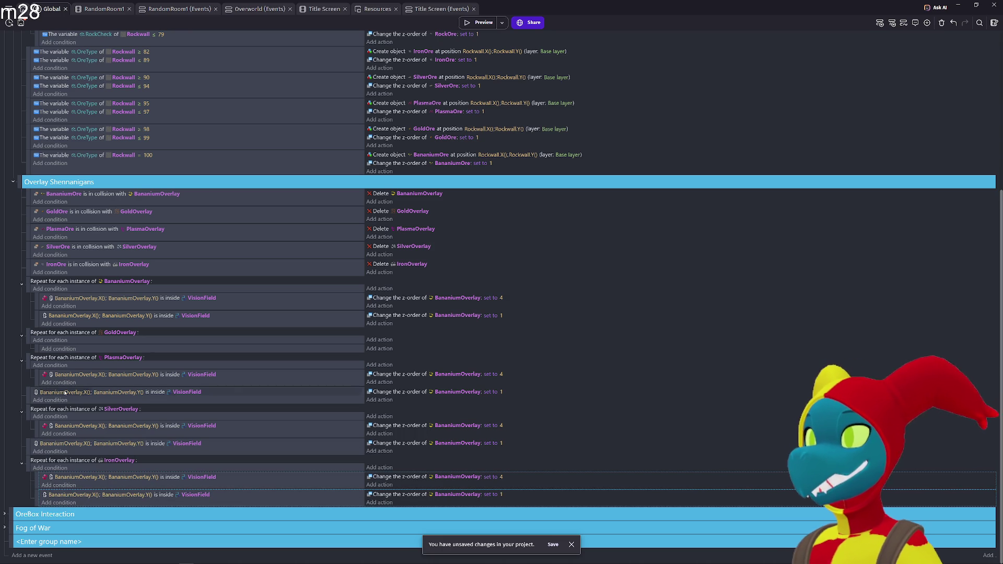
left_click(37, 349)
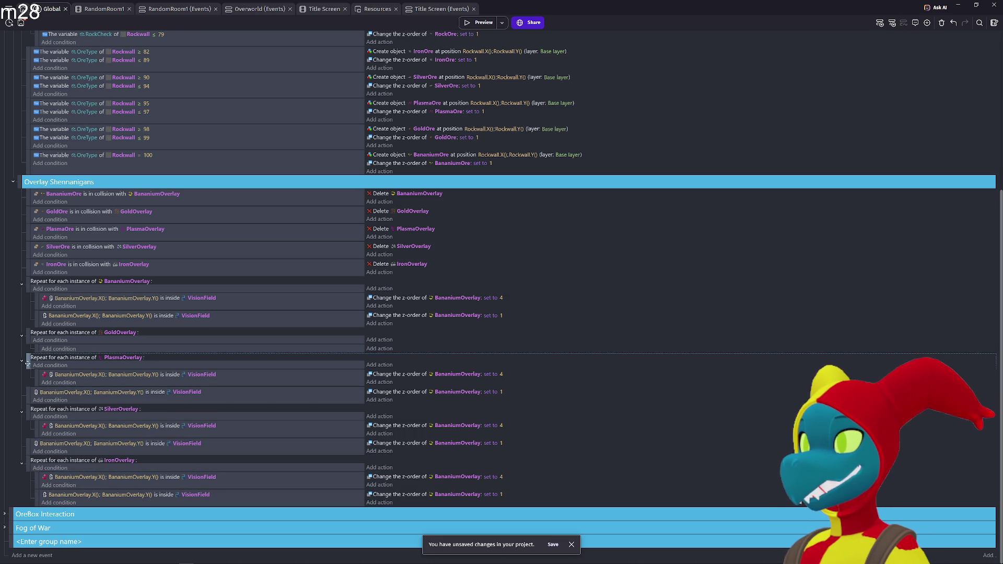
key("ctrl+v")
left_click_drag(36, 349, 33, 368)
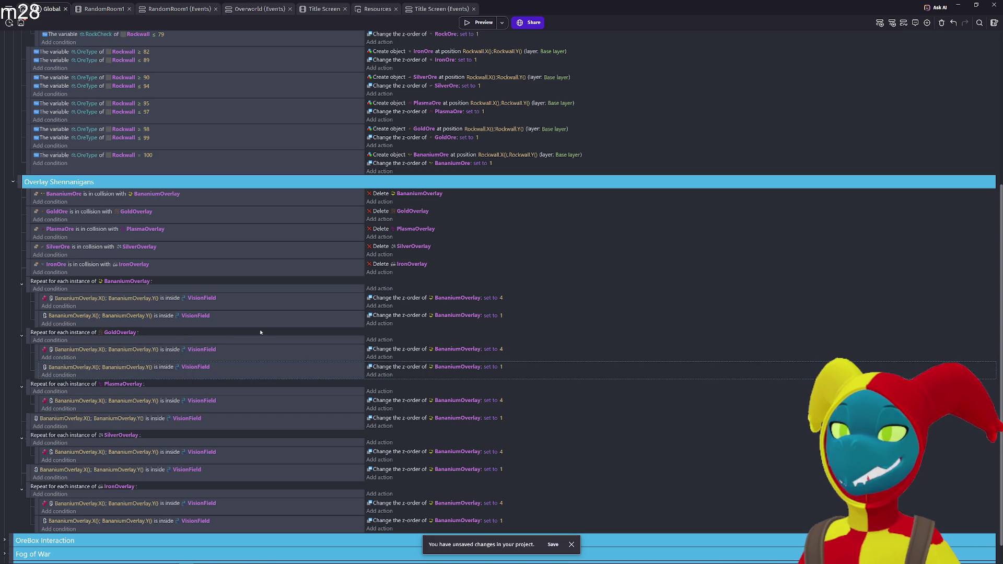
- Make the first GoldOverlay condition test GoldOverlay.X() and GoldOverlay.Y() inside VisionField
left_click(85, 350)
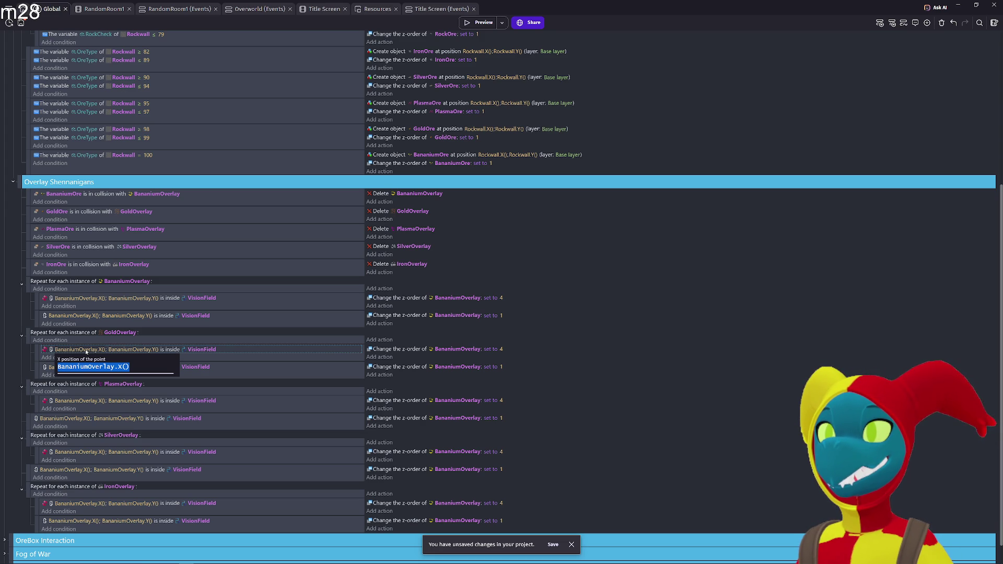
type("Go")
type("ay")
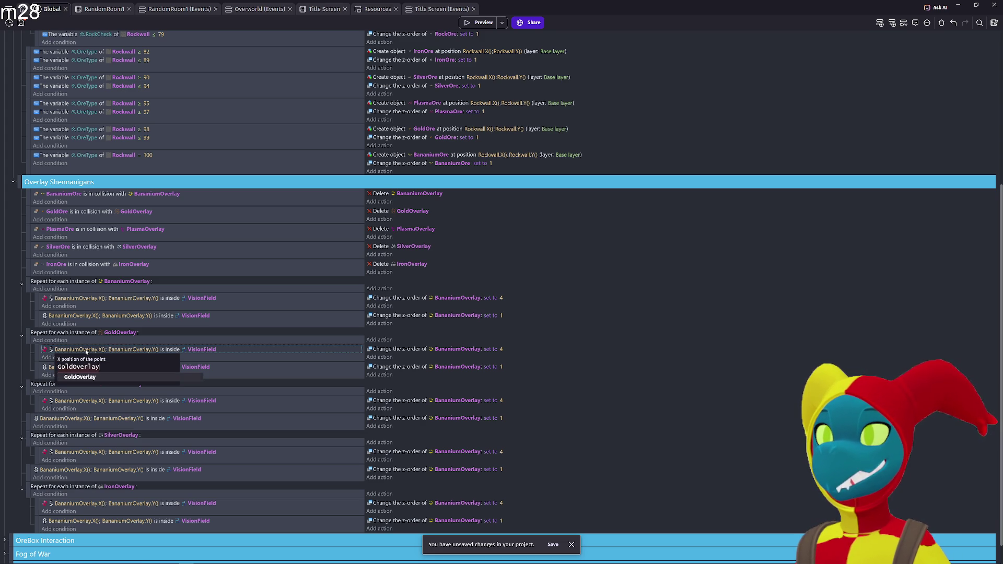
key("Return")
type("X()")
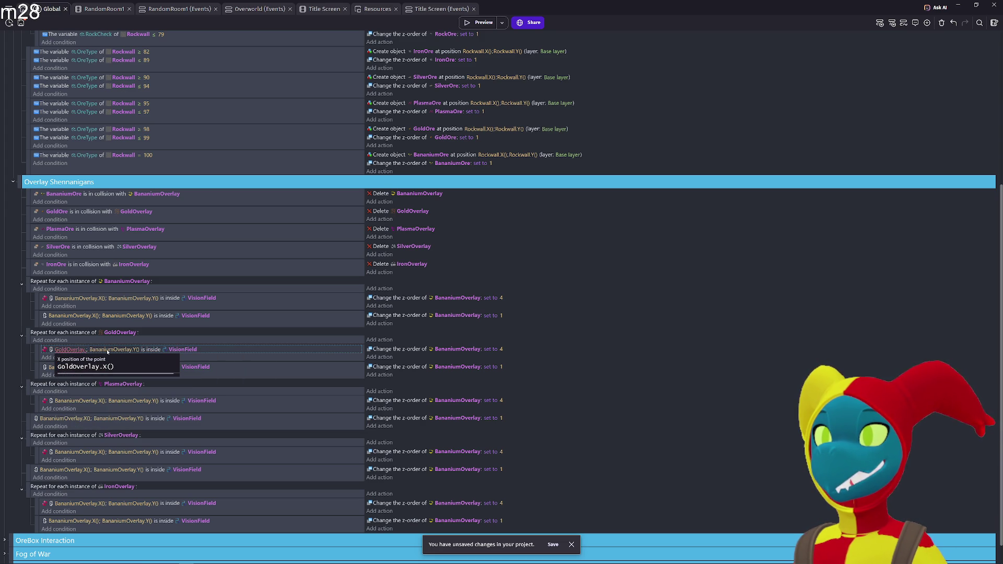
key("Tab")
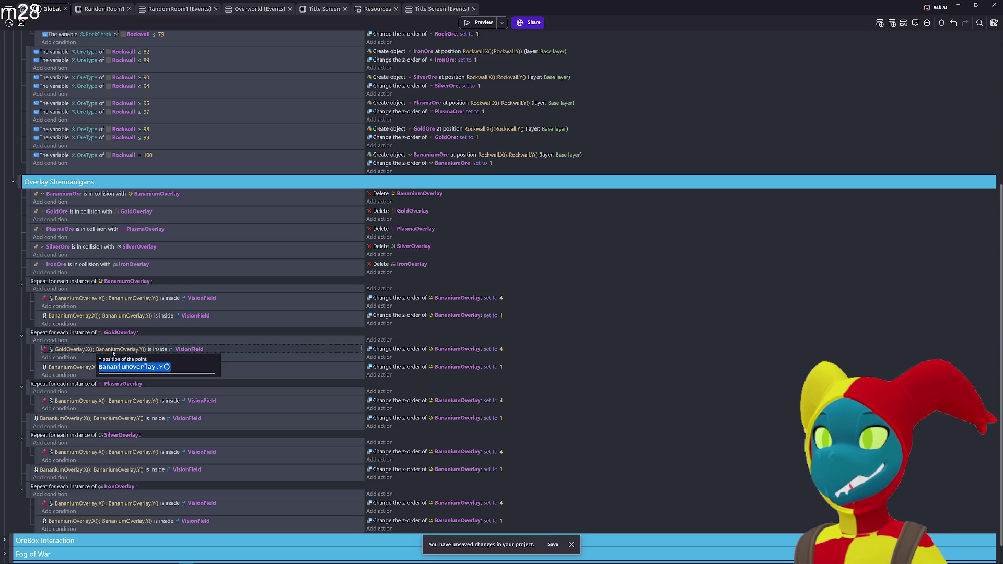
type("GoldOverlay.")
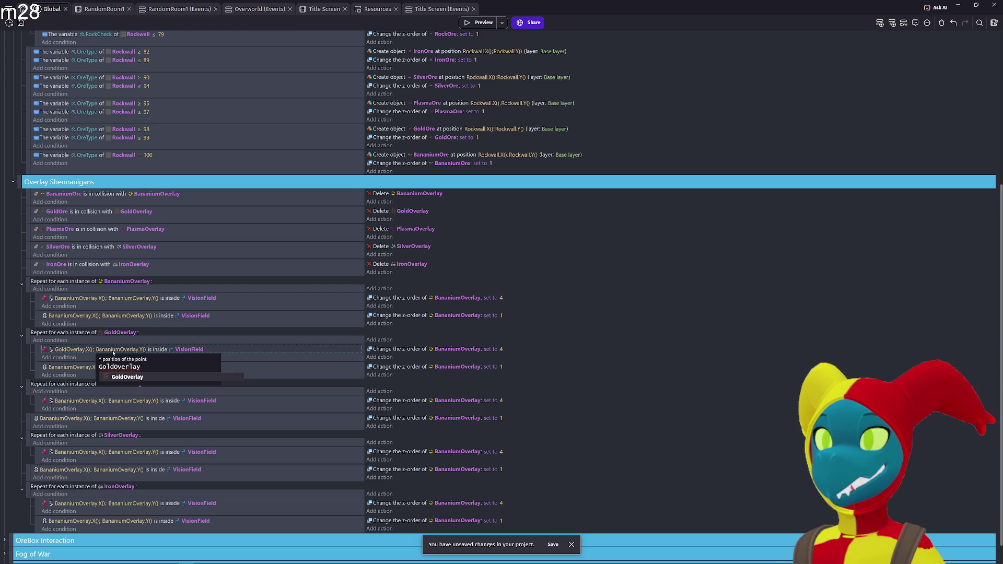
type("Y()")
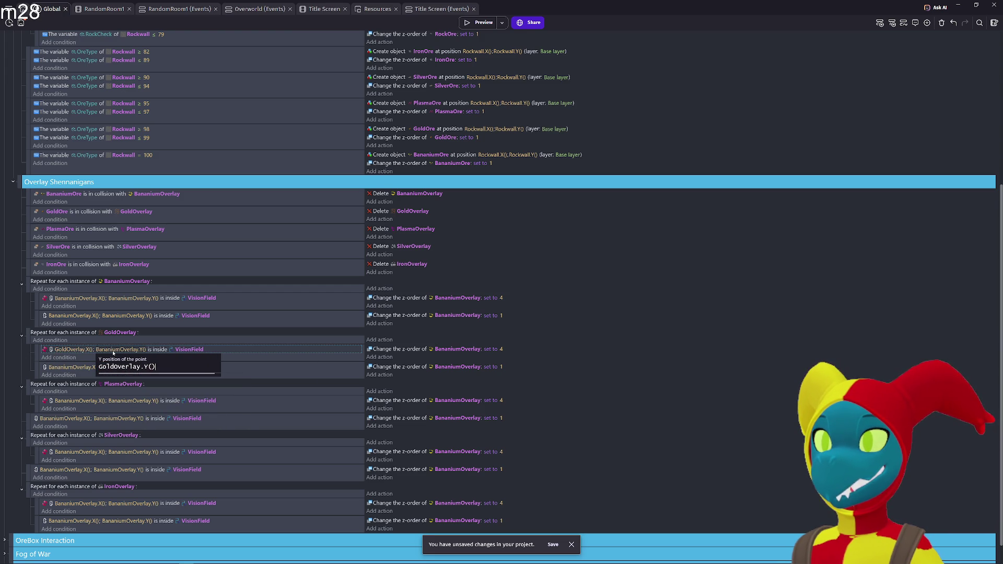
- Set the second condition's X to GoldOverlay.X() and begin replacing Bananium with Gold in its Y
left_click(78, 369)
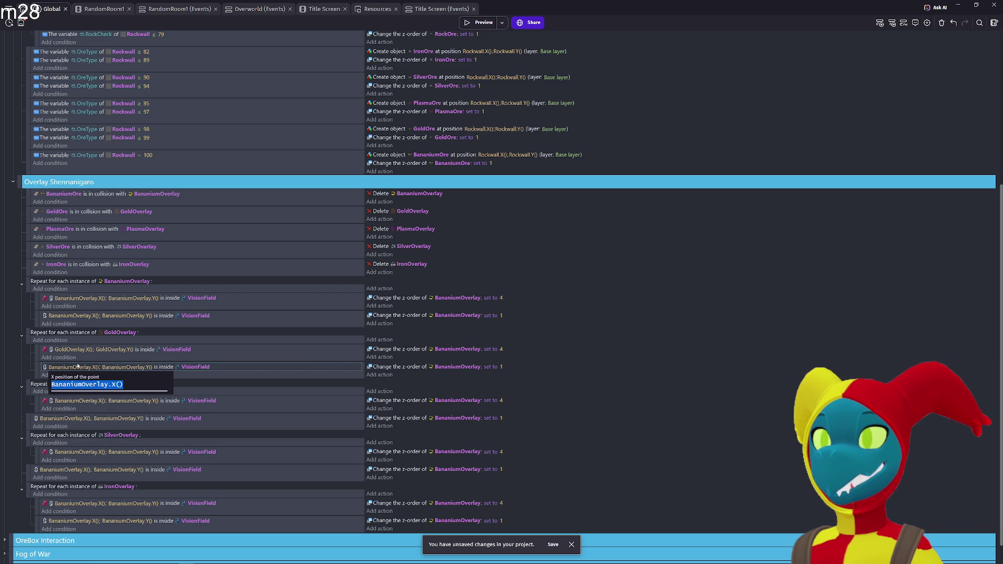
type("GoldOverlayX(")
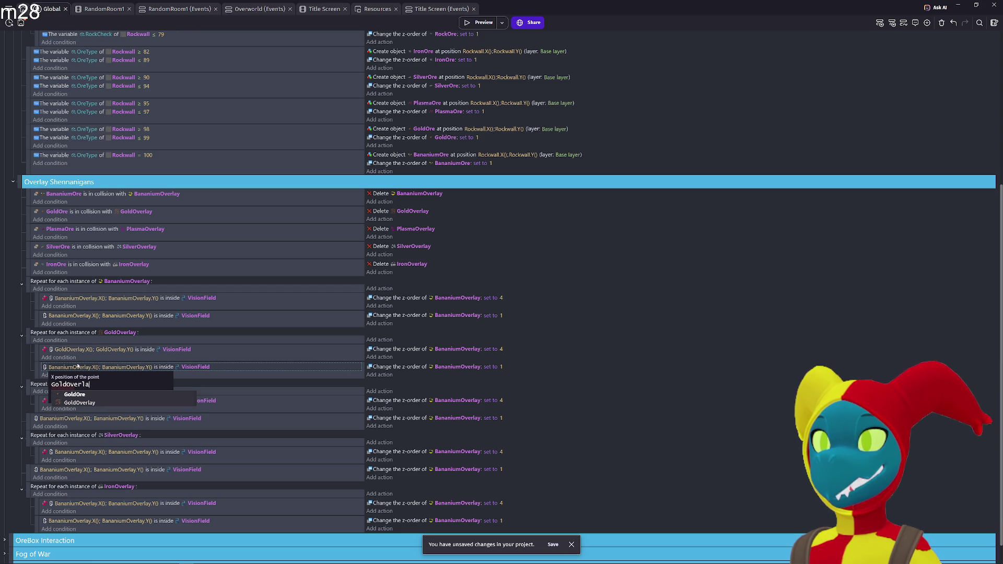
key("BackSpace")
key("BackSpace")
type(".X()")
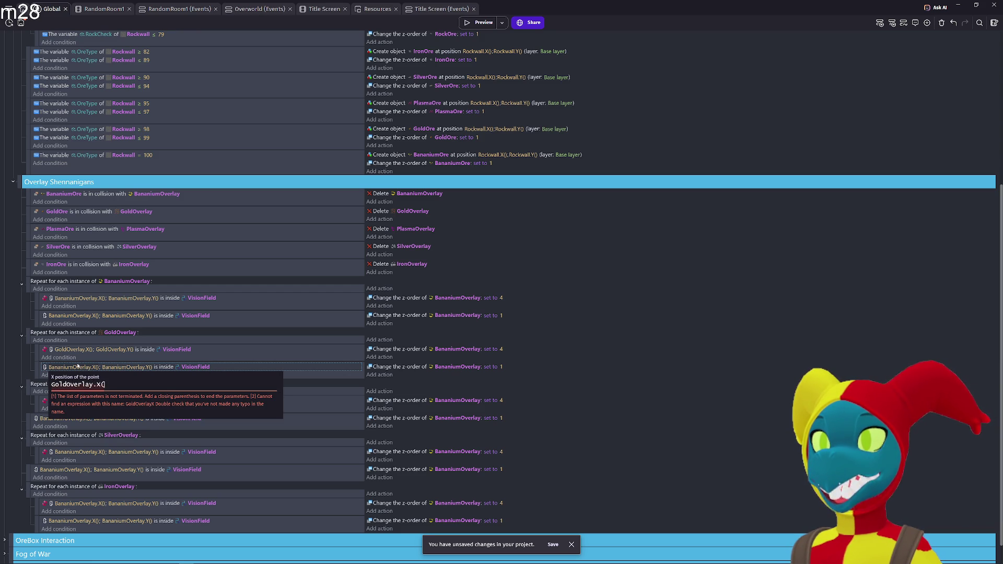
key("Tab")
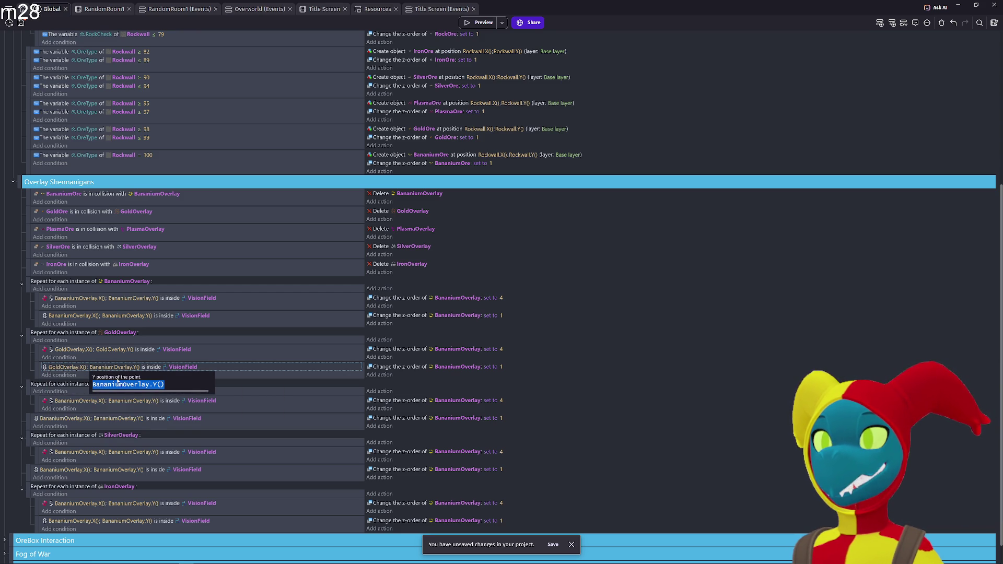
left_click_drag(123, 385, 102, 385)
key("Escape")
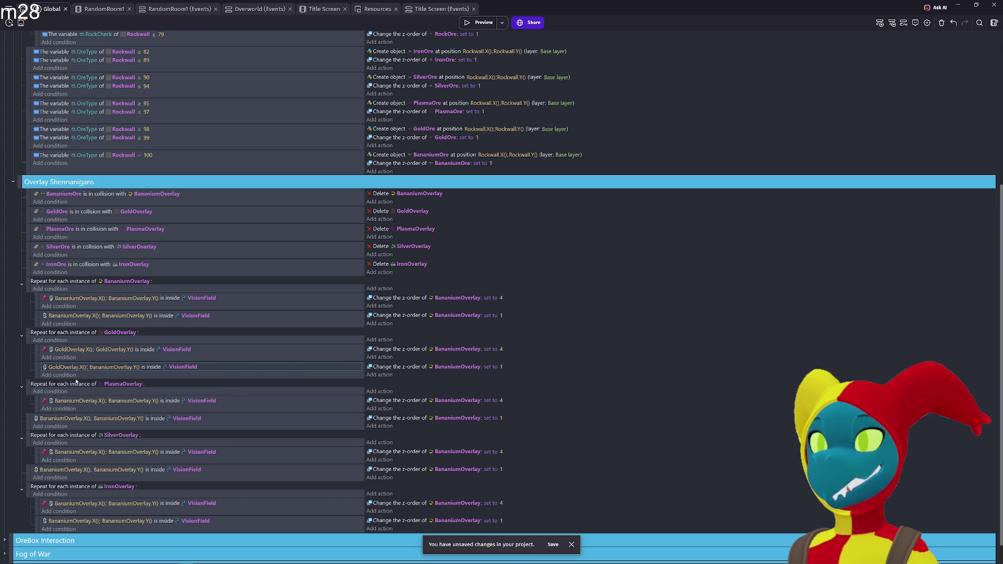
left_click(115, 368)
left_click(116, 385)
left_click_drag(123, 385, 91, 385)
type("Gold")
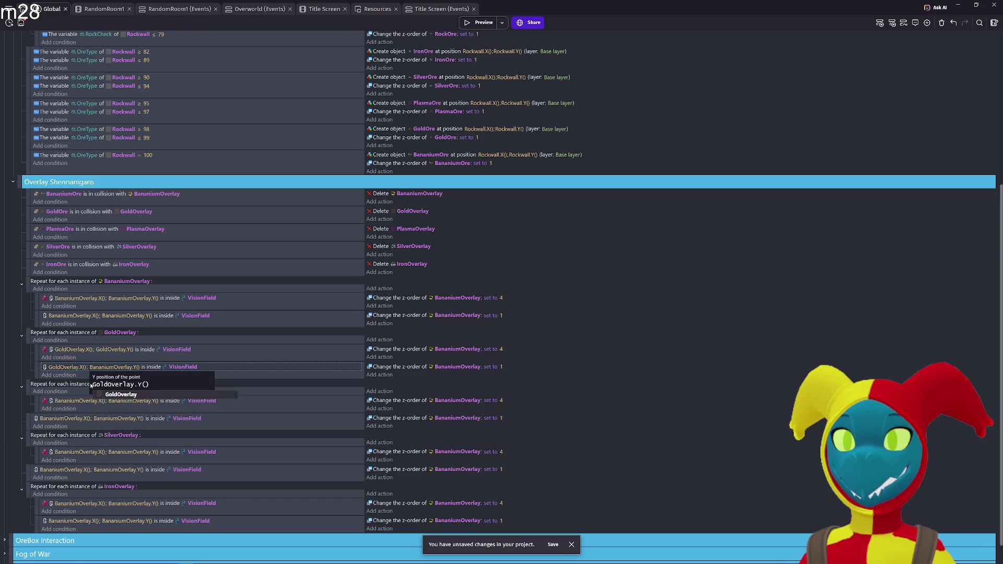